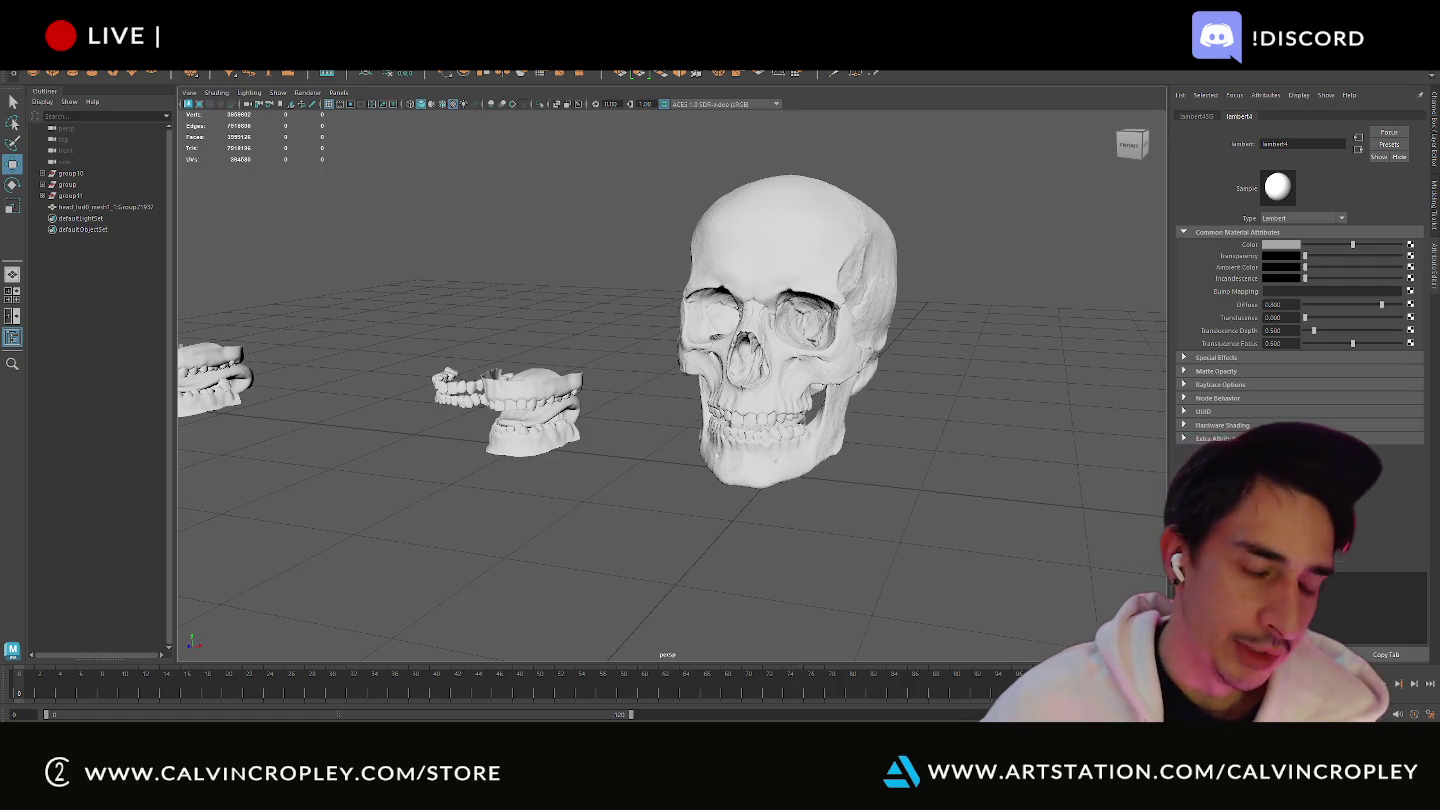
- Bring the Miro 'Ideas and Concepts' face-reference board in front of Maya and scroll it
key("alt+Tab")
scroll(591, 474, "down", 3)
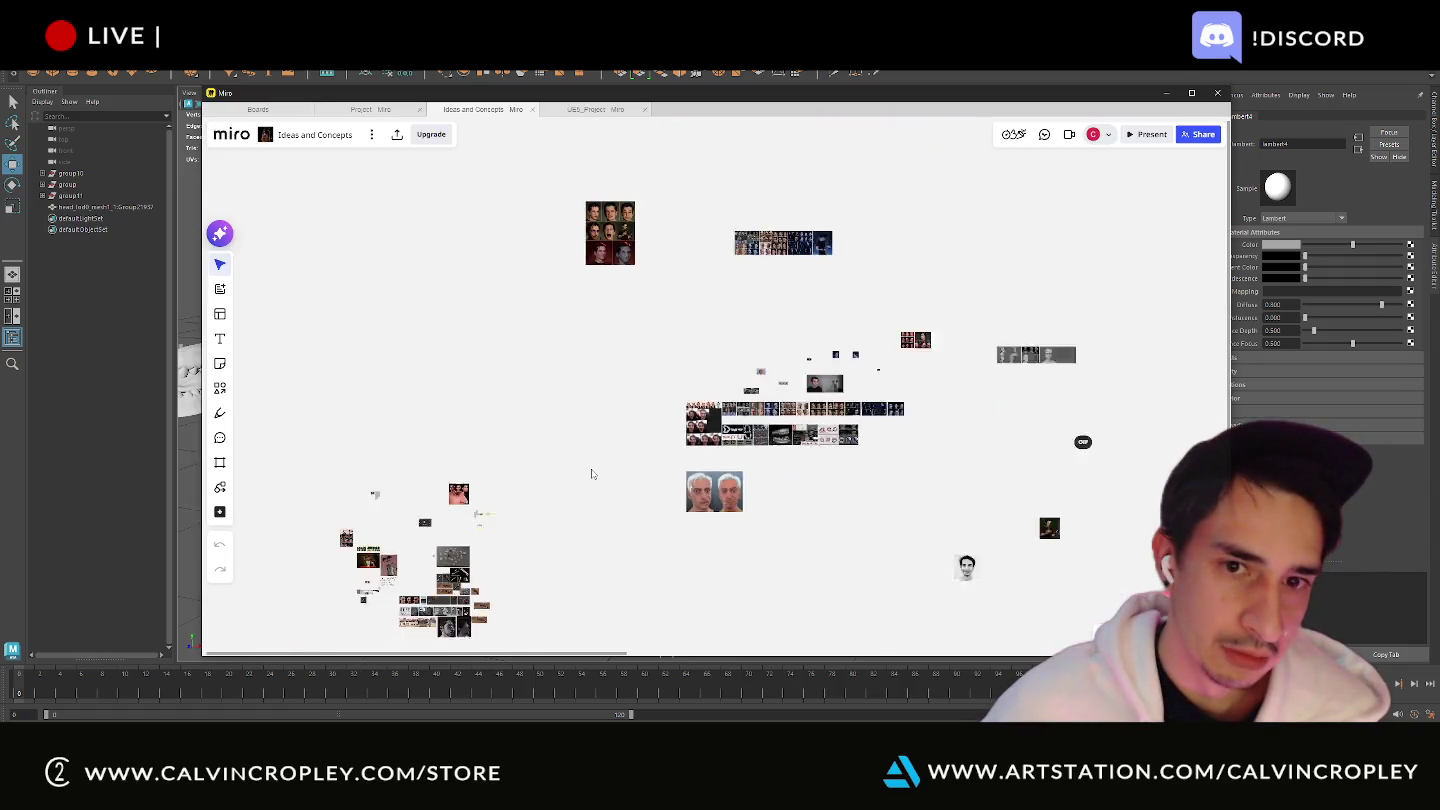
scroll(591, 474, "down", 2)
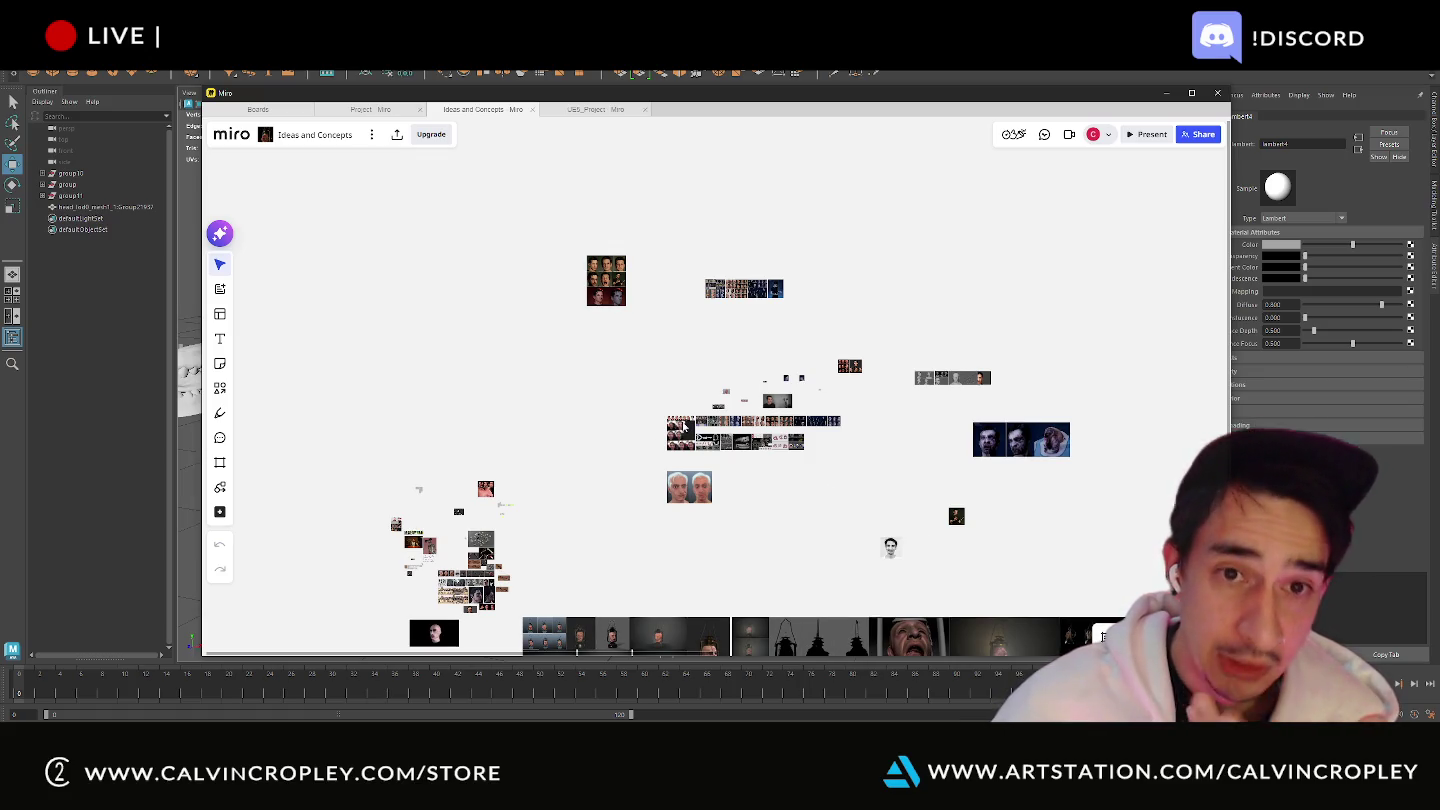
scroll(683, 427, "up", 1)
scroll(688, 430, "up", 3)
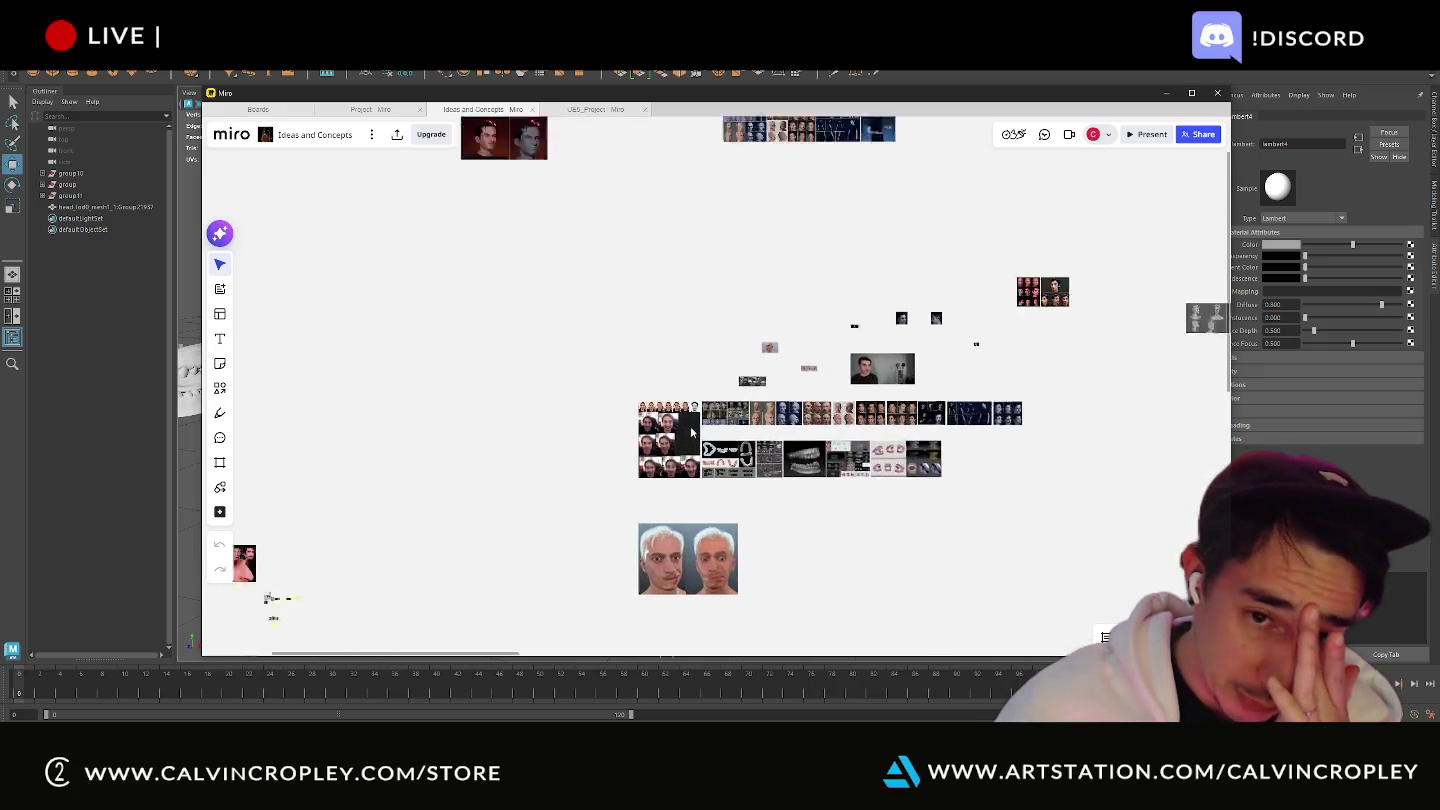
scroll(692, 432, "up", 2)
scroll(692, 432, "up", 1)
scroll(693, 432, "up", 1)
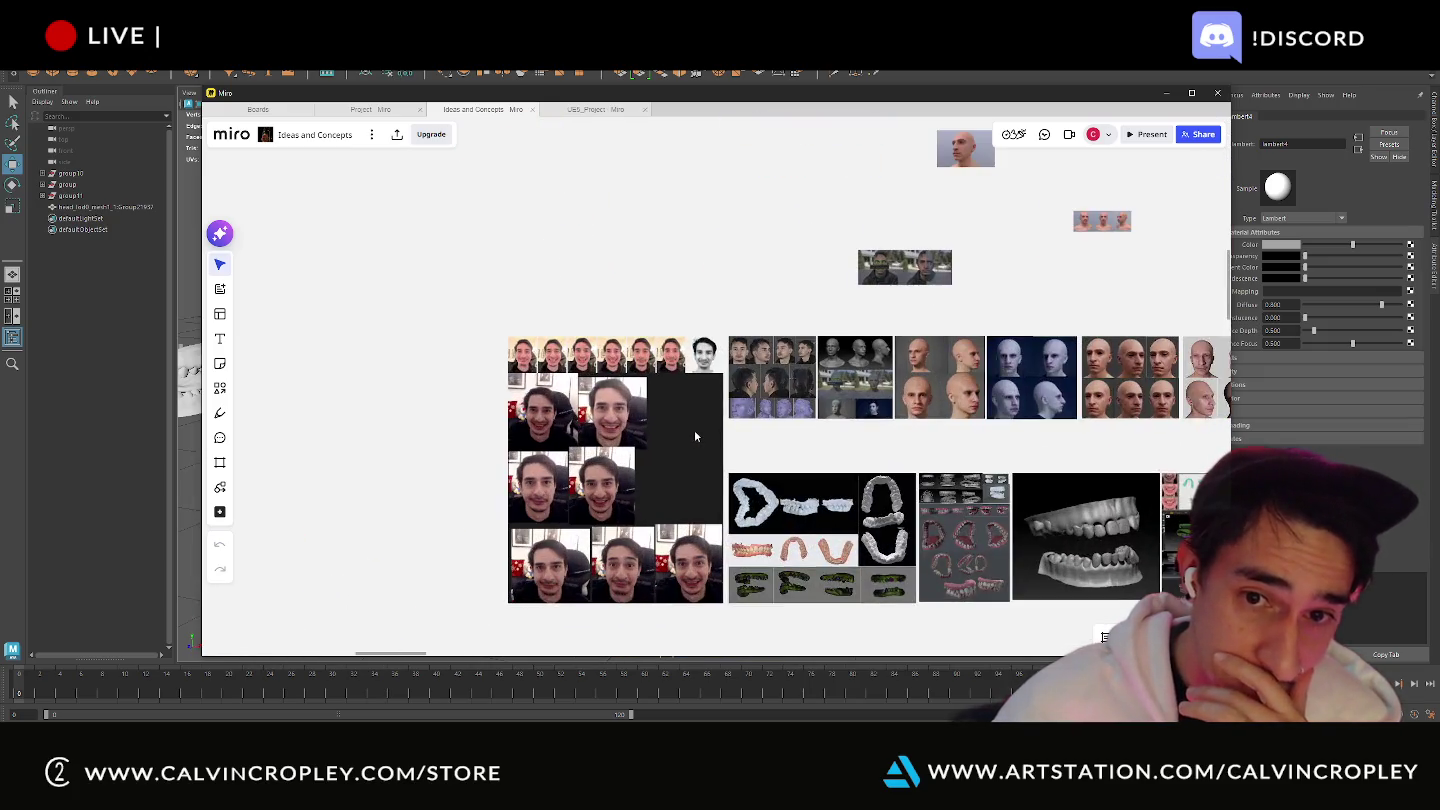
scroll(695, 434, "up", 2)
scroll(697, 437, "down", 2)
scroll(698, 437, "down", 2)
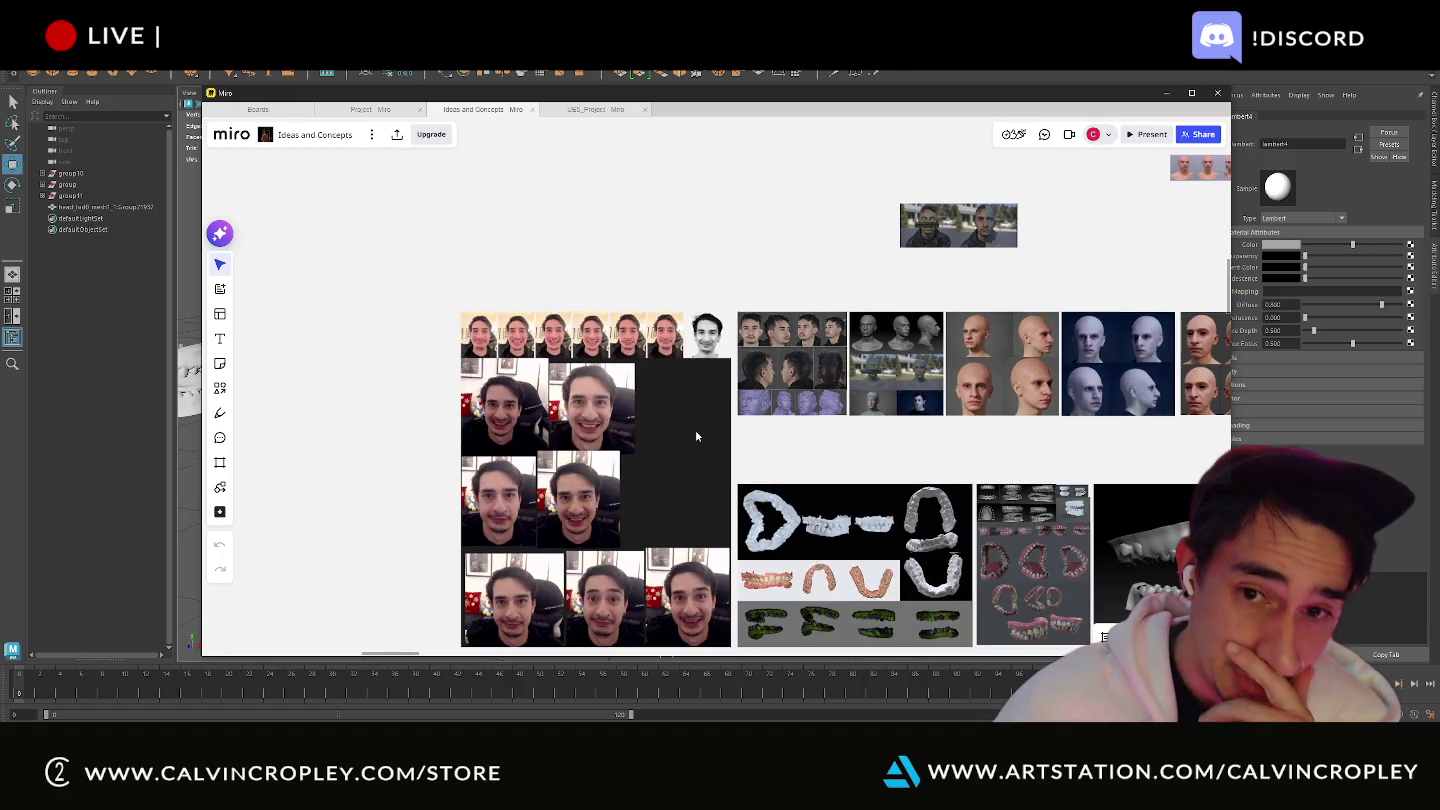
scroll(796, 437, "down", 1)
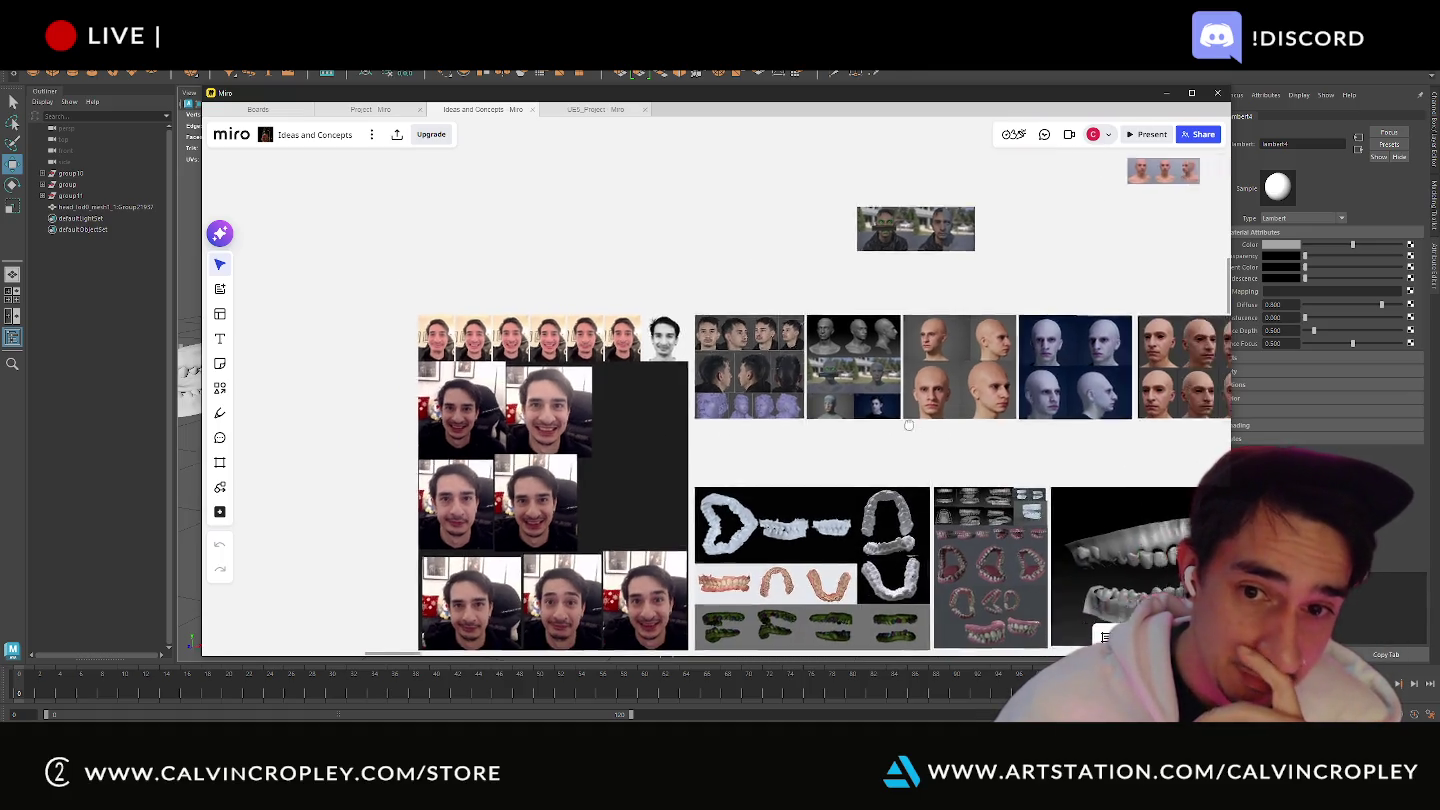
scroll(720, 430, "right", 5, "shift")
scroll(648, 425, "right", 2, "shift")
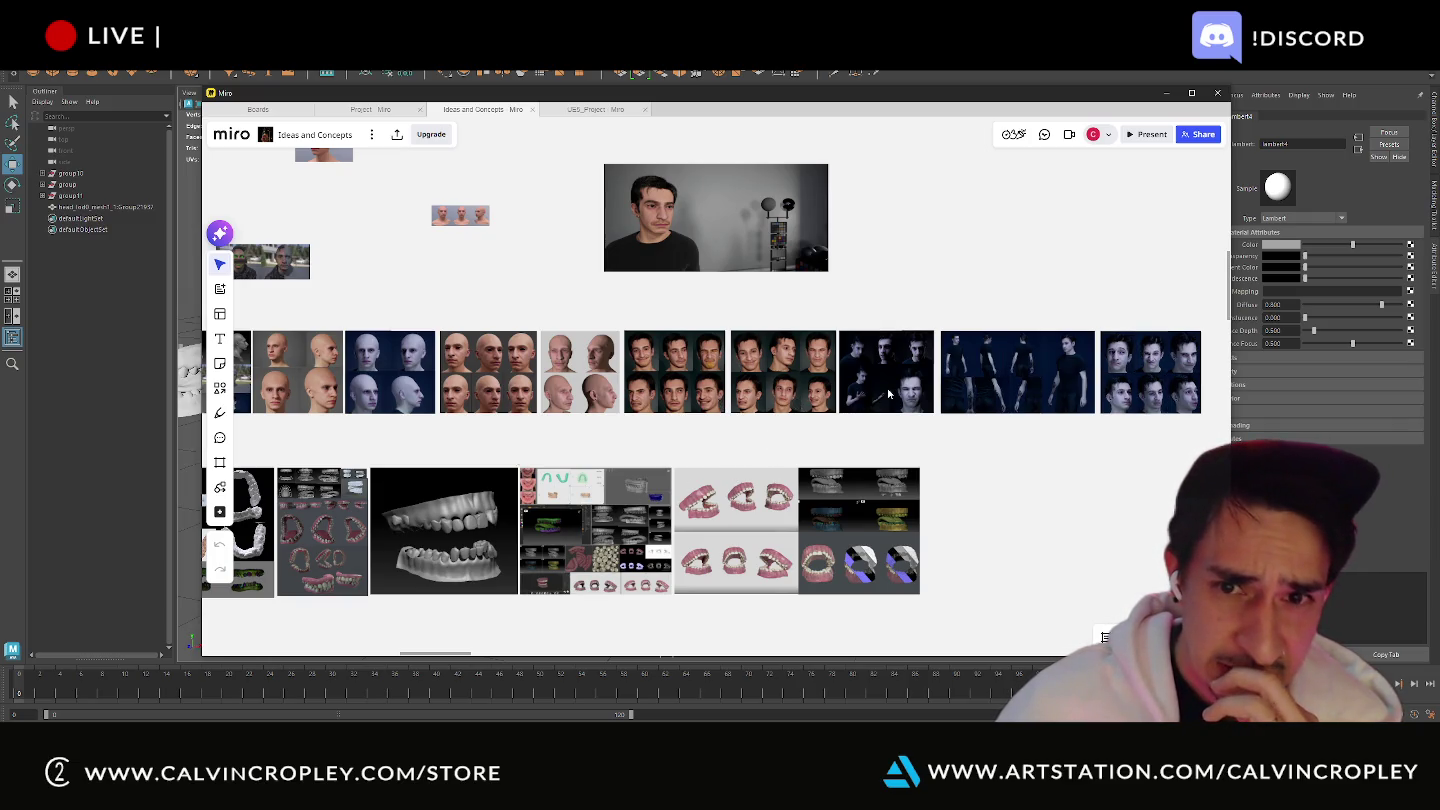
scroll(952, 375, "right", 3, "shift")
scroll(912, 378, "up", 3)
scroll(630, 376, "left", 3, "shift")
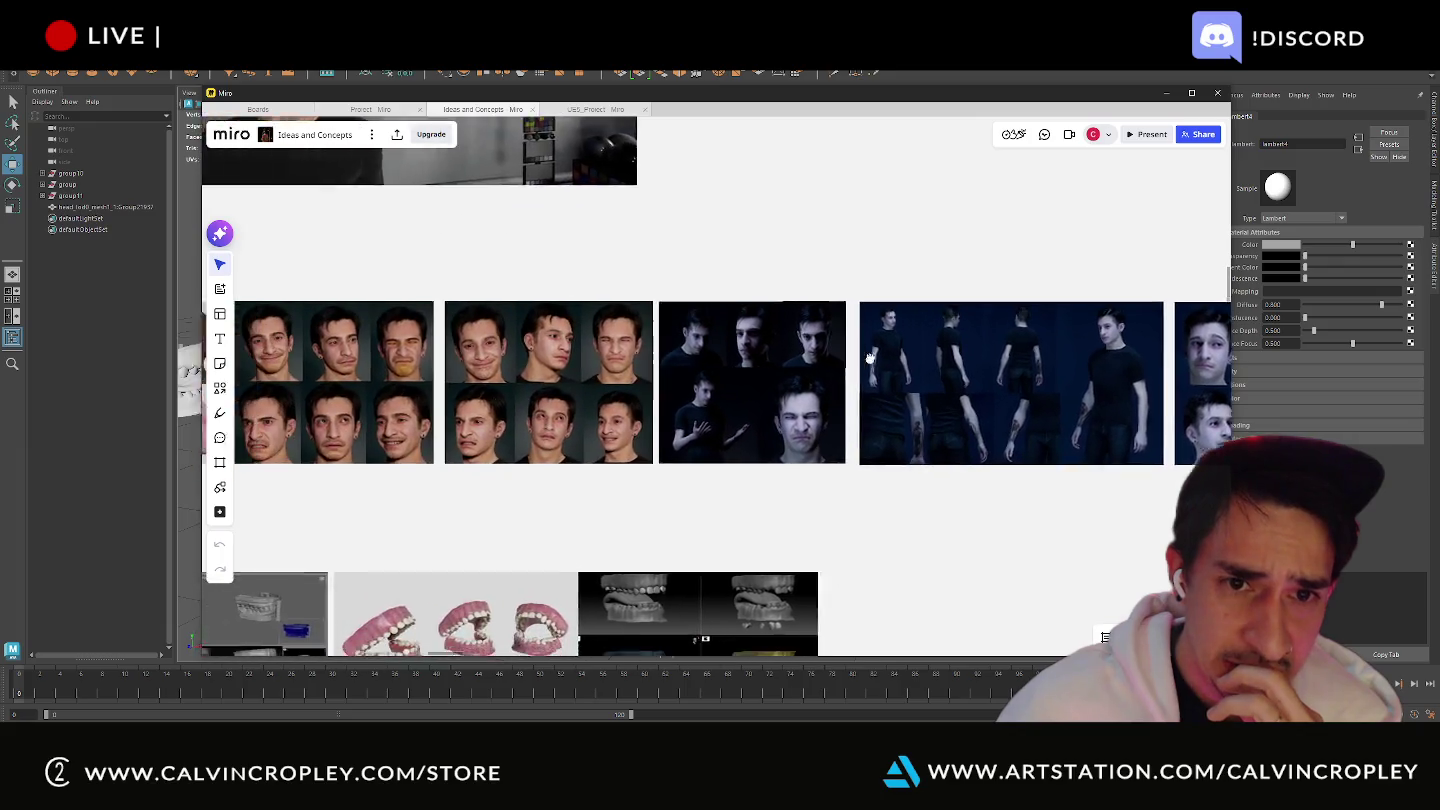
scroll(630, 376, "left", 1, "shift")
scroll(630, 376, "left", 2, "shift")
scroll(916, 329, "left", 2, "shift")
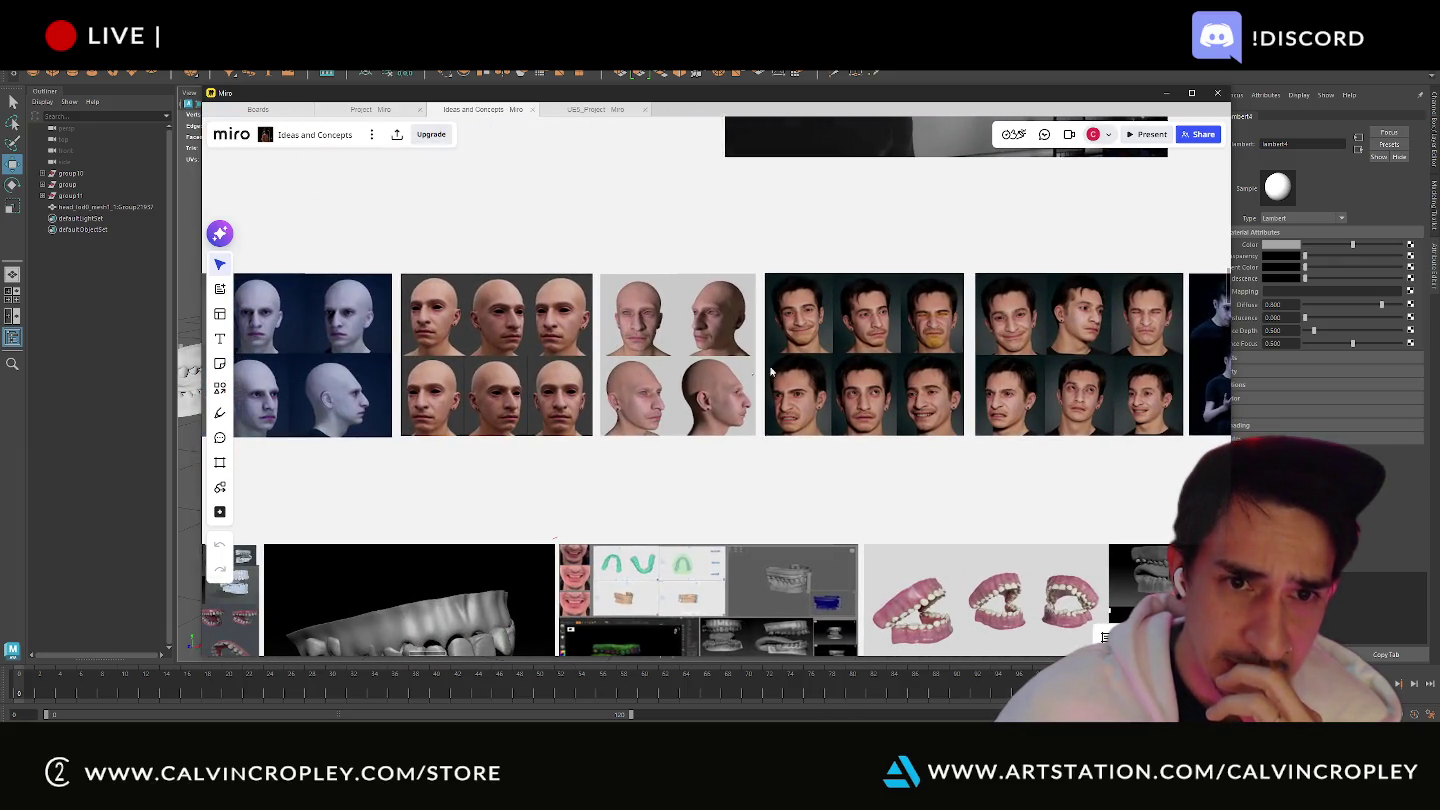
scroll(770, 373, "right", 2, "shift")
scroll(495, 405, "right", 2, "shift")
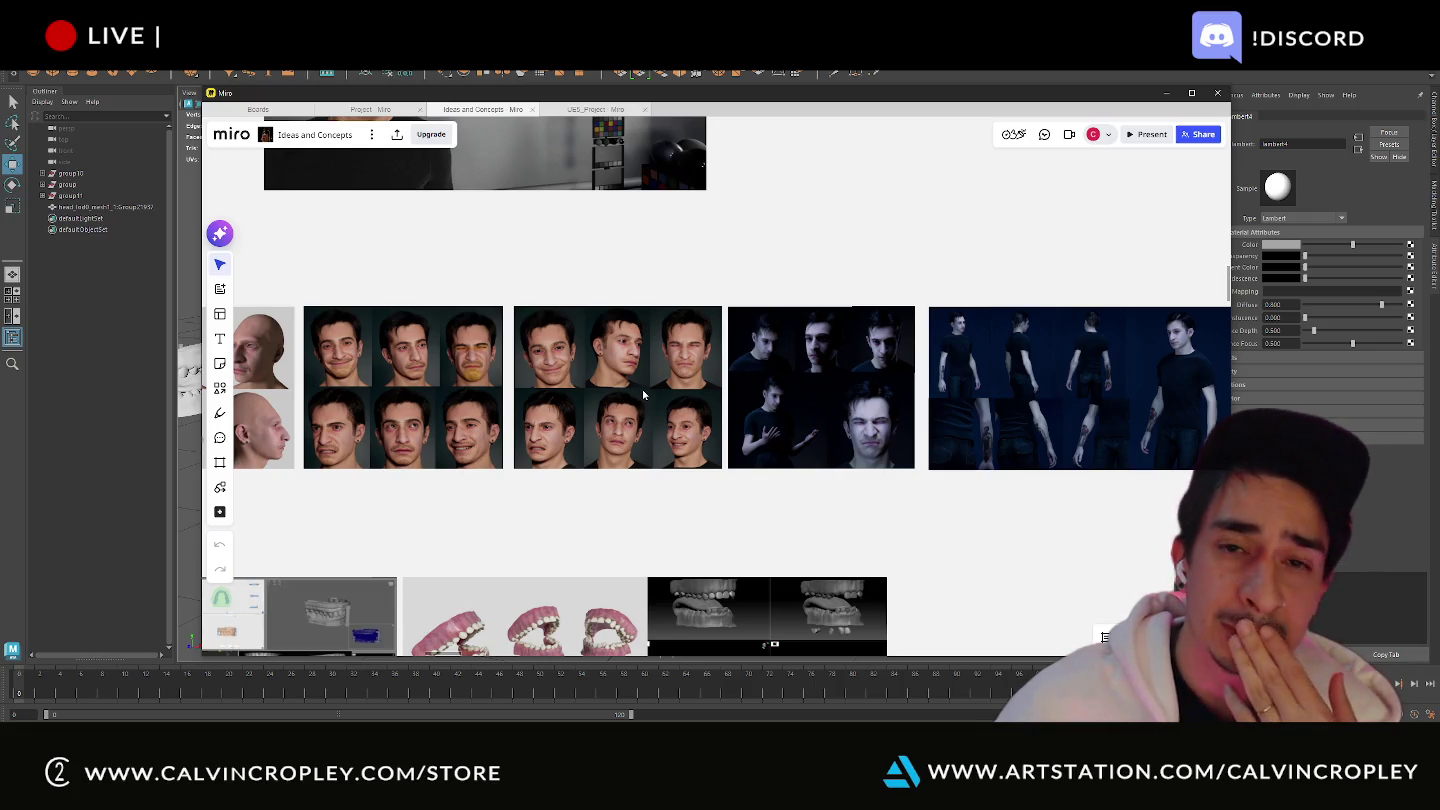
scroll(642, 389, "up", 3)
scroll(843, 351, "up", 1)
scroll(438, 389, "right", 3, "shift")
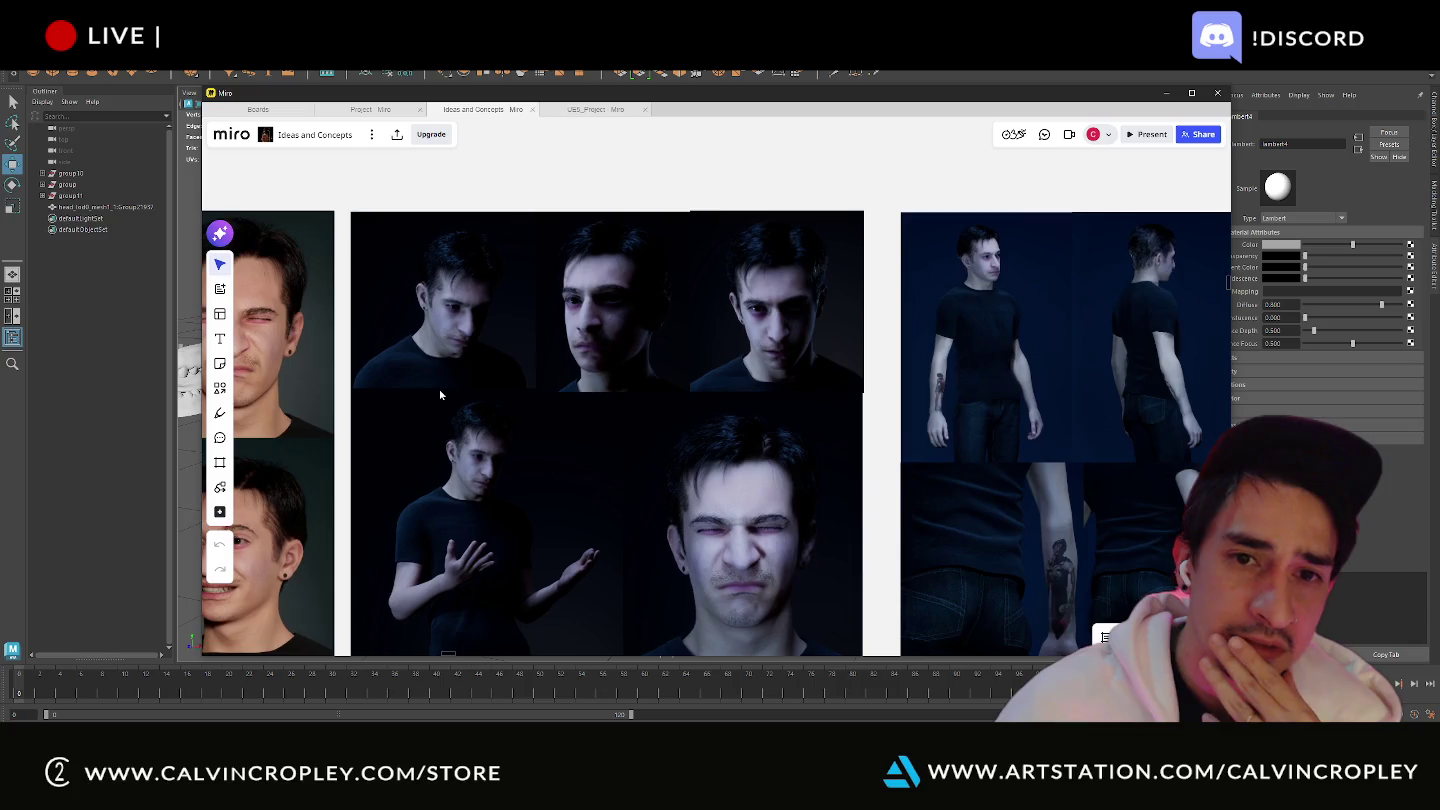
right_click_drag(851, 391, 458, 383)
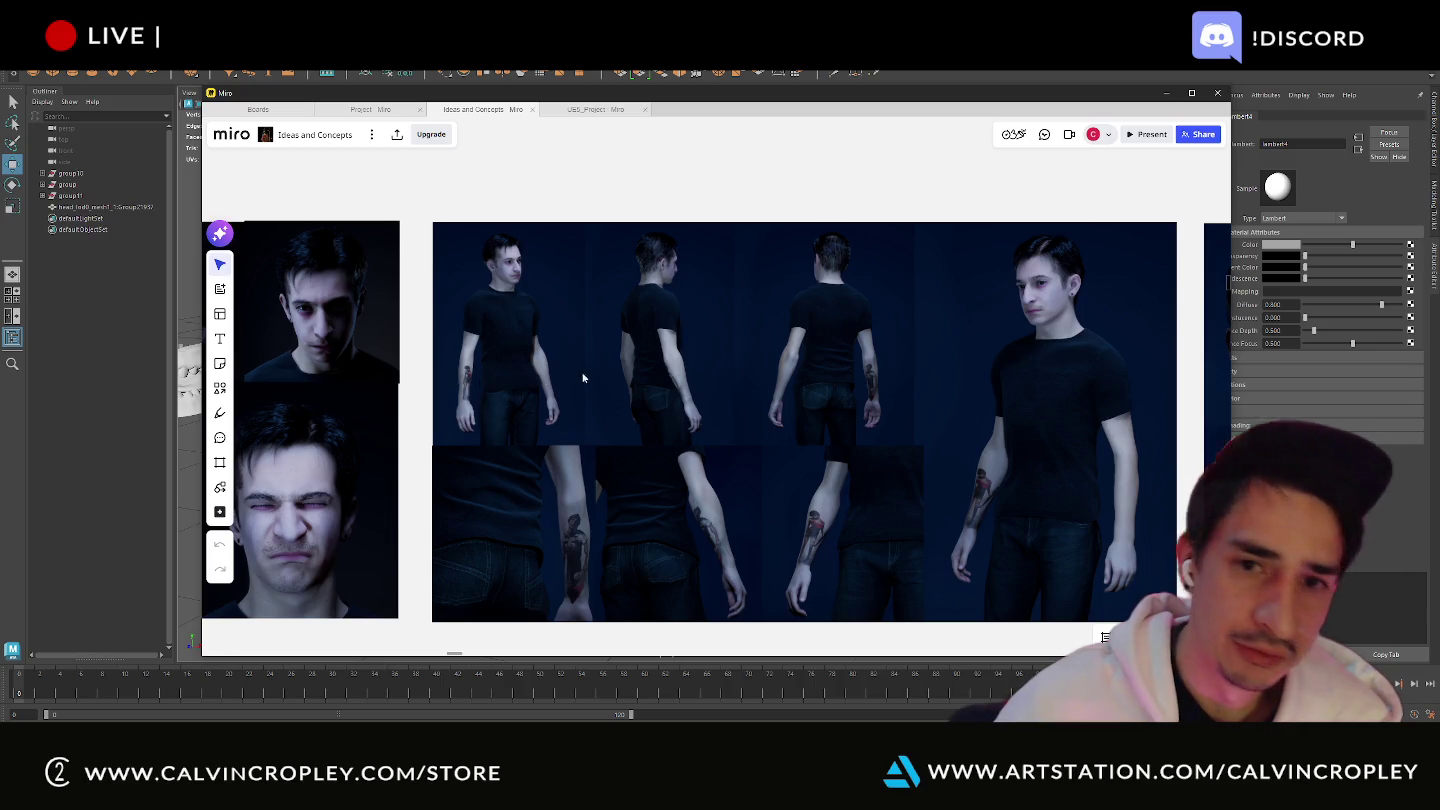
right_click_drag(999, 360, 680, 373)
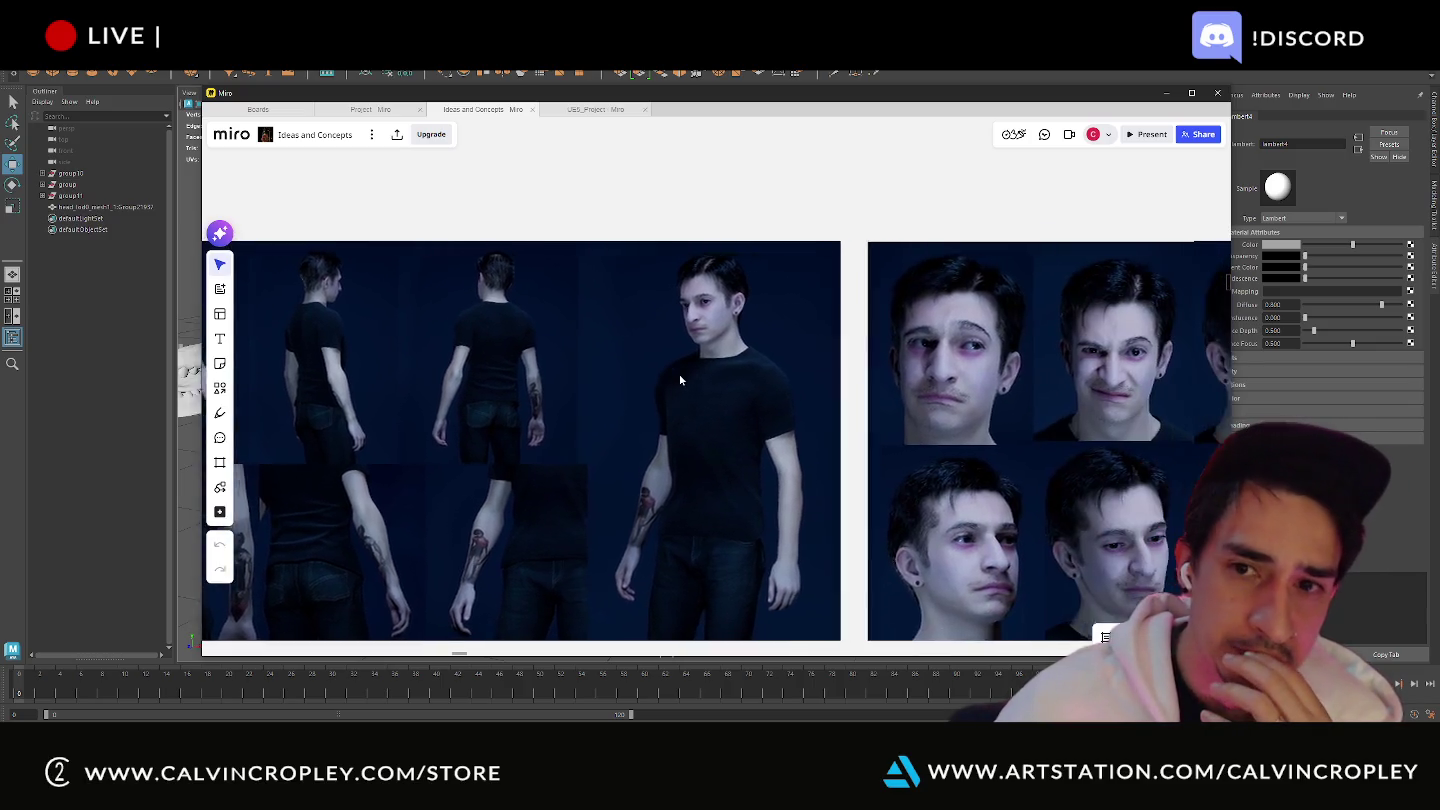
scroll(882, 364, "down", 2)
scroll(882, 363, "down", 2)
scroll(890, 354, "down", 1)
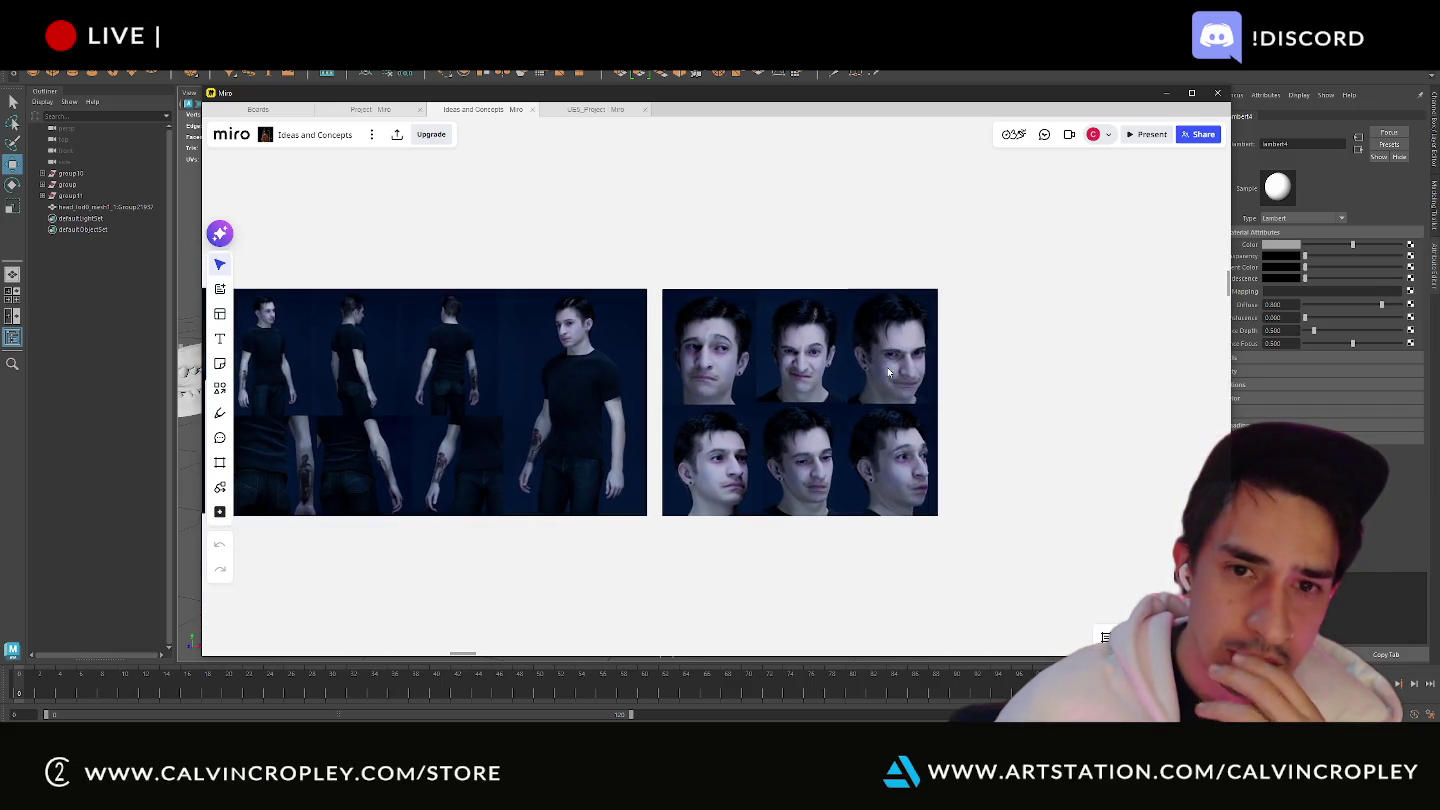
scroll(887, 362, "up", 3)
scroll(884, 367, "up", 2)
scroll(884, 370, "down", 6)
scroll(884, 375, "down", 2)
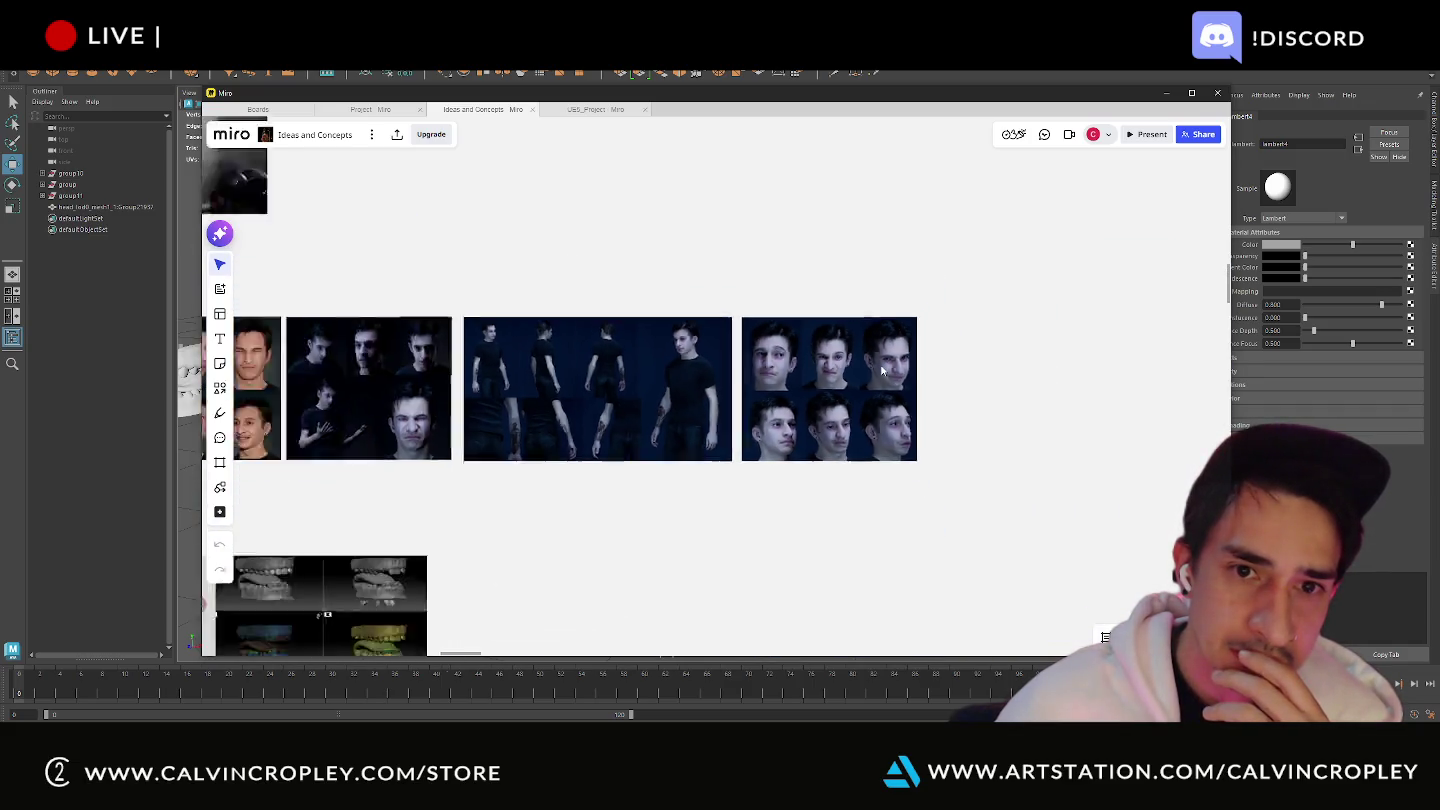
scroll(885, 375, "down", 2)
right_click_drag(544, 359, 918, 396)
right_click_drag(558, 499, 699, 291)
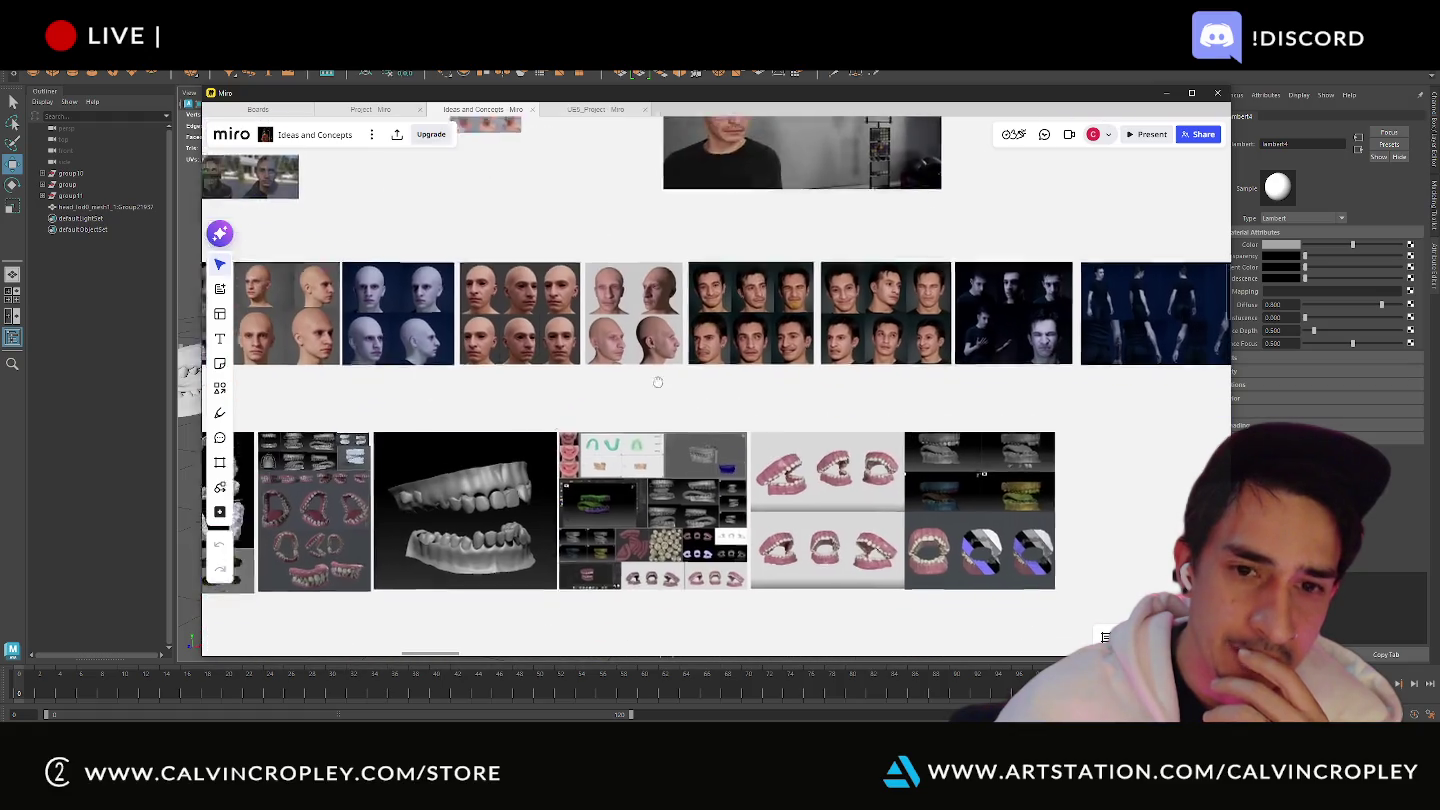
scroll(810, 413, "up", 2)
scroll(810, 413, "up", 3)
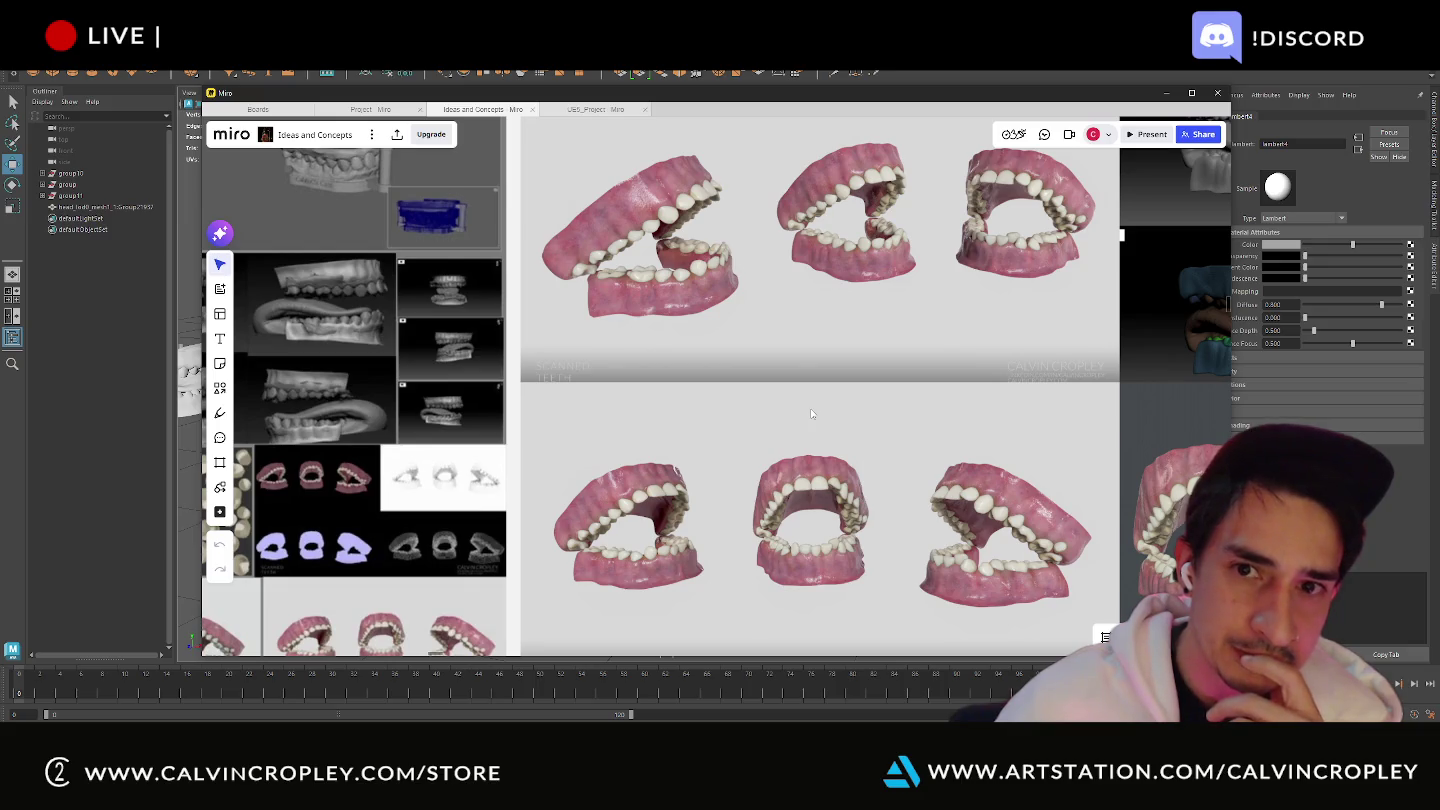
scroll(811, 413, "up", 2)
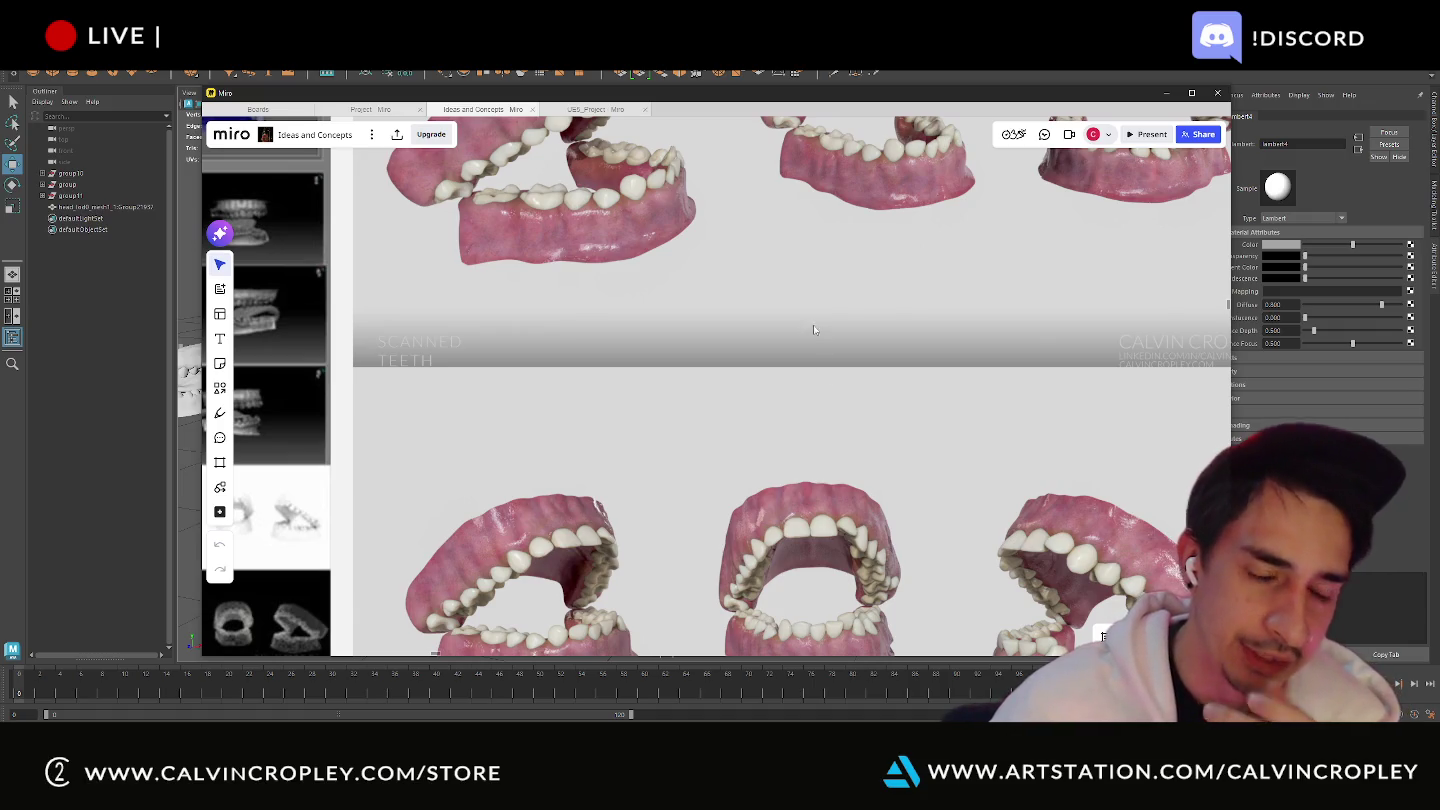
scroll(812, 360, "down", 2)
scroll(811, 370, "down", 2)
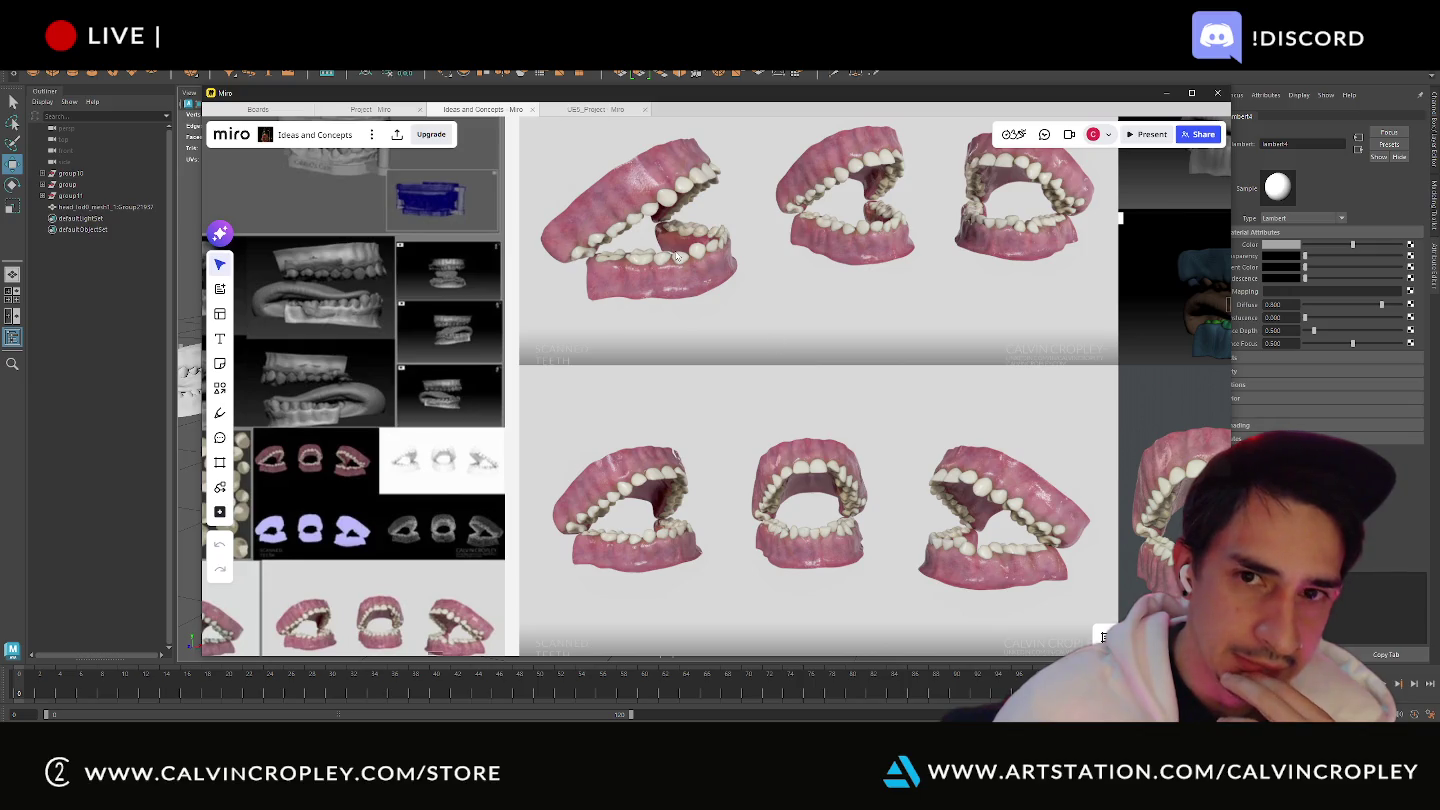
scroll(679, 258, "up", 2)
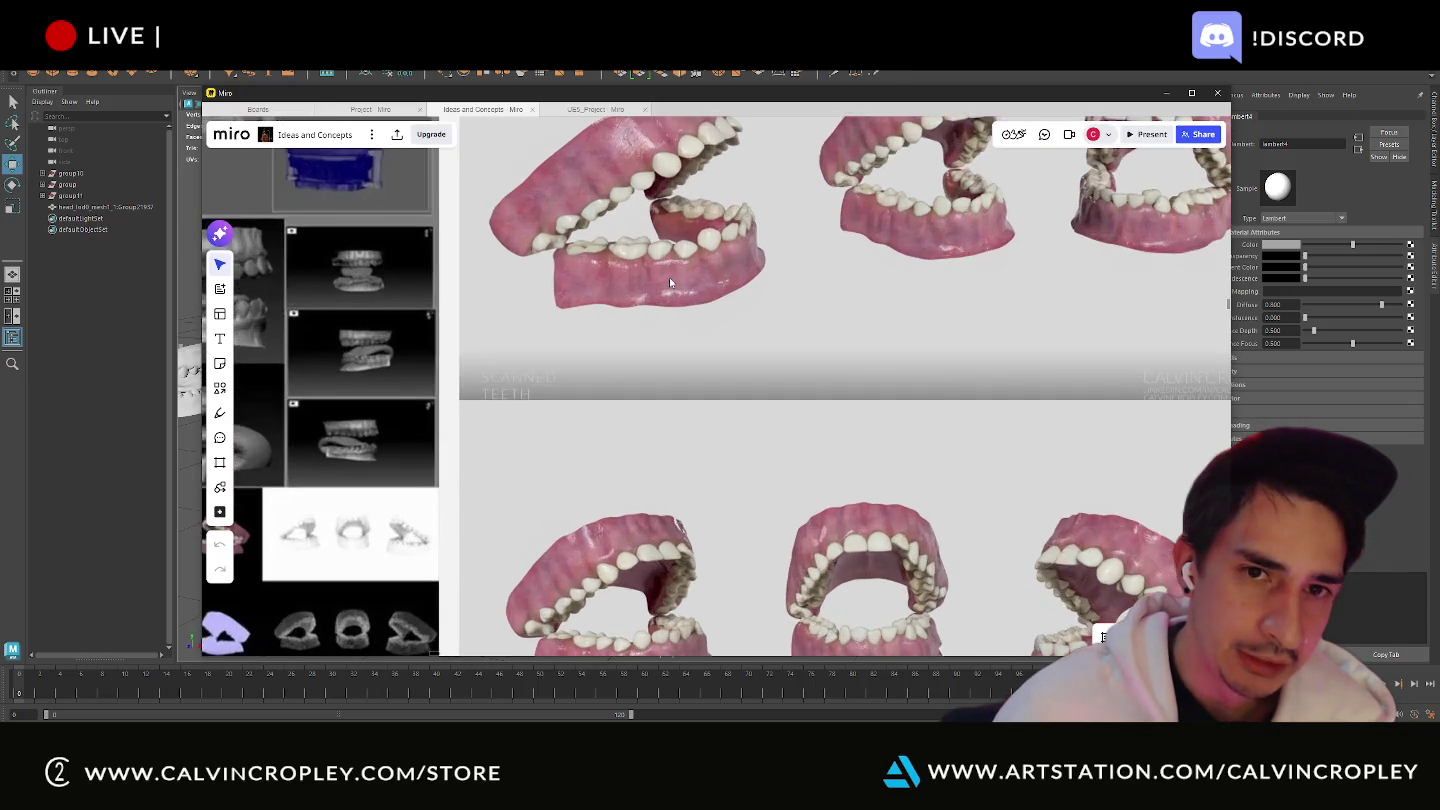
scroll(671, 284, "up", 2)
scroll(600, 401, "up", 2)
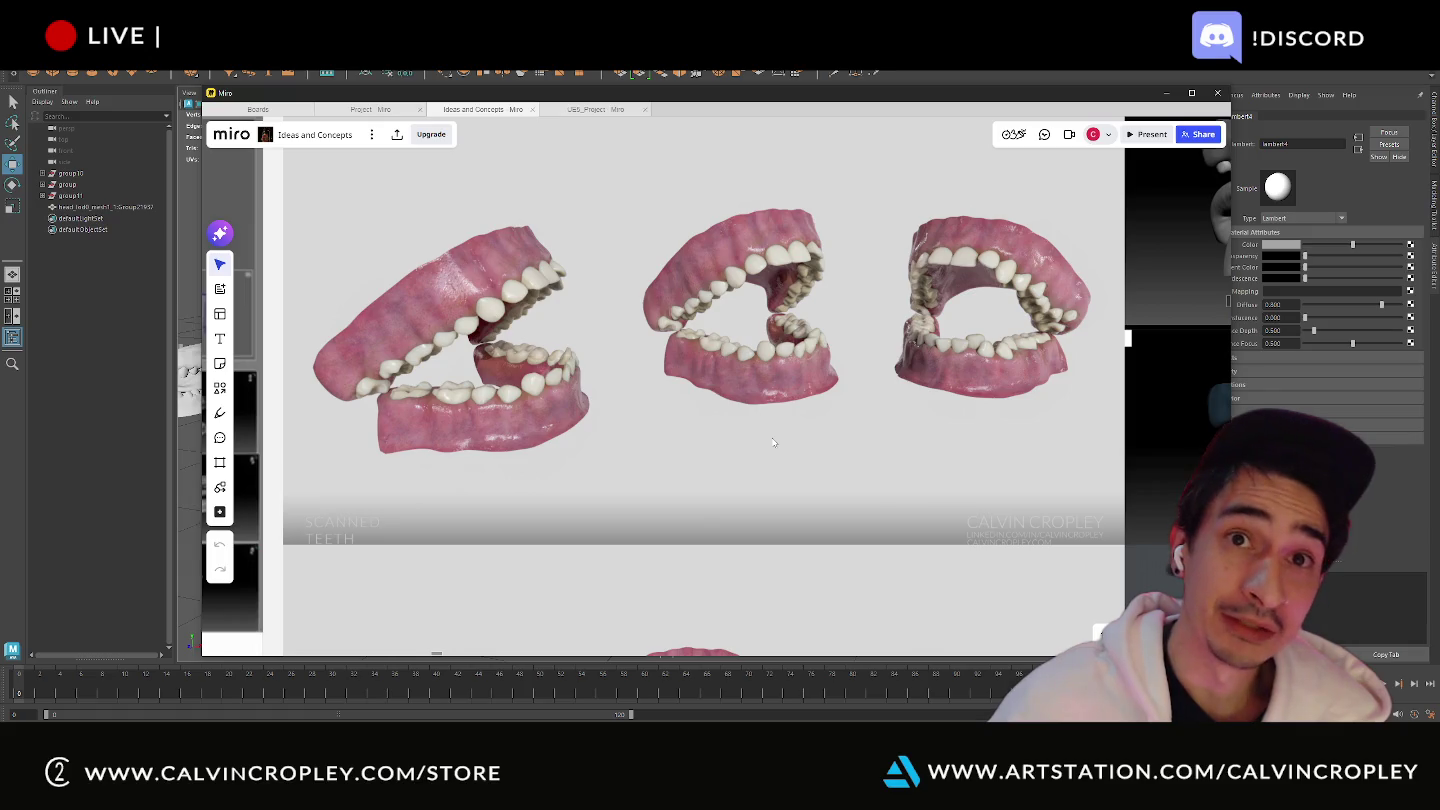
scroll(772, 444, "down", 3)
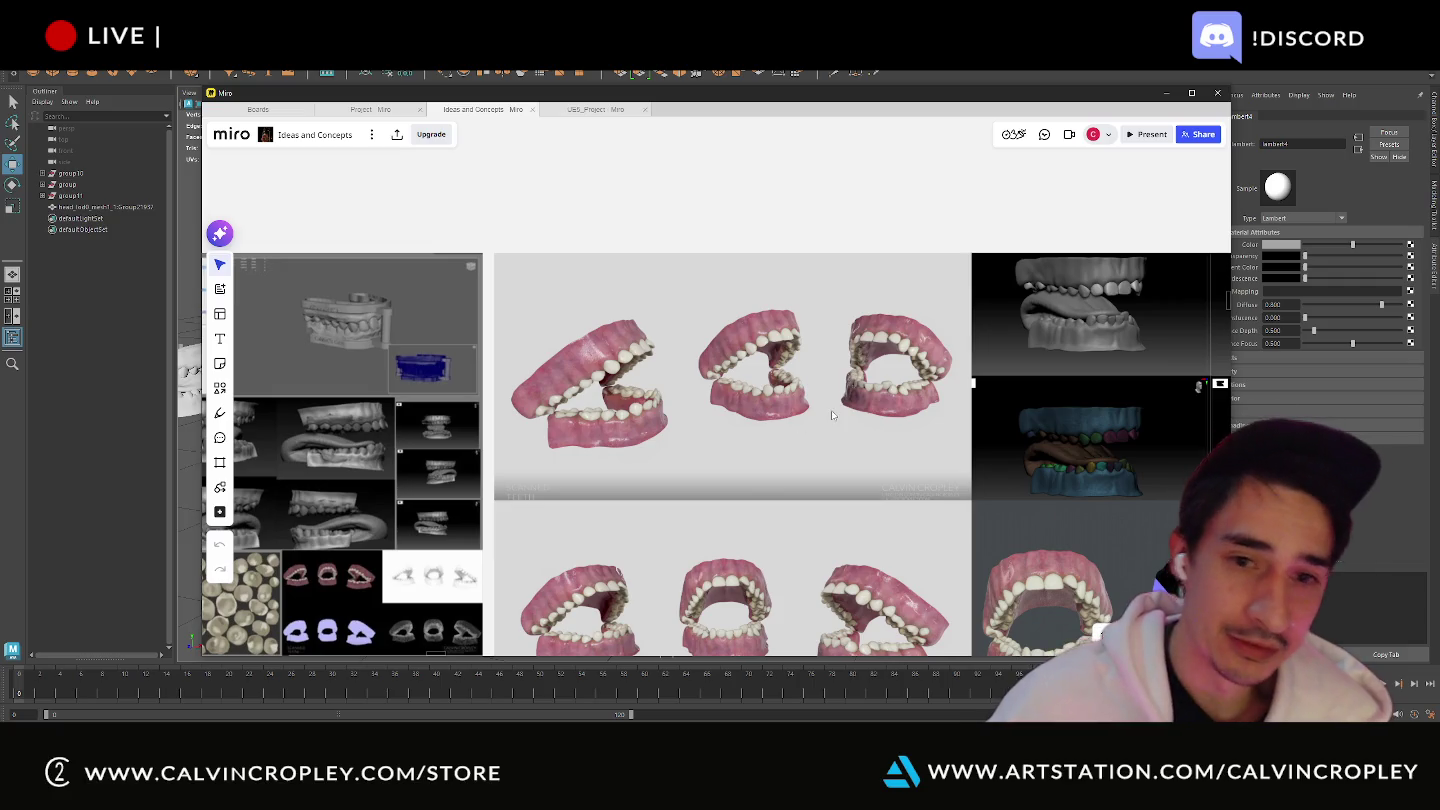
scroll(818, 427, "down", 3)
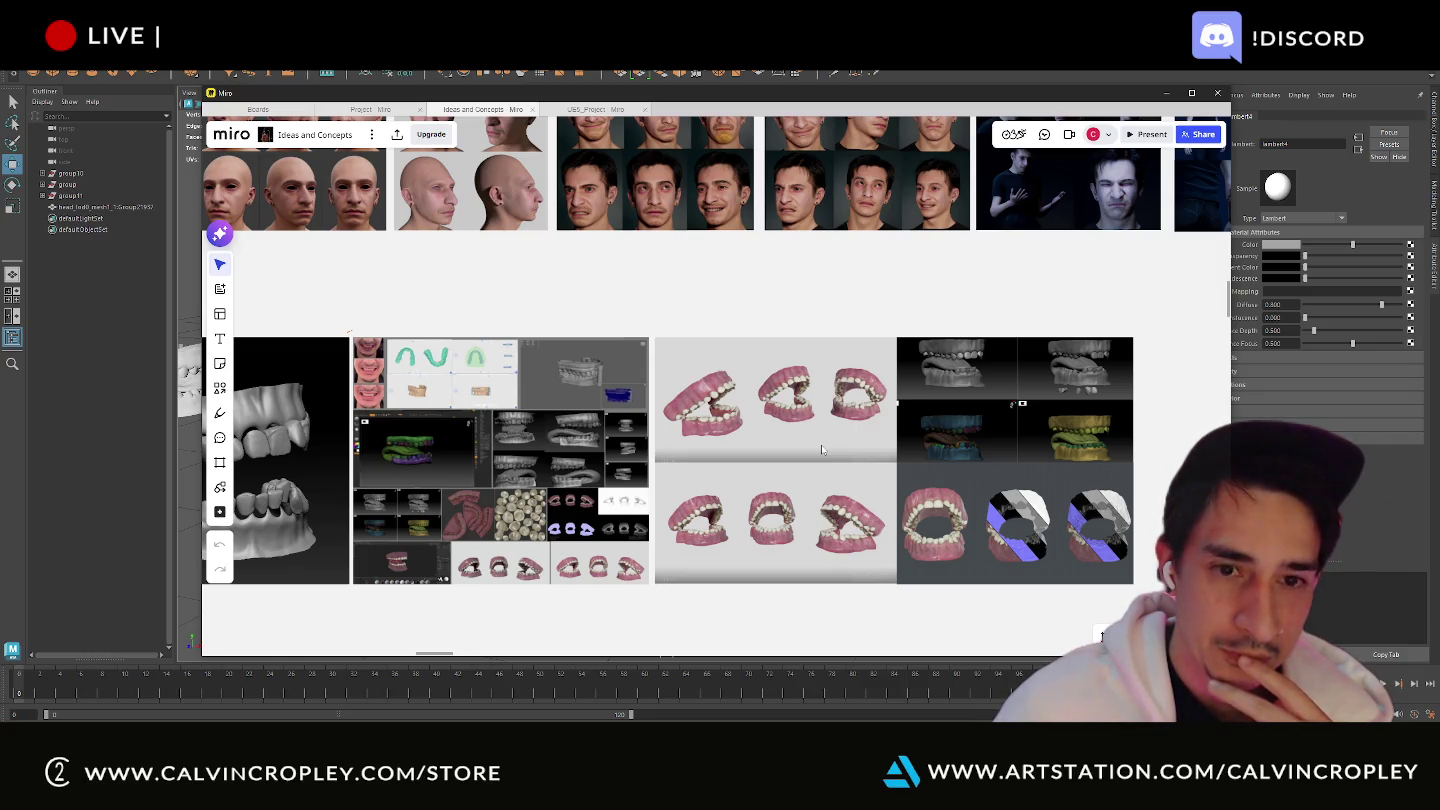
scroll(822, 450, "up", 1)
scroll(823, 450, "up", 1)
scroll(823, 450, "up", 1)
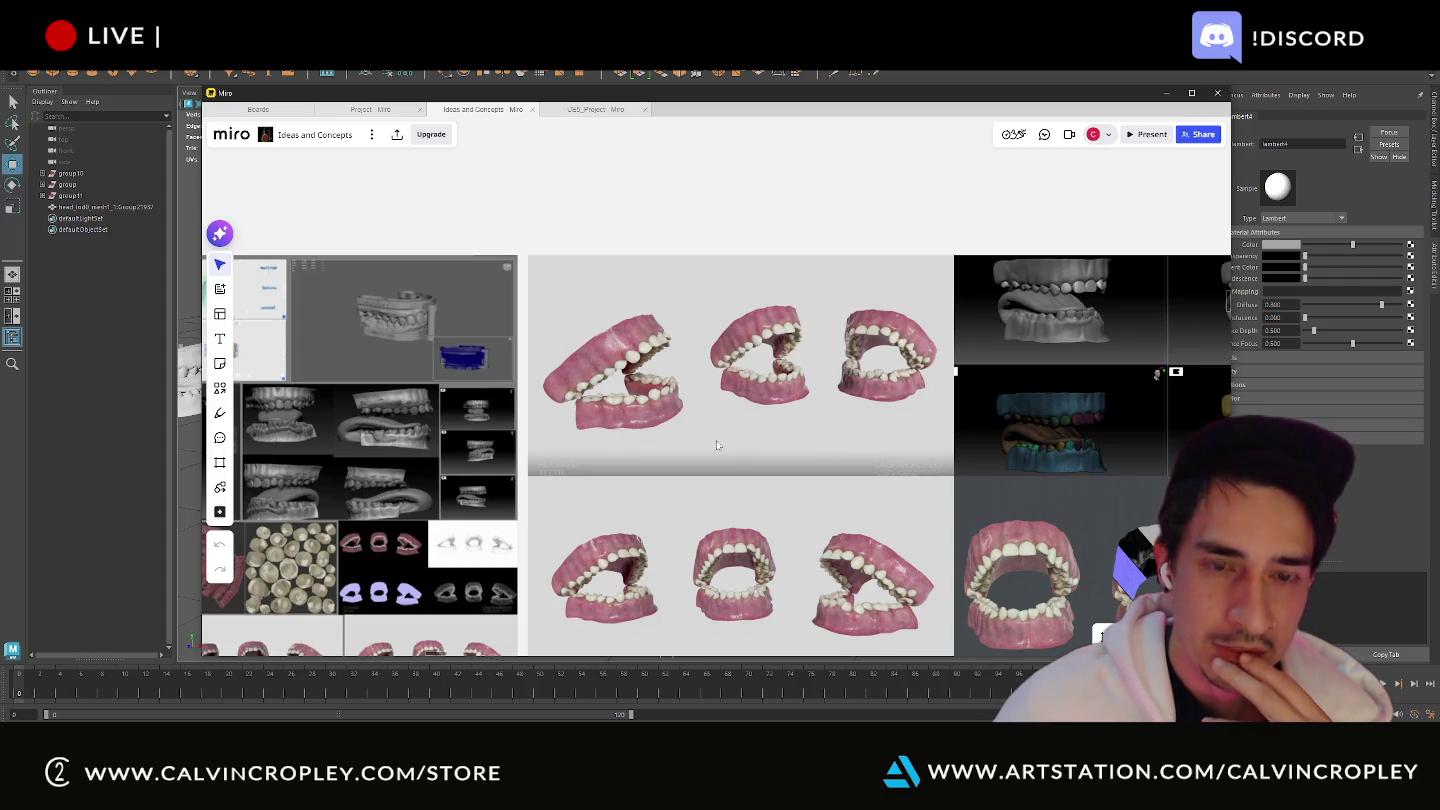
scroll(655, 327, "up", 1)
scroll(652, 330, "up", 3)
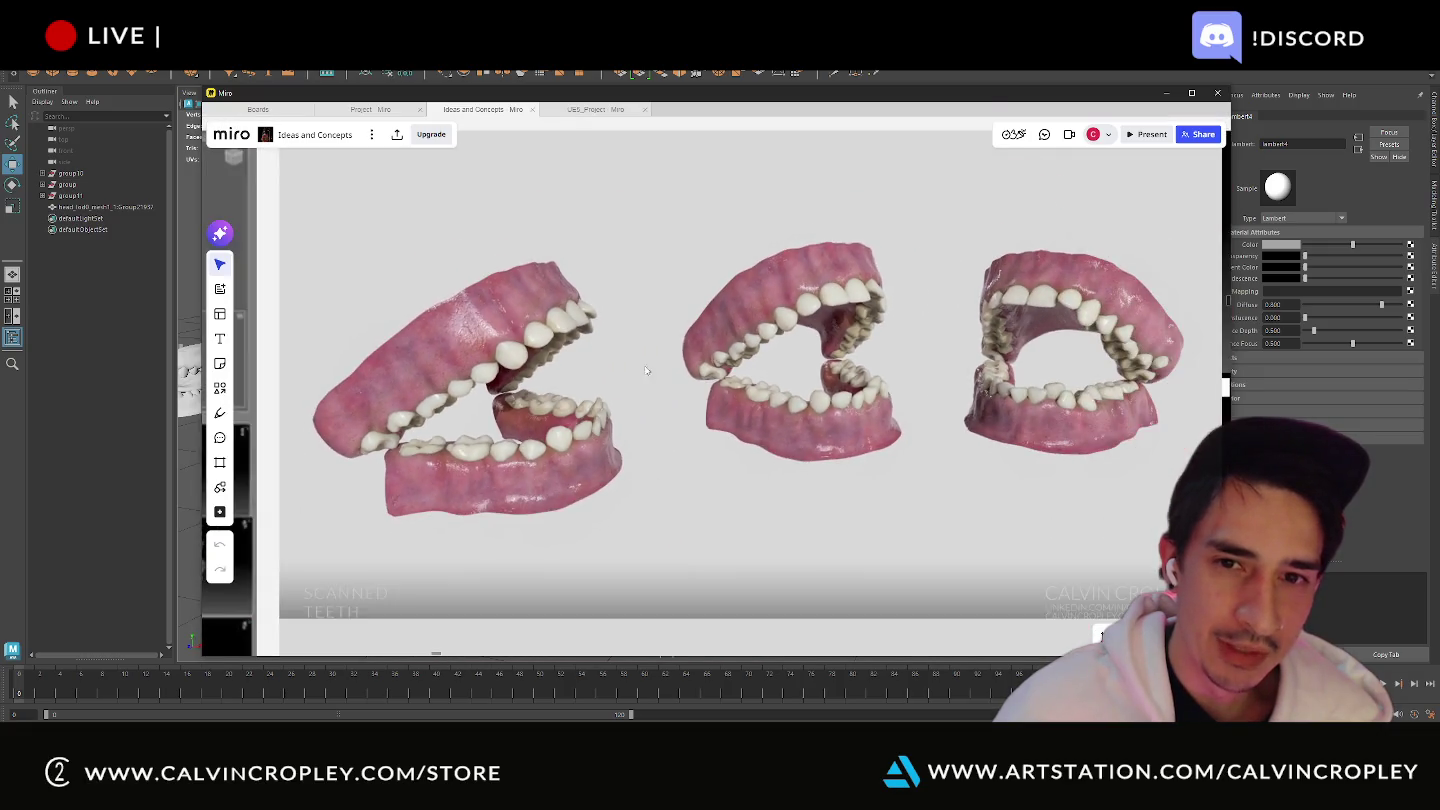
left_click_drag(729, 409, 866, 383)
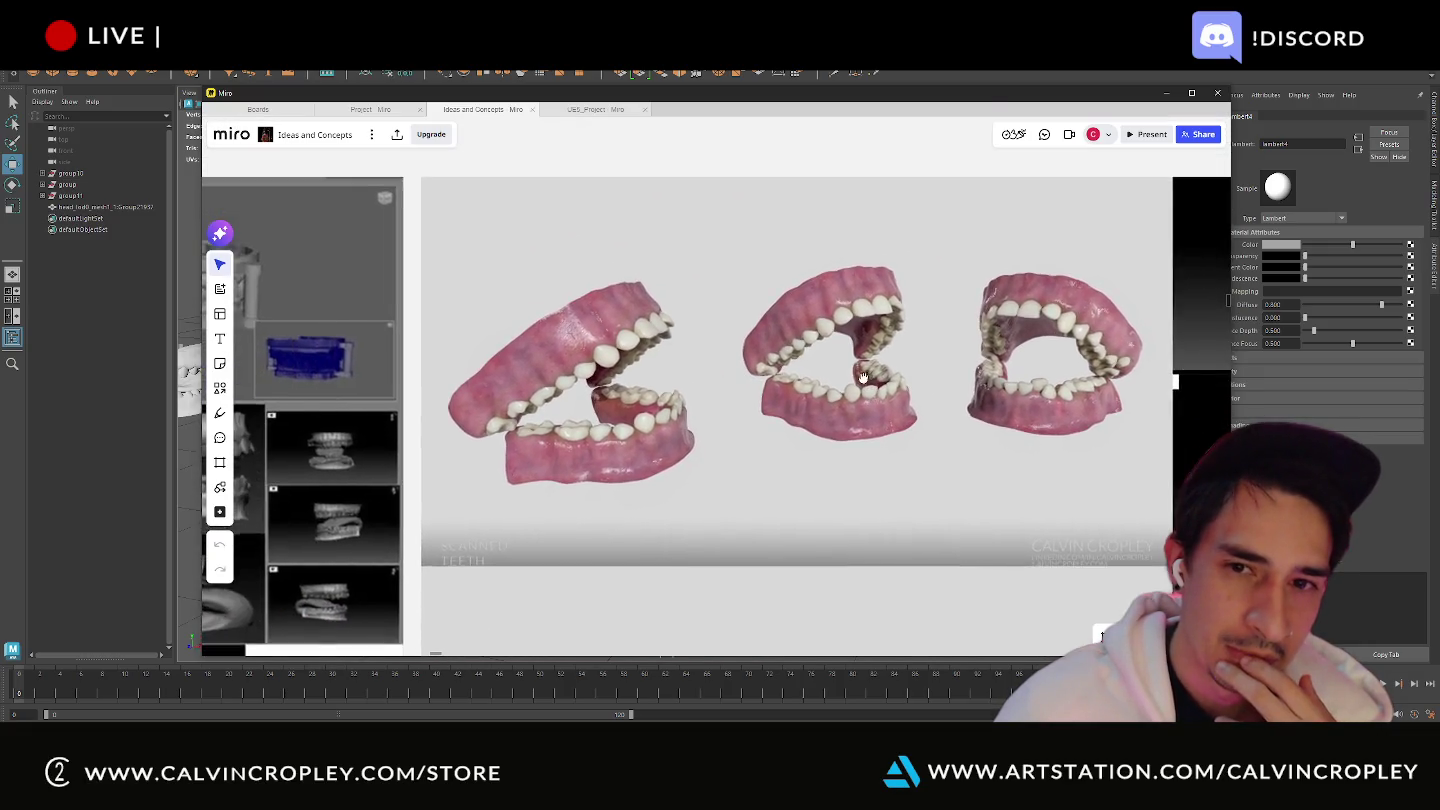
scroll(812, 390, "up", 1)
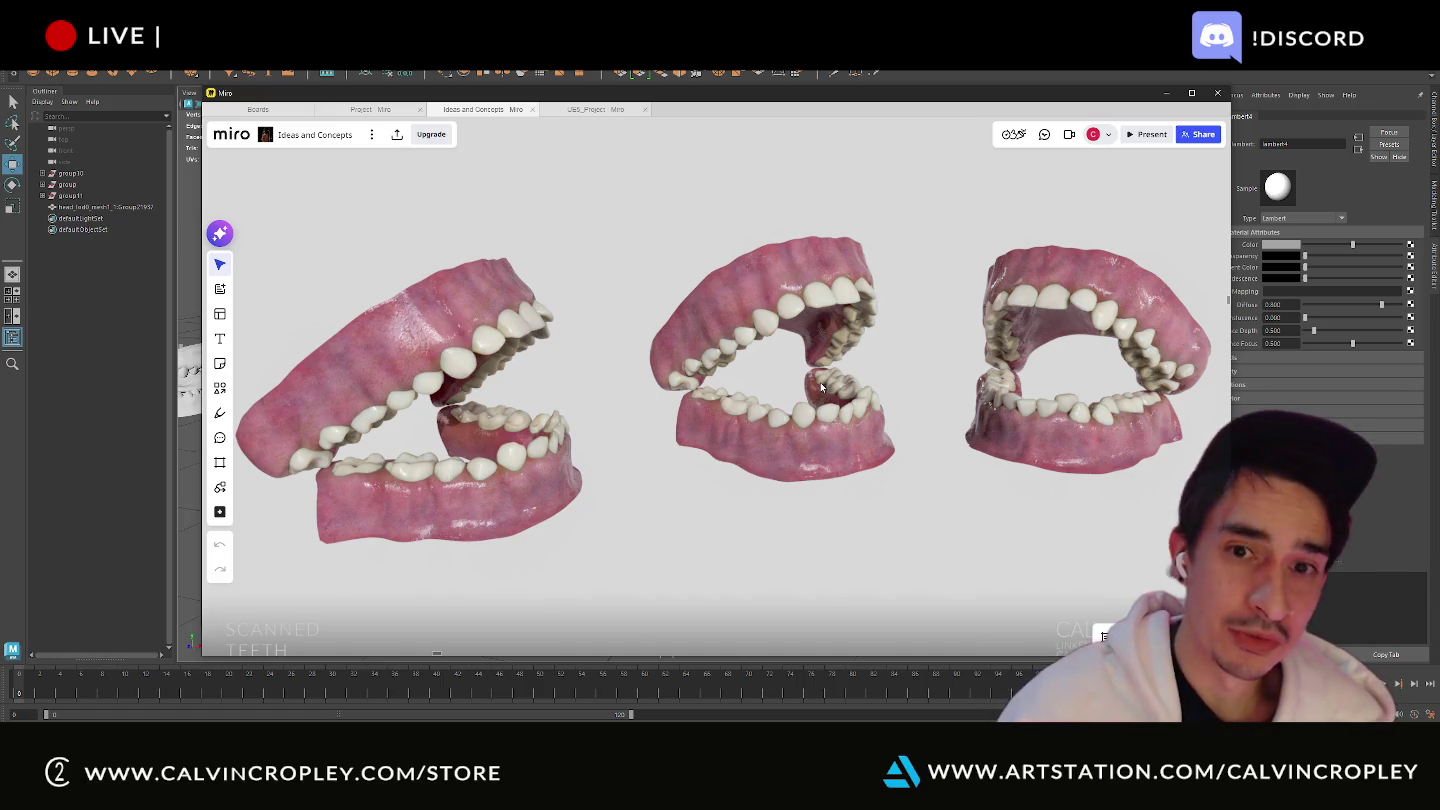
scroll(821, 388, "down", 5)
middle_click_drag(869, 404, 810, 299)
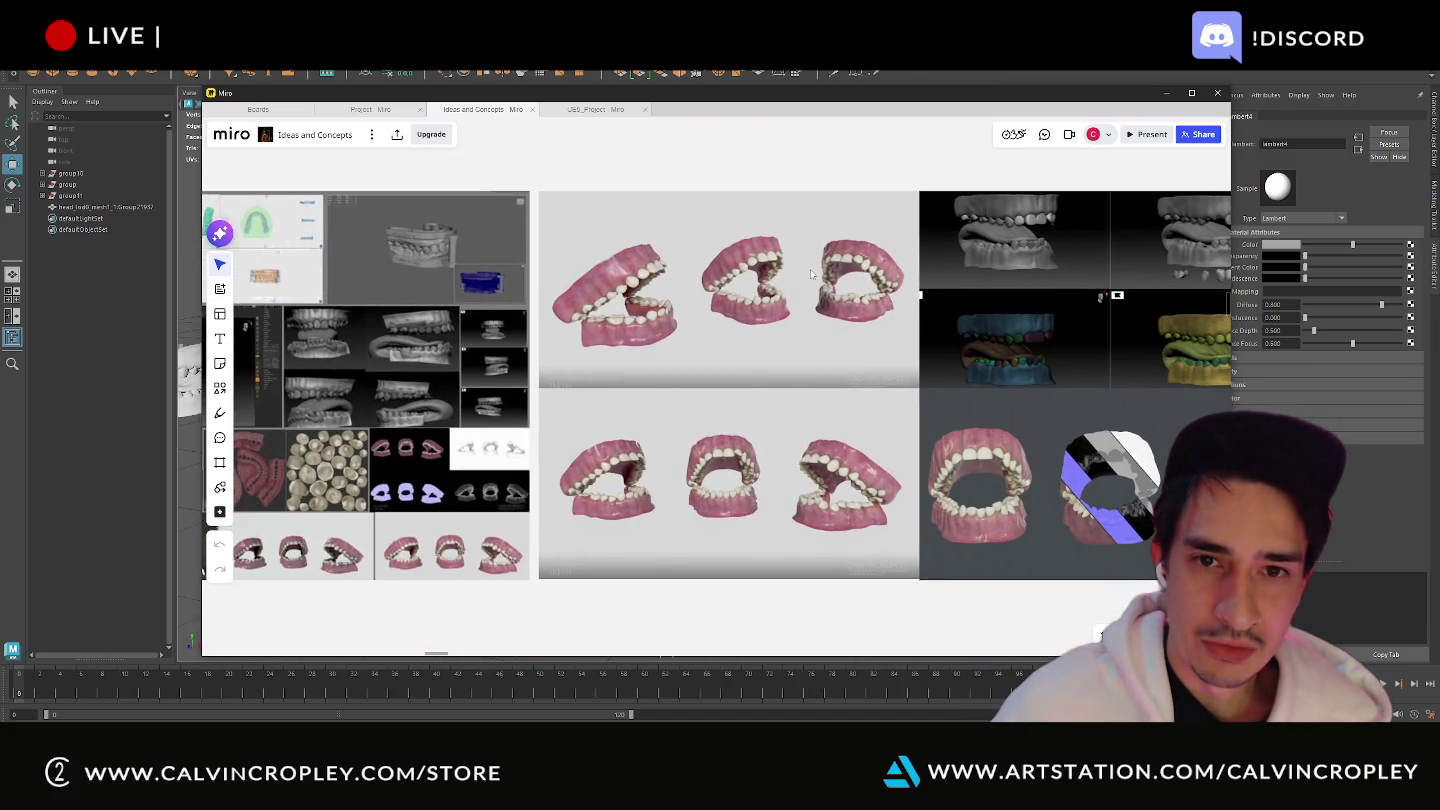
scroll(879, 323, "up", 5)
scroll(847, 241, "up", 2)
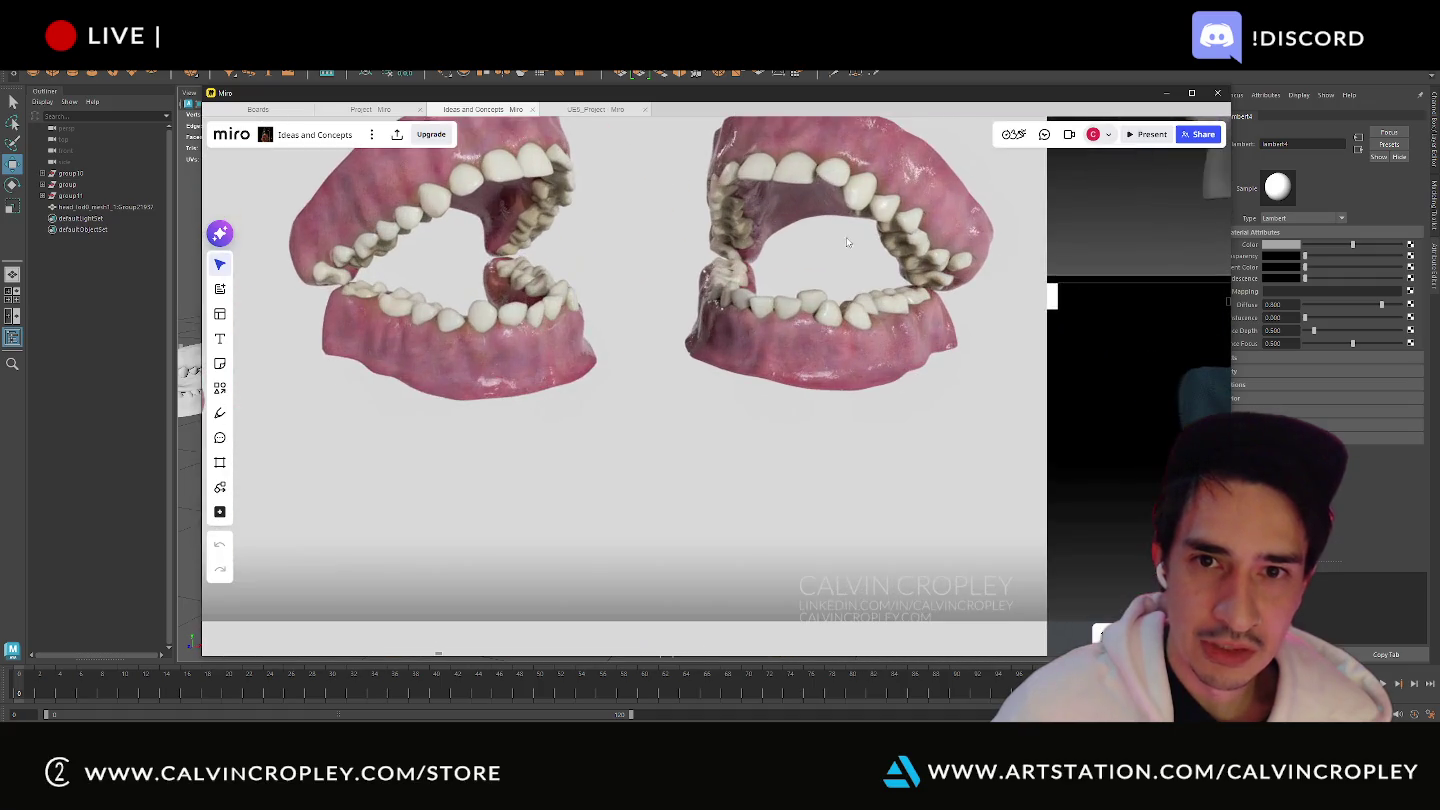
scroll(887, 302, "down", 3)
scroll(841, 300, "up", 2)
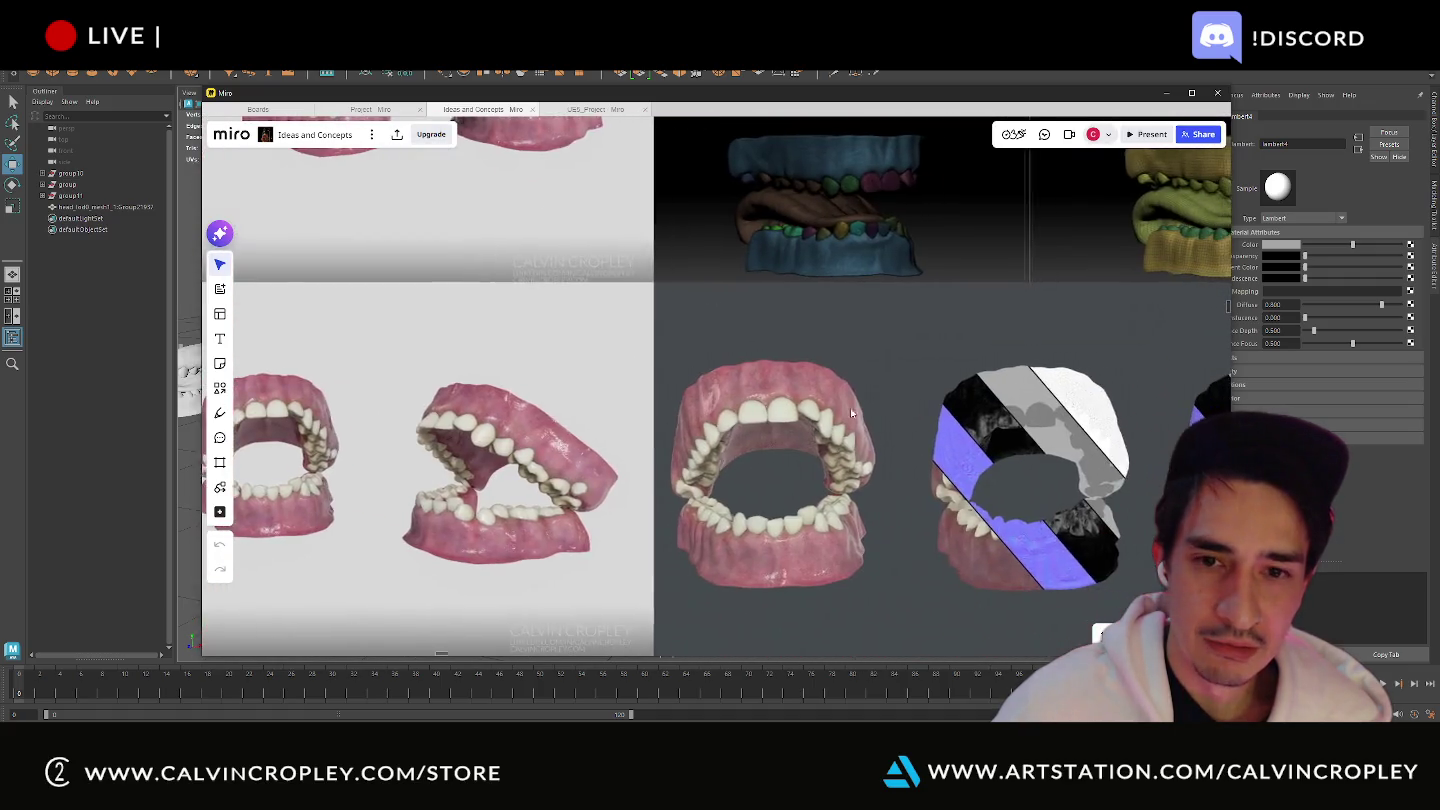
scroll(815, 298, "up", 2)
scroll(815, 298, "down", 2)
scroll(797, 296, "down", 2)
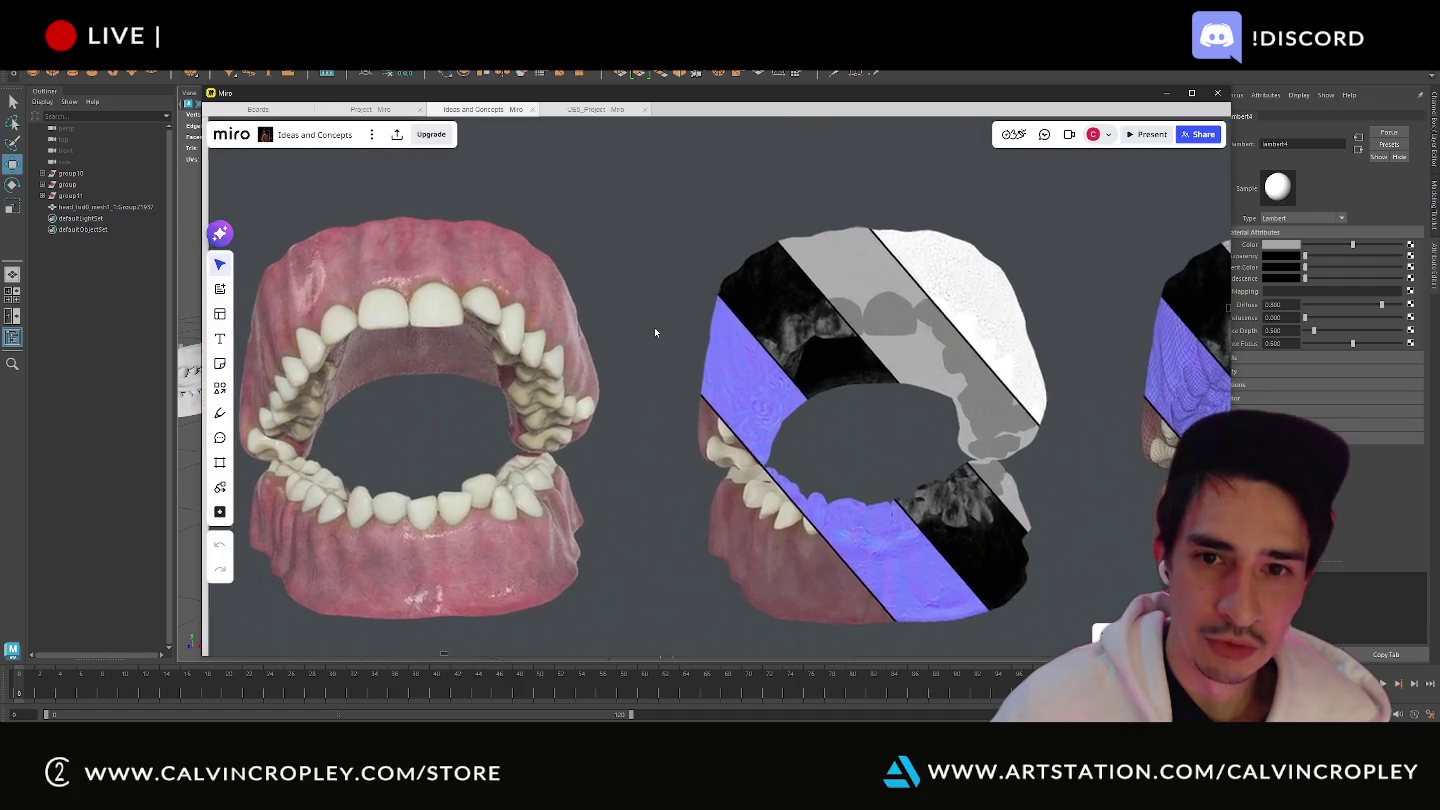
scroll(790, 310, "down", 3)
scroll(777, 341, "down", 2)
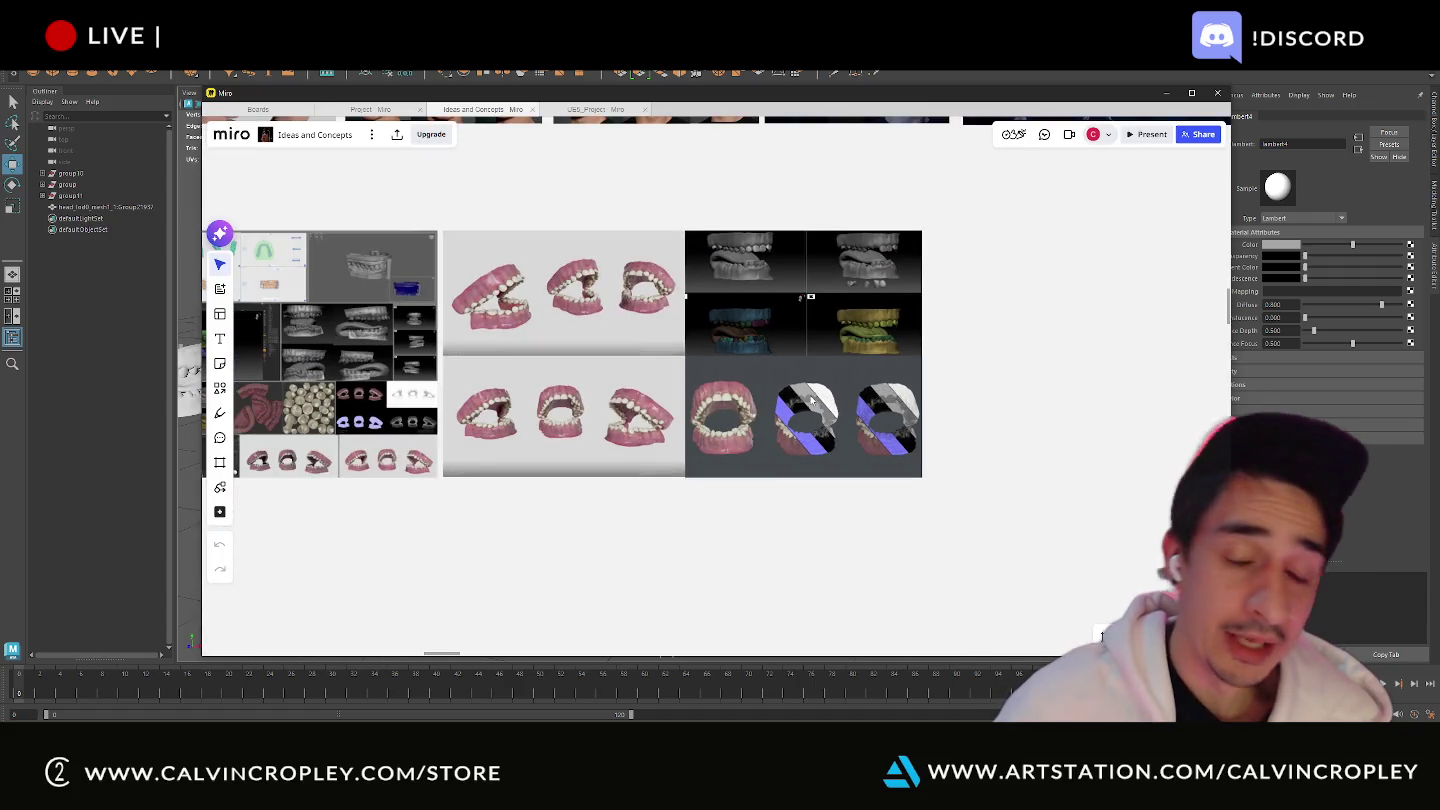
scroll(799, 380, "down", 2)
scroll(818, 402, "up", 1)
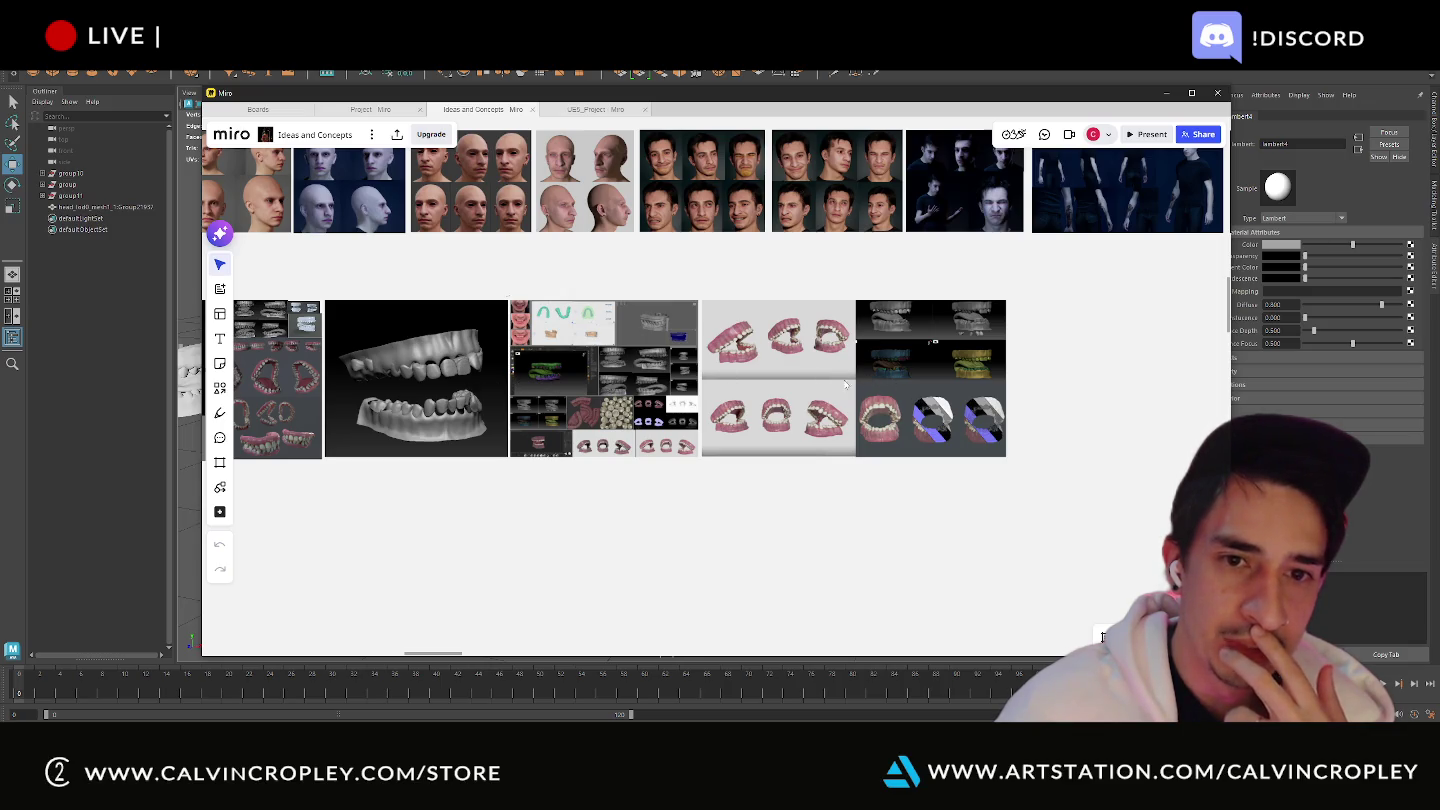
scroll(700, 371, "up", 3)
scroll(632, 341, "up", 3)
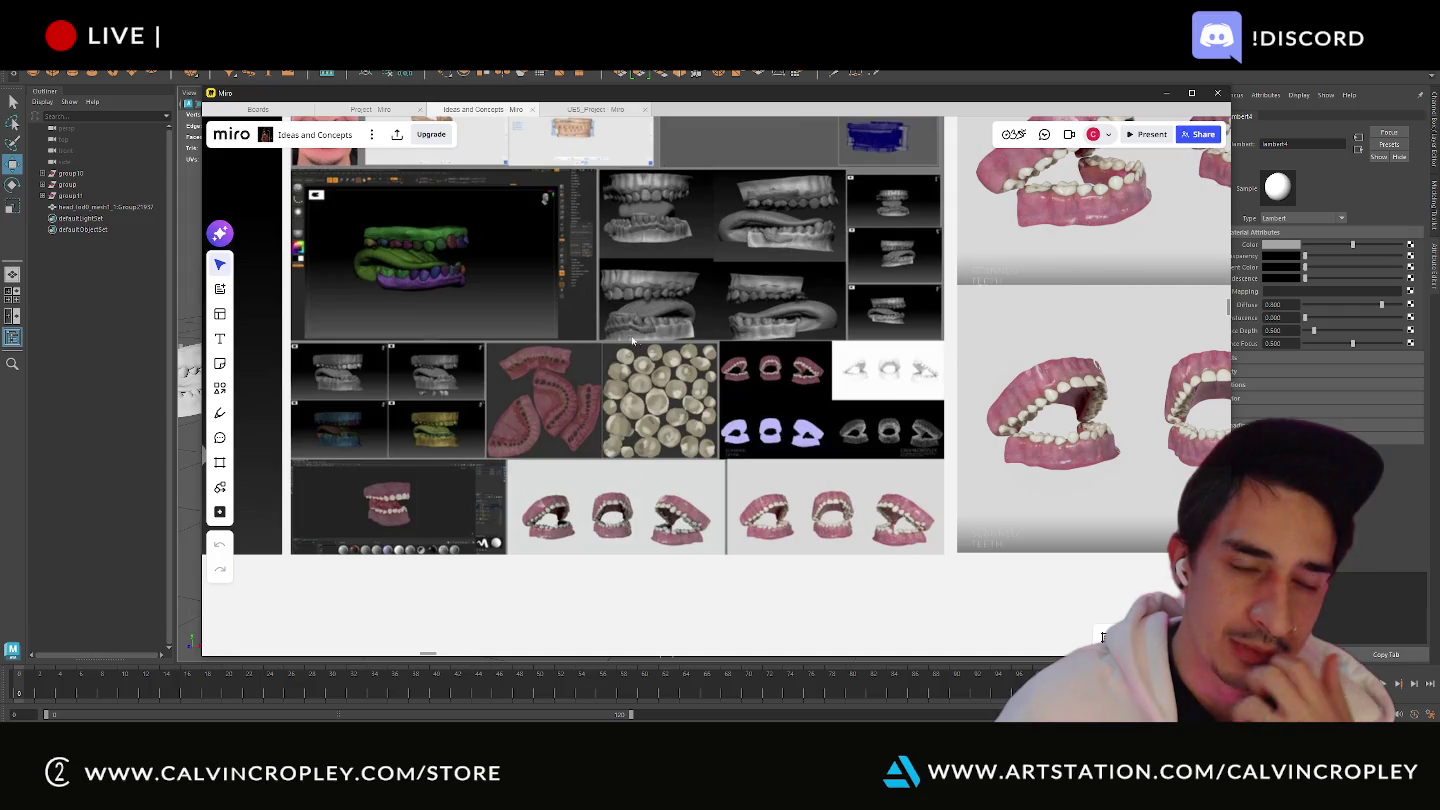
scroll(632, 340, "down", 2)
scroll(628, 356, "down", 2)
scroll(620, 381, "down", 2)
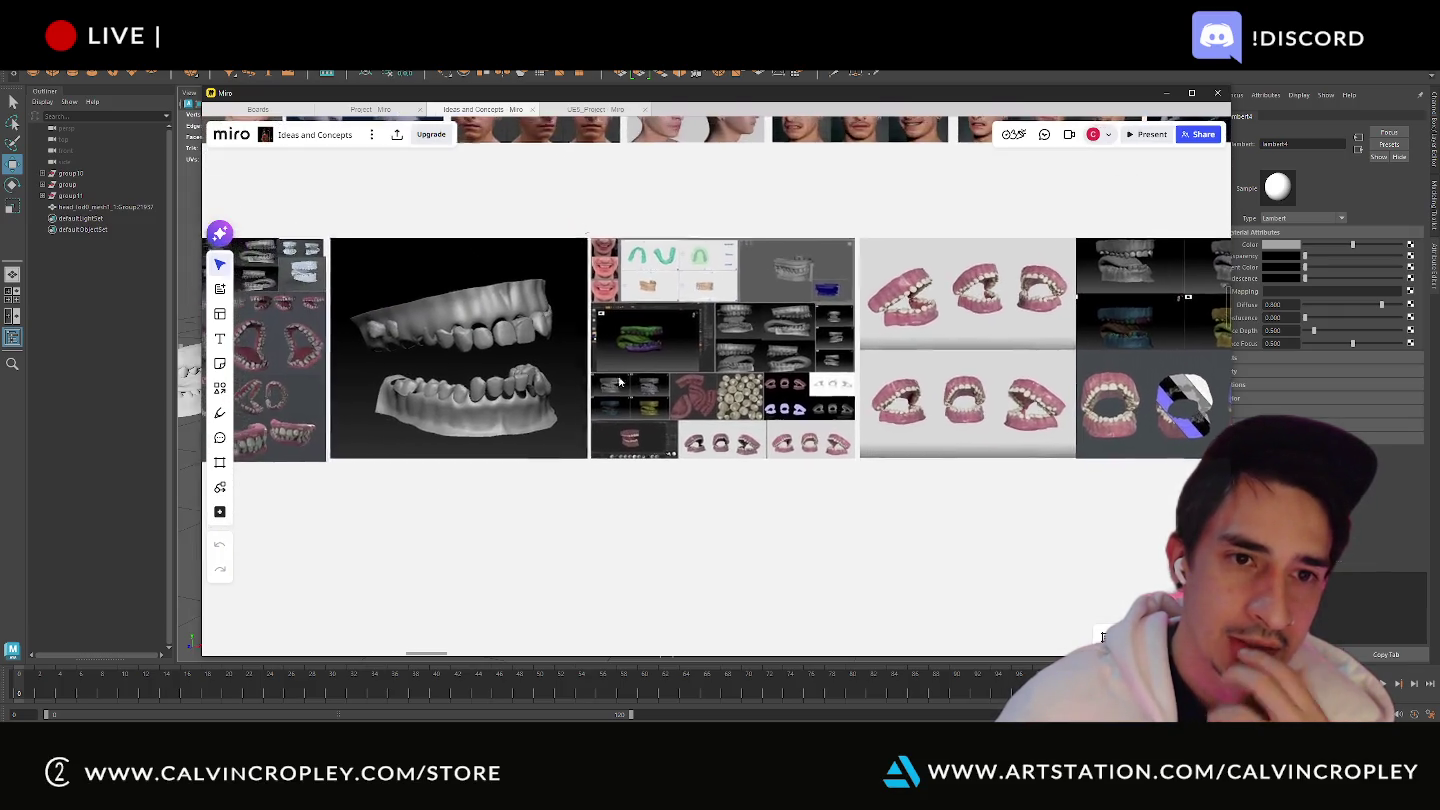
scroll(541, 362, "up", 3)
scroll(561, 370, "down", 1)
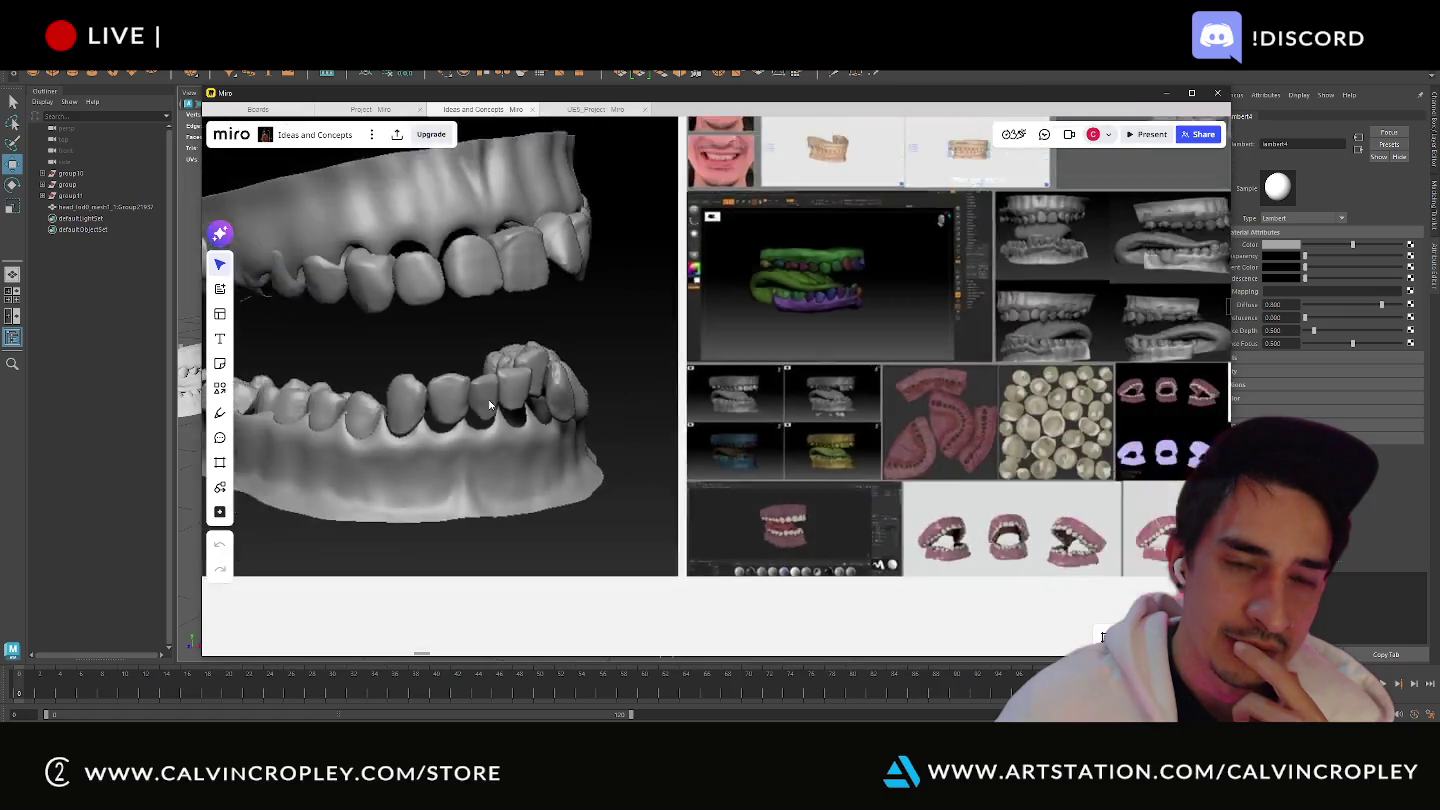
scroll(600, 391, "down", 3)
scroll(620, 403, "up", 1)
scroll(619, 403, "up", 3)
scroll(650, 412, "right", 3)
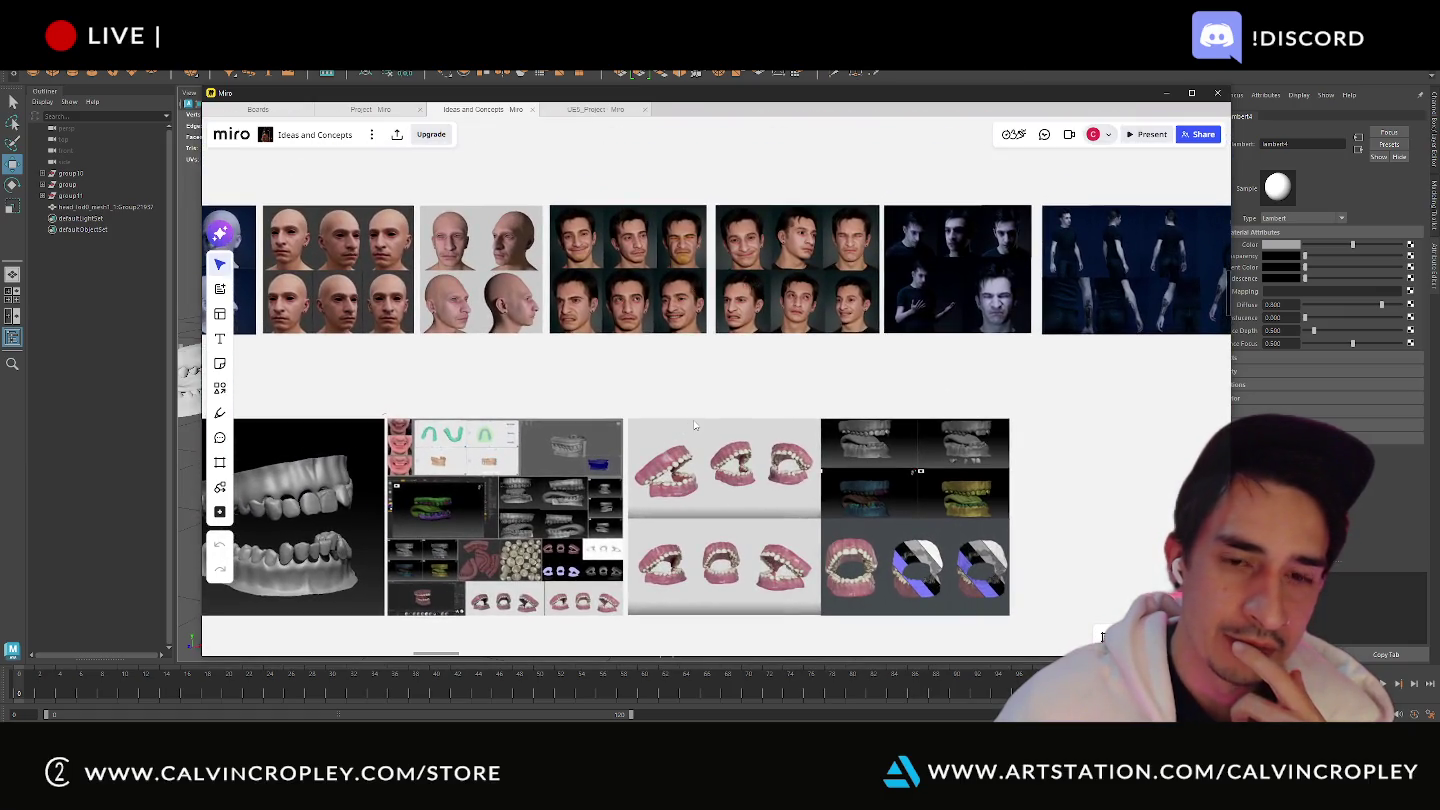
scroll(695, 427, "down", 3)
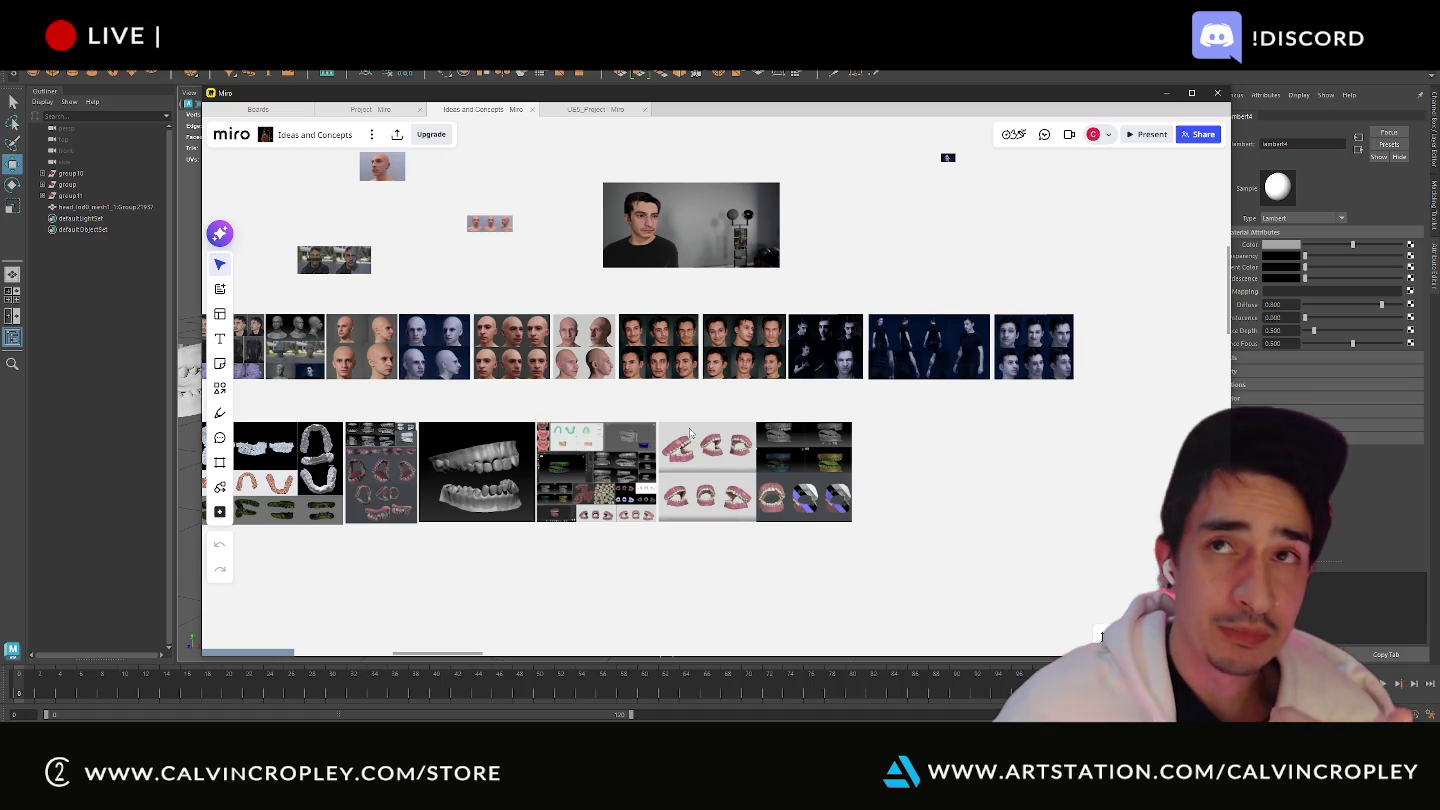
scroll(695, 433, "down", 3)
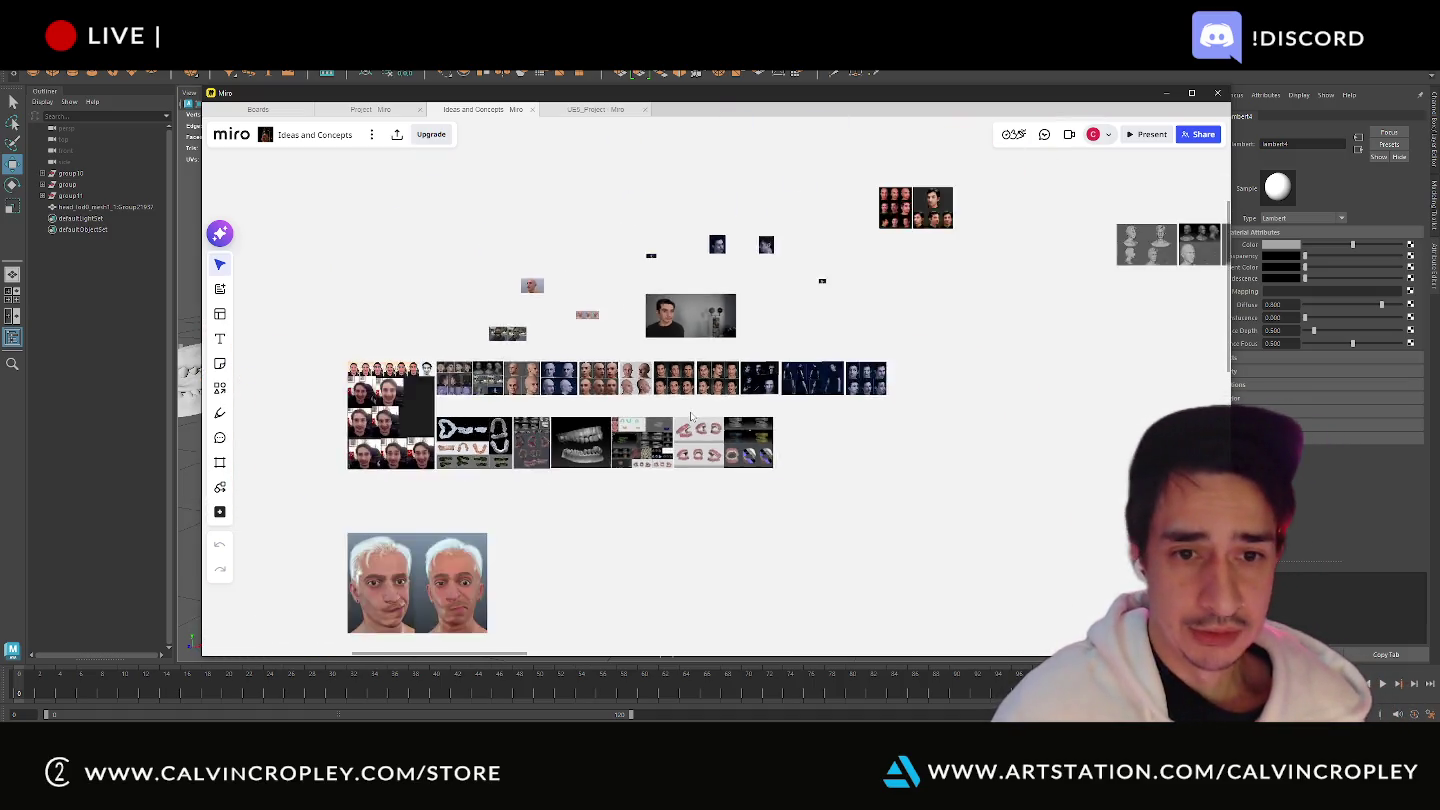
scroll(700, 426, "down", 1)
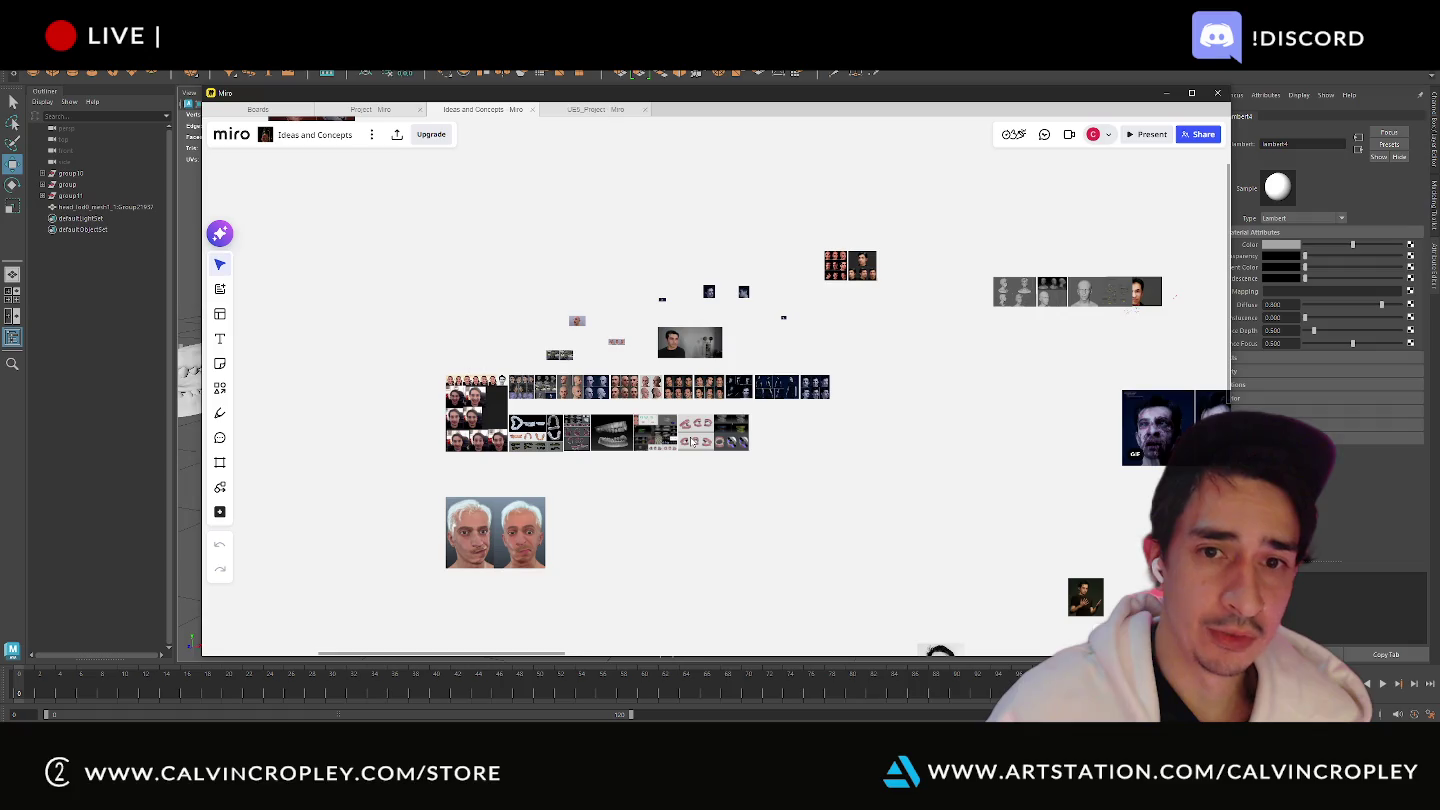
scroll(620, 389, "right", 5, "shift")
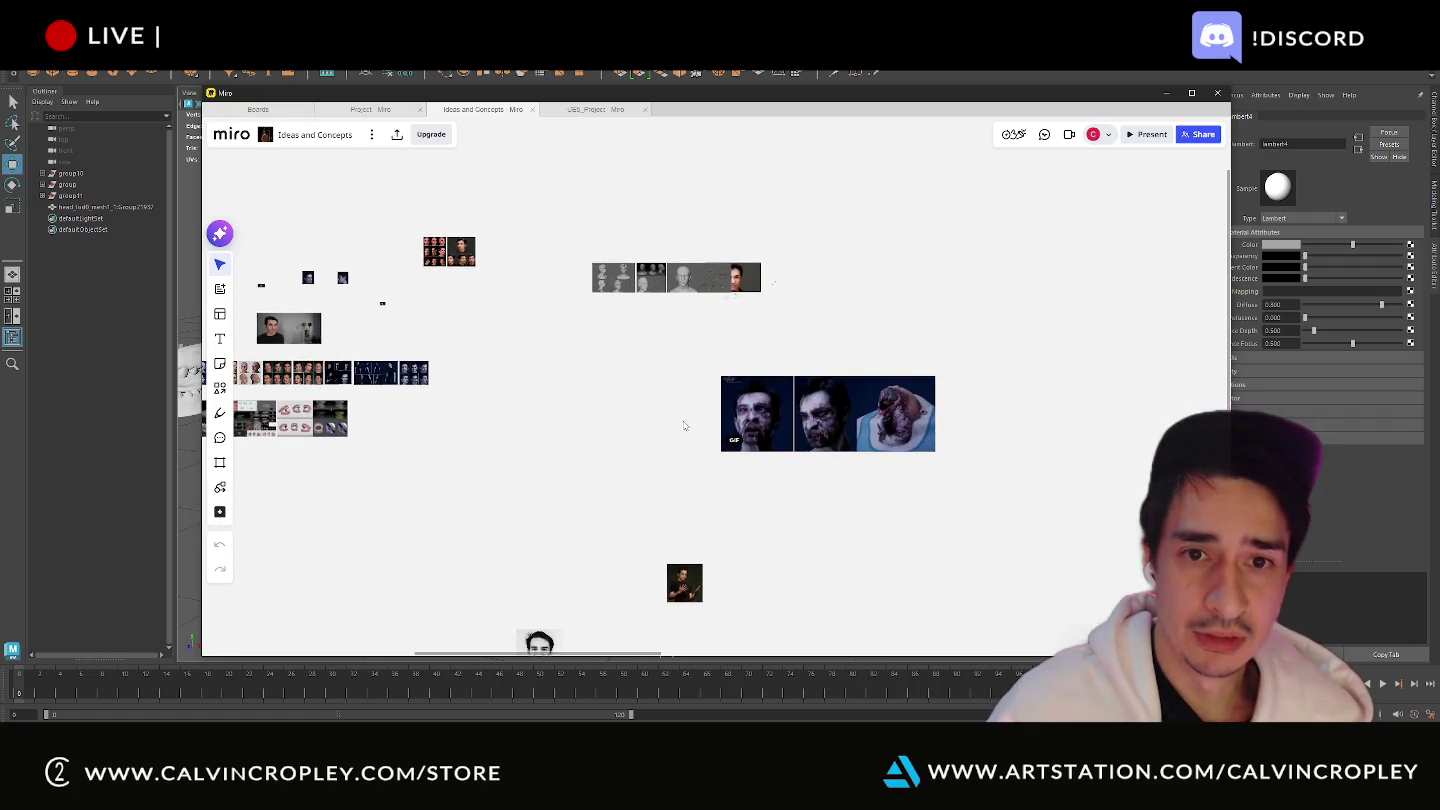
scroll(678, 453, "down", 2)
scroll(678, 453, "left", 2, "shift")
scroll(829, 389, "left", 1, "shift")
scroll(565, 370, "left", 2, "shift")
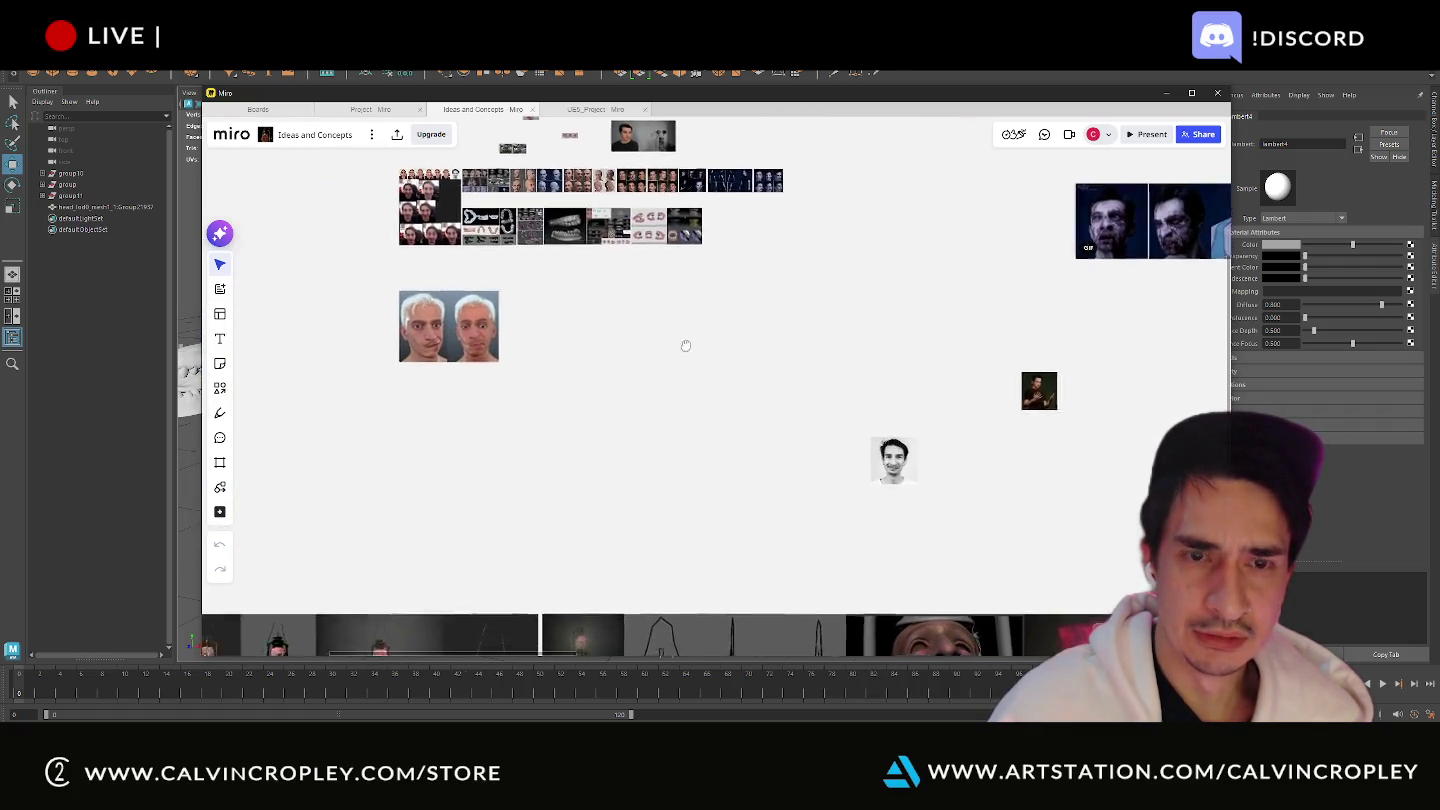
scroll(681, 344, "left", 1, "shift")
scroll(719, 347, "down", 2)
scroll(620, 385, "down", 2)
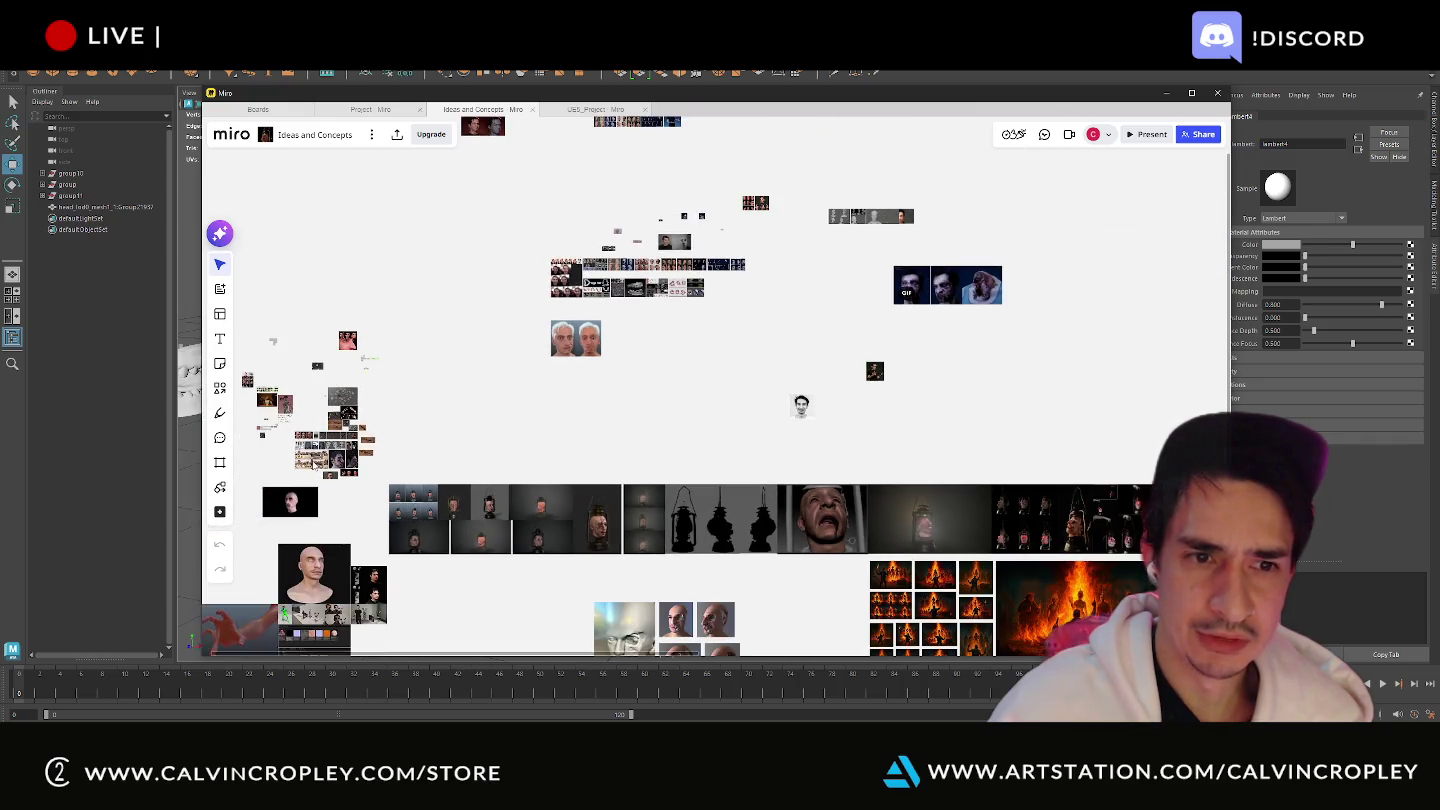
scroll(313, 464, "up", 2)
scroll(313, 463, "left", 2, "shift")
scroll(313, 463, "left", 1, "shift")
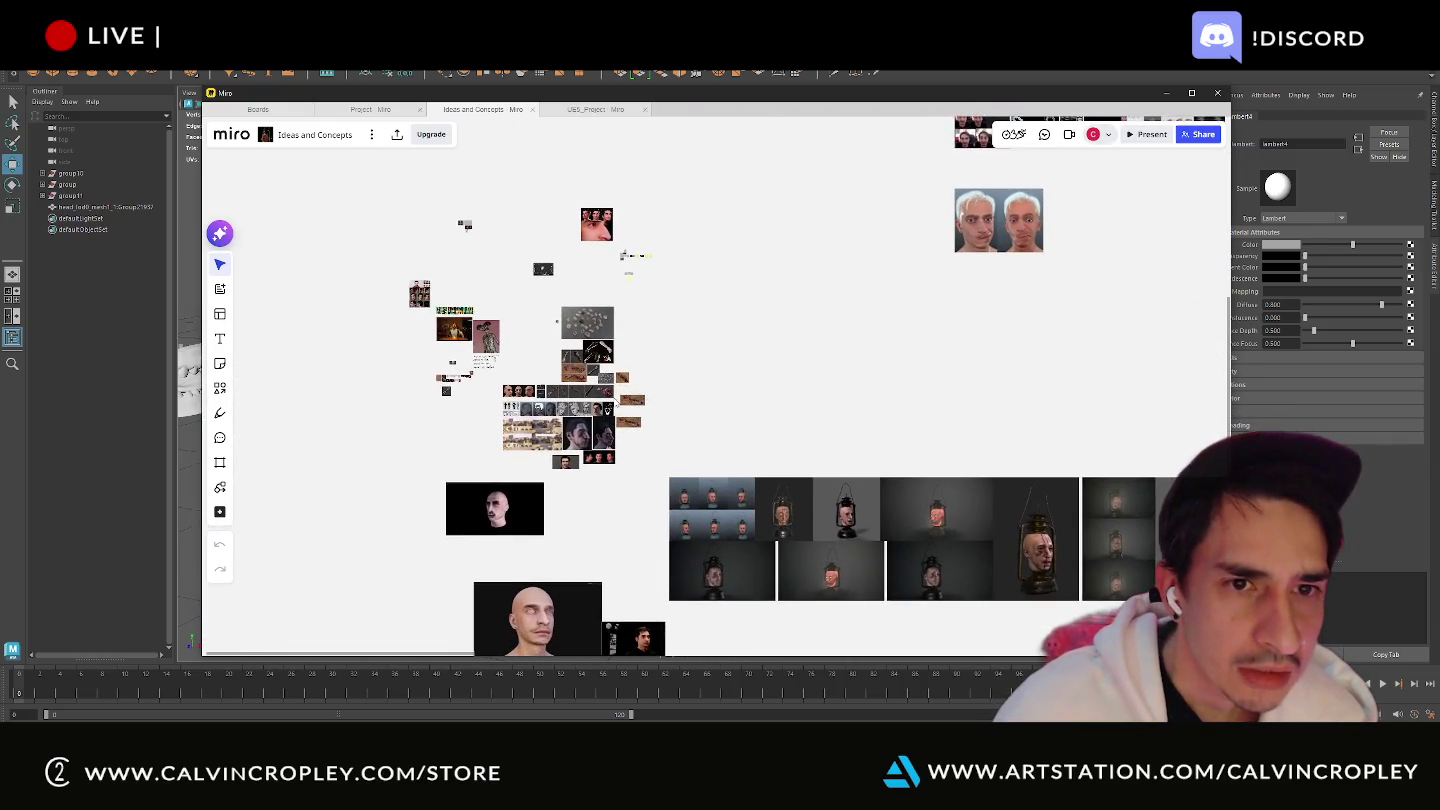
scroll(616, 404, "up", 1)
scroll(617, 380, "down", 2)
scroll(620, 298, "down", 2)
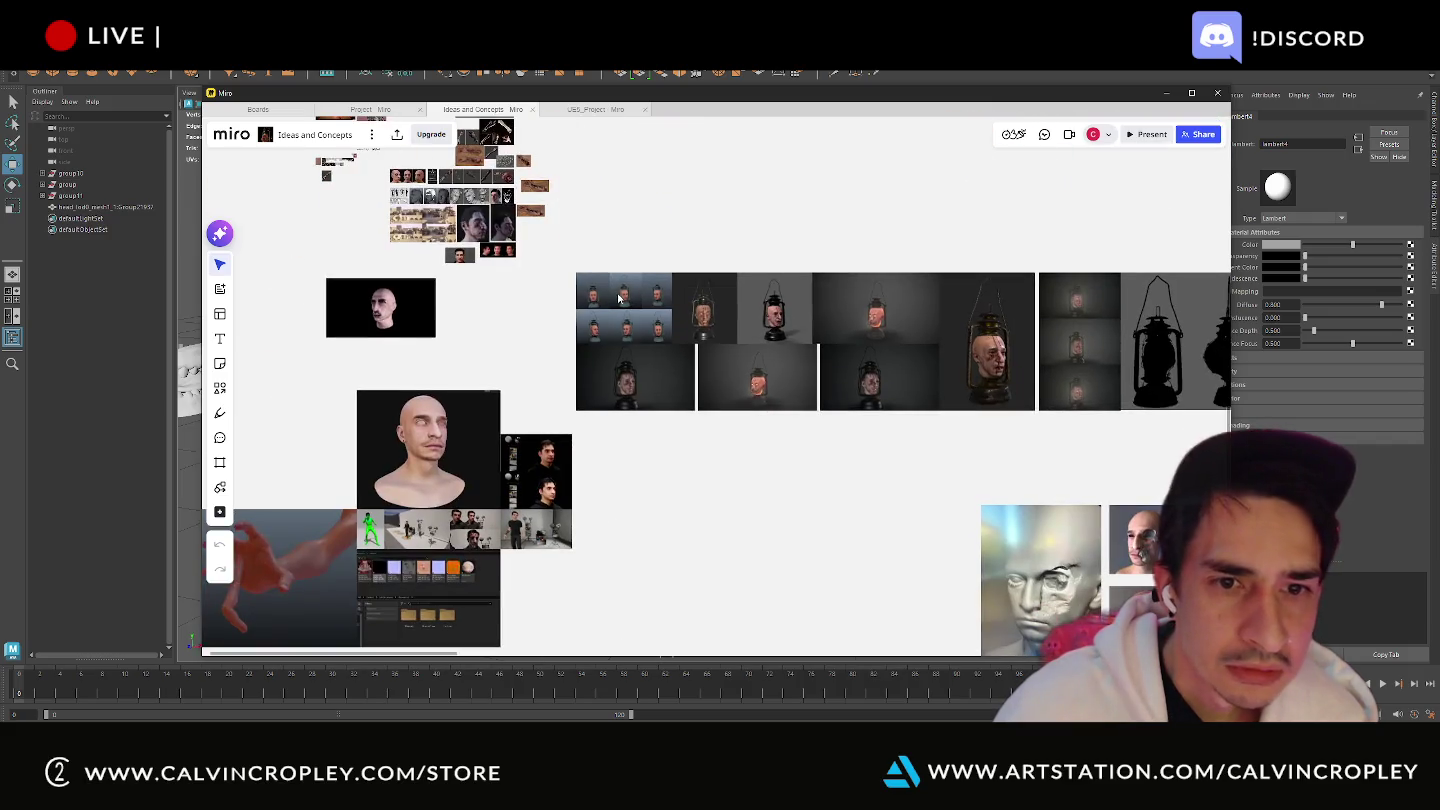
scroll(620, 298, "down", 2)
scroll(615, 349, "right", 3, "shift")
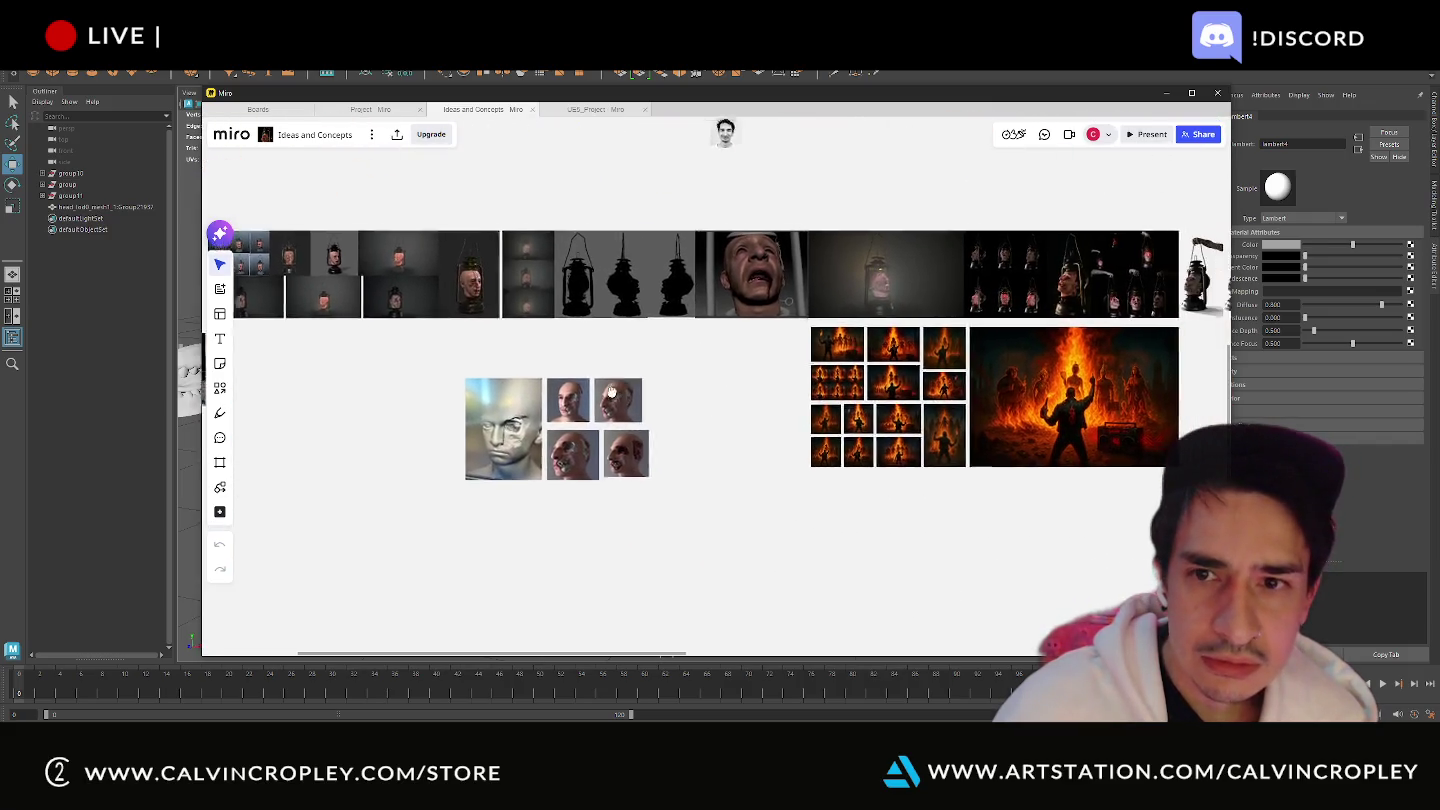
scroll(612, 391, "up", 2)
scroll(612, 392, "right", 3, "shift")
scroll(612, 391, "down", 2)
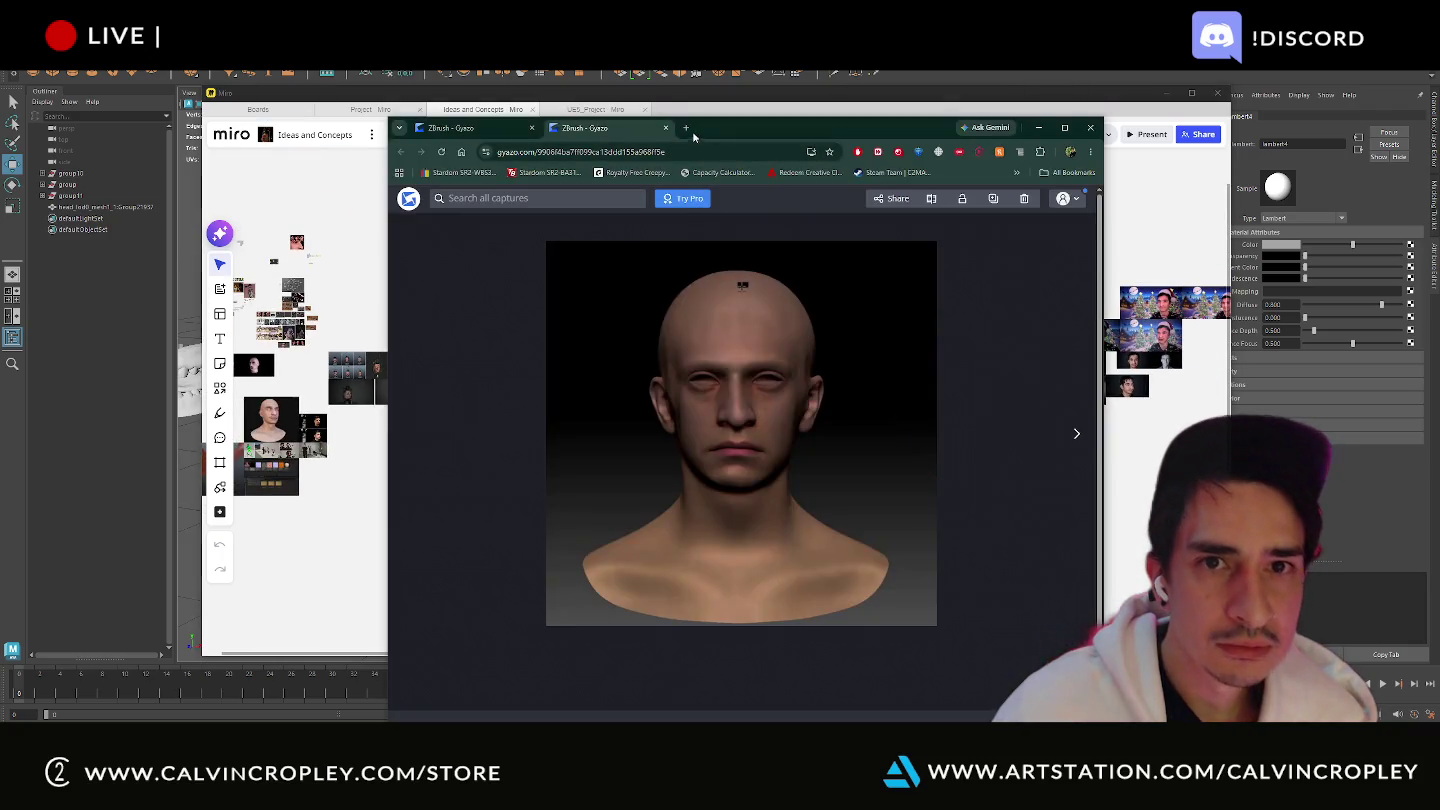
- Open artstation.com in a new, maximized Chrome tab
key("ctrl+t")
type("art")
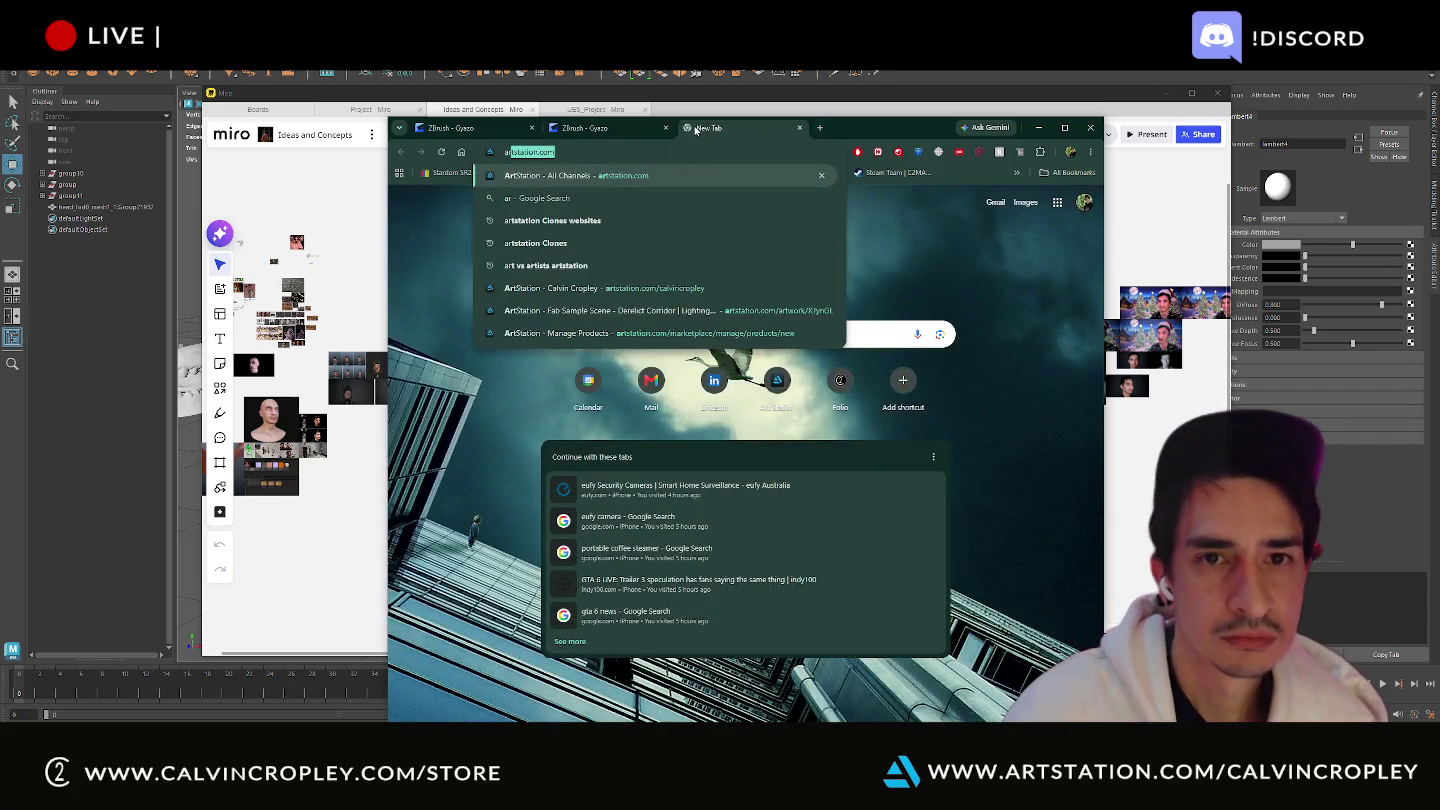
key("Return")
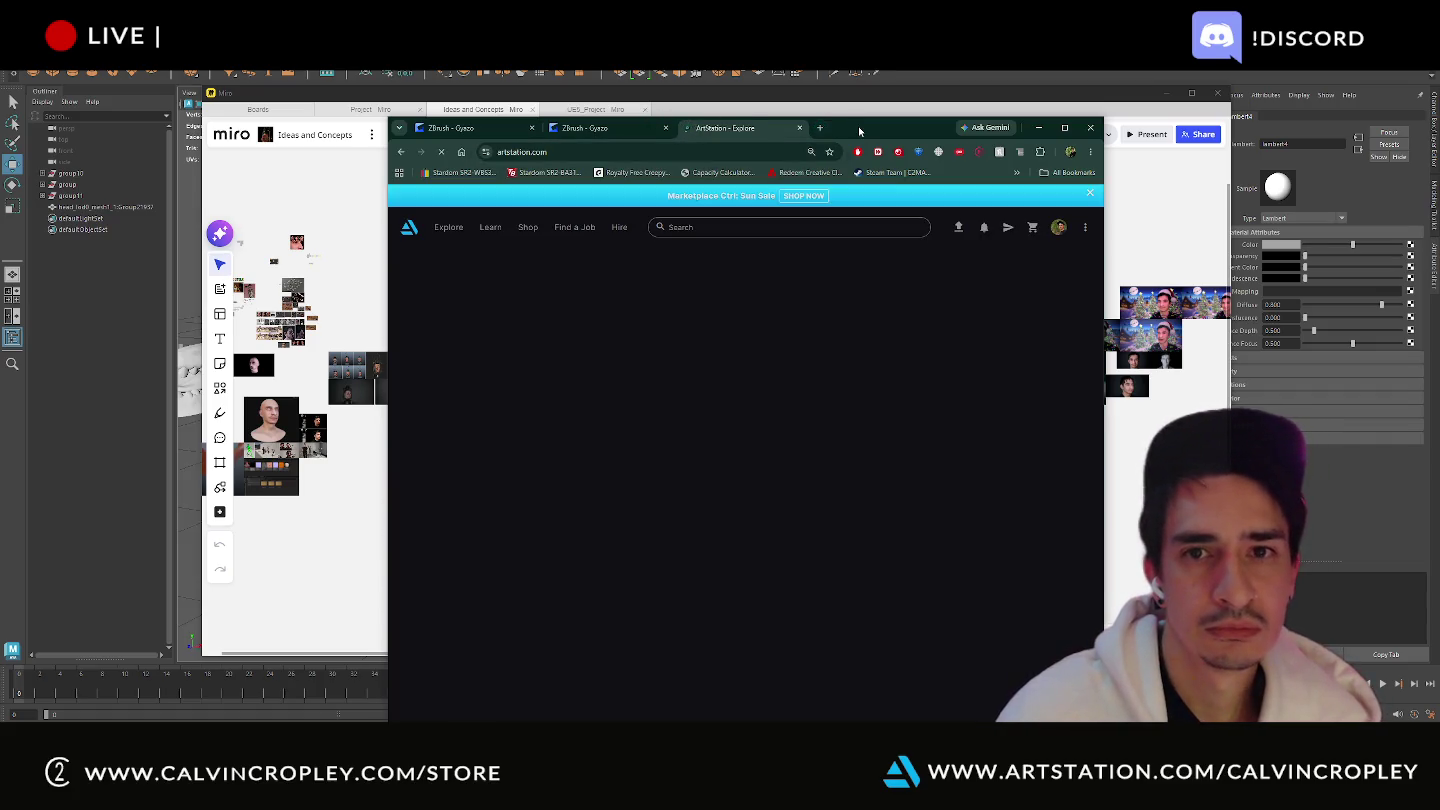
double_click(859, 128)
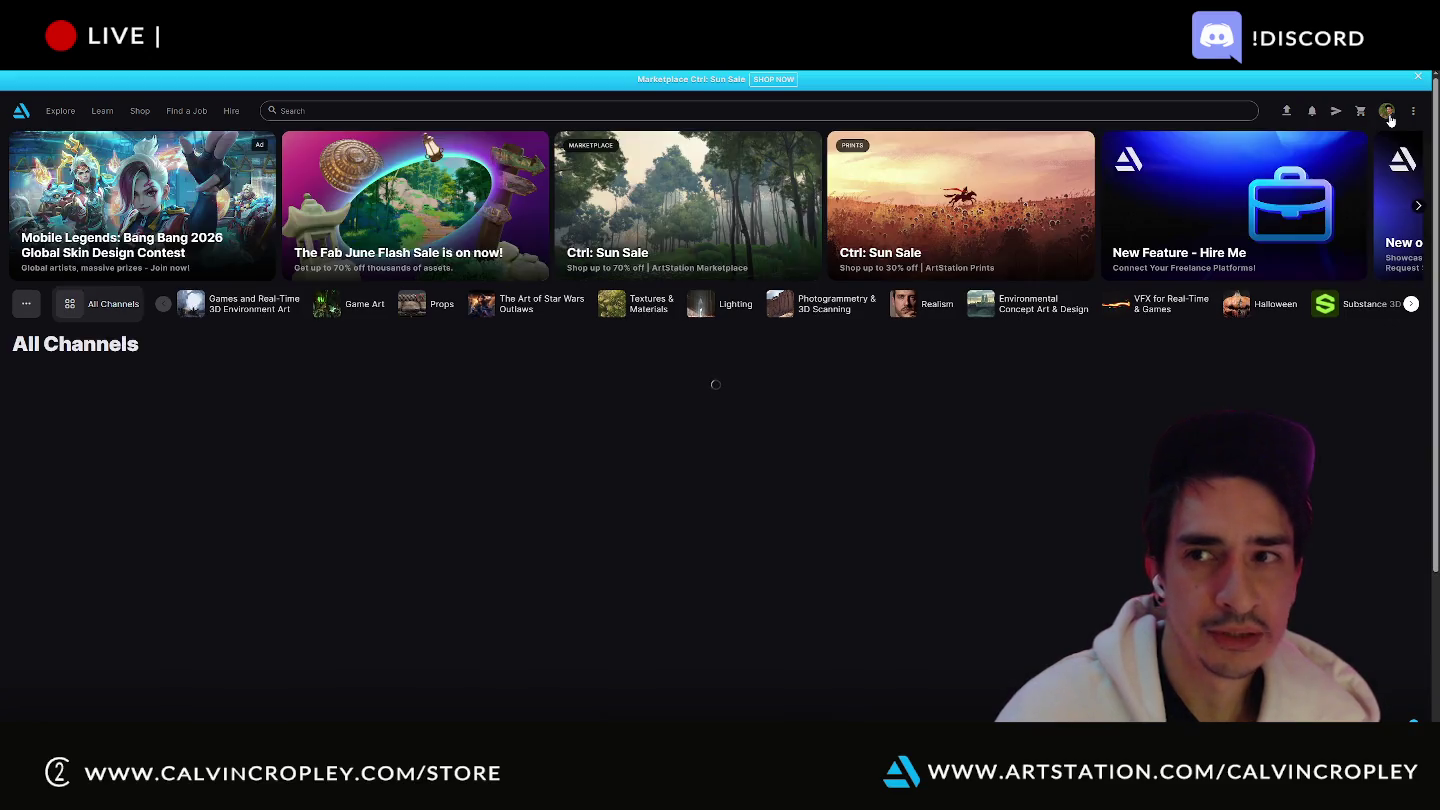
- Go to your profile's Body Work category and open the MetaHuman Anatomical Study project
left_click(1387, 112)
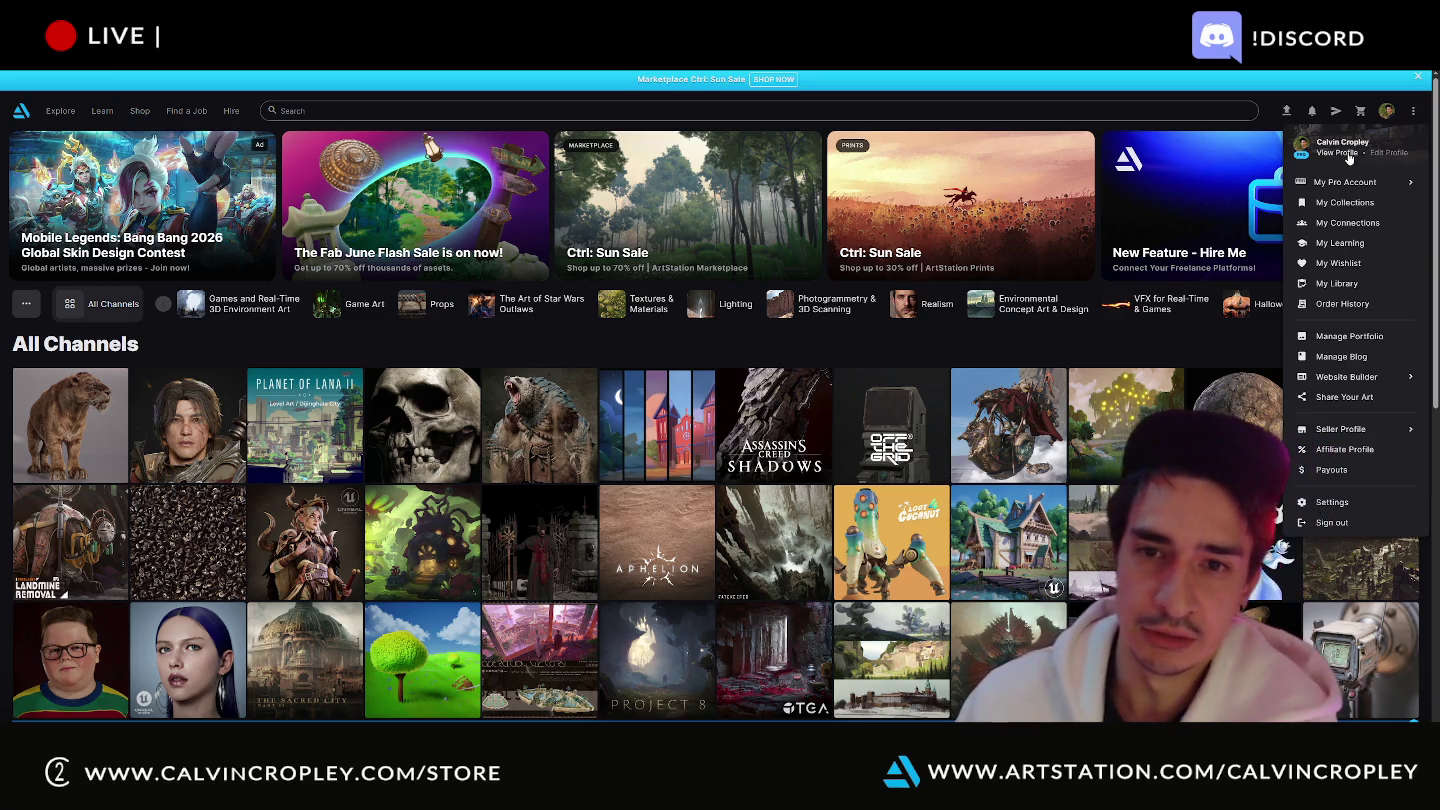
left_click(1346, 157)
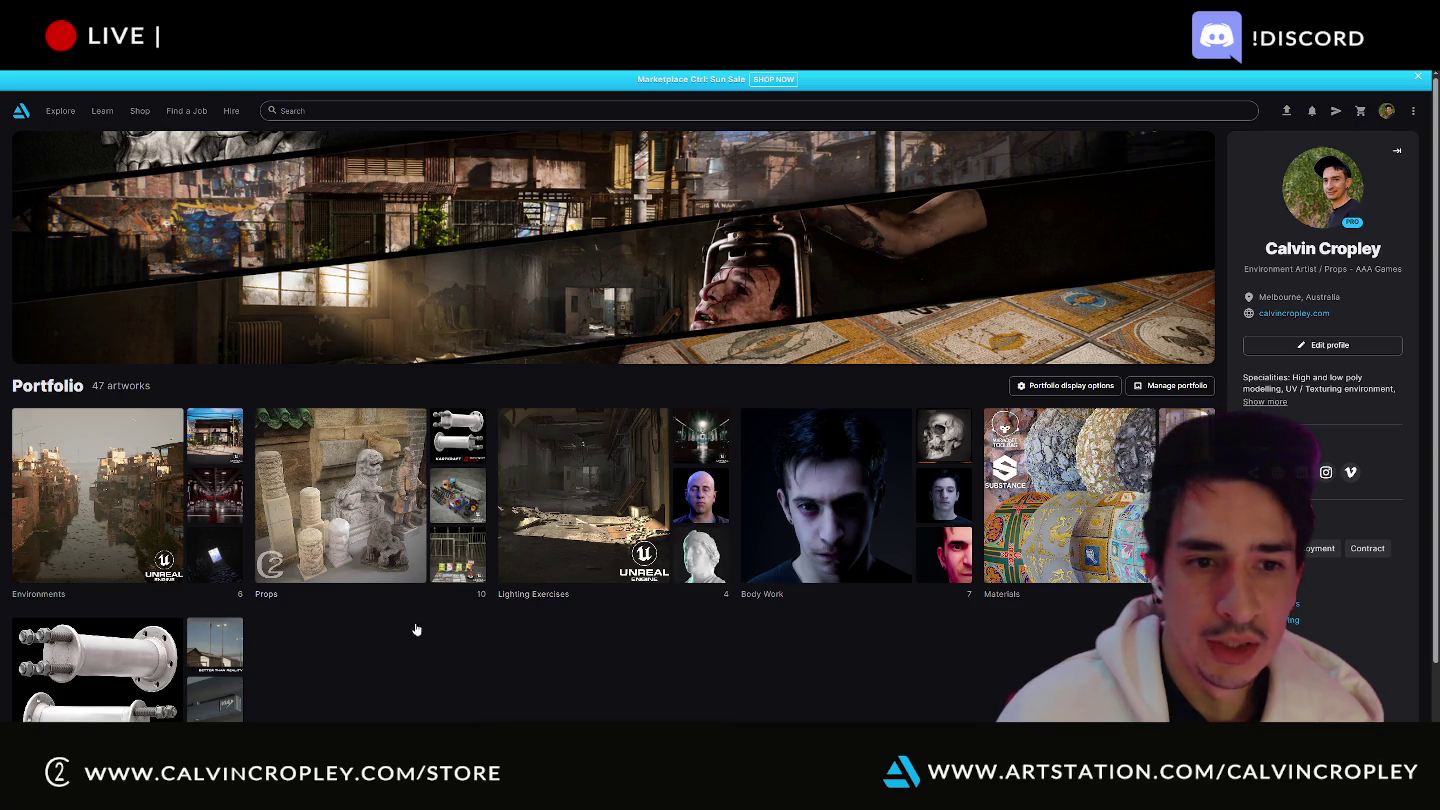
left_click(924, 452)
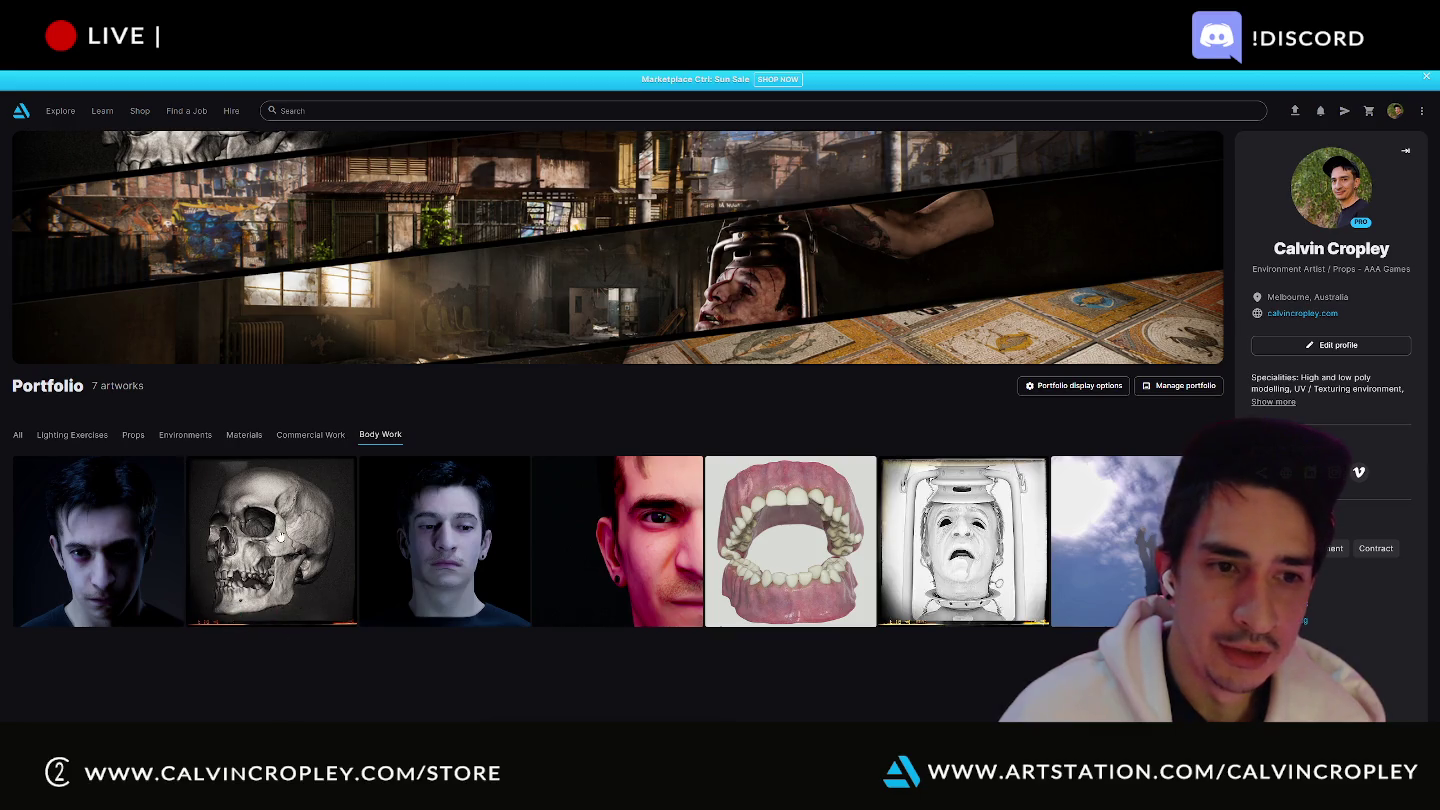
left_click(305, 612)
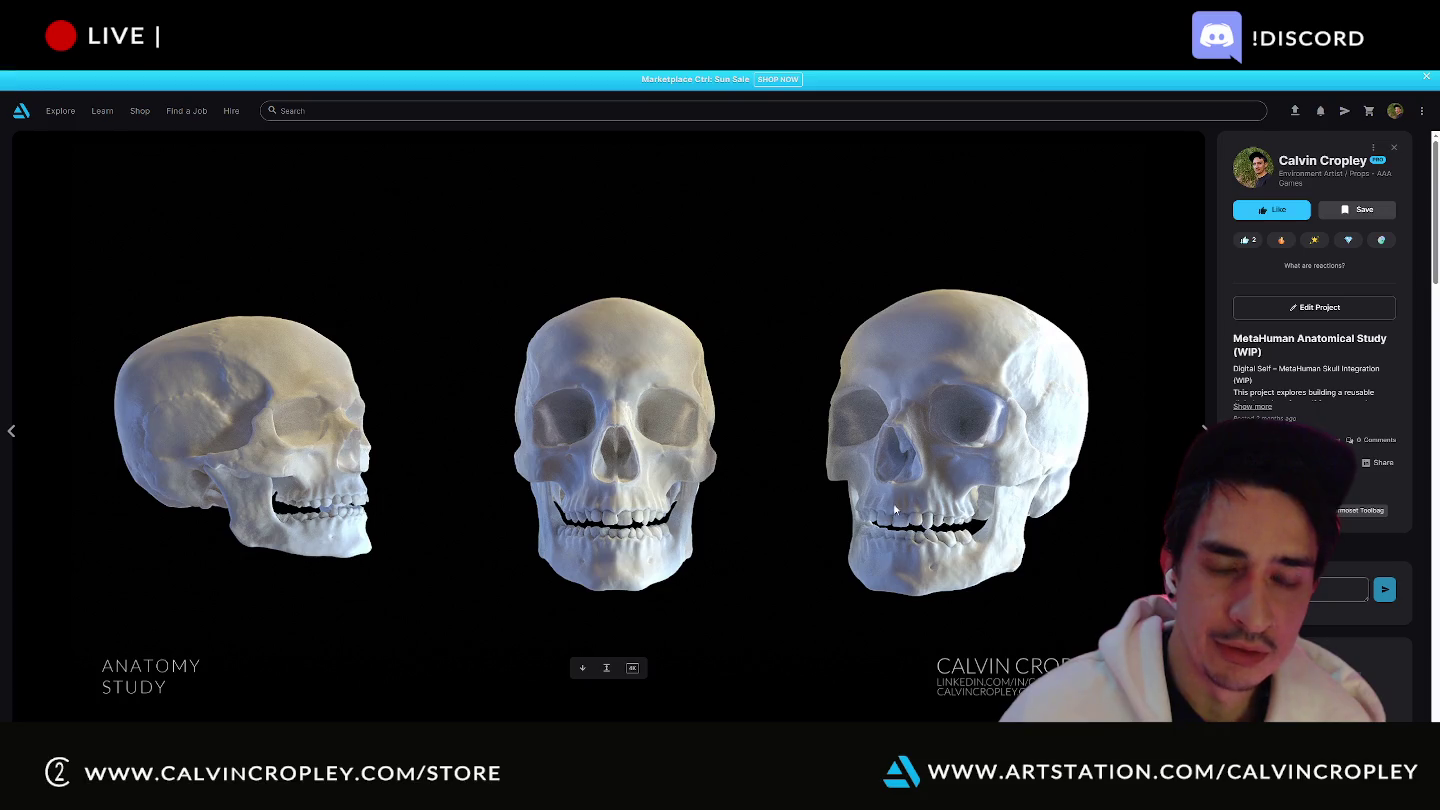
- Scroll through the MetaHuman Anatomical Study project page, then return to the Miro board
scroll(788, 471, "down", 4)
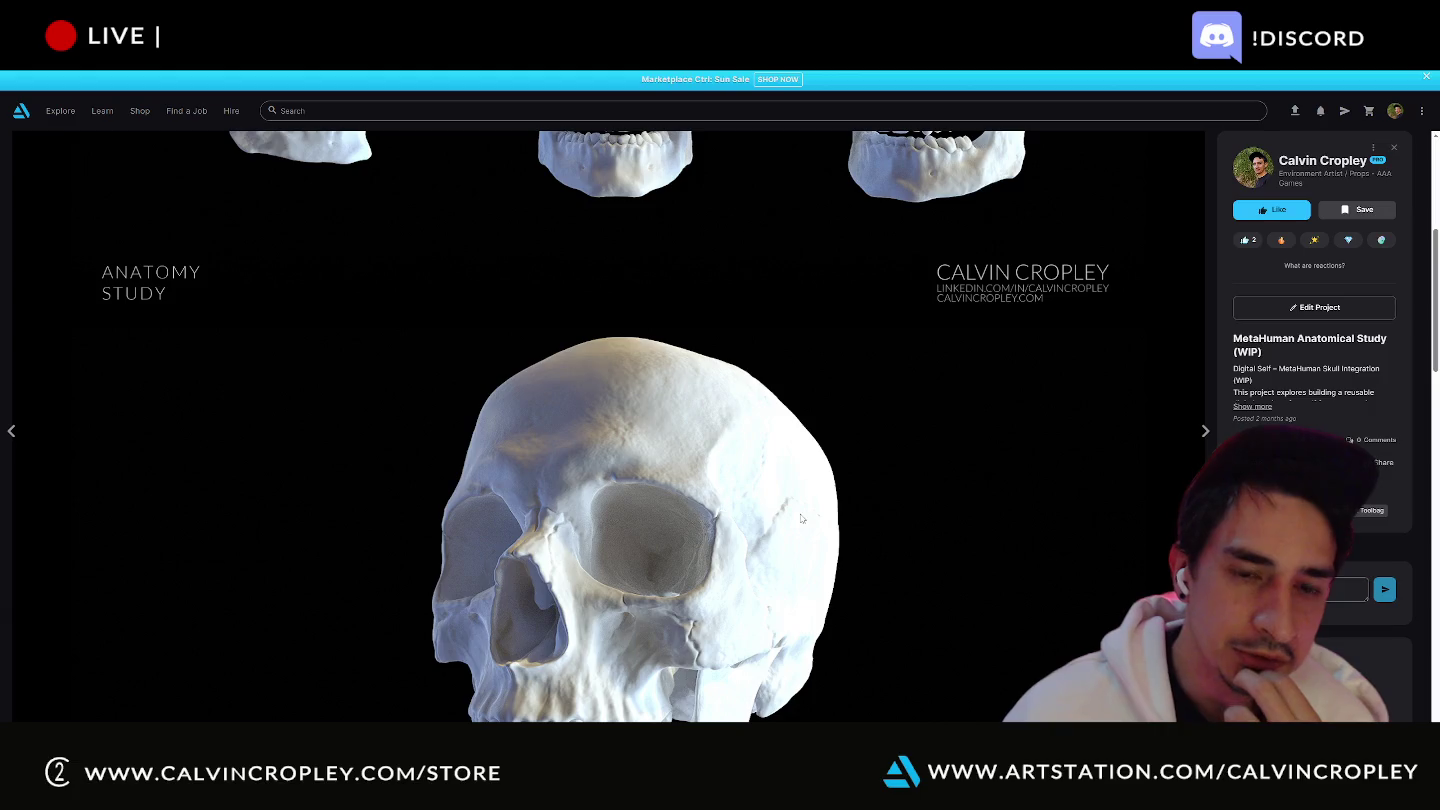
scroll(779, 510, "down", 4)
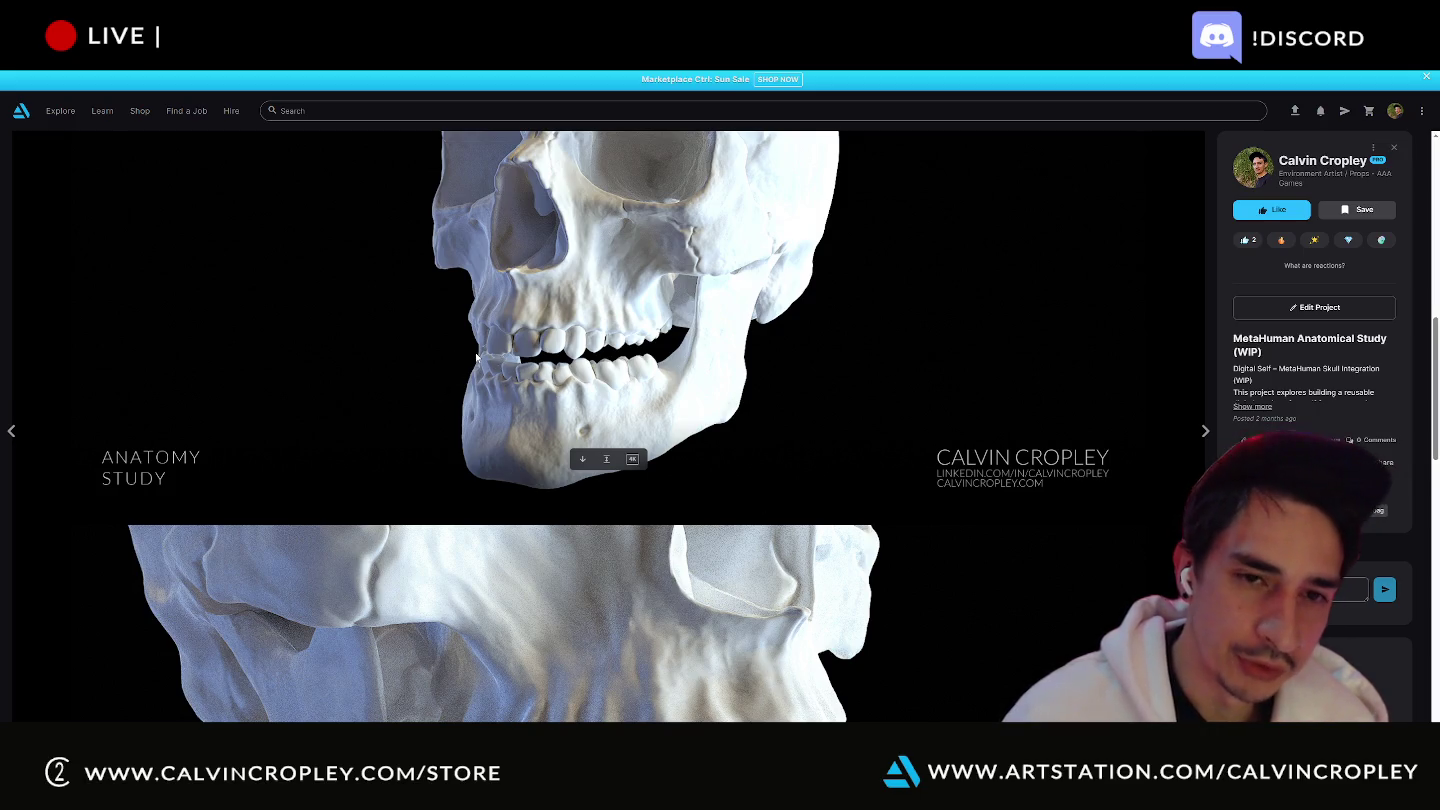
scroll(477, 364, "down", 3)
scroll(329, 547, "down", 2)
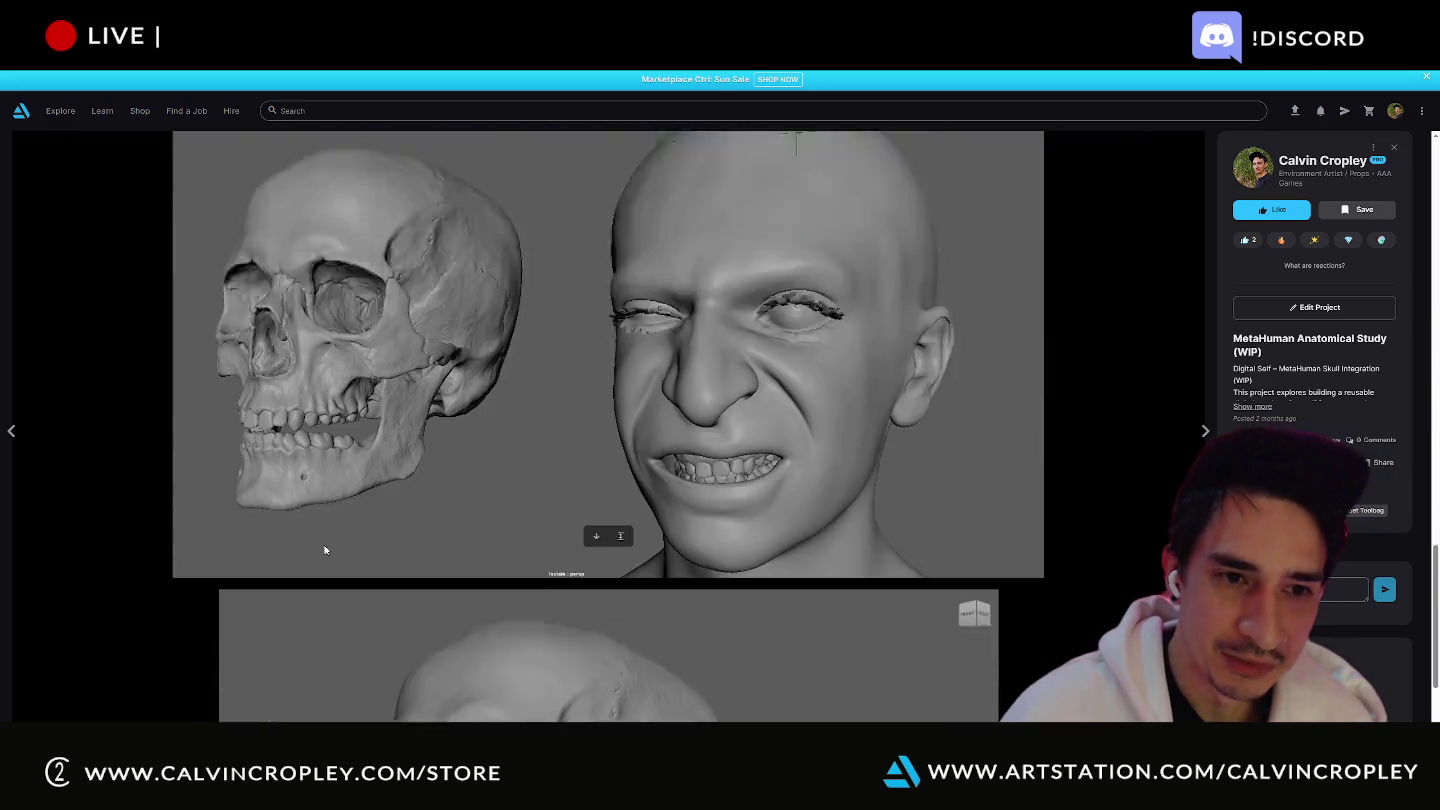
scroll(328, 546, "down", 2)
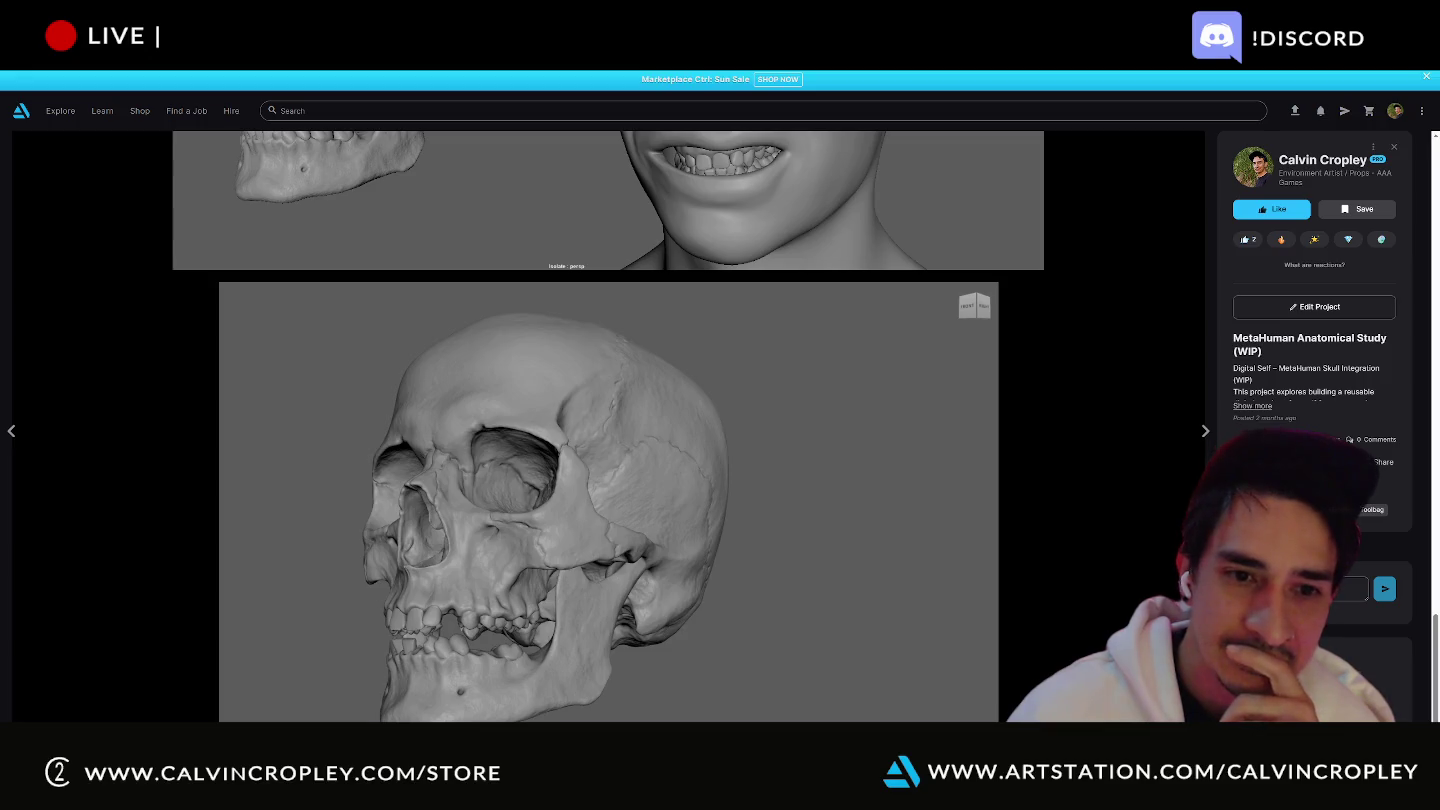
key("alt+Tab")
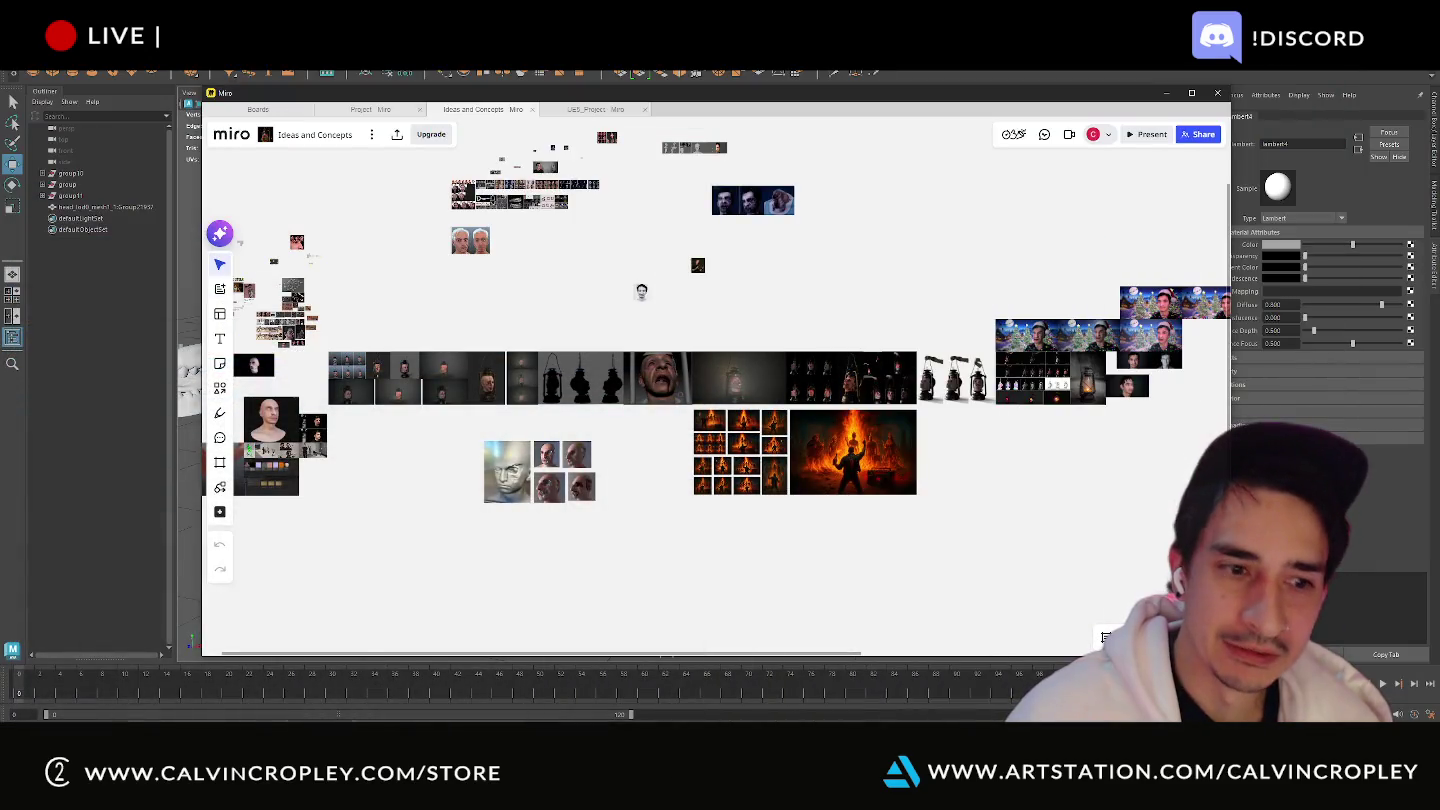
- In ZBrush, hide the jaw, skull and tongue subtools and solo the polySurface45 lower jaw
key("alt+Tab")
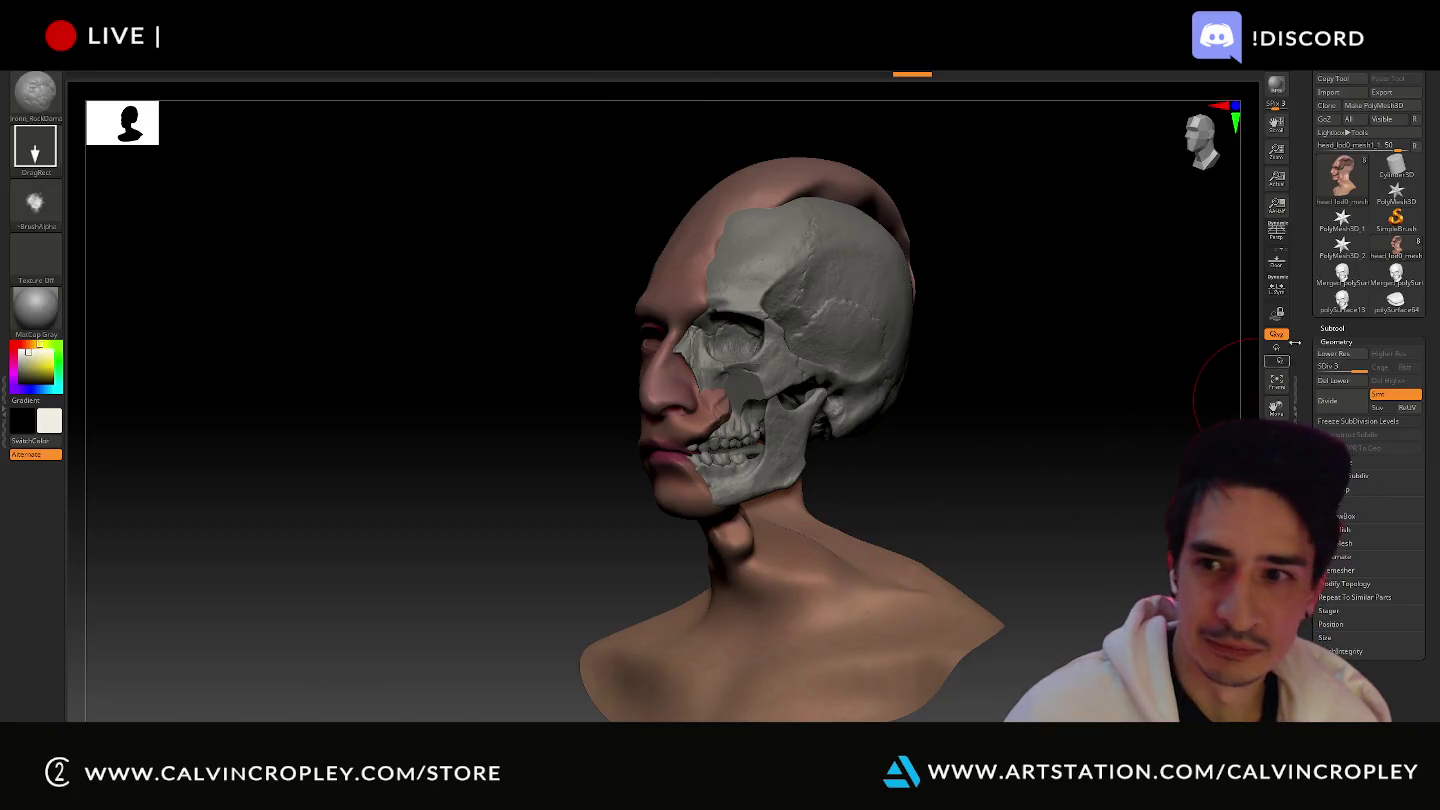
left_click(1332, 330)
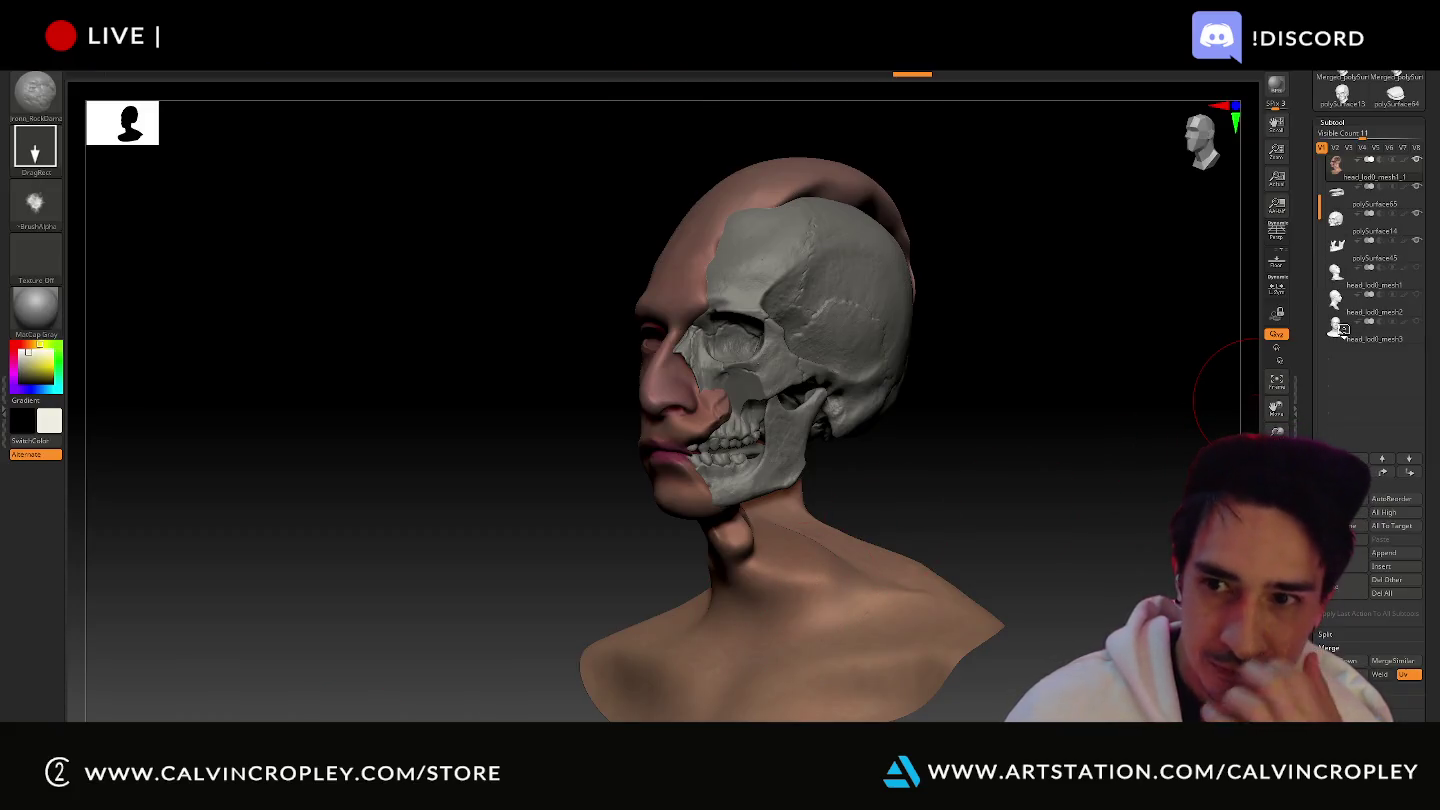
left_click(1416, 241)
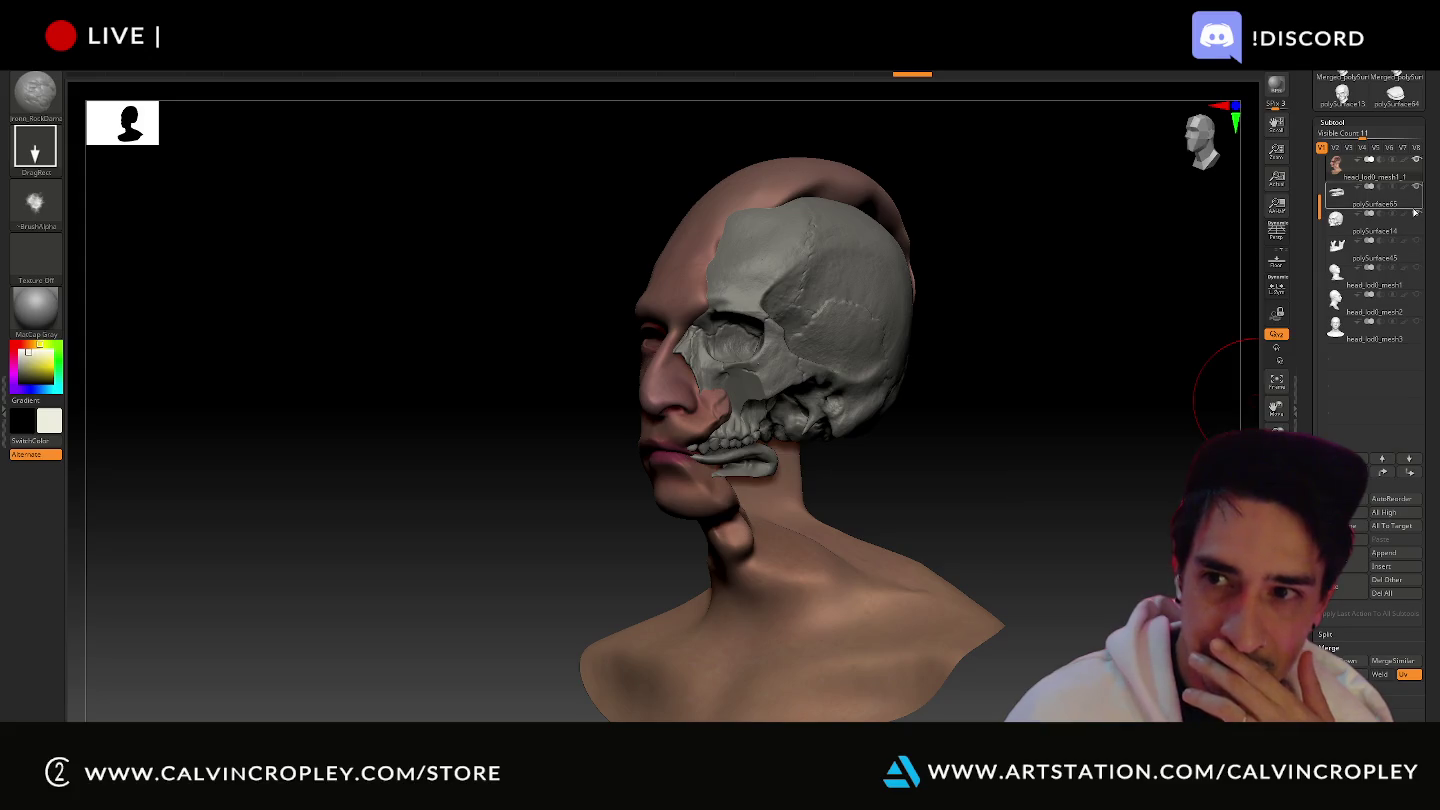
left_click(1416, 188)
left_click(1417, 197)
mouse_move(1370, 169)
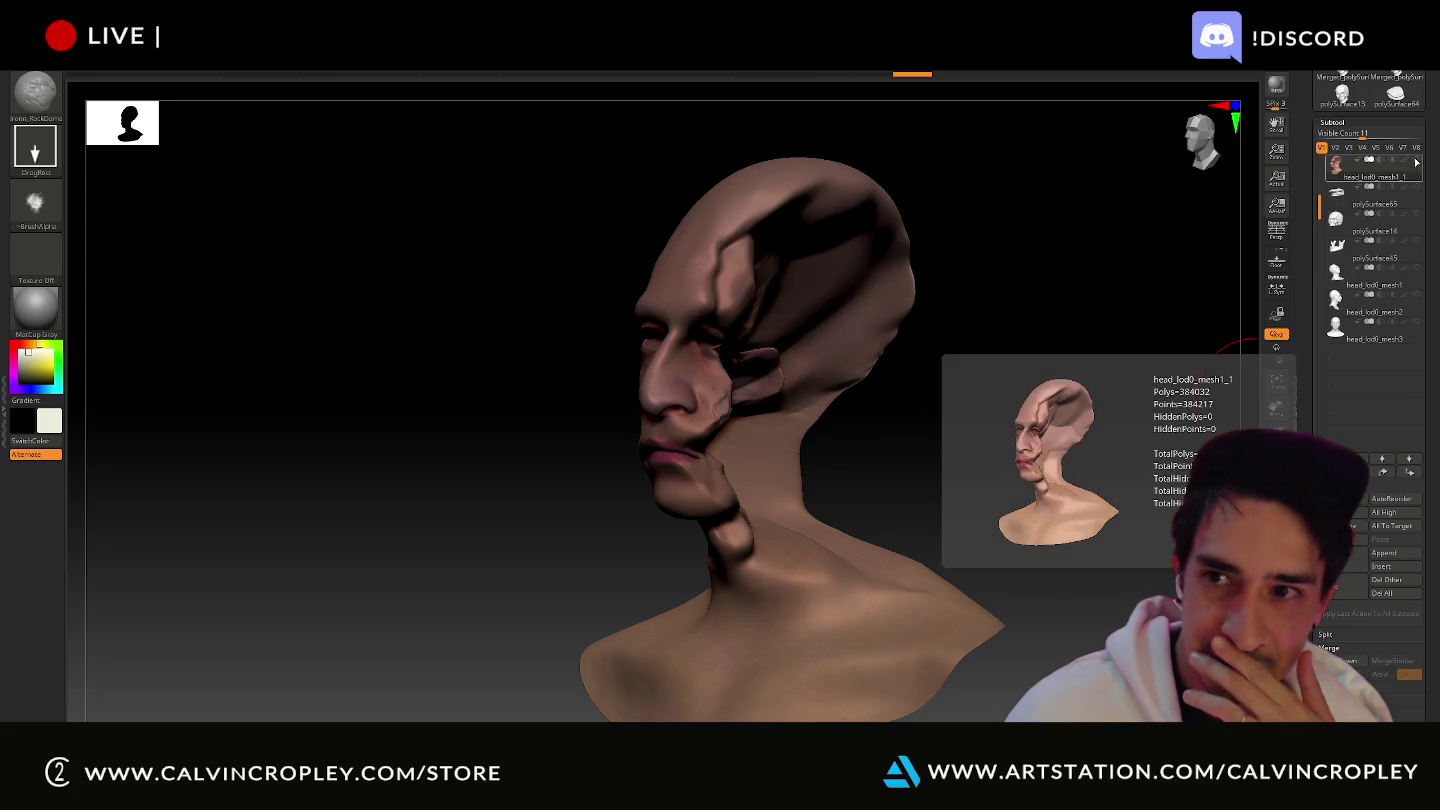
left_click(1368, 243, "ctrl+shift")
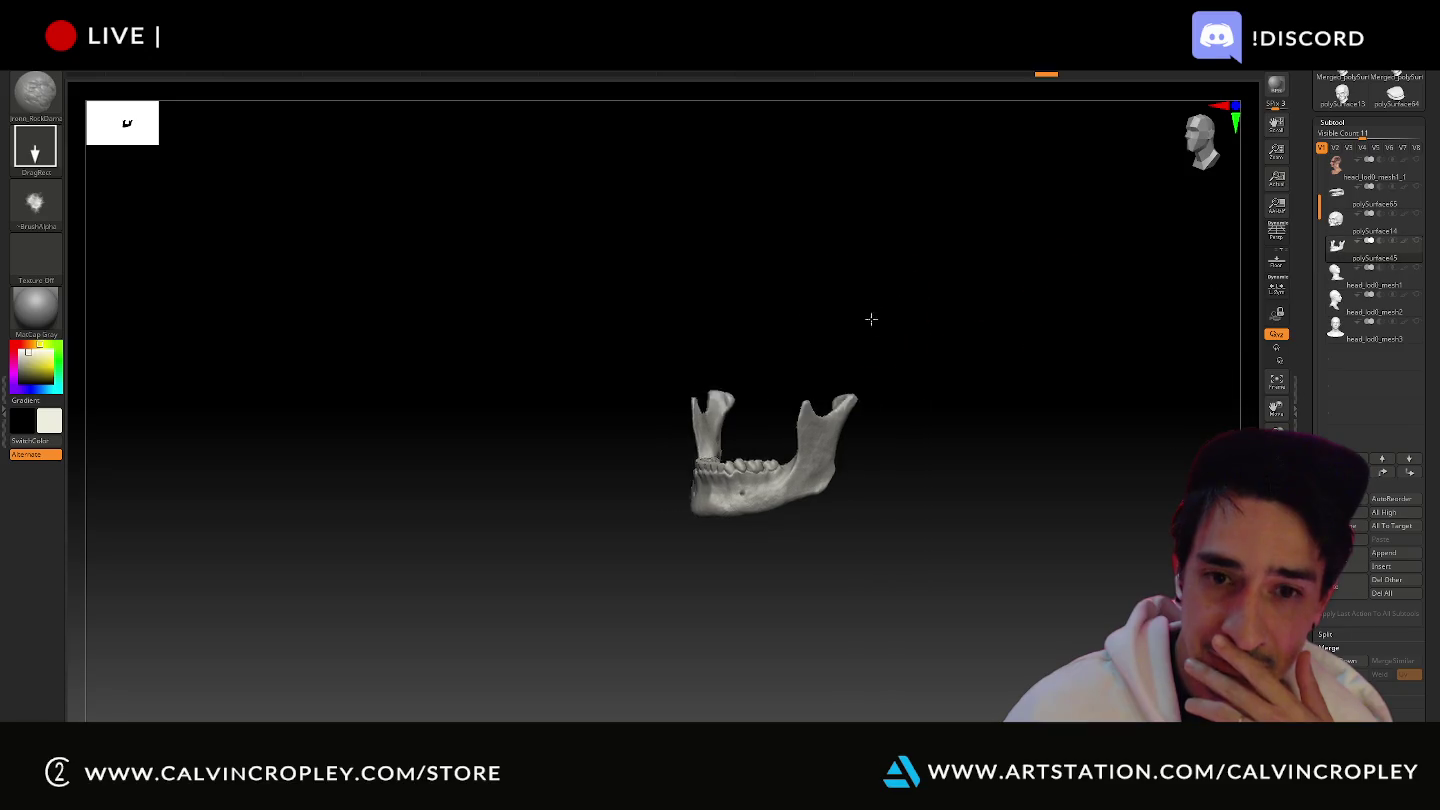
- Swap the jaw for the polySurface14 skull, inspect it from several angles, and re-show the head
mouse_move(916, 323)
left_mouse_down()
mouse_move(1013, 289)
mouse_move(739, 314)
left_mouse_up()
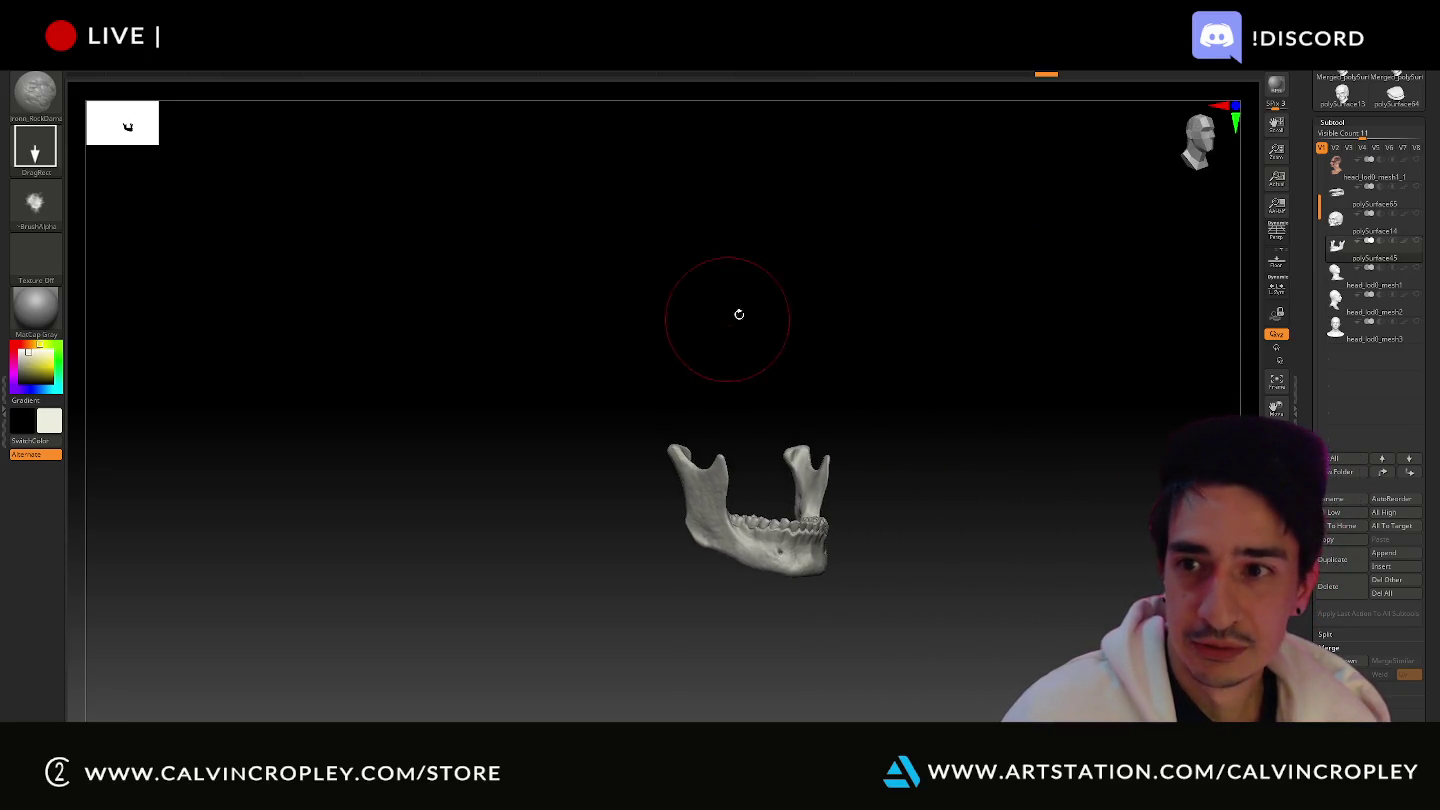
left_click(1343, 227, "ctrl+shift")
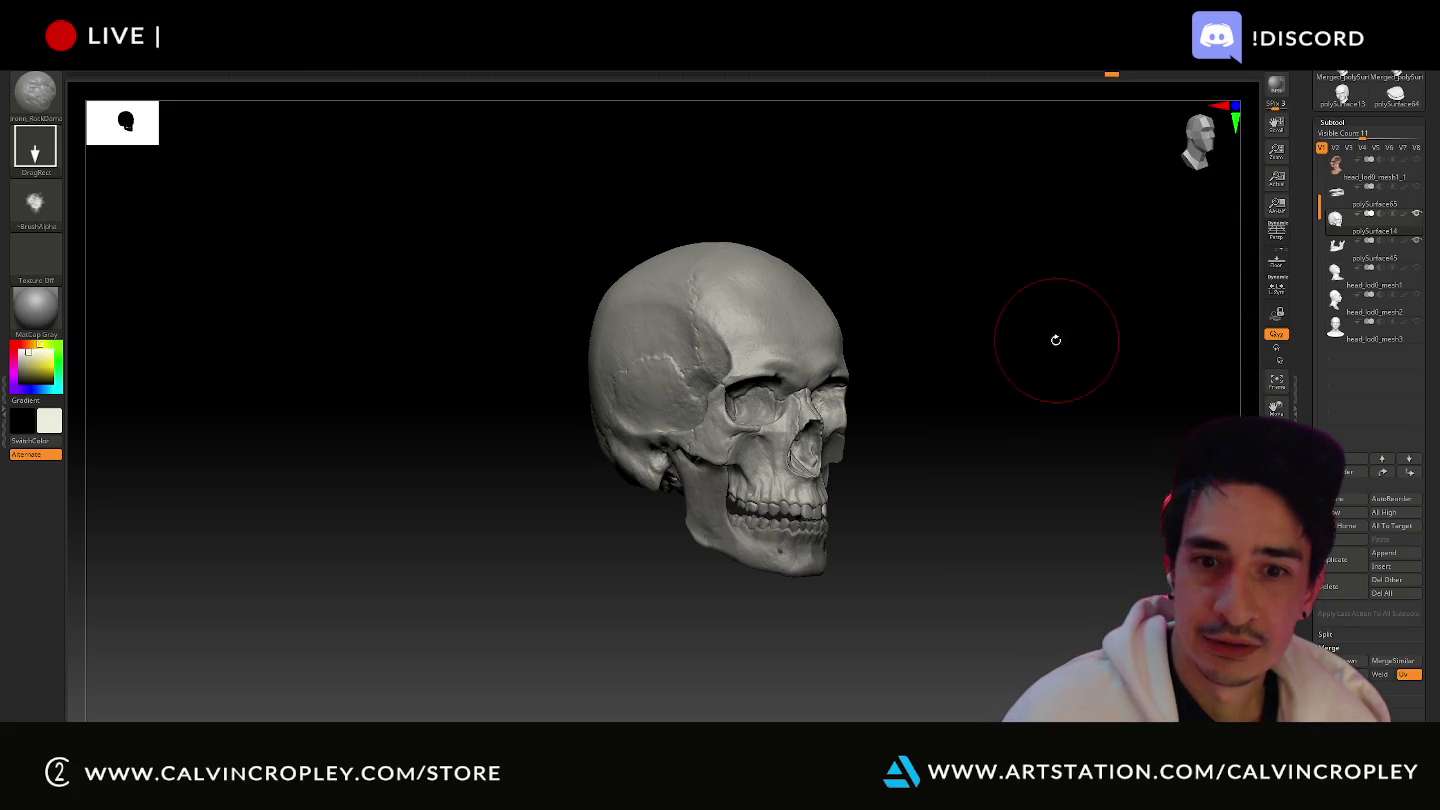
mouse_move(1054, 337)
left_mouse_down()
mouse_move(951, 315)
mouse_move(1091, 346)
mouse_move(923, 377)
left_mouse_up()
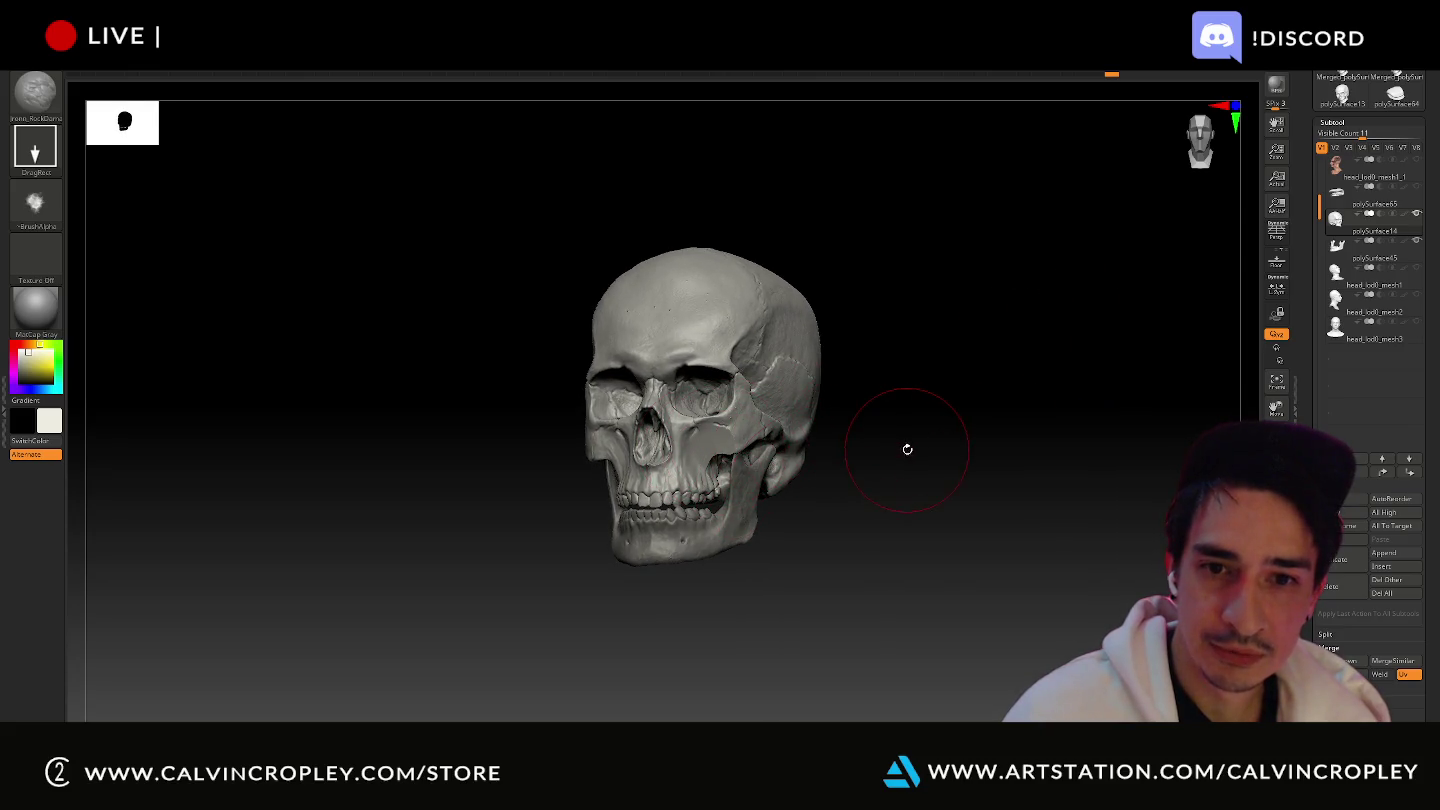
left_click_drag(907, 449, 929, 452)
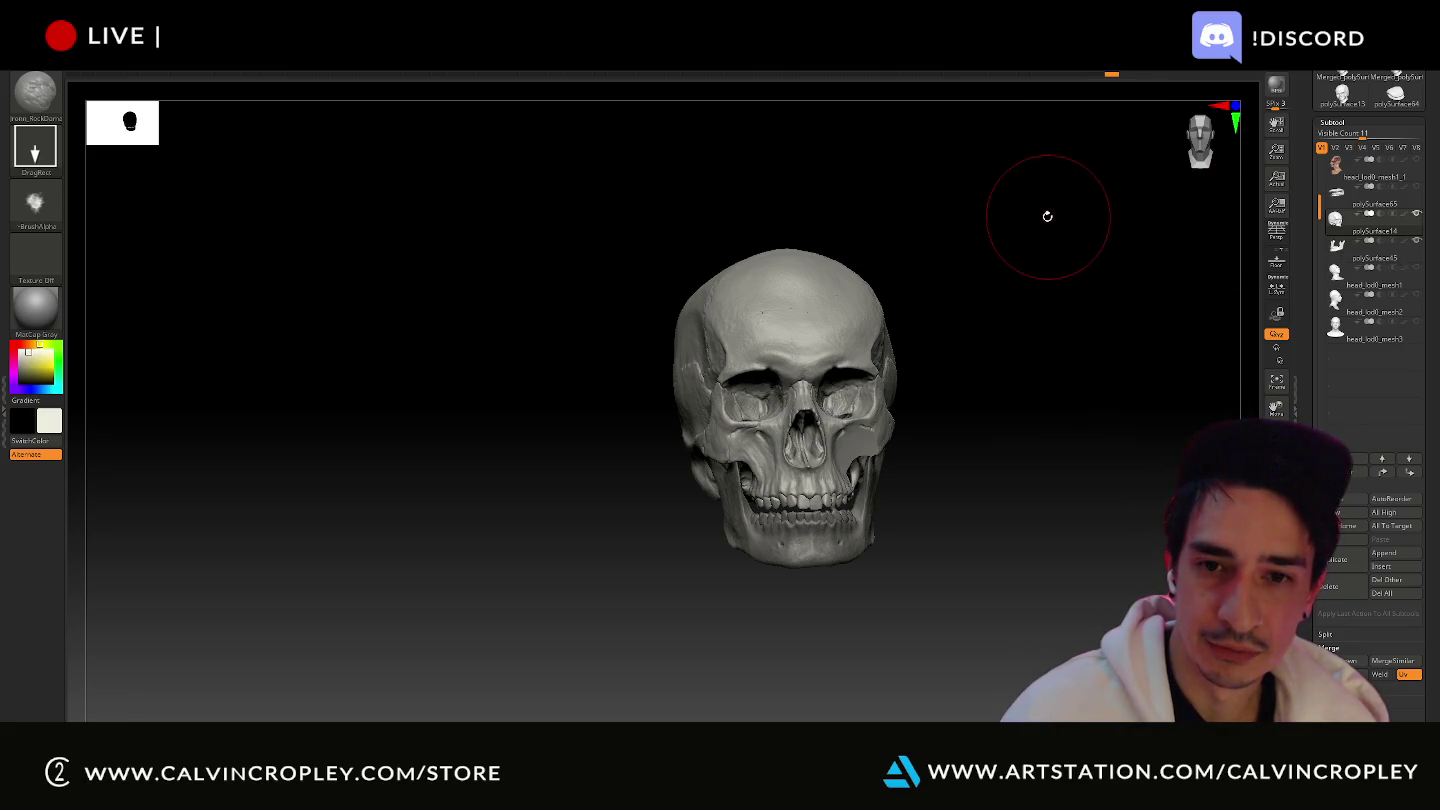
mouse_move(1049, 215)
left_mouse_down()
mouse_move(966, 225)
mouse_move(1069, 222)
mouse_move(868, 247)
mouse_move(893, 247)
left_mouse_up()
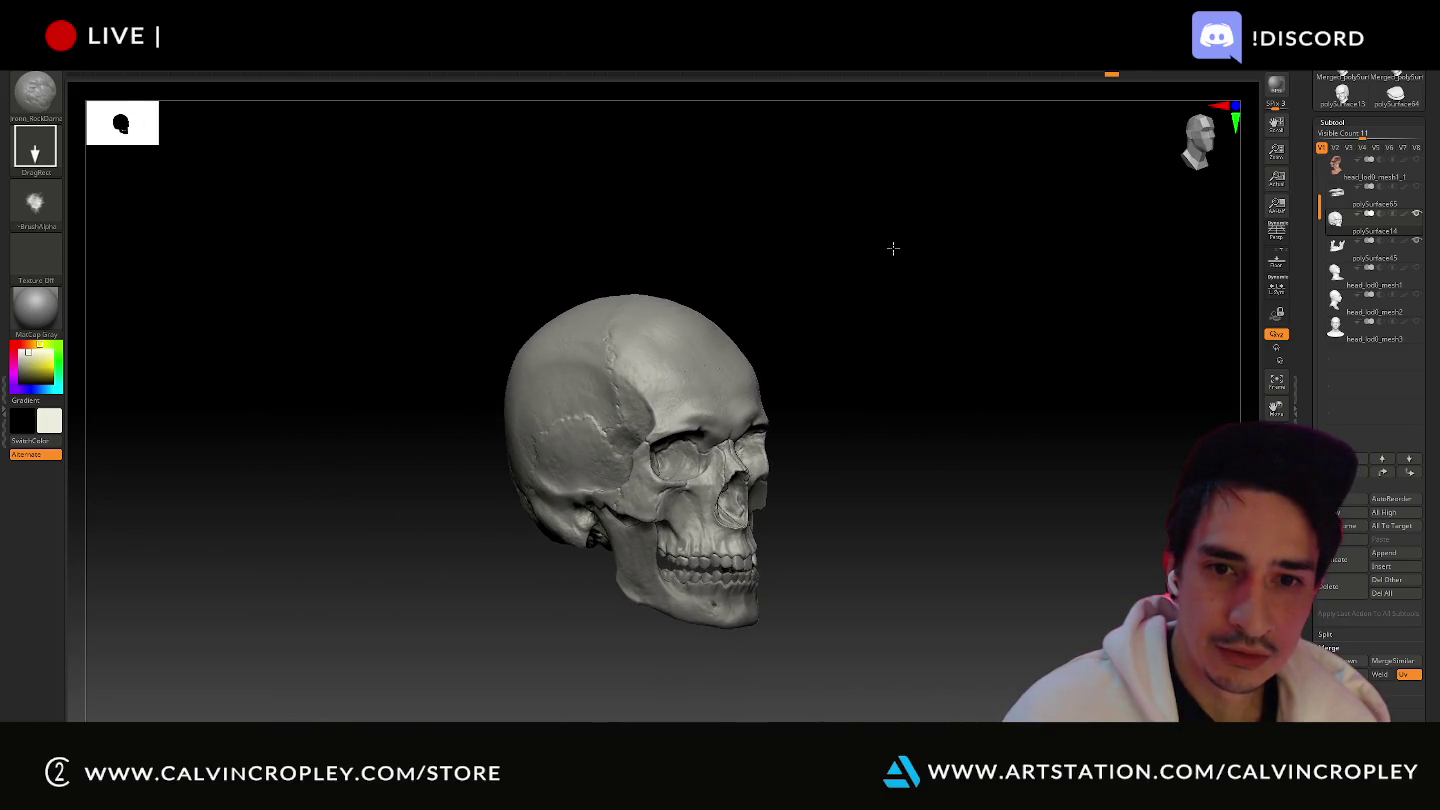
left_click_drag(949, 344, 950, 302, "alt")
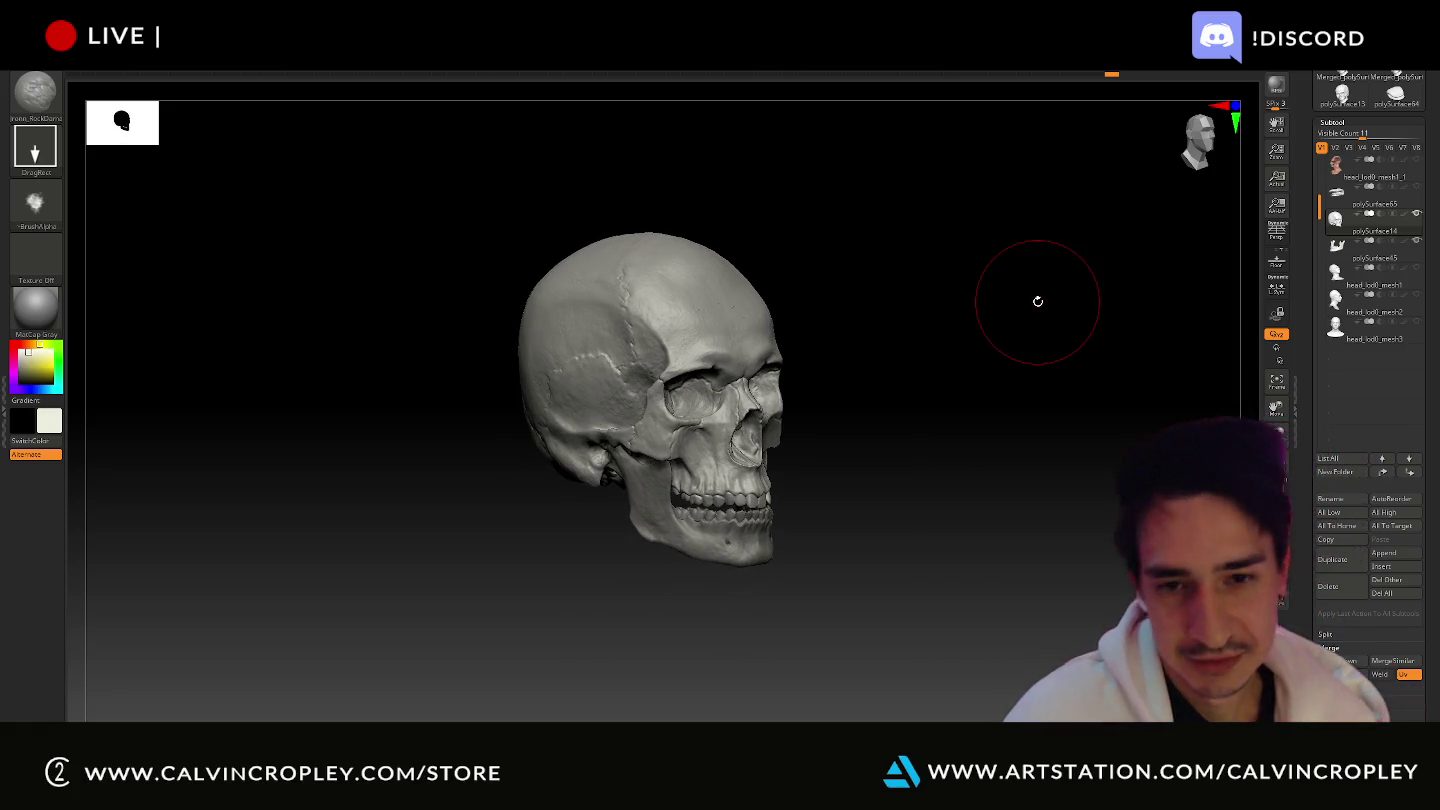
mouse_move(1367, 169)
left_click(1417, 160)
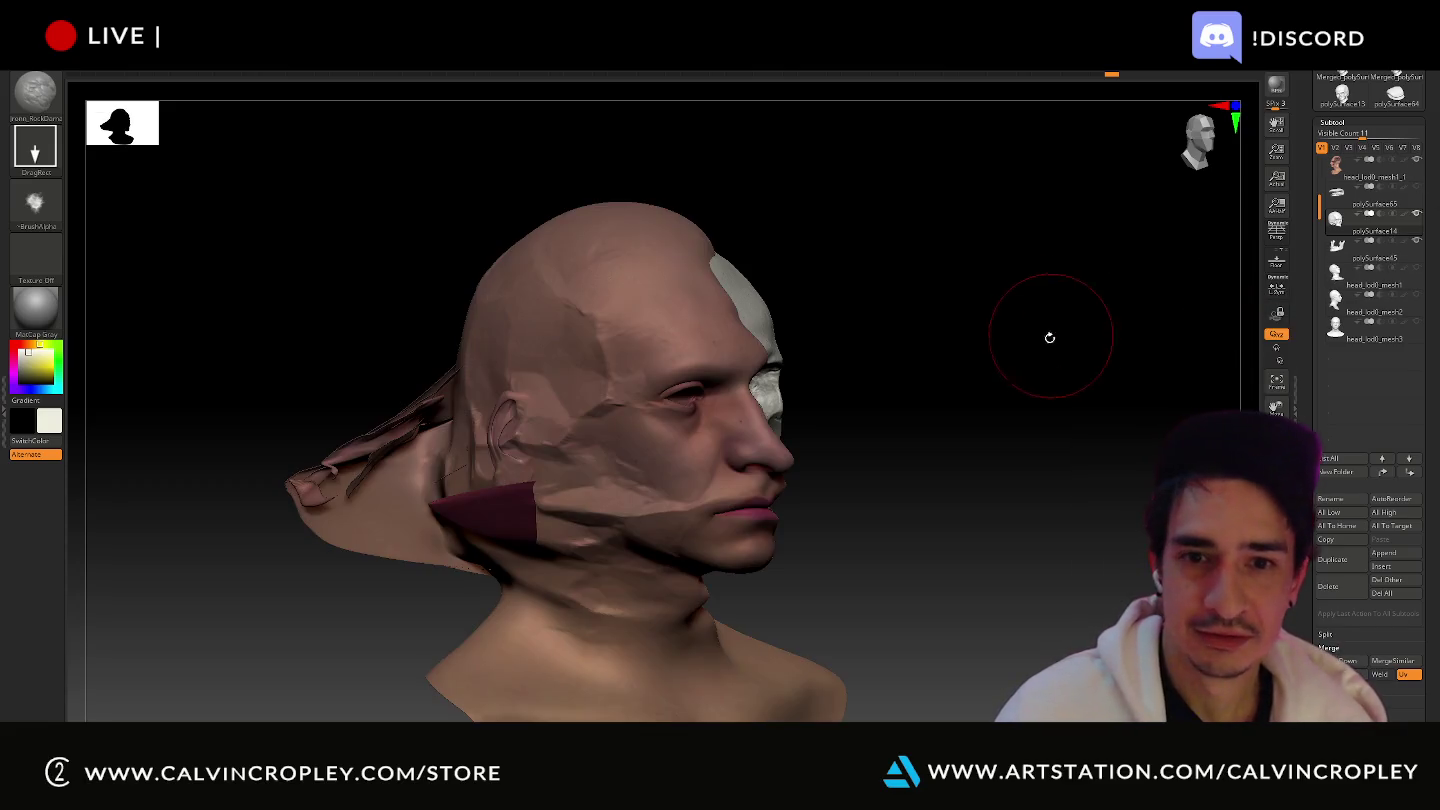
mouse_move(1045, 334)
left_mouse_down()
mouse_move(1043, 366)
mouse_move(629, 466)
left_mouse_up()
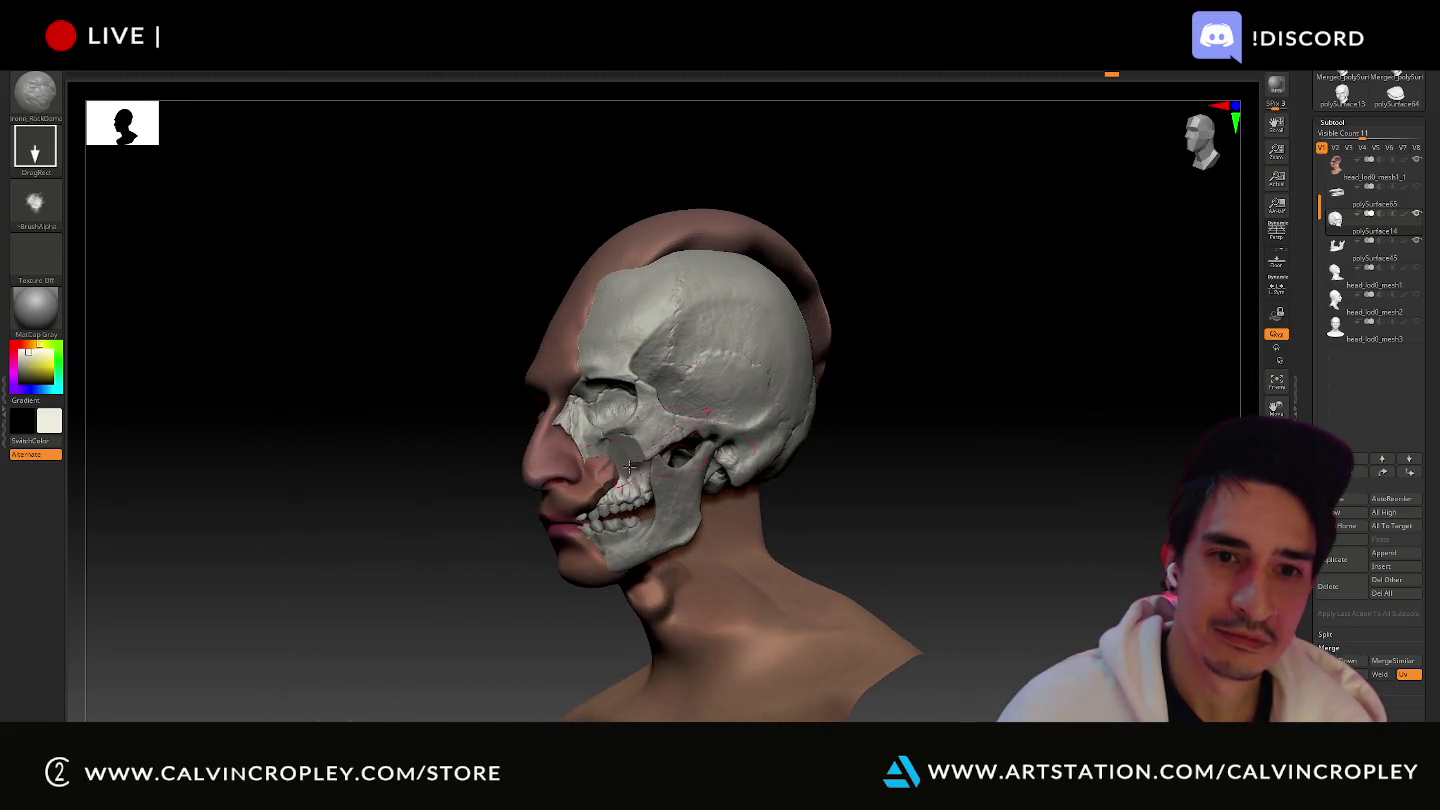
left_click_drag(494, 480, 494, 526)
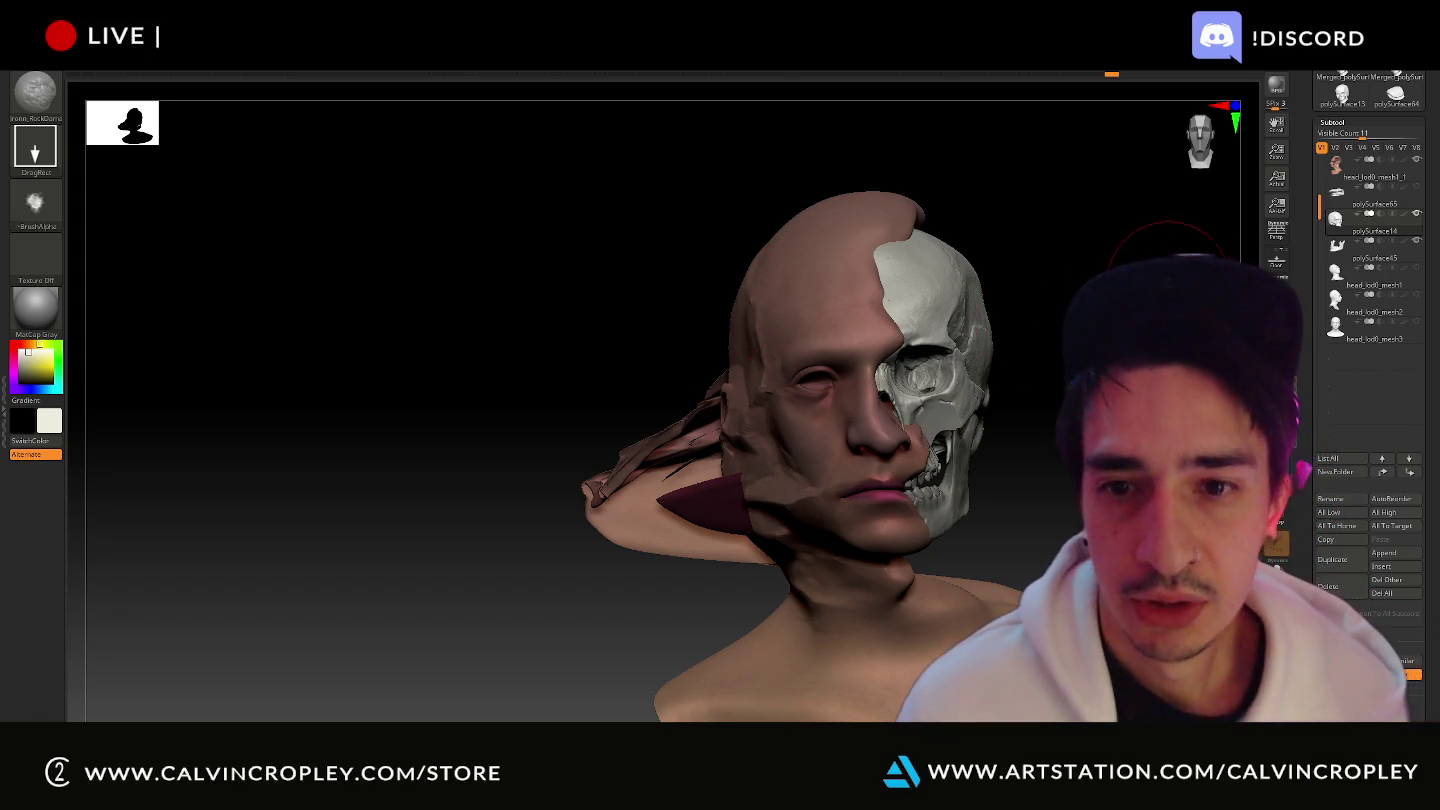
left_click_drag(720, 298, 761, 301)
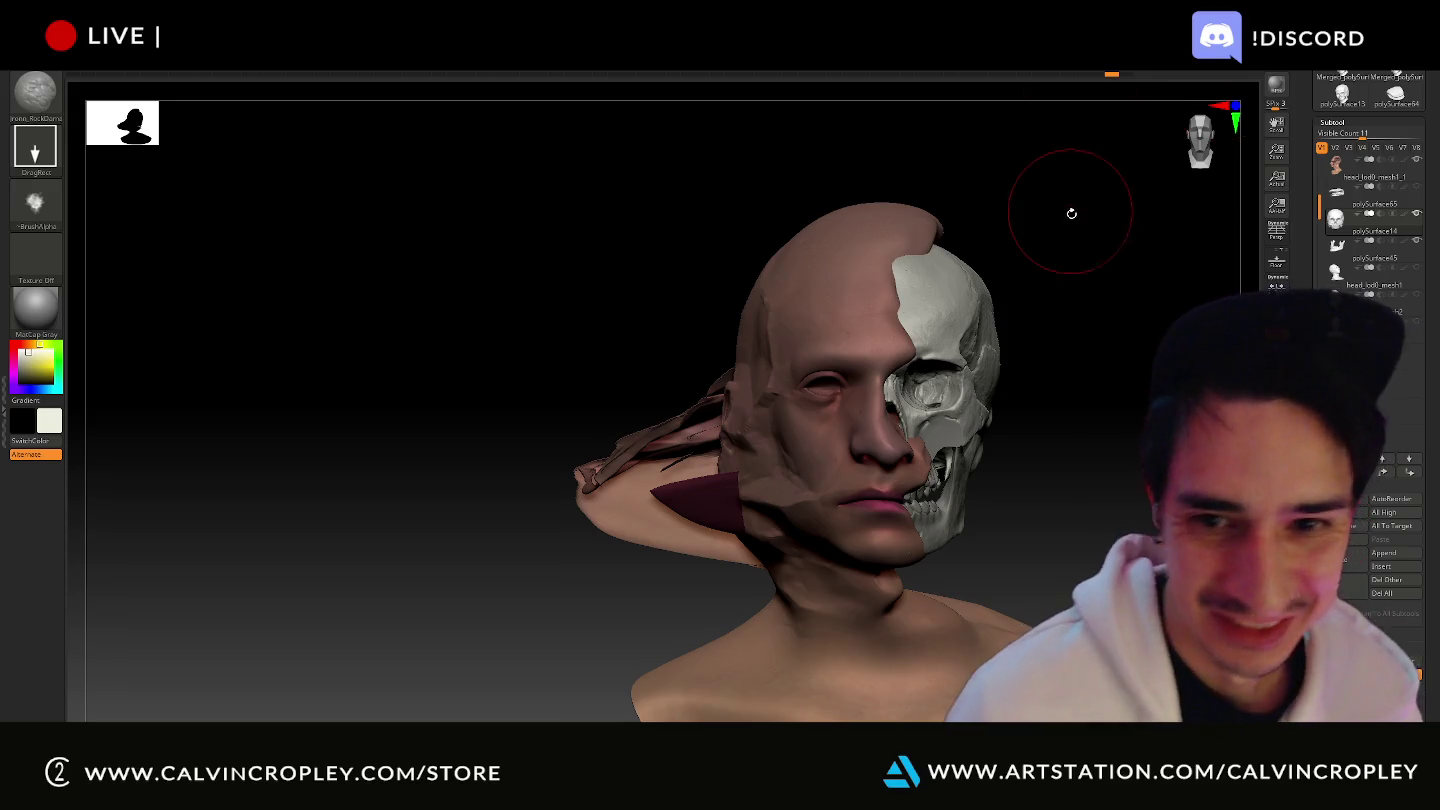
mouse_move(1070, 215)
left_mouse_down()
mouse_move(935, 196)
mouse_move(683, 217)
mouse_move(725, 220)
left_mouse_up()
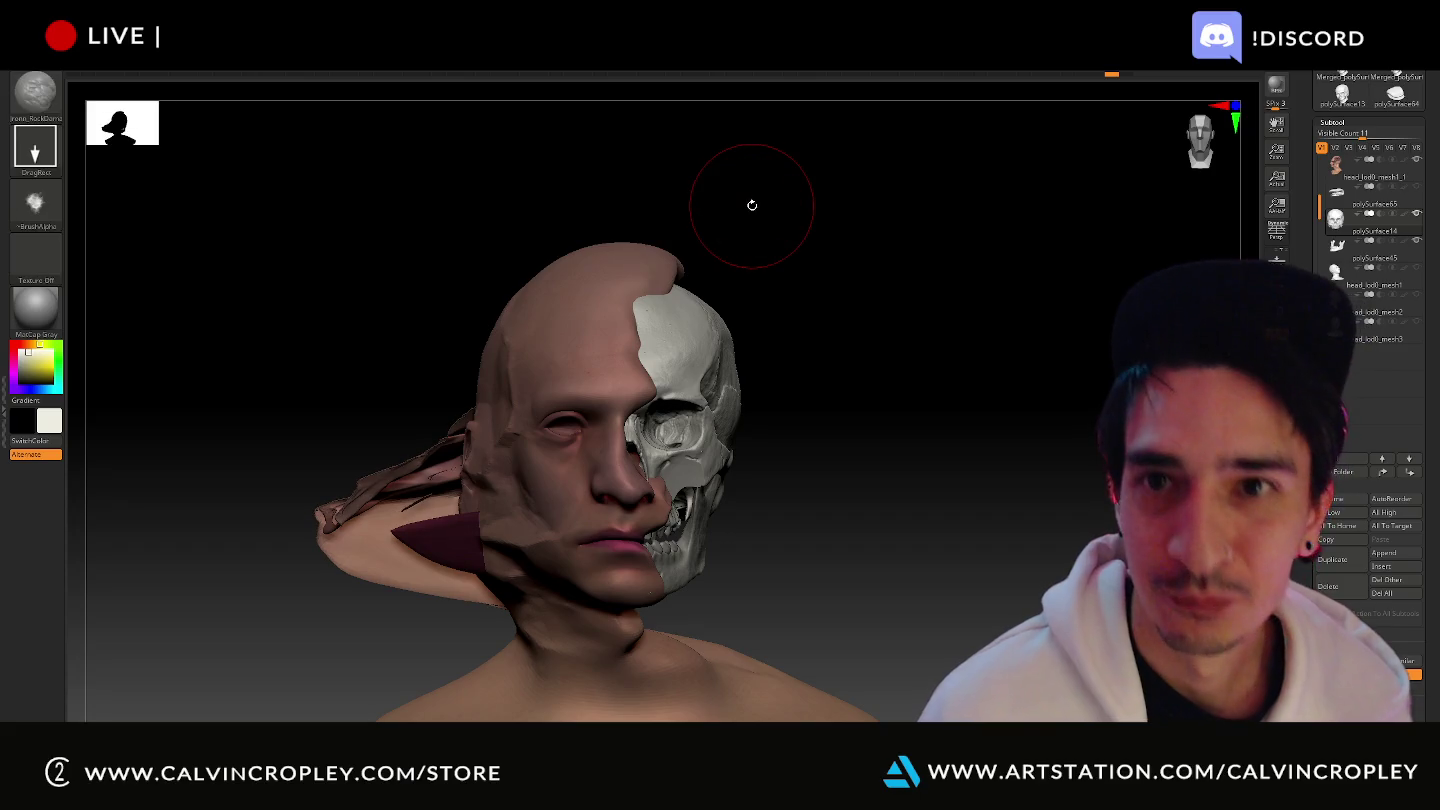
key("alt+Tab")
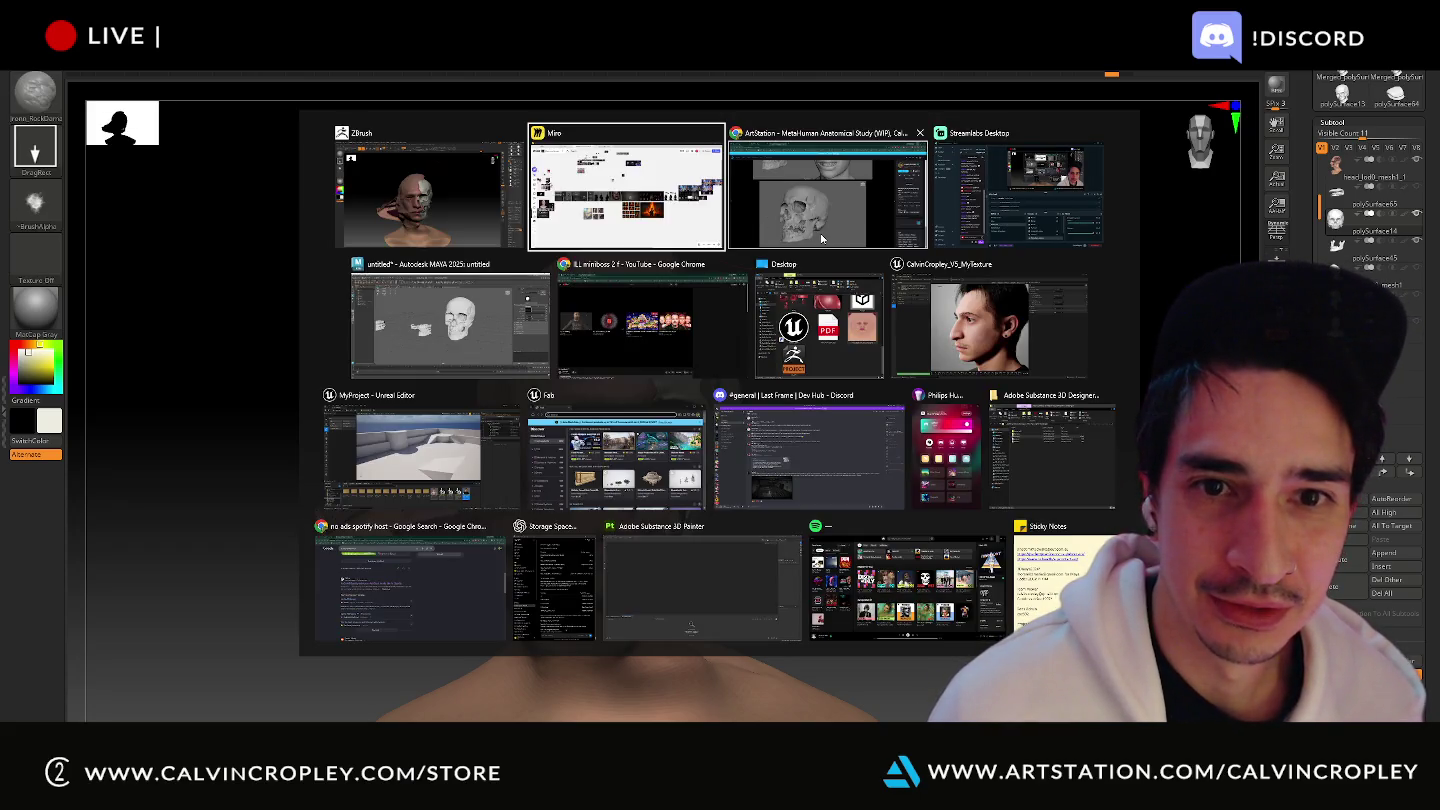
- Switch to Gyazo's captures library and open the grey ZBrush head bust capture
left_click(822, 238)
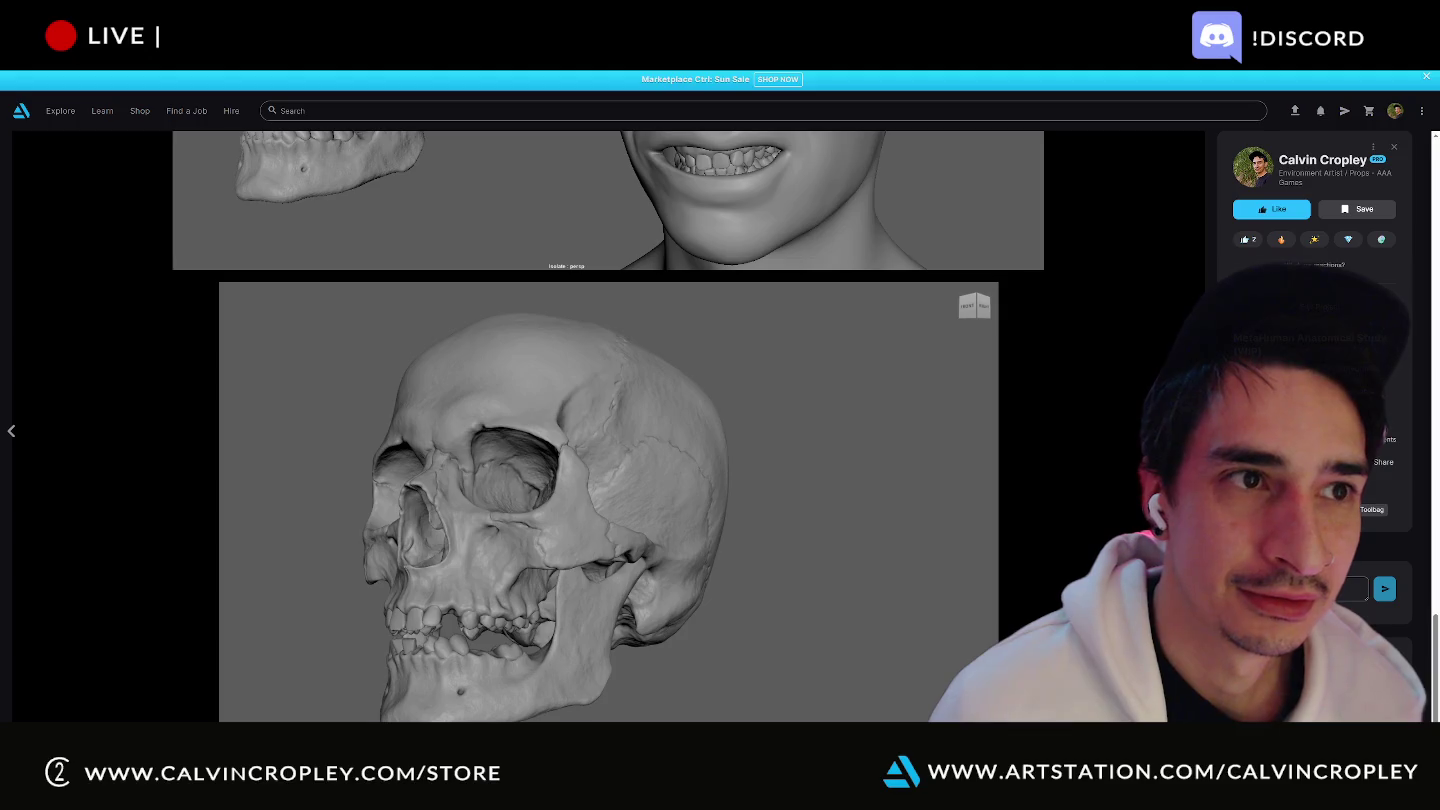
key("alt+Tab")
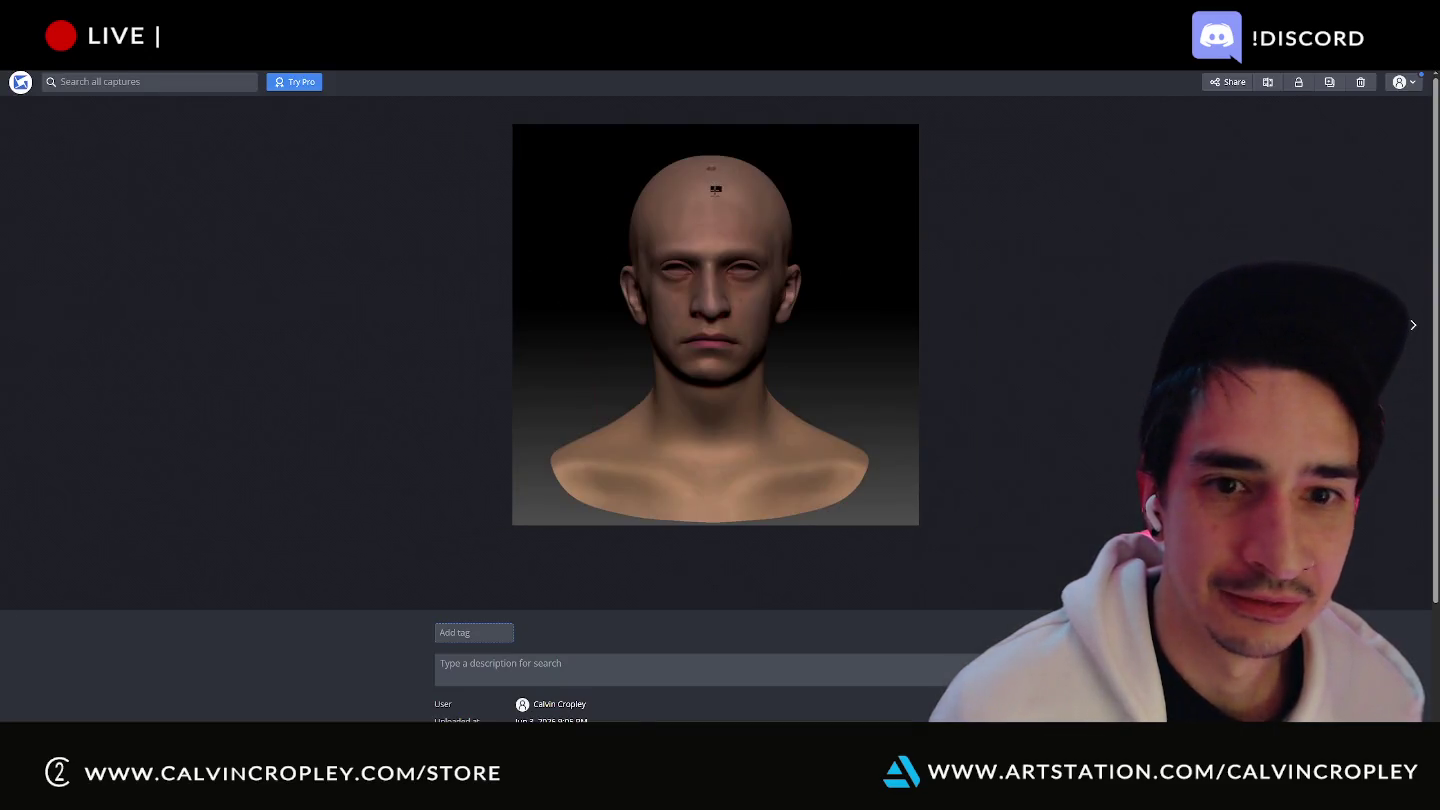
left_click(1099, 408)
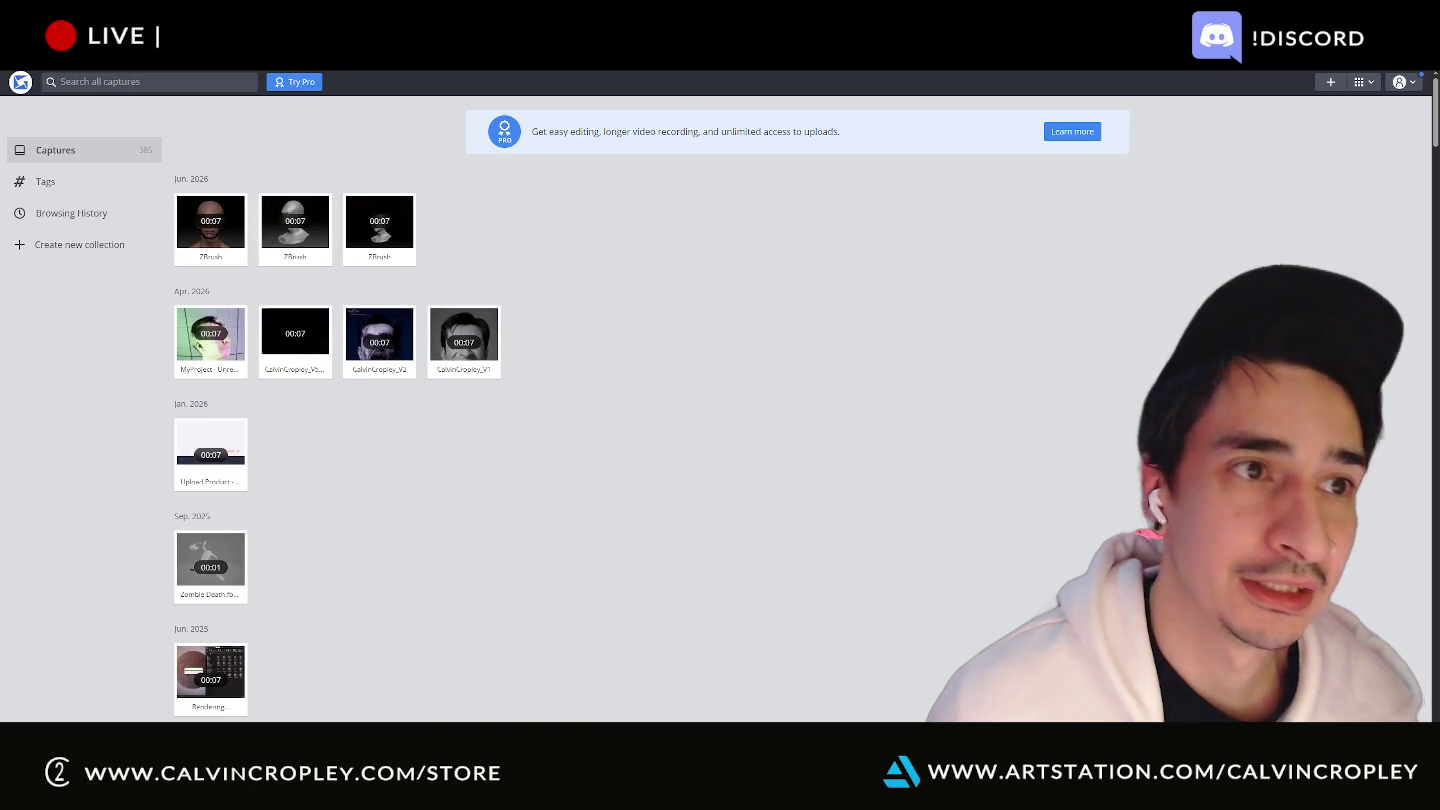
left_click(295, 222)
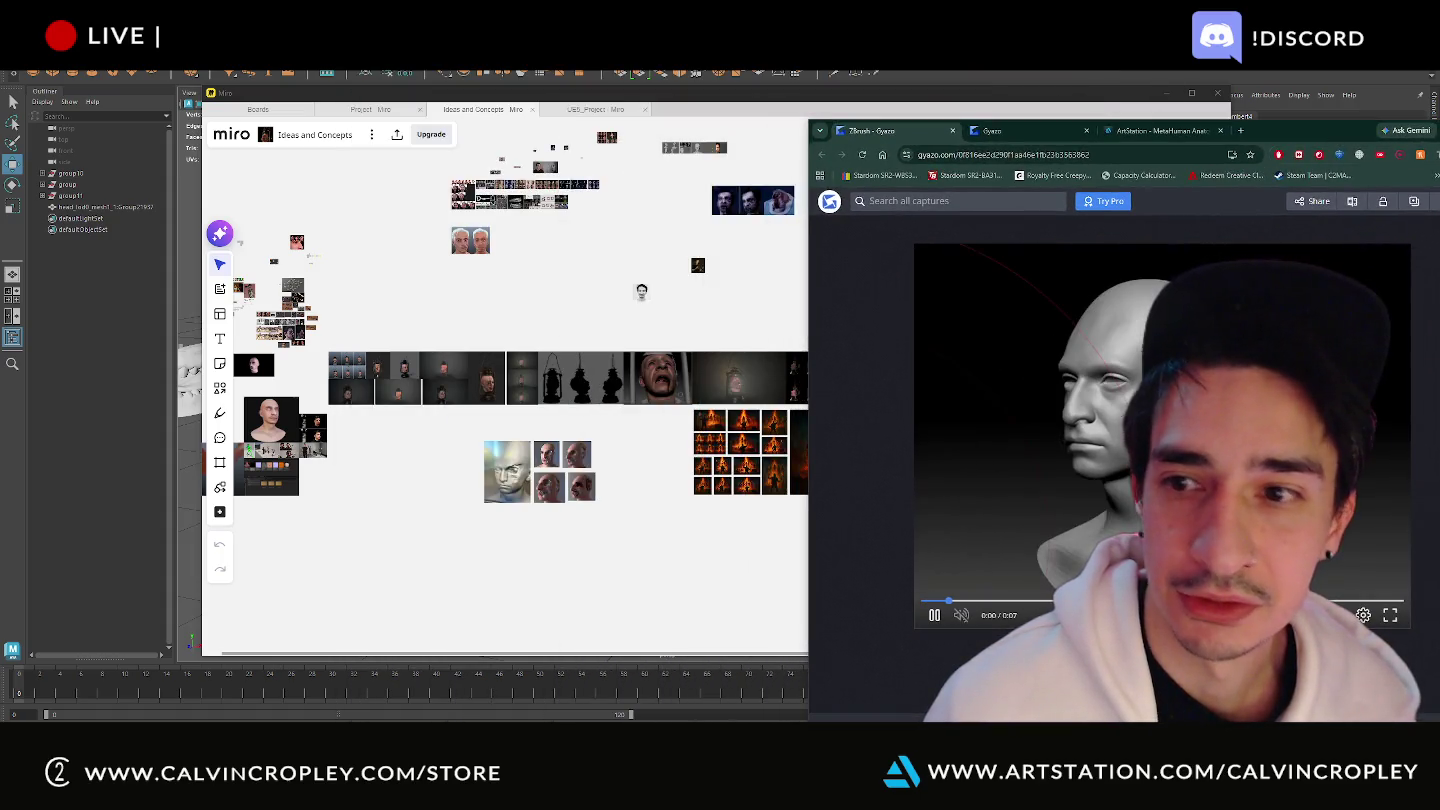
- Download the ZBrush head capture from Gyazo and show it in the Downloads folder
left_click_drag(1270, 130, 1064, 138)
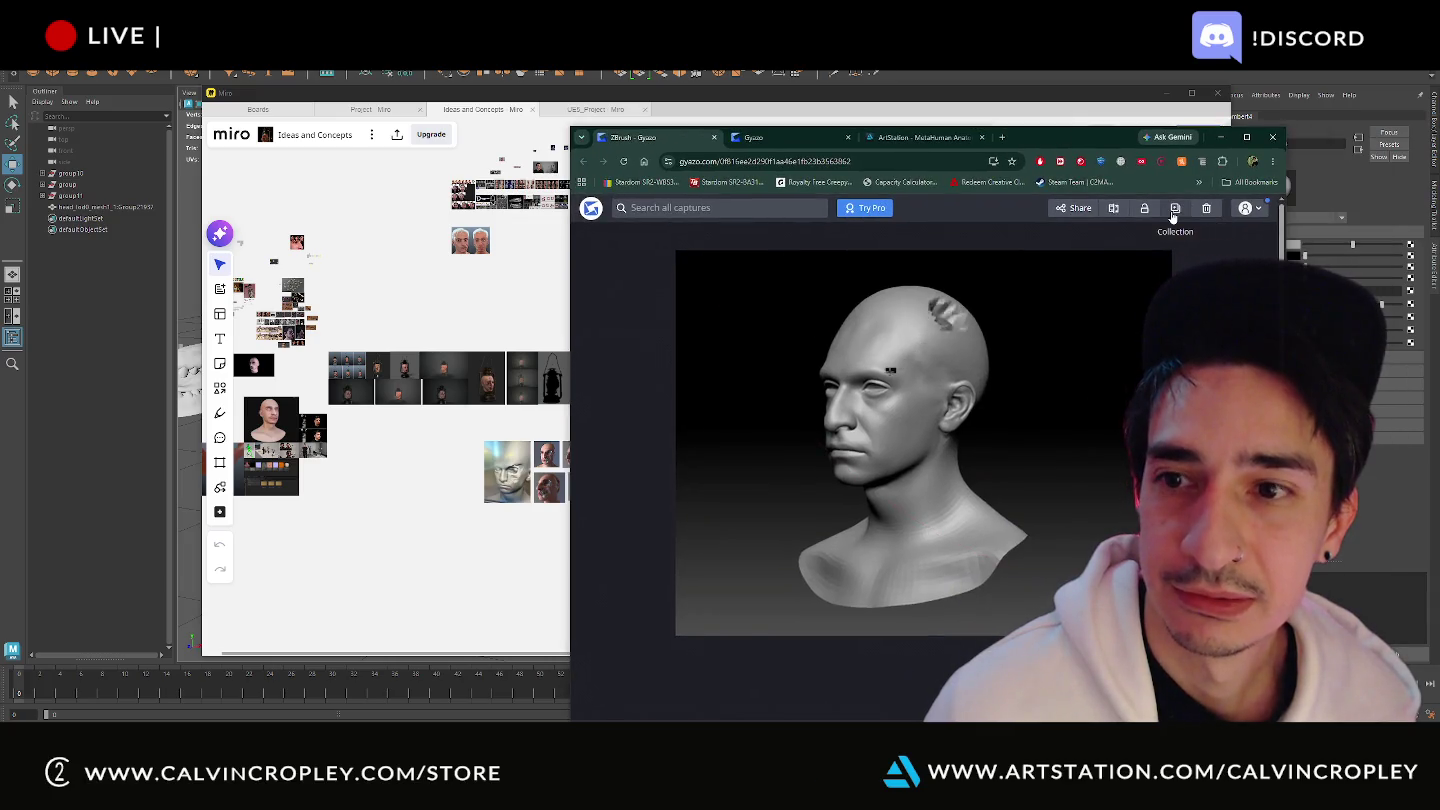
left_click(1078, 207)
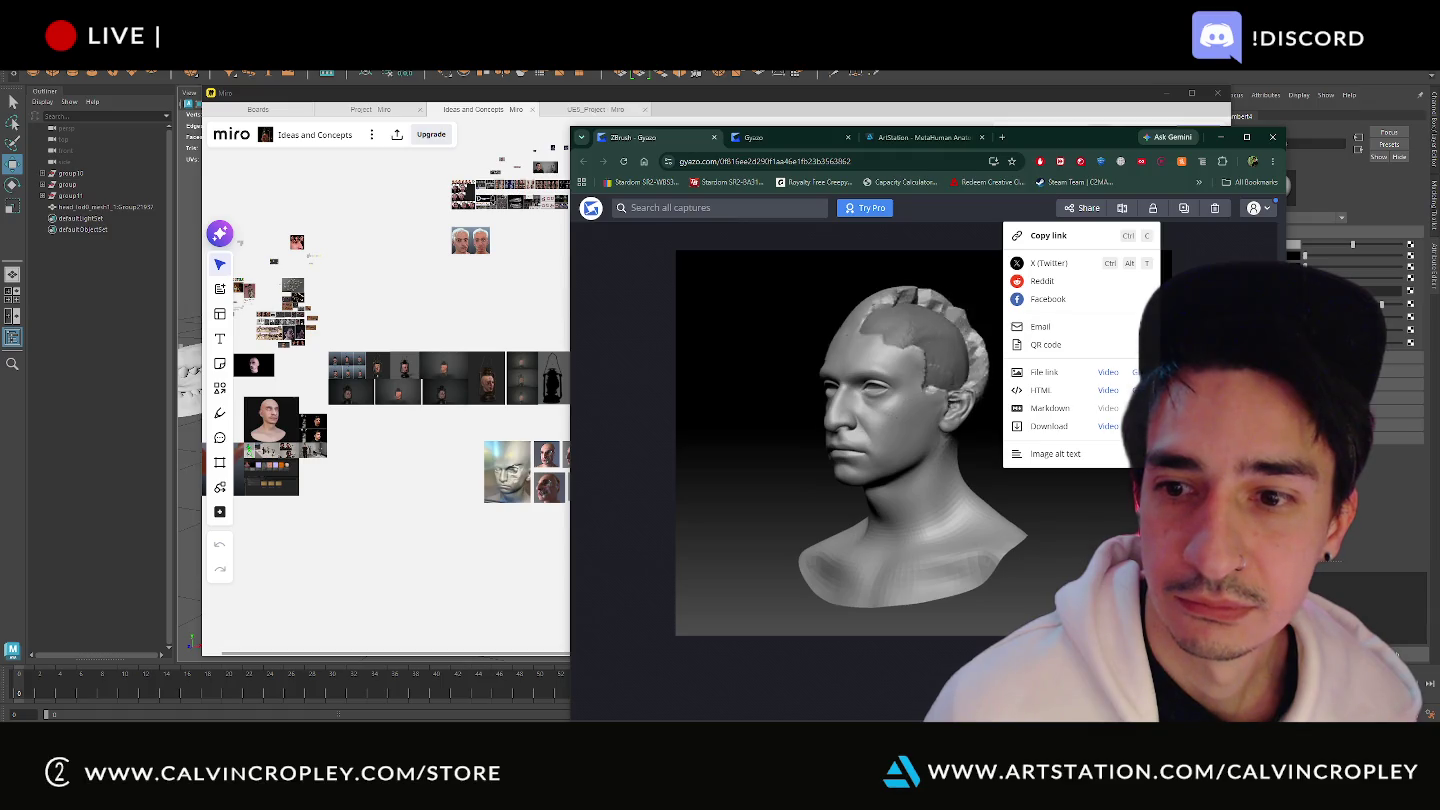
left_click(787, 139)
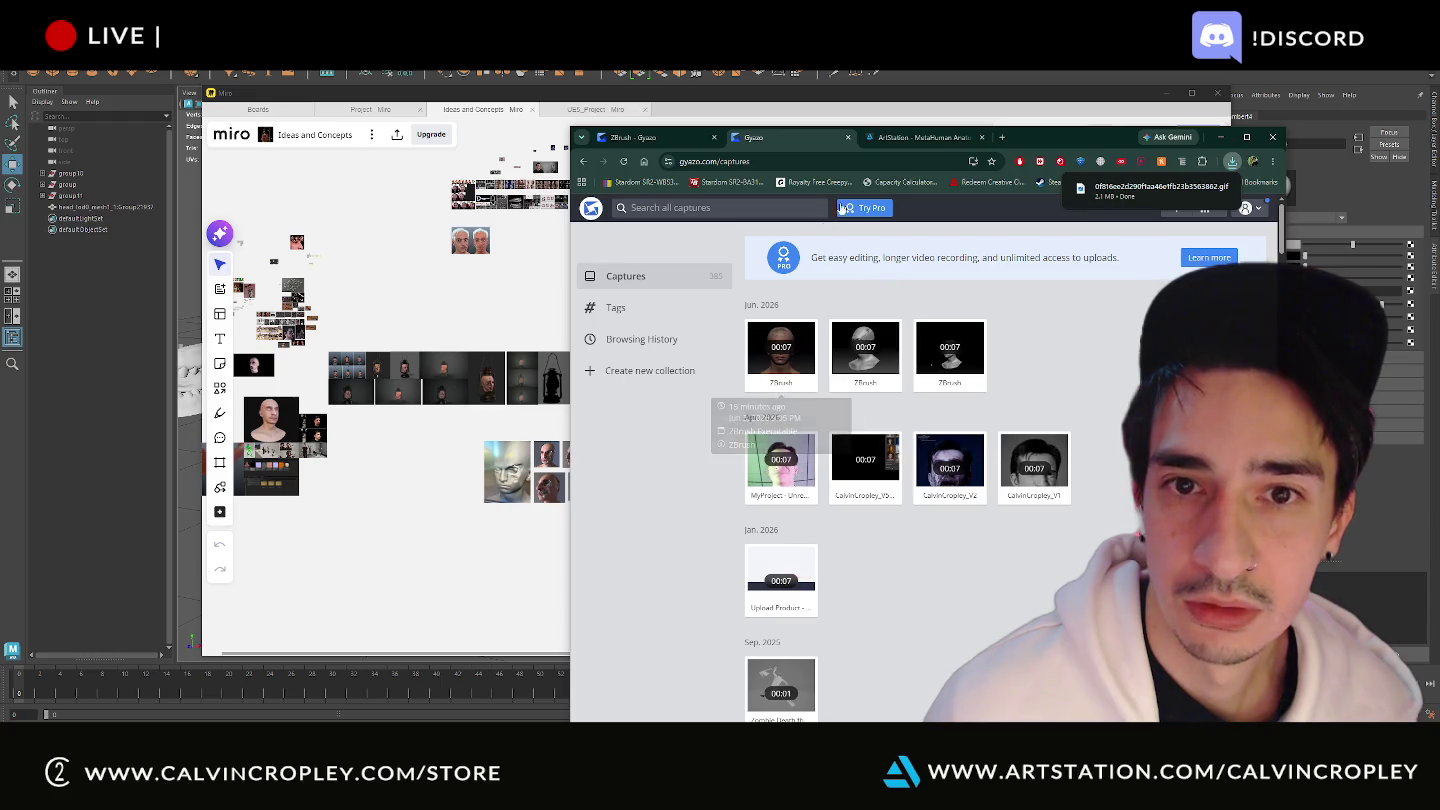
left_click(586, 163)
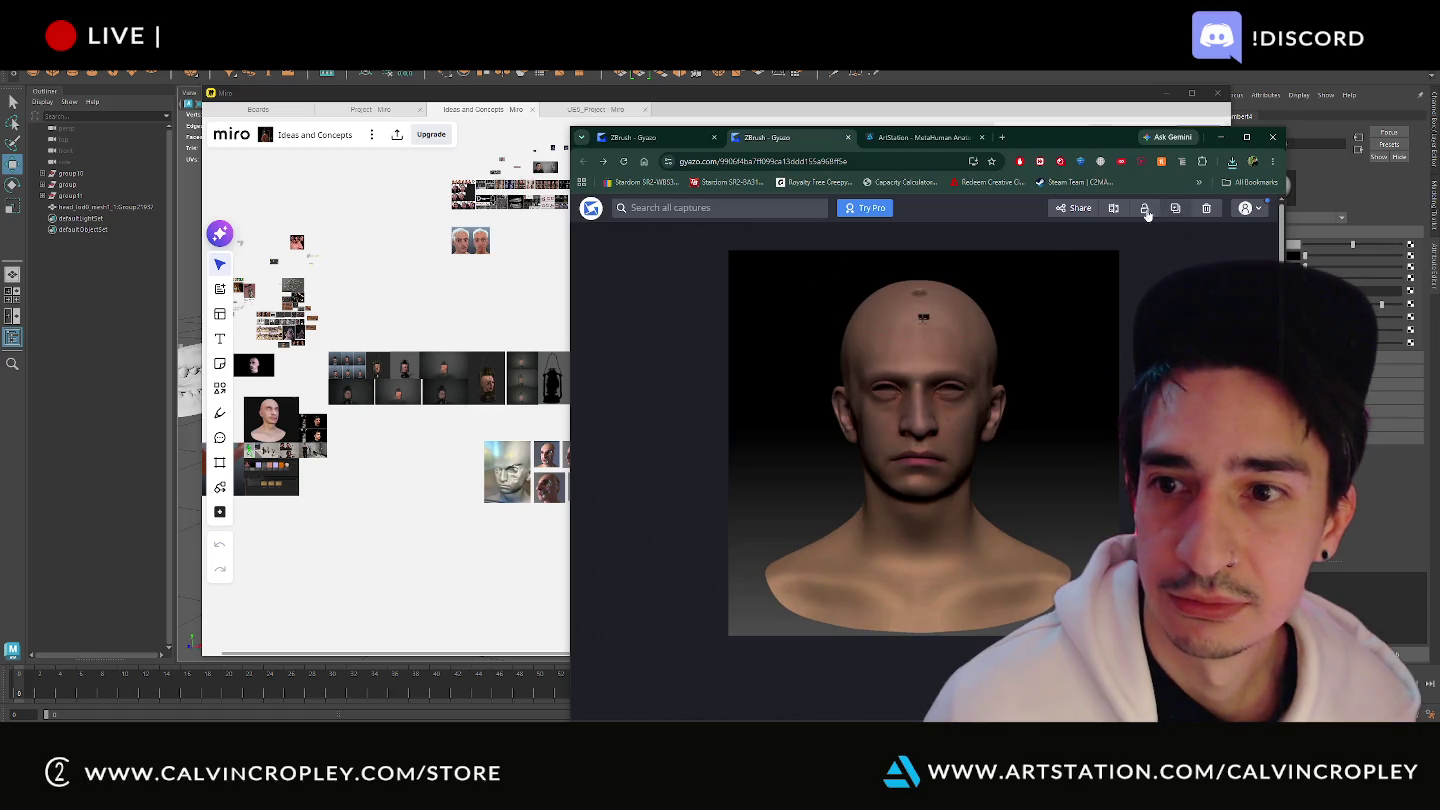
left_click(1148, 210)
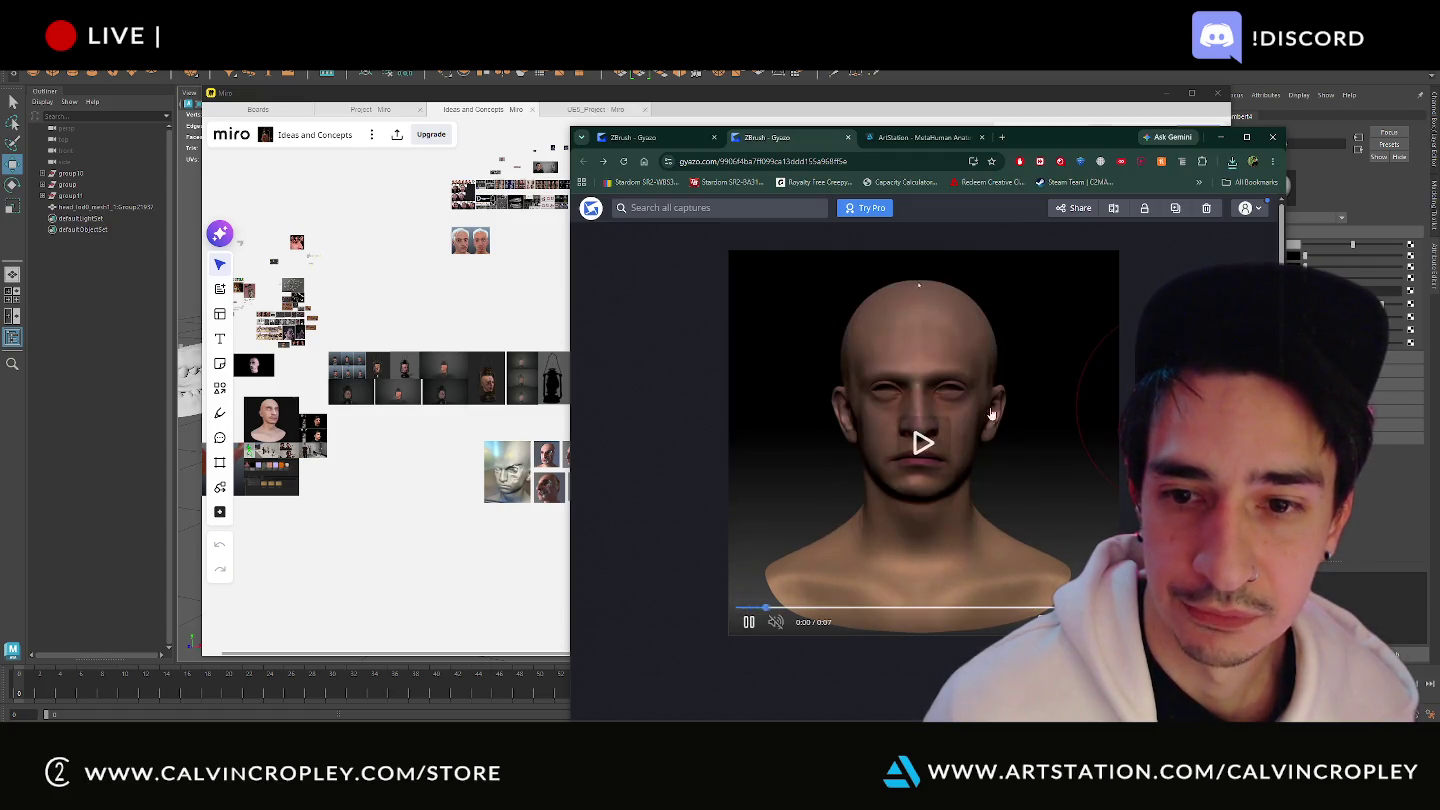
left_click(1234, 167)
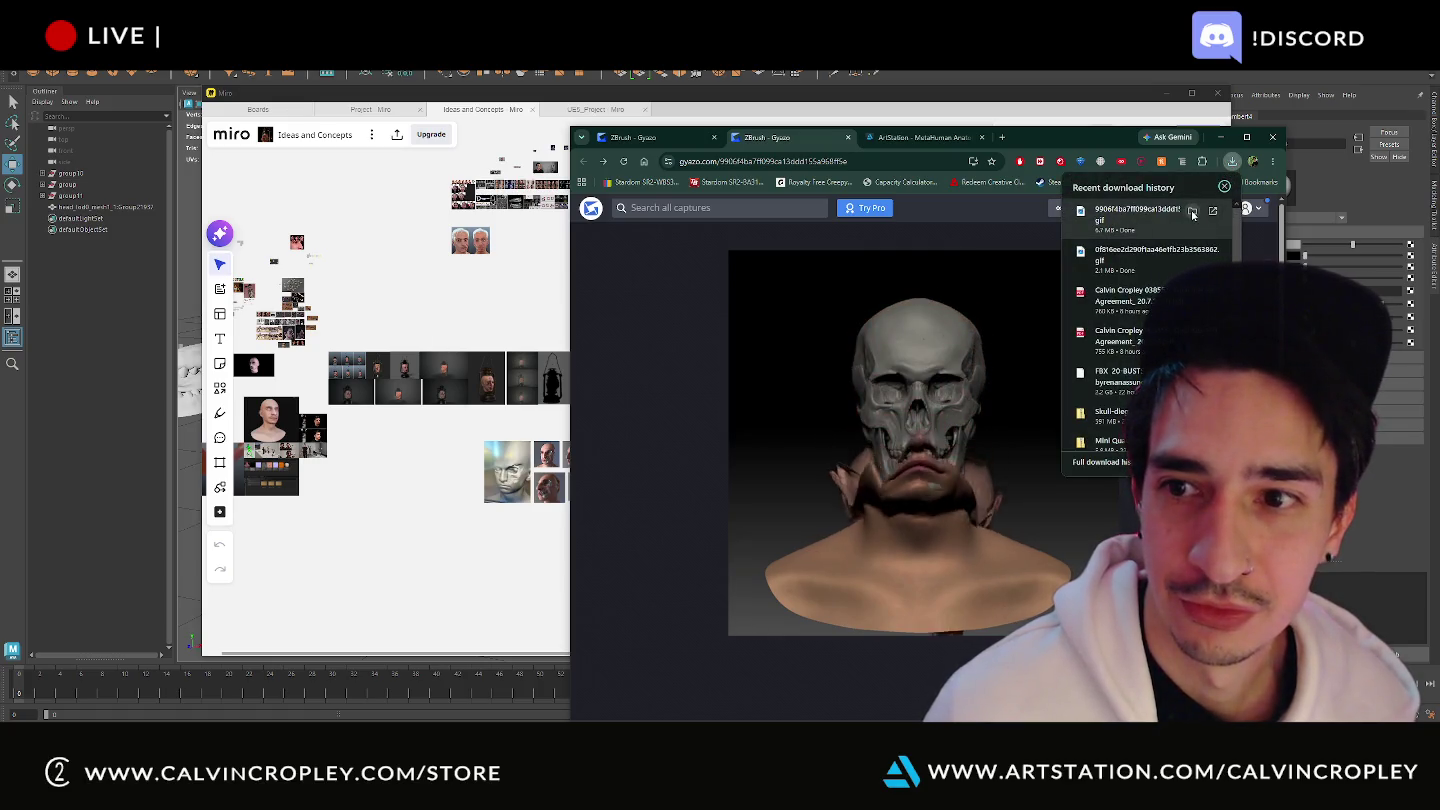
left_click(1192, 210)
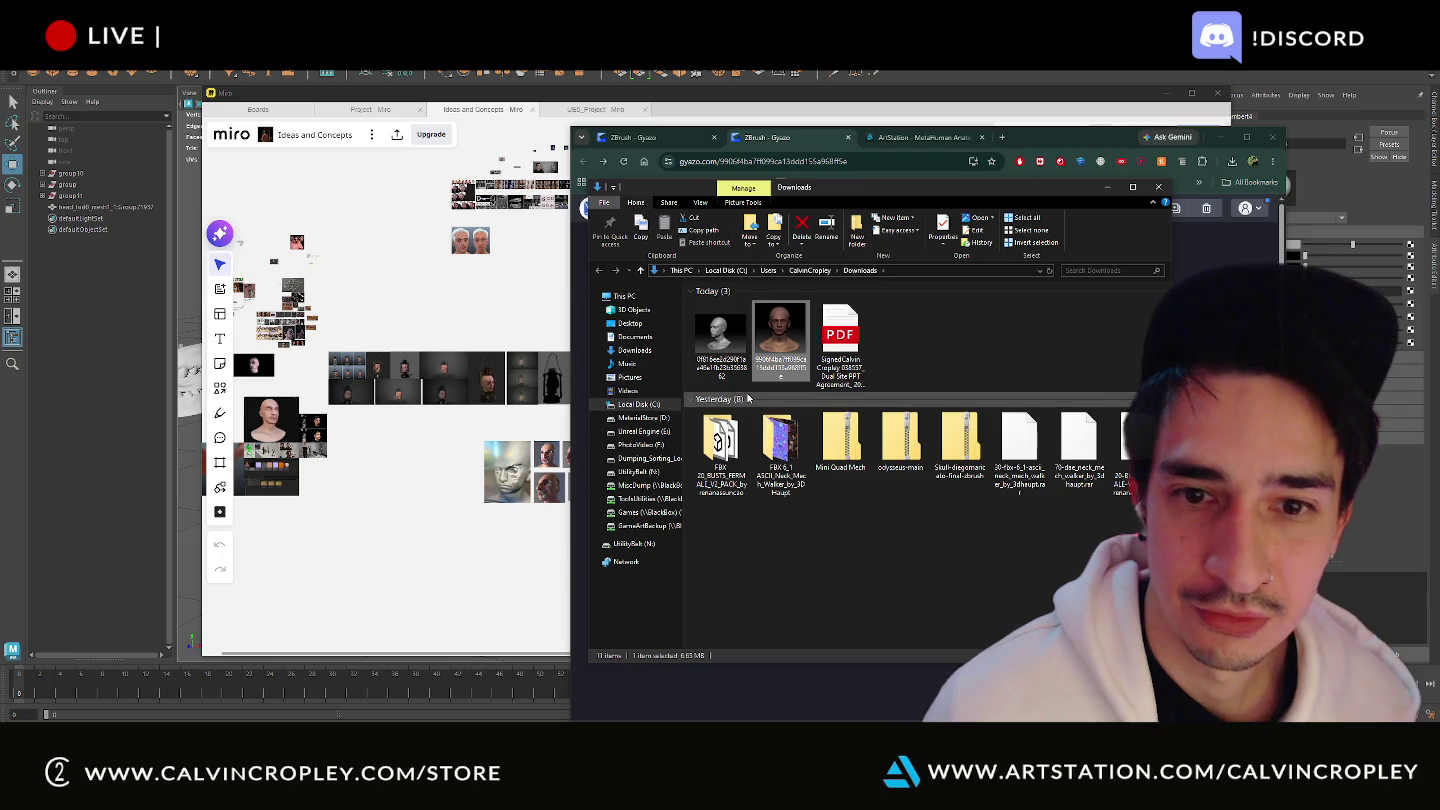
- Drag both head renders from Downloads onto the Miro board and select them there
mouse_move(684, 375)
left_mouse_down()
mouse_move(785, 340)
mouse_move(419, 526)
left_mouse_up()
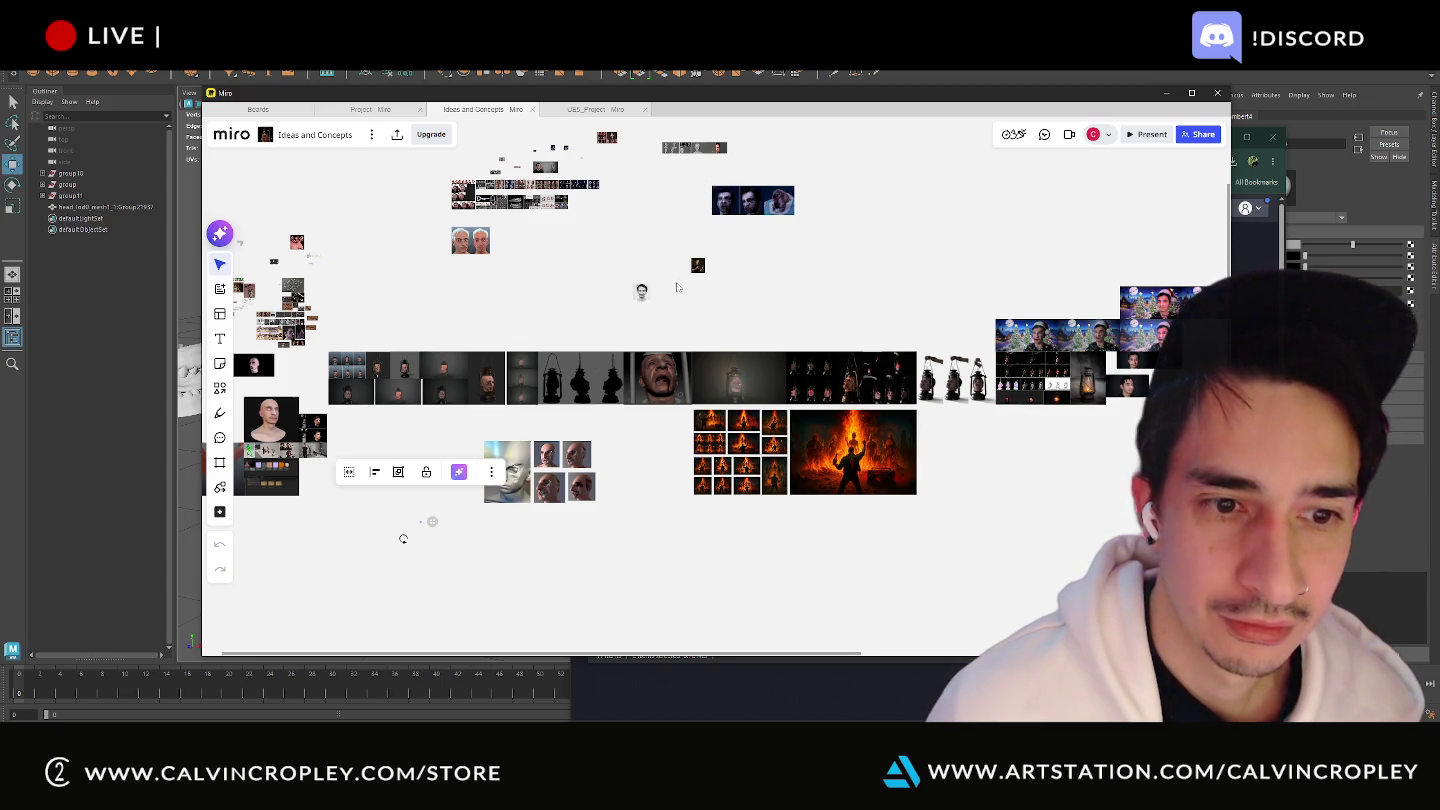
scroll(401, 534, "up", 5)
scroll(405, 515, "up", 5)
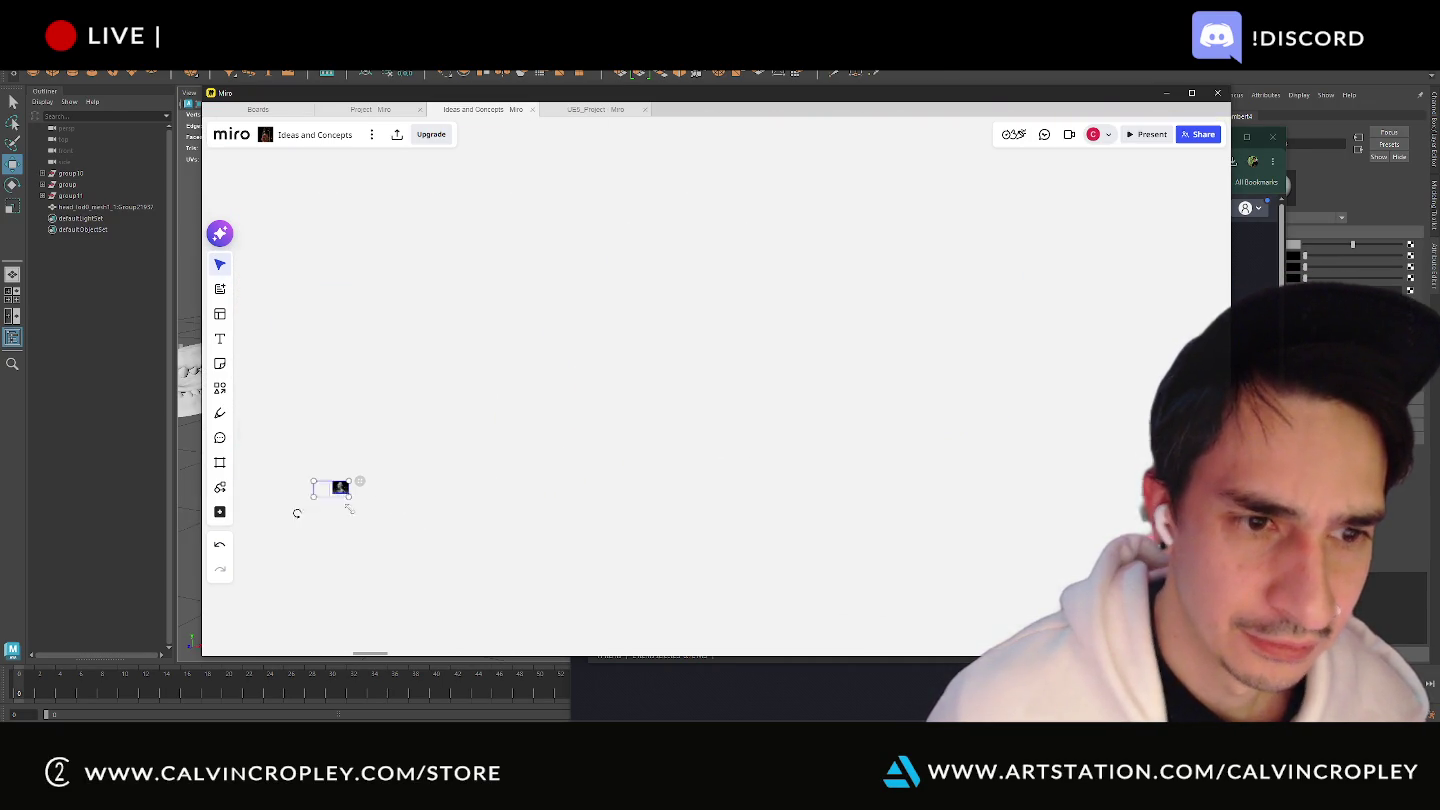
left_click_drag(475, 178, 840, 323)
scroll(840, 322, "down", 3)
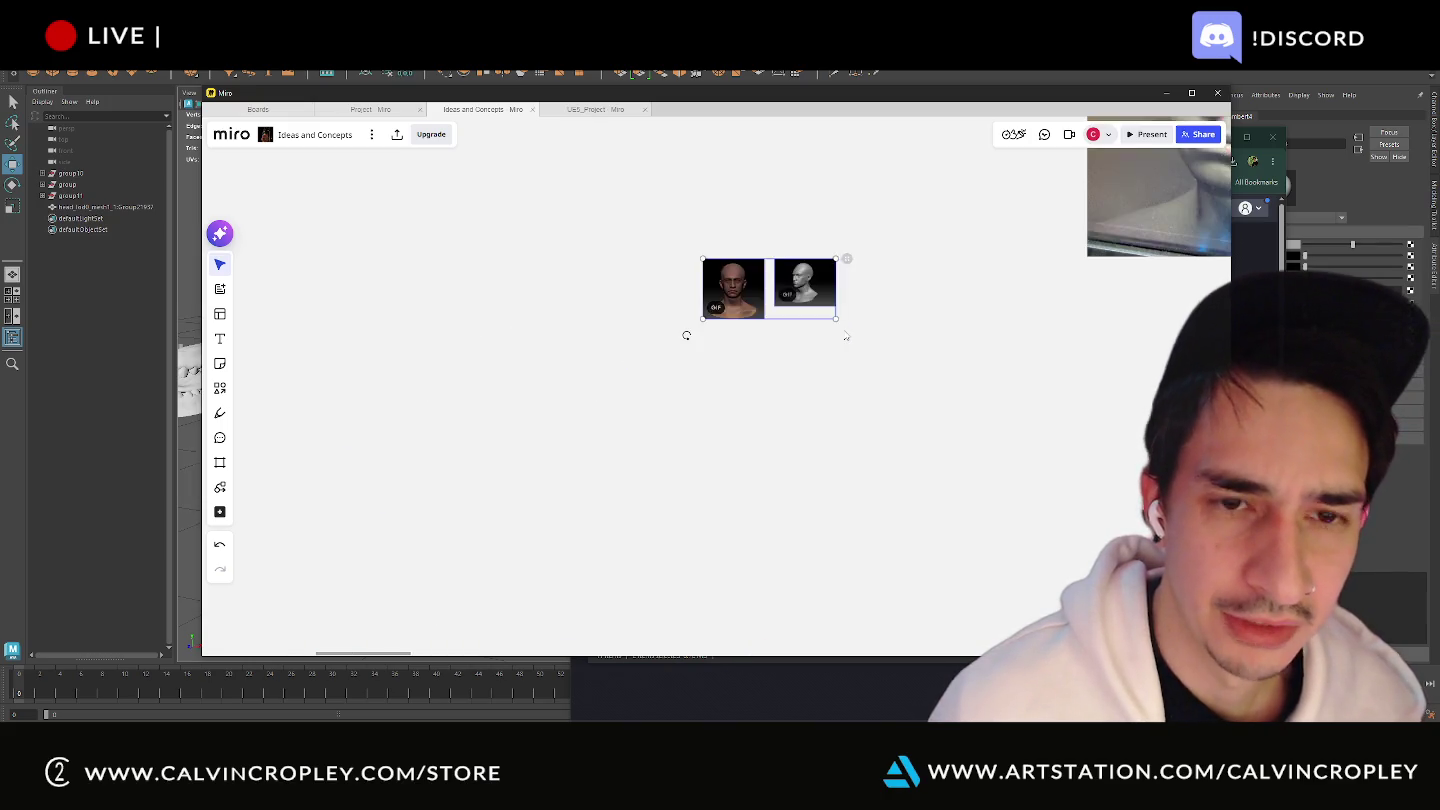
key("alt+Tab")
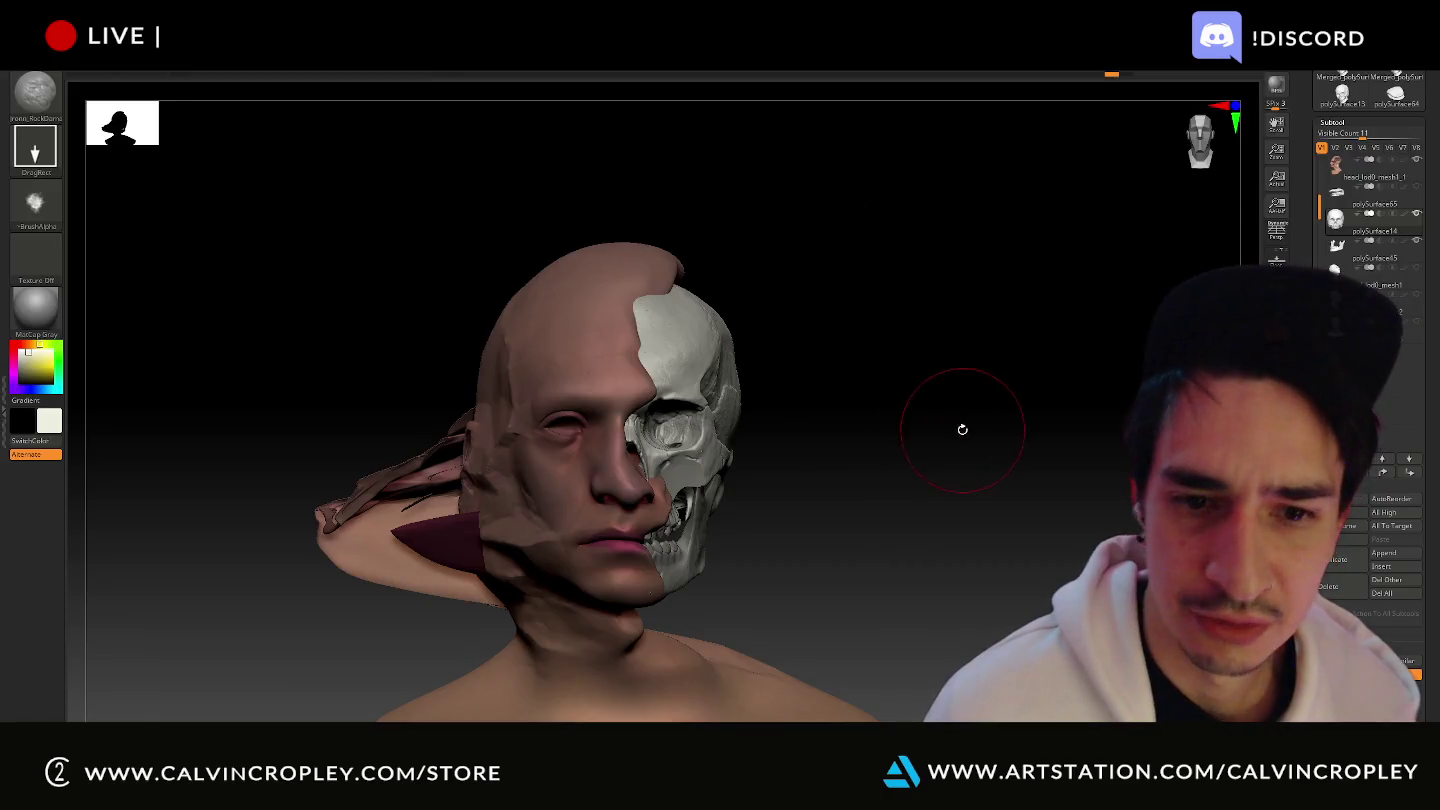
left_click_drag(959, 420, 1009, 373)
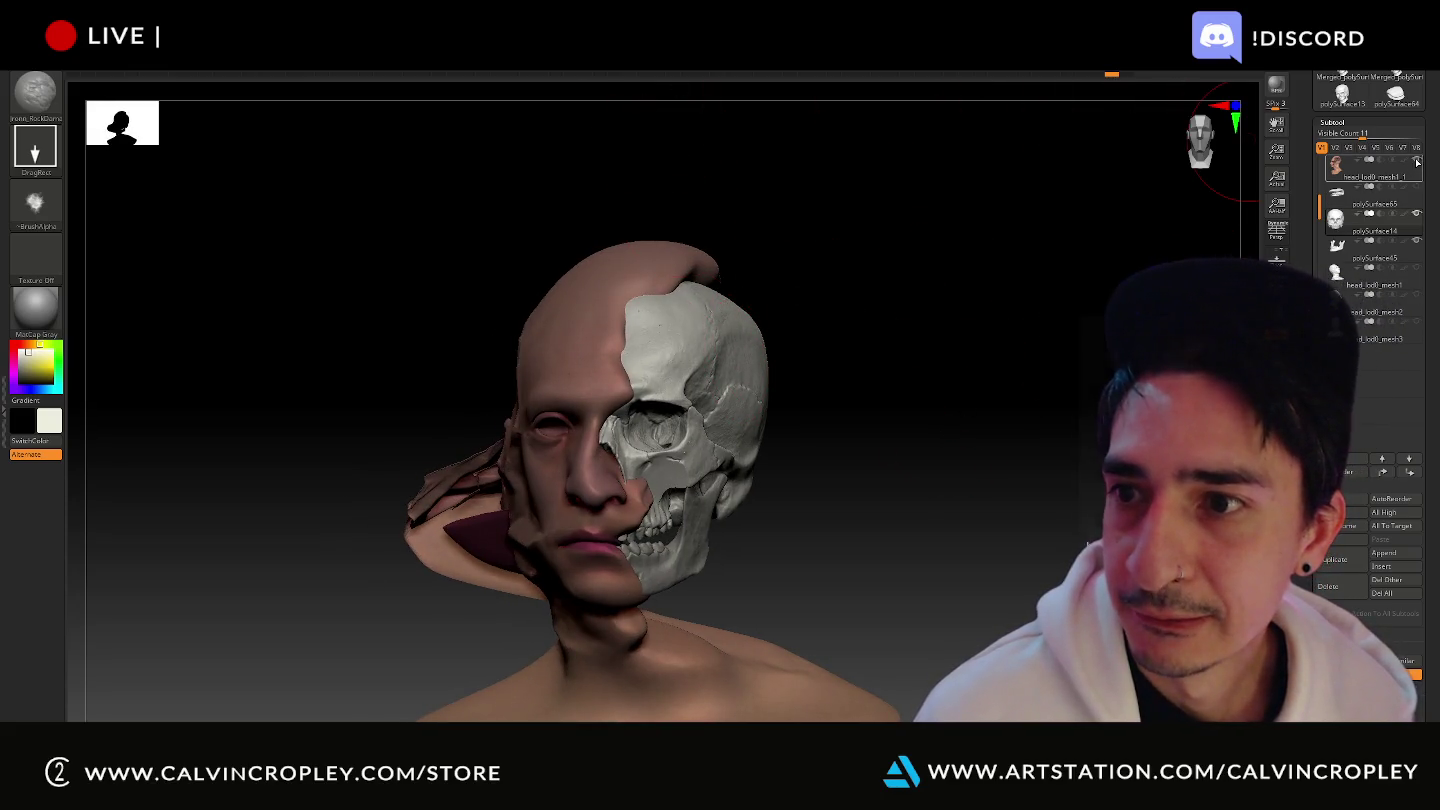
left_click(690, 420, "ctrl+shift")
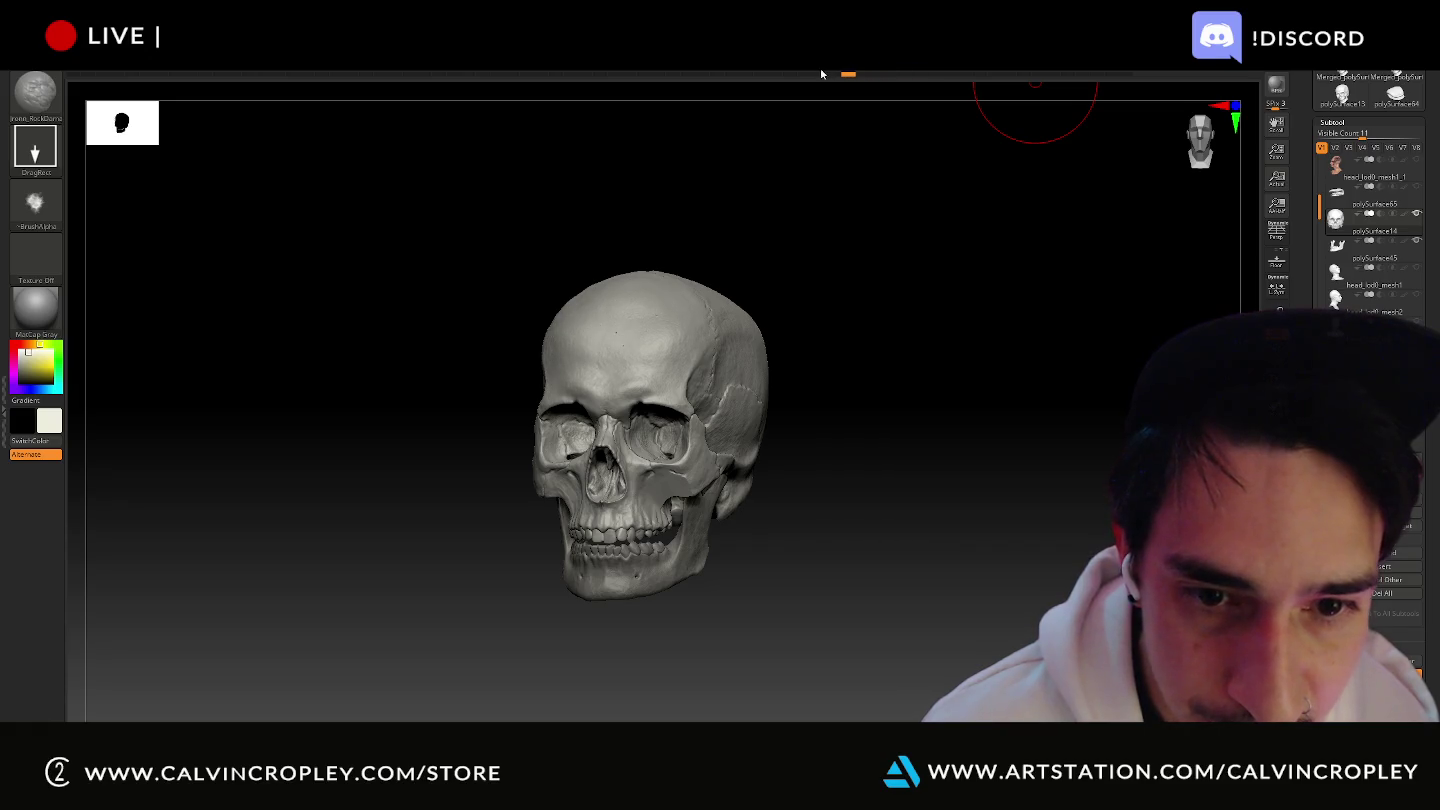
mouse_move(771, 74)
left_mouse_down()
mouse_move(469, 77)
mouse_move(503, 83)
left_mouse_up()
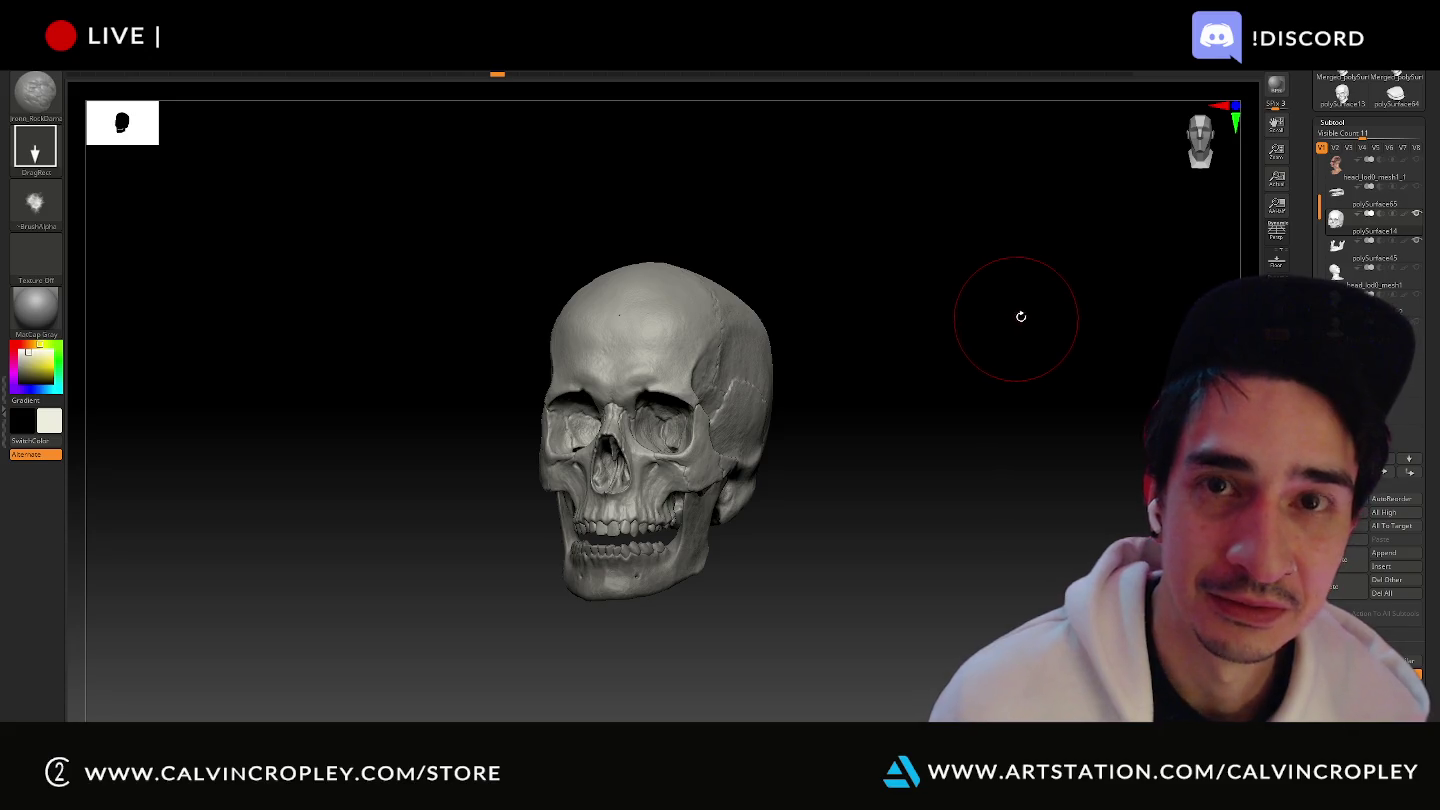
mouse_move(1003, 360)
left_mouse_down()
mouse_move(976, 383)
mouse_move(1025, 360)
mouse_move(932, 325)
left_mouse_up()
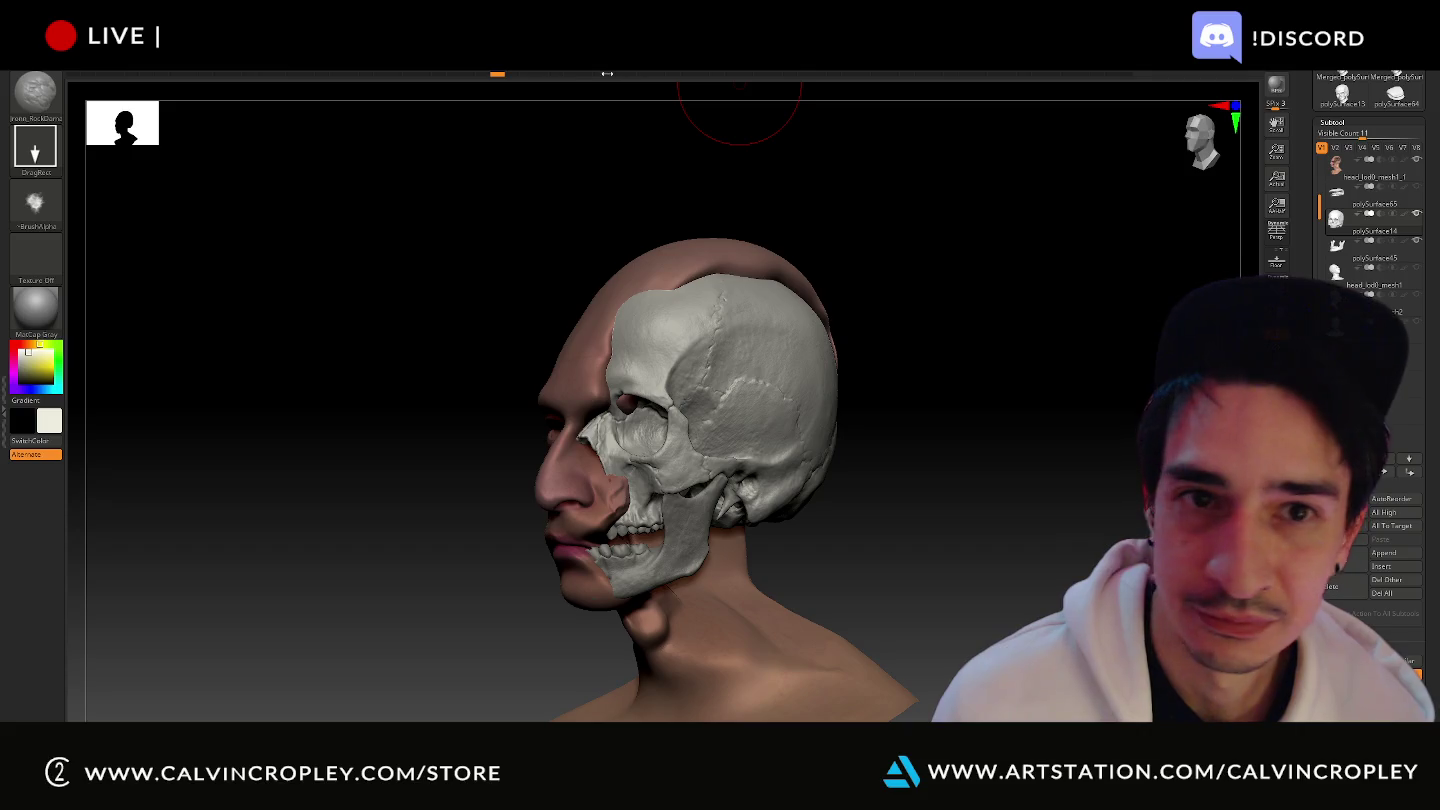
- Scrub the timeline back and forth to the last frame, then orbit toward a frontal view
mouse_move(607, 73)
left_mouse_down()
mouse_move(860, 88)
mouse_move(1124, 80)
left_mouse_up()
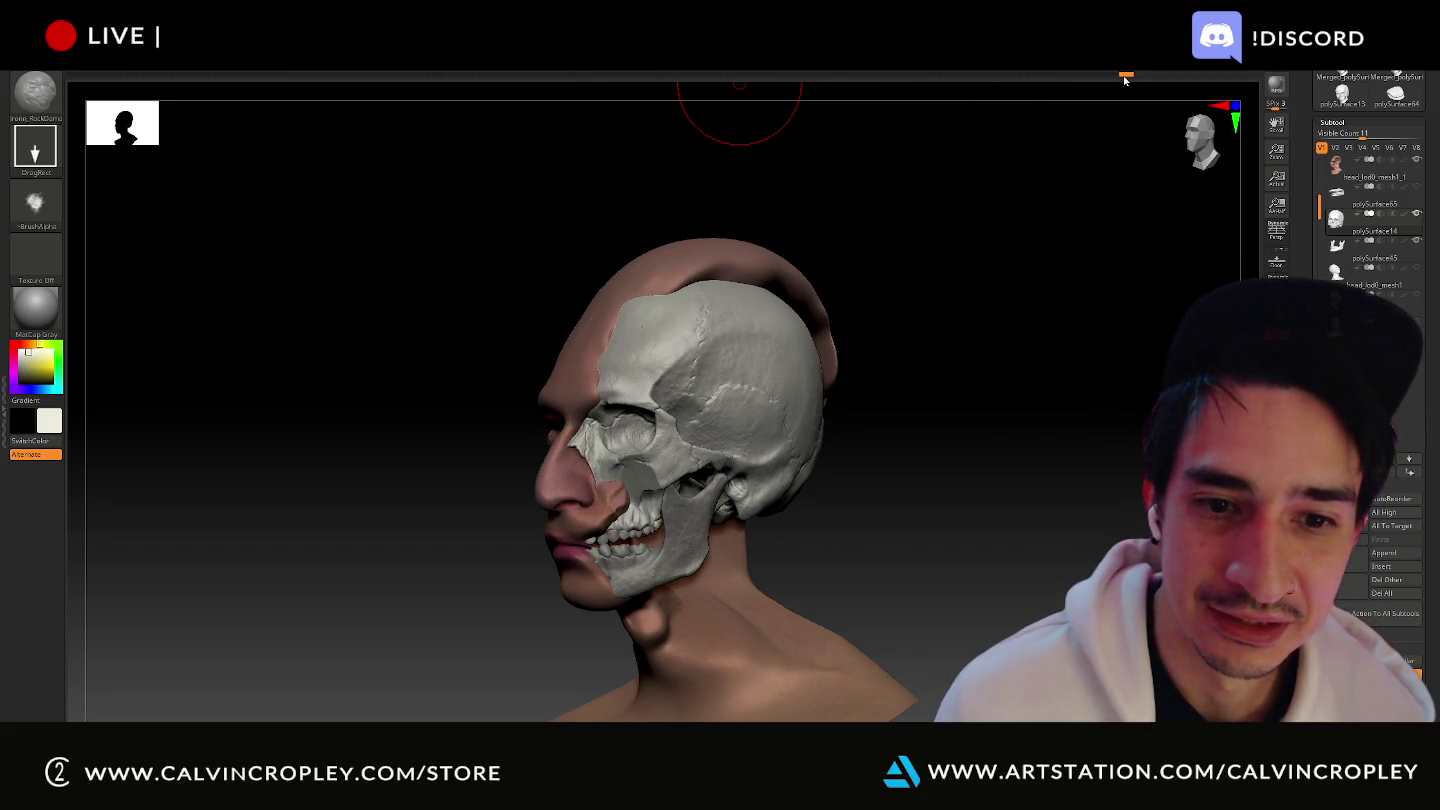
left_click_drag(1019, 77, 921, 72)
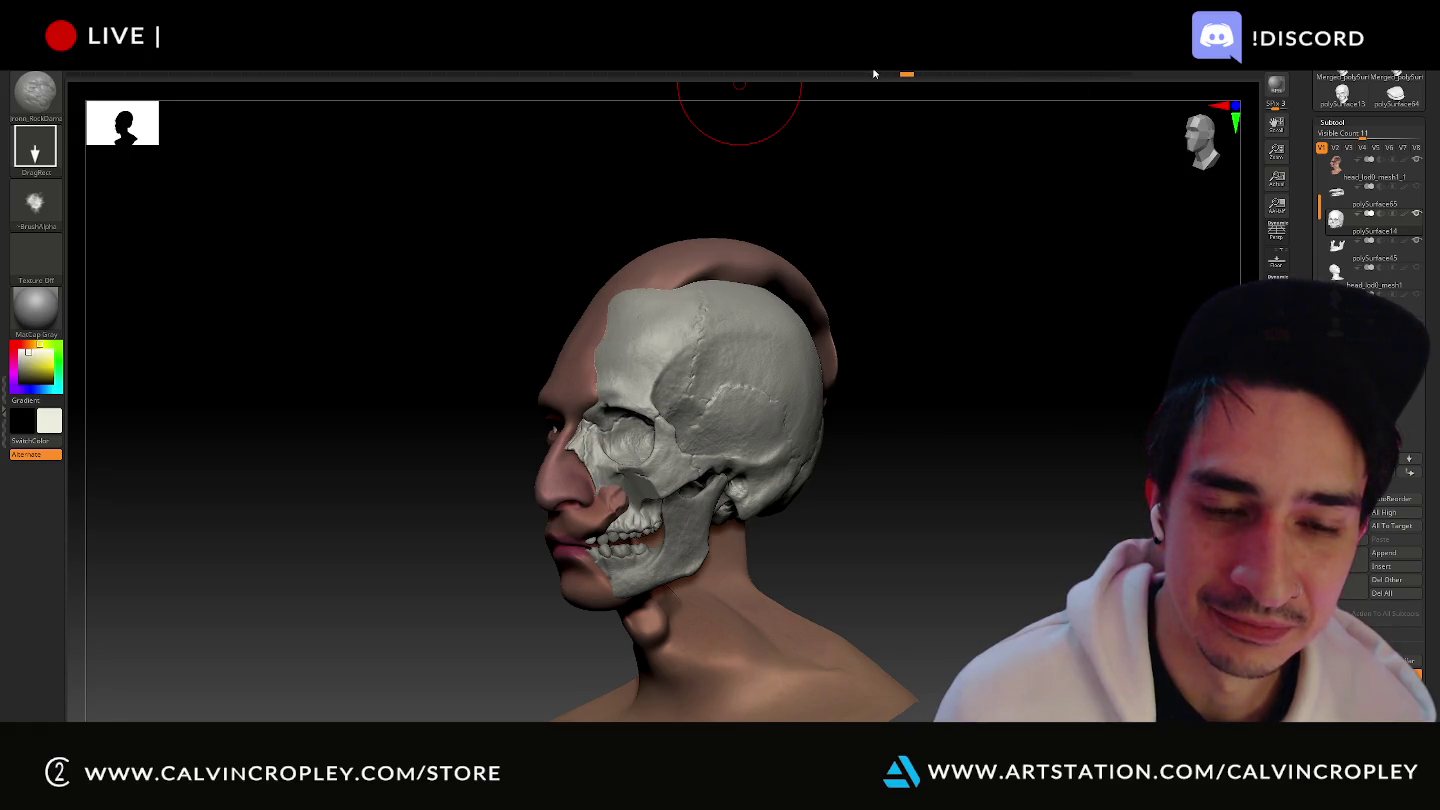
mouse_move(795, 74)
left_mouse_down()
mouse_move(482, 76)
mouse_move(517, 85)
mouse_move(504, 89)
left_mouse_up()
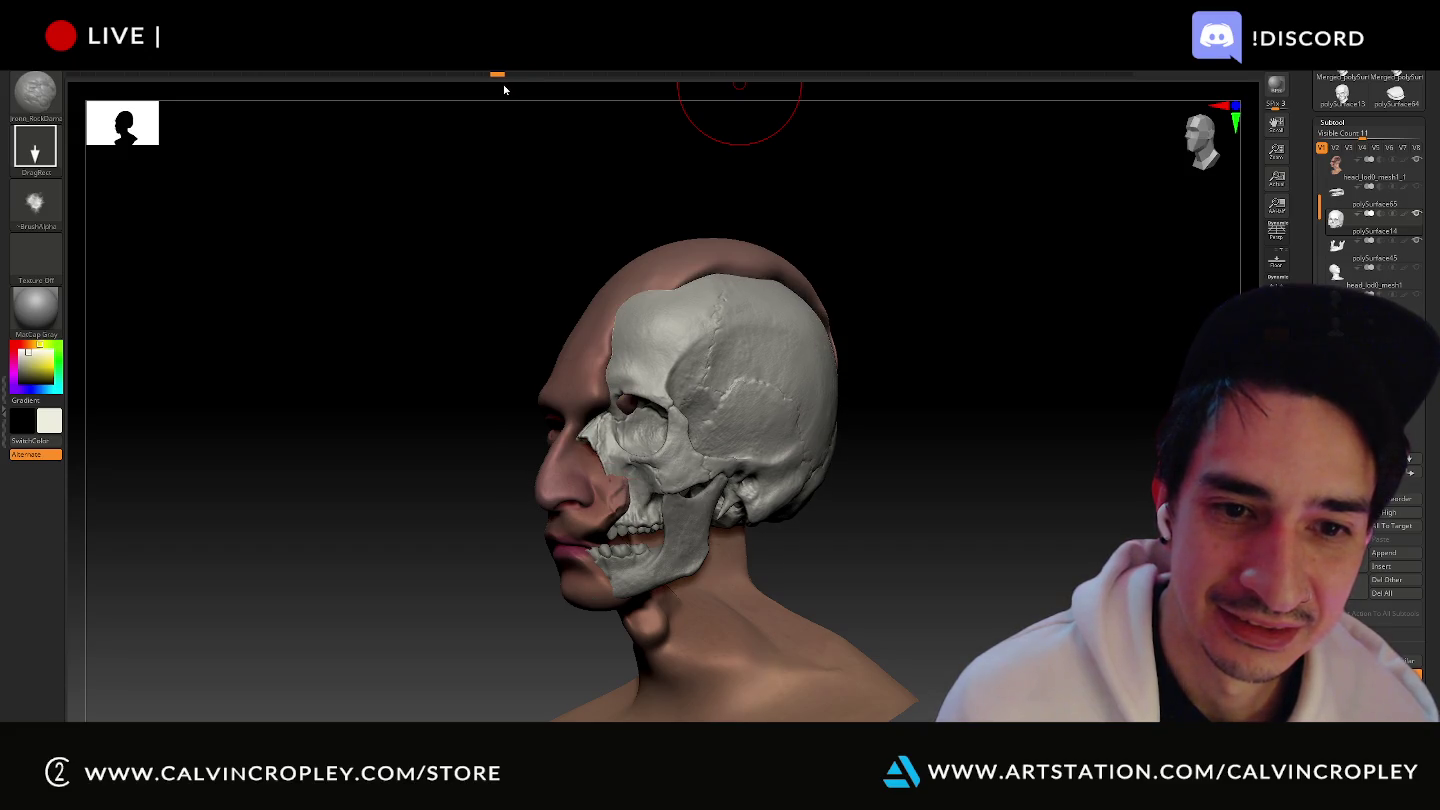
mouse_move(692, 93)
left_mouse_down()
mouse_move(1027, 70)
mouse_move(1130, 81)
left_mouse_up()
left_click(1128, 78)
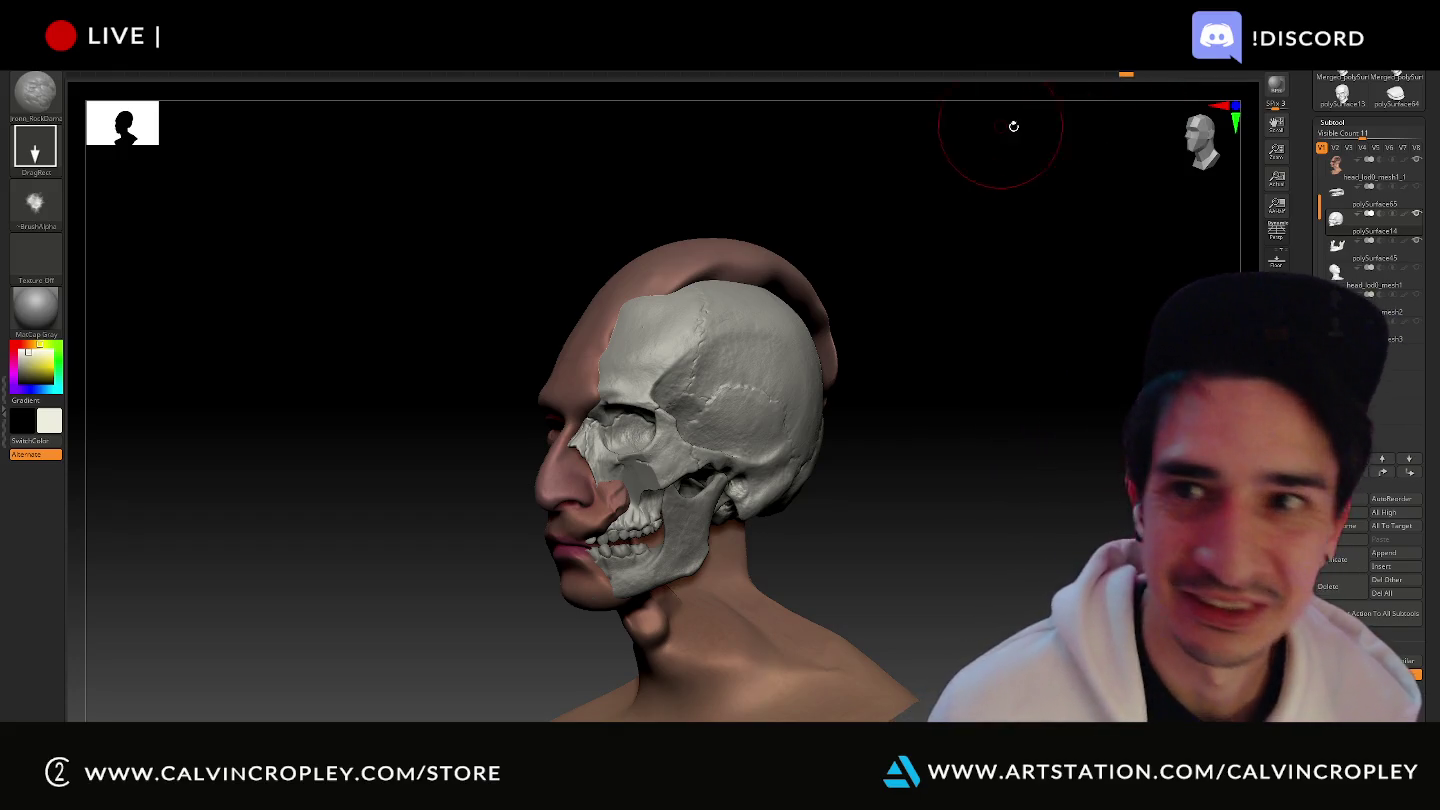
mouse_move(993, 311)
left_mouse_down()
mouse_move(1022, 308)
mouse_move(1000, 316)
left_mouse_up()
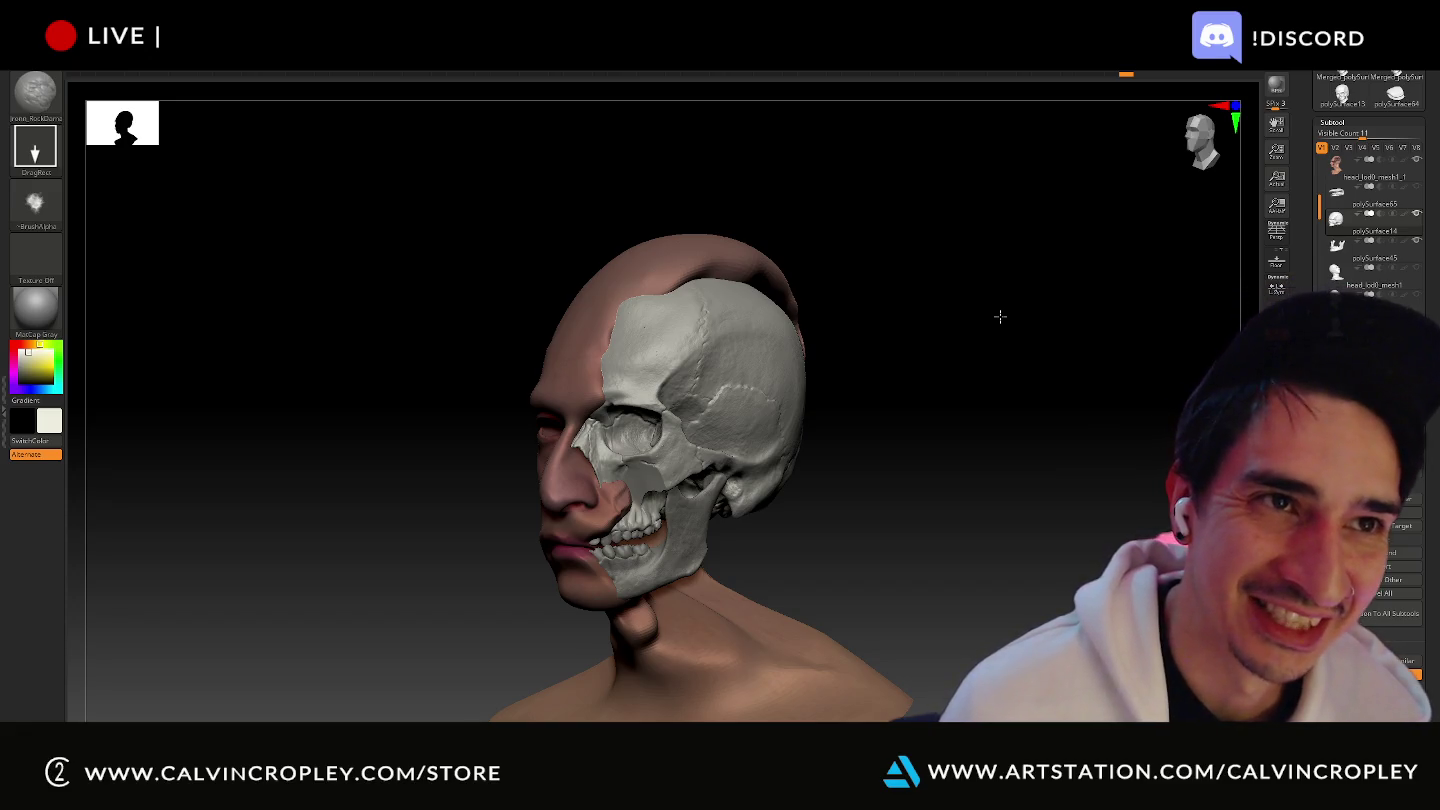
left_click_drag(1000, 317, 1057, 275)
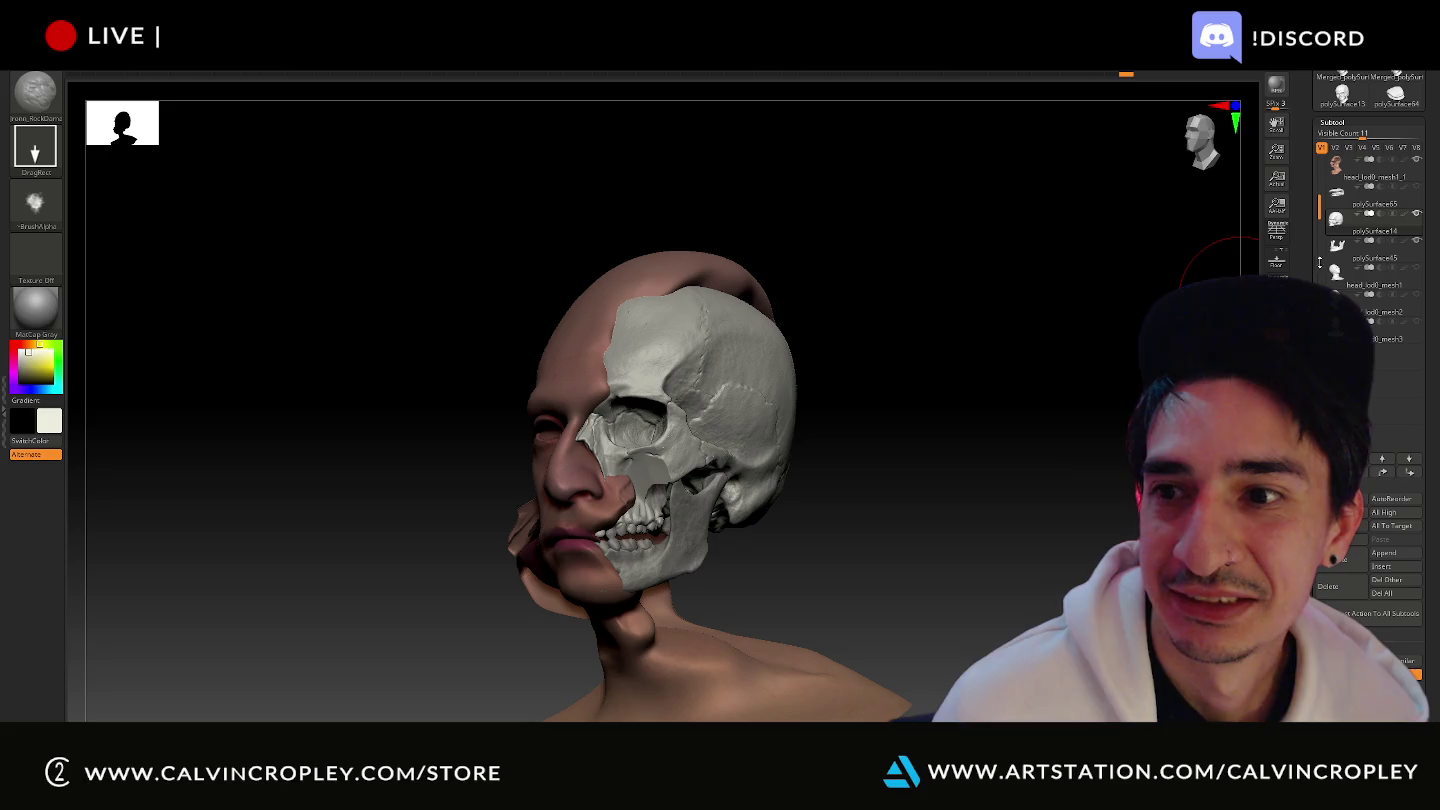
- Select polySurface45 and polySurface14 and scrub the animation to a new skull and jaw pose
left_click(1350, 248)
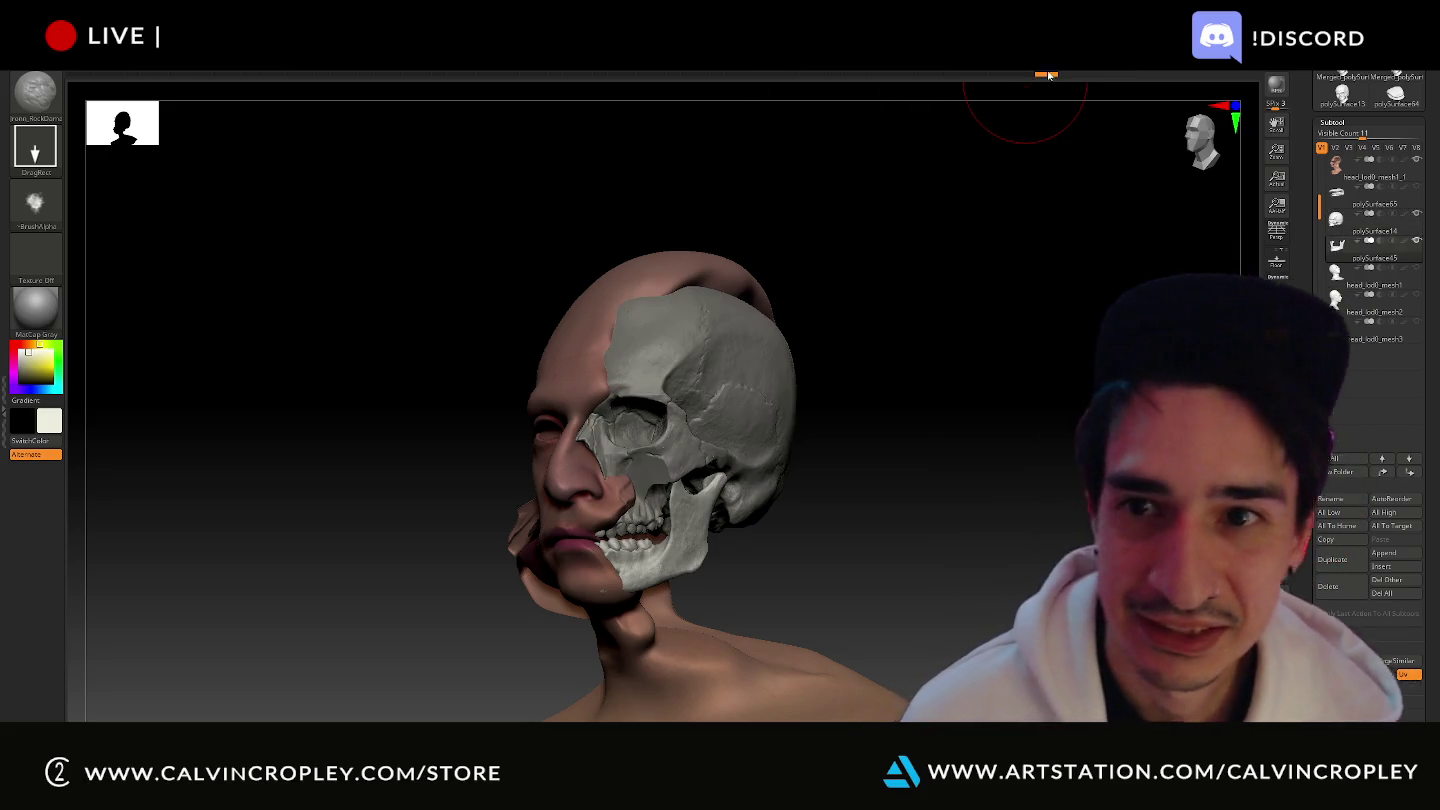
mouse_move(1010, 77)
left_mouse_down()
mouse_move(367, 99)
mouse_move(544, 80)
mouse_move(1046, 80)
left_mouse_up()
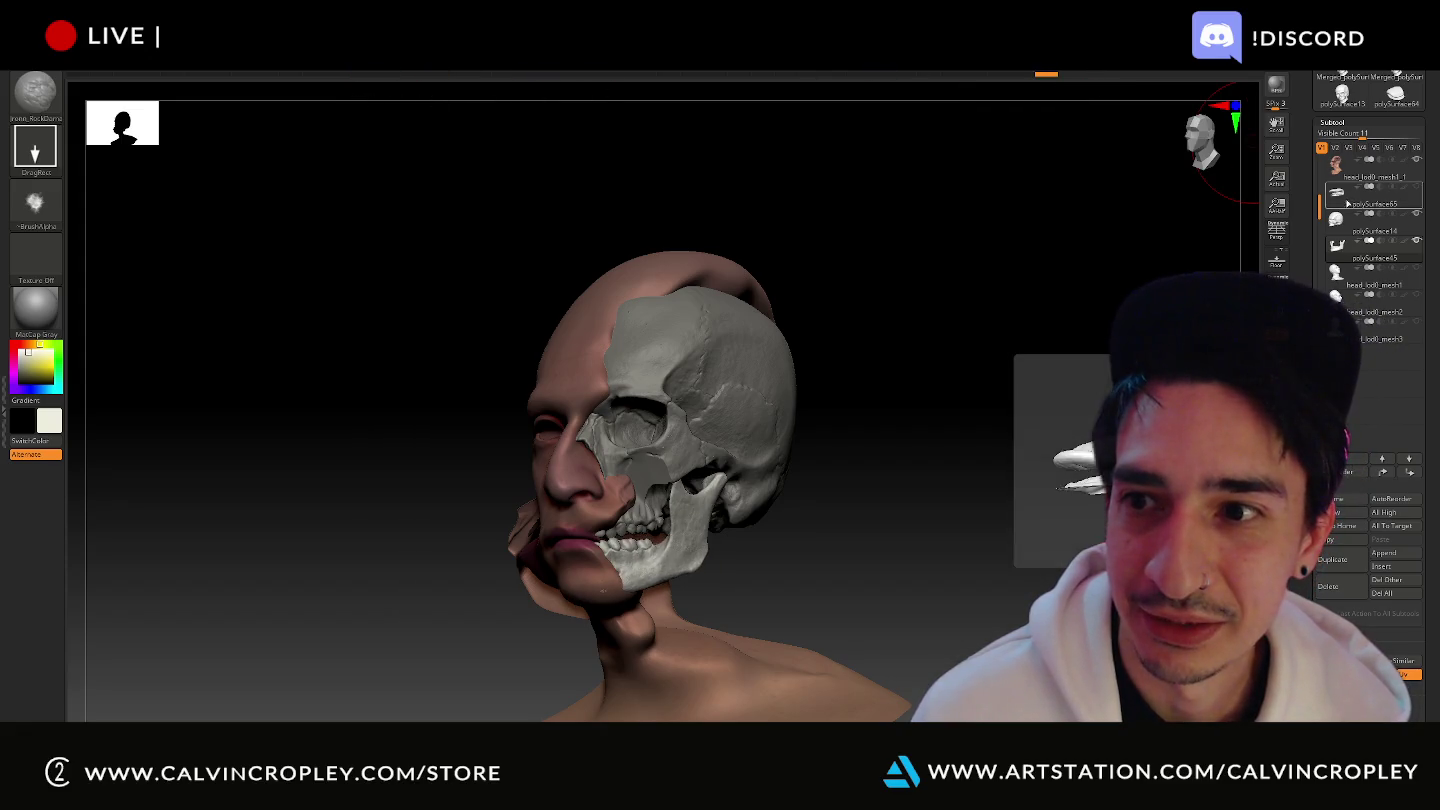
left_click(1374, 220)
left_click(1117, 77)
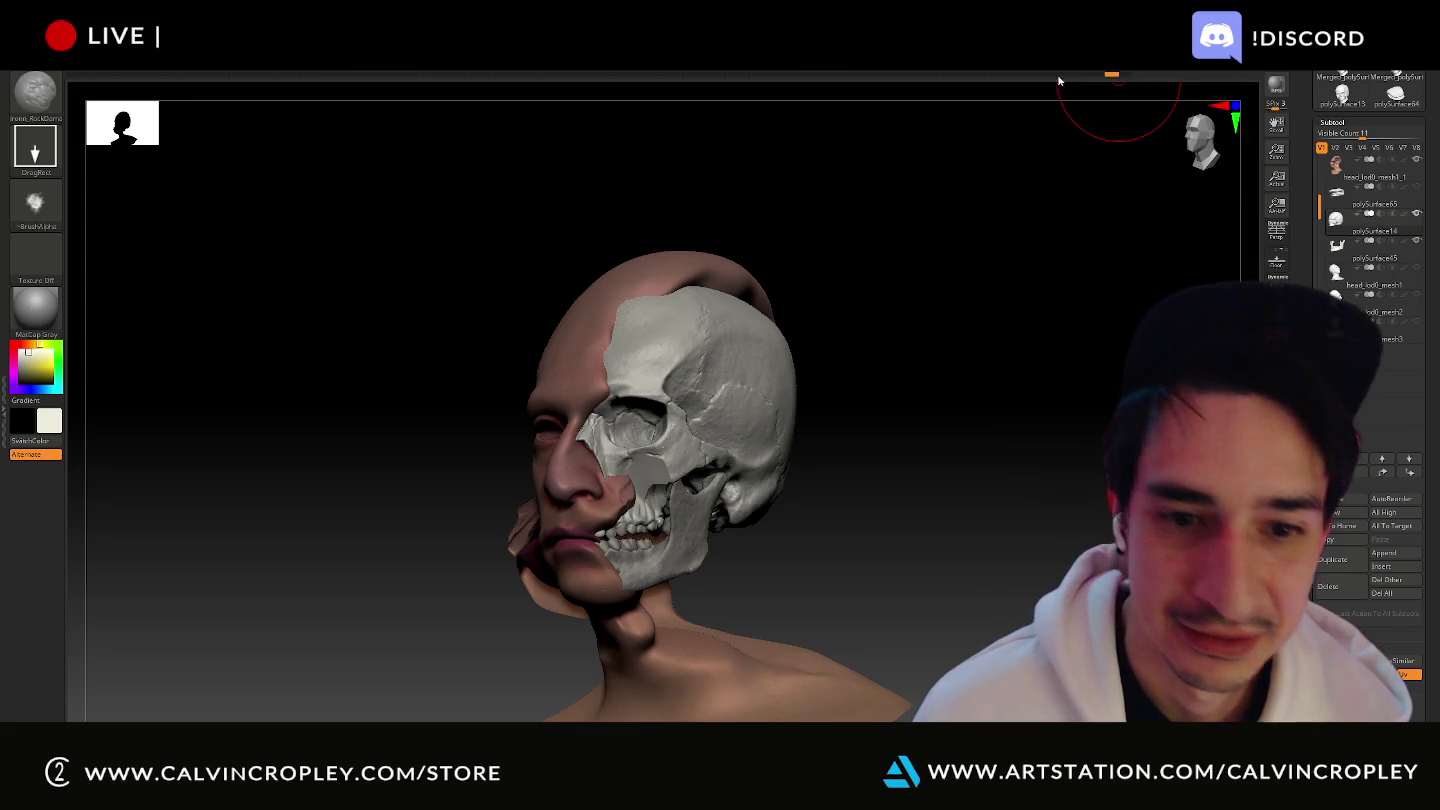
left_click_drag(1117, 77, 959, 78)
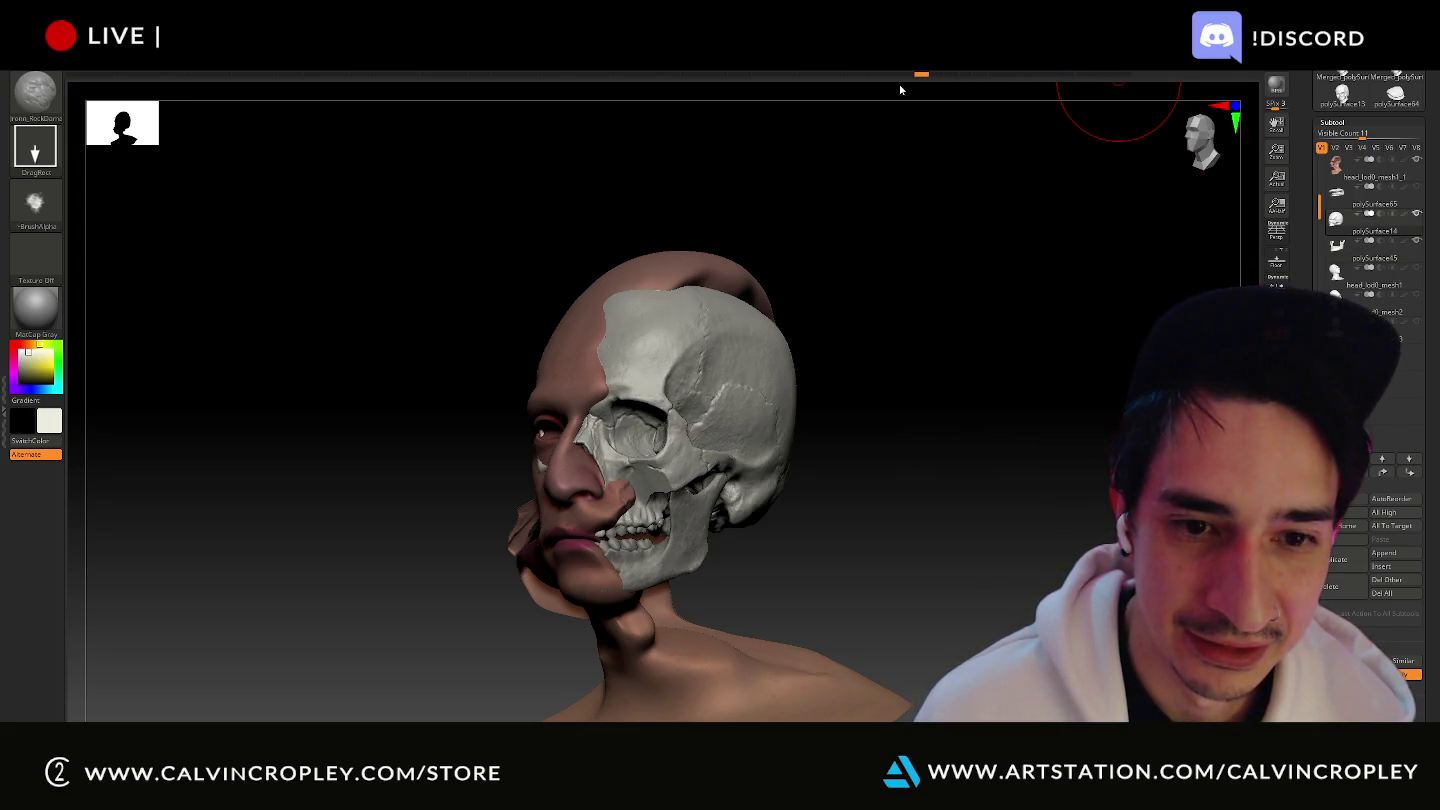
left_click_drag(810, 98, 507, 140)
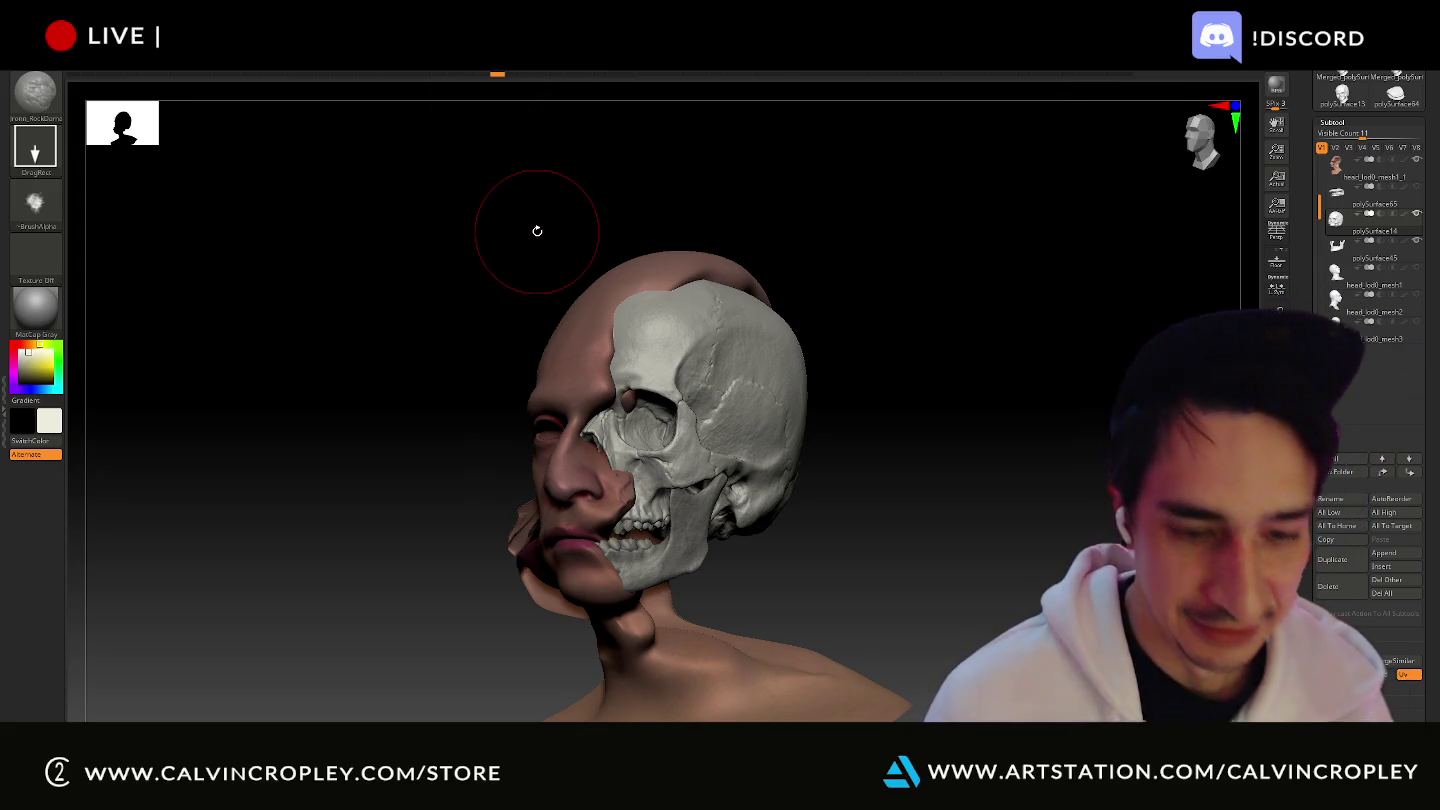
key("w")
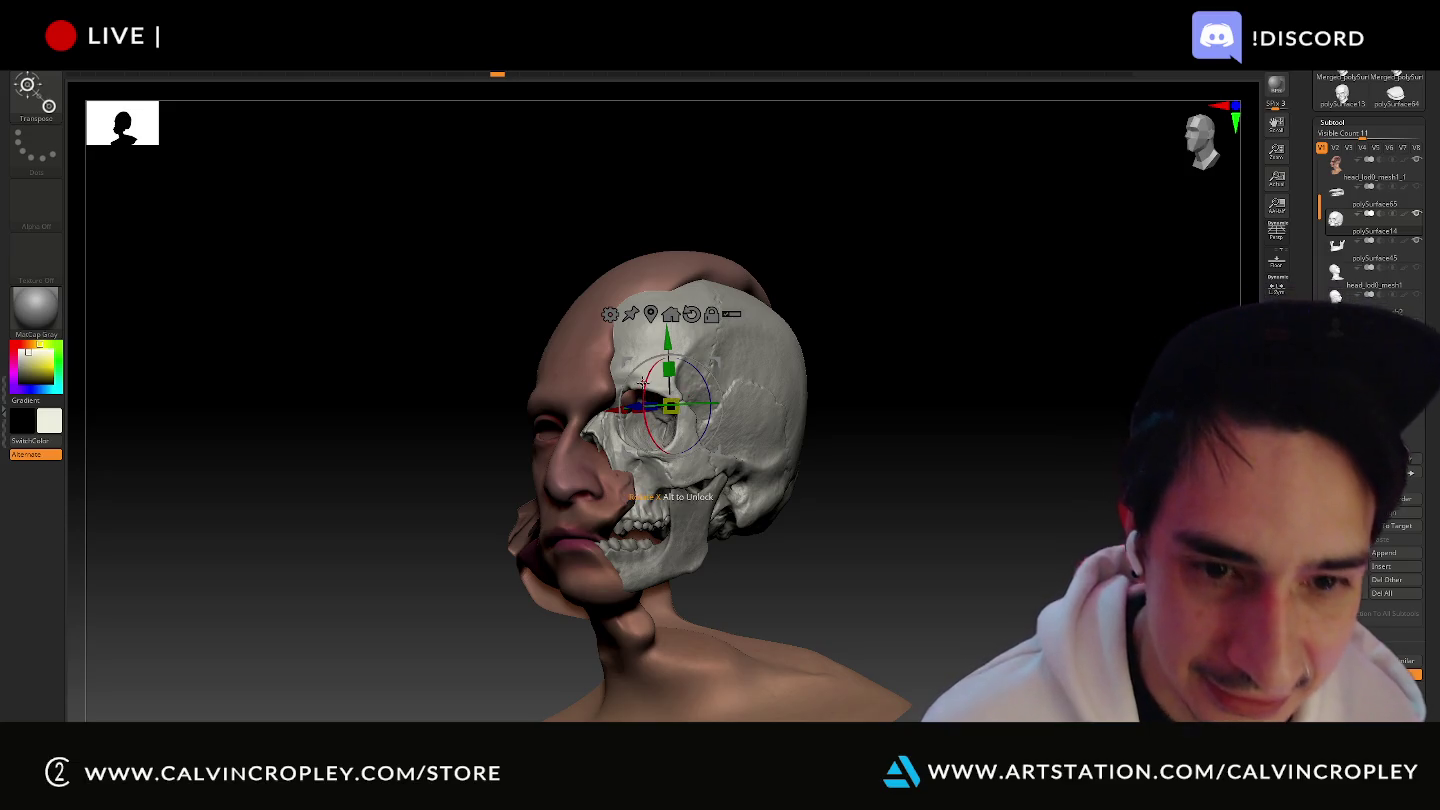
- Move the skull forward into the face, then shift and widen it along X
left_click(635, 386)
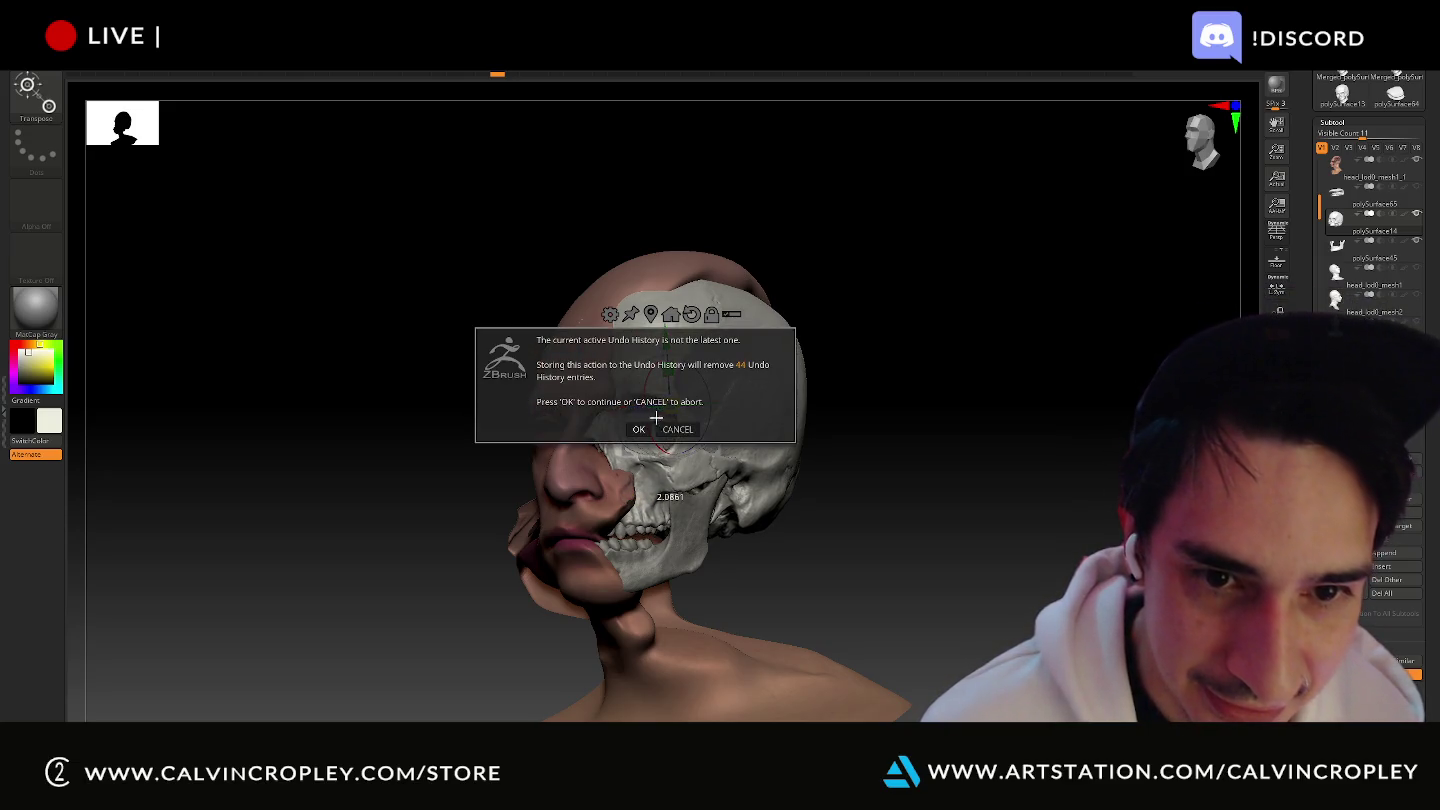
left_click(644, 424)
left_click_drag(881, 370, 852, 383)
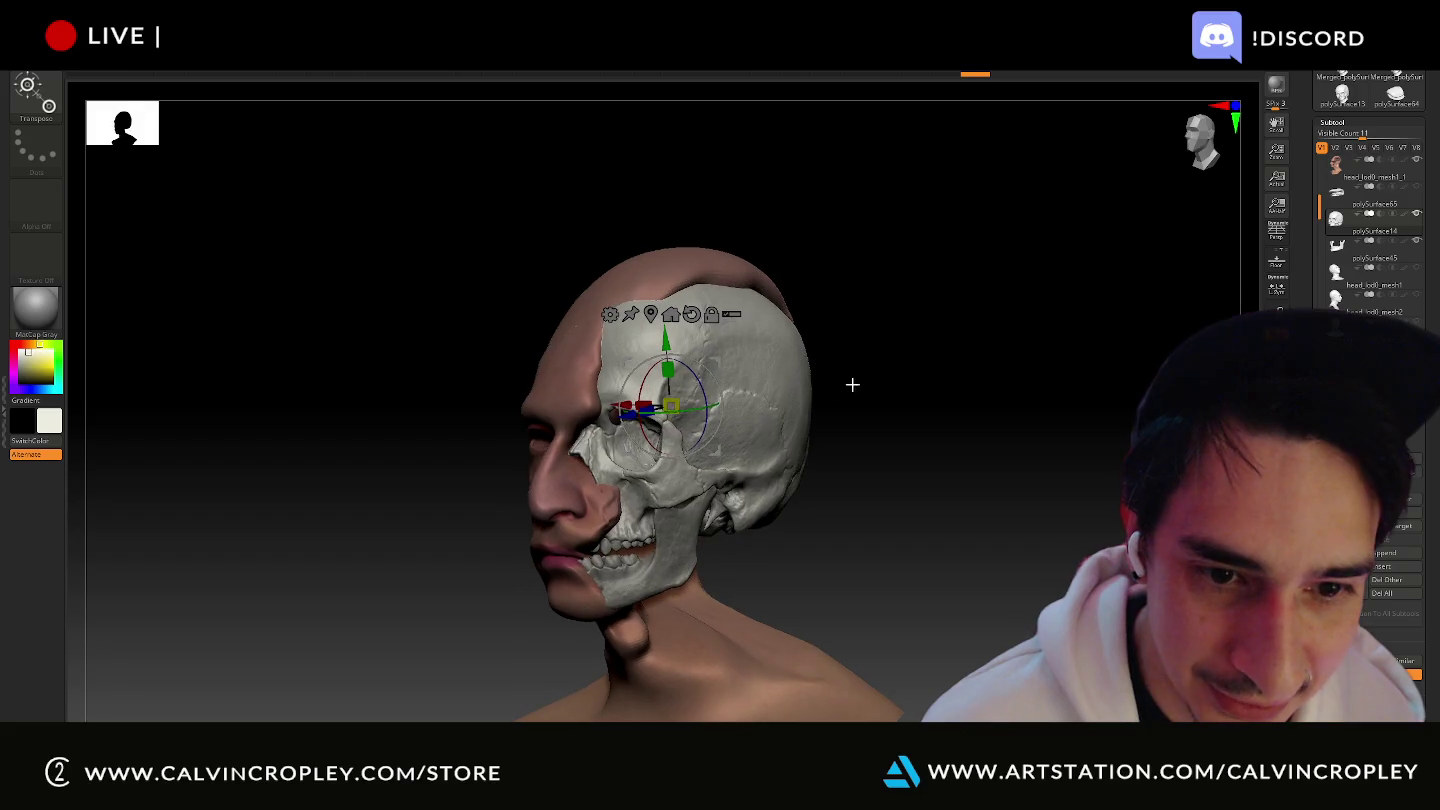
left_click_drag(633, 413, 618, 418)
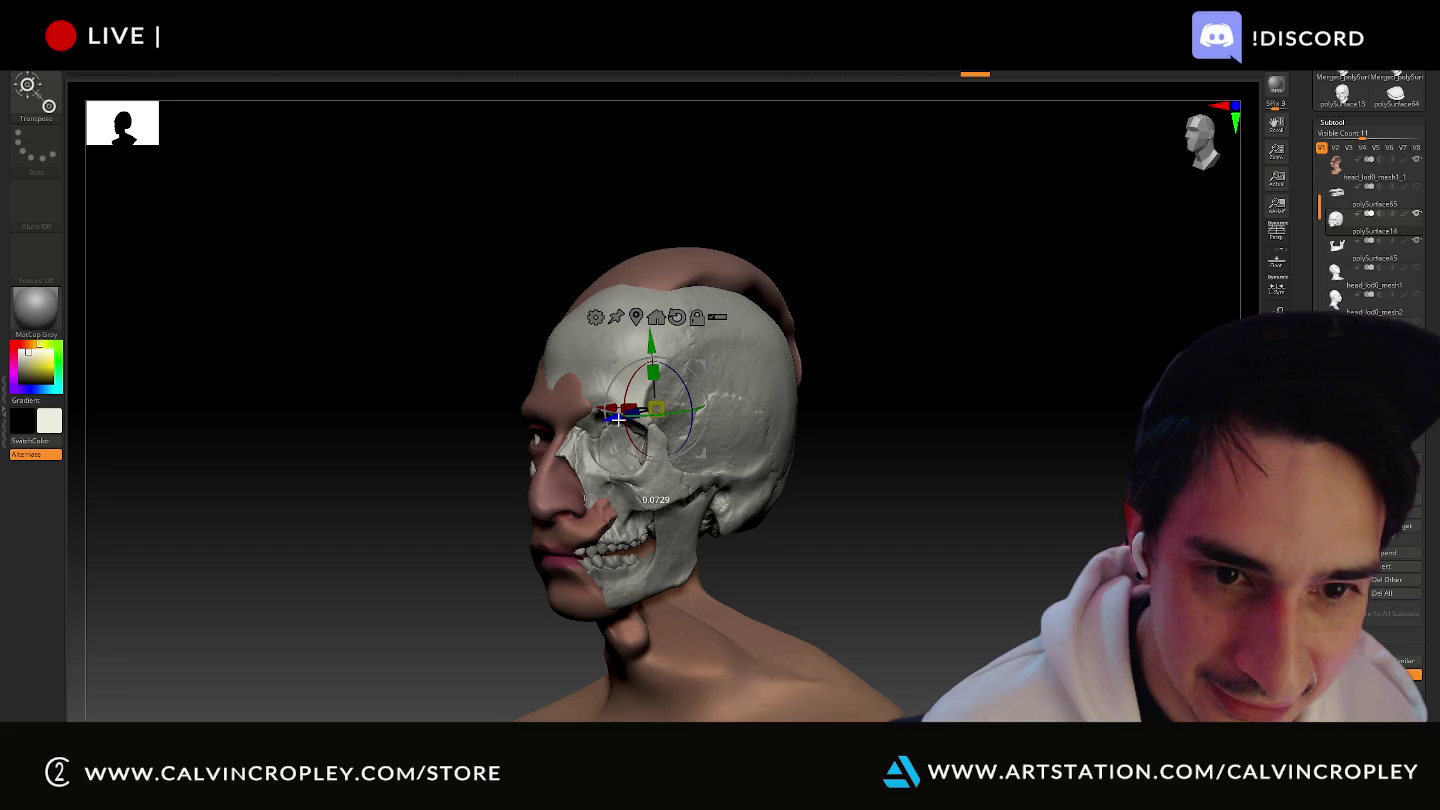
mouse_move(836, 428)
left_mouse_down()
mouse_move(860, 439)
mouse_move(856, 421)
left_mouse_up()
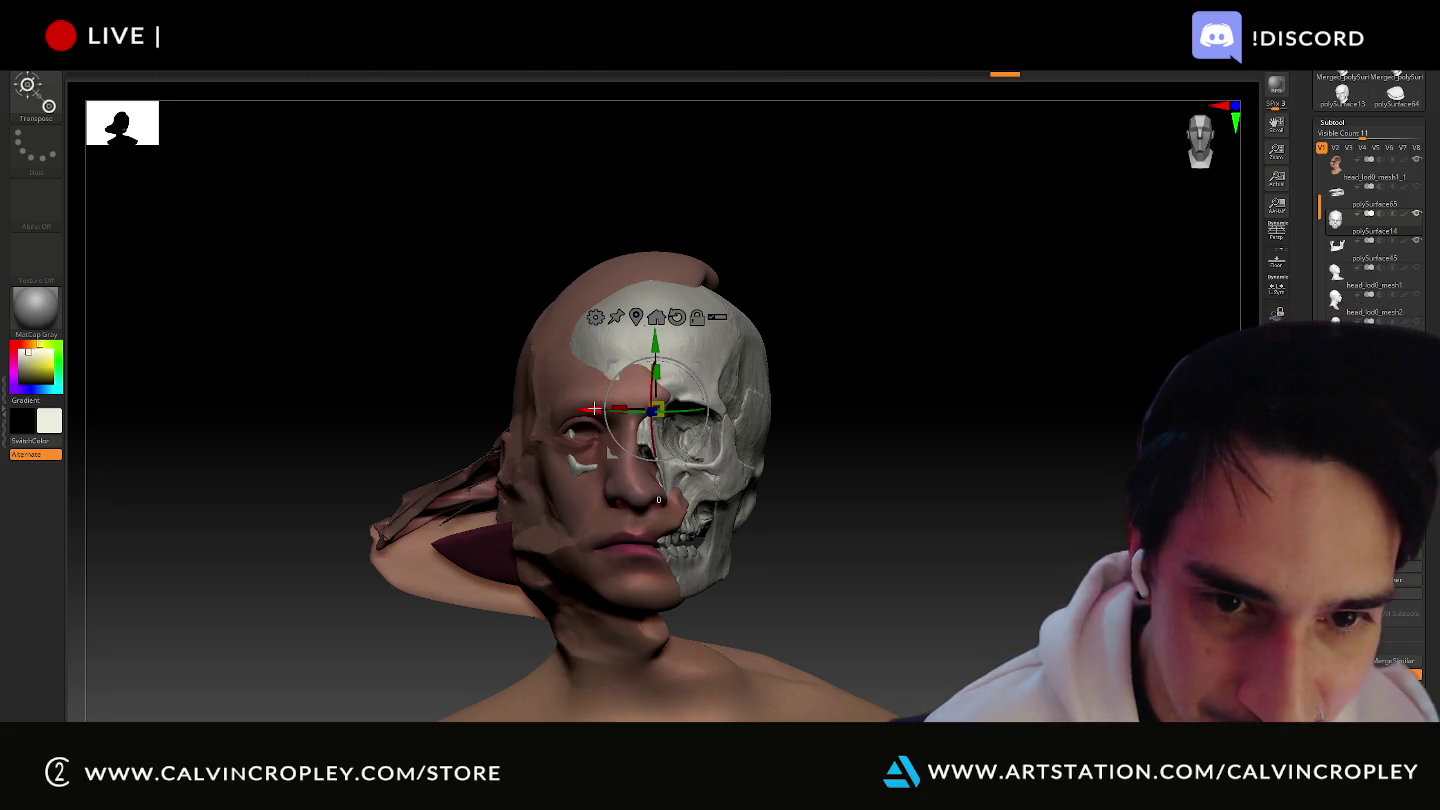
mouse_move(594, 409)
left_mouse_down()
mouse_move(571, 405)
mouse_move(623, 400)
left_mouse_up()
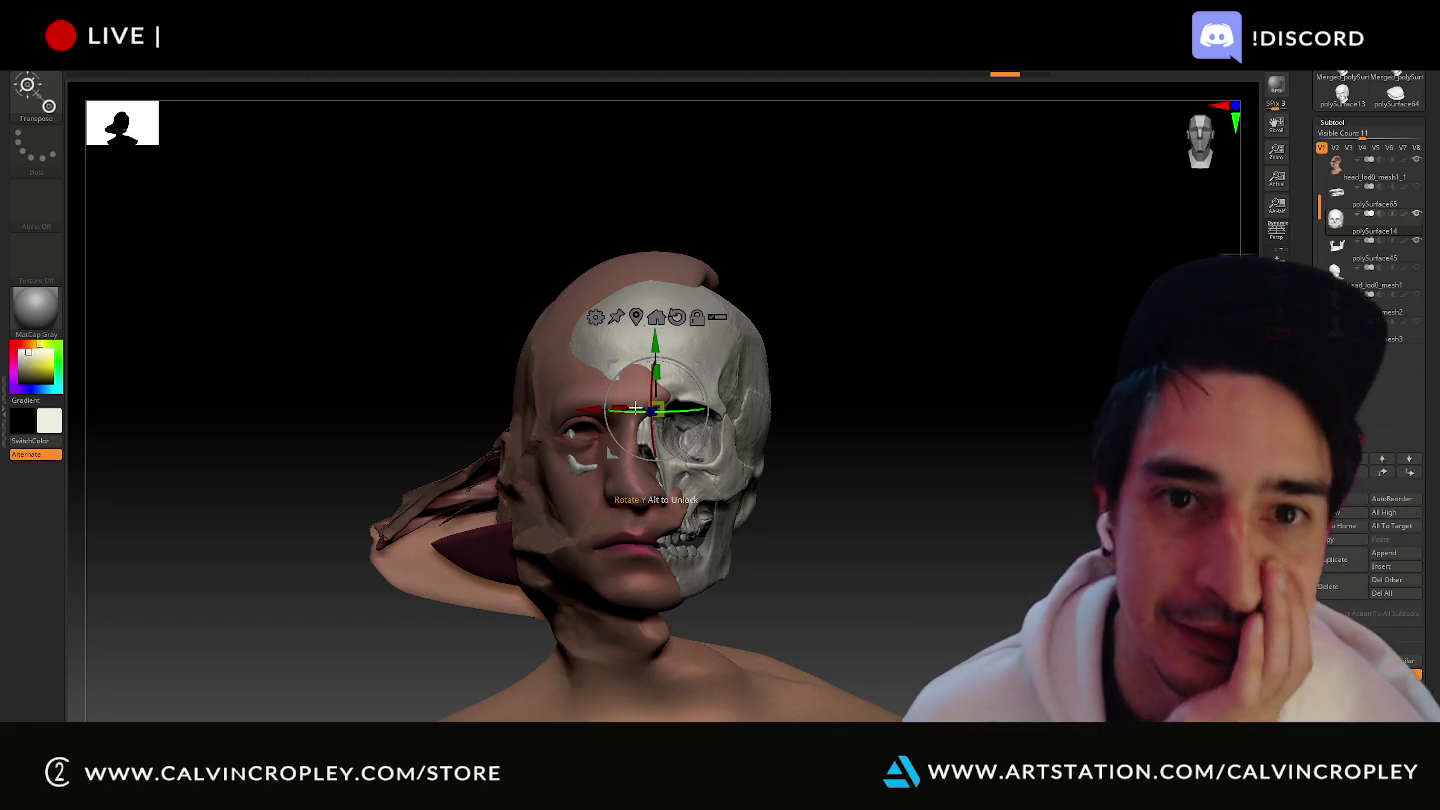
left_click_drag(593, 408, 575, 405)
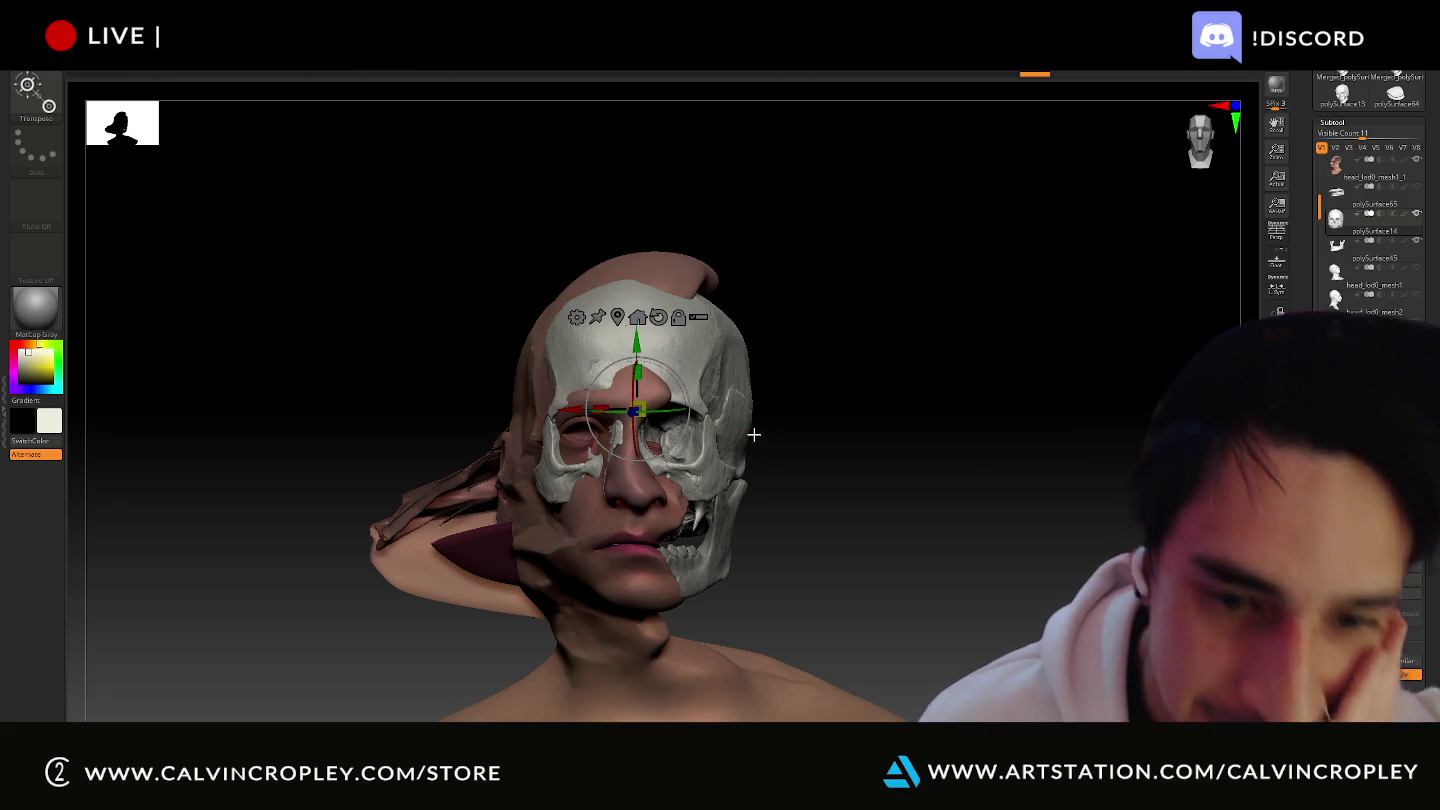
left_click_drag(842, 454, 832, 455)
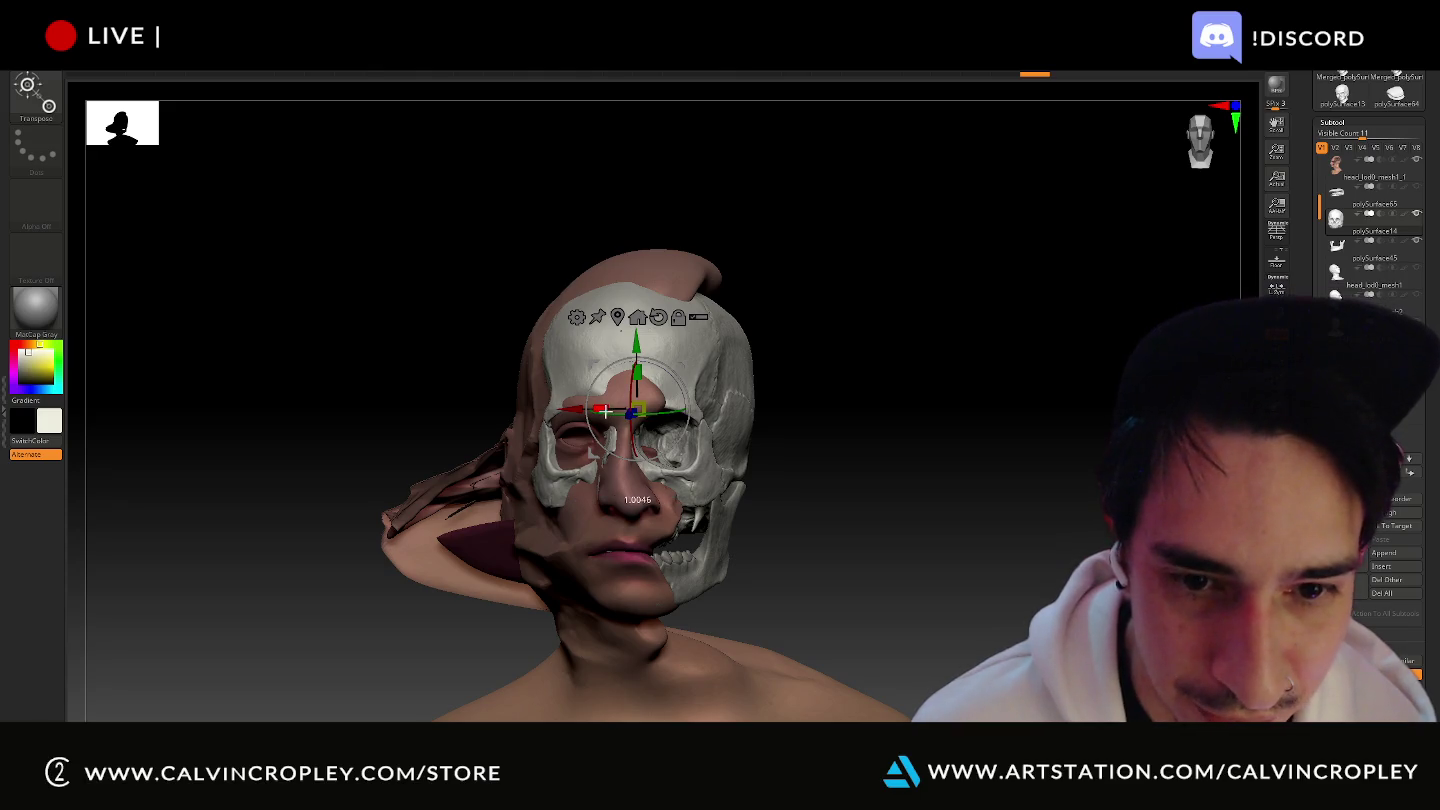
left_click_drag(606, 411, 637, 366)
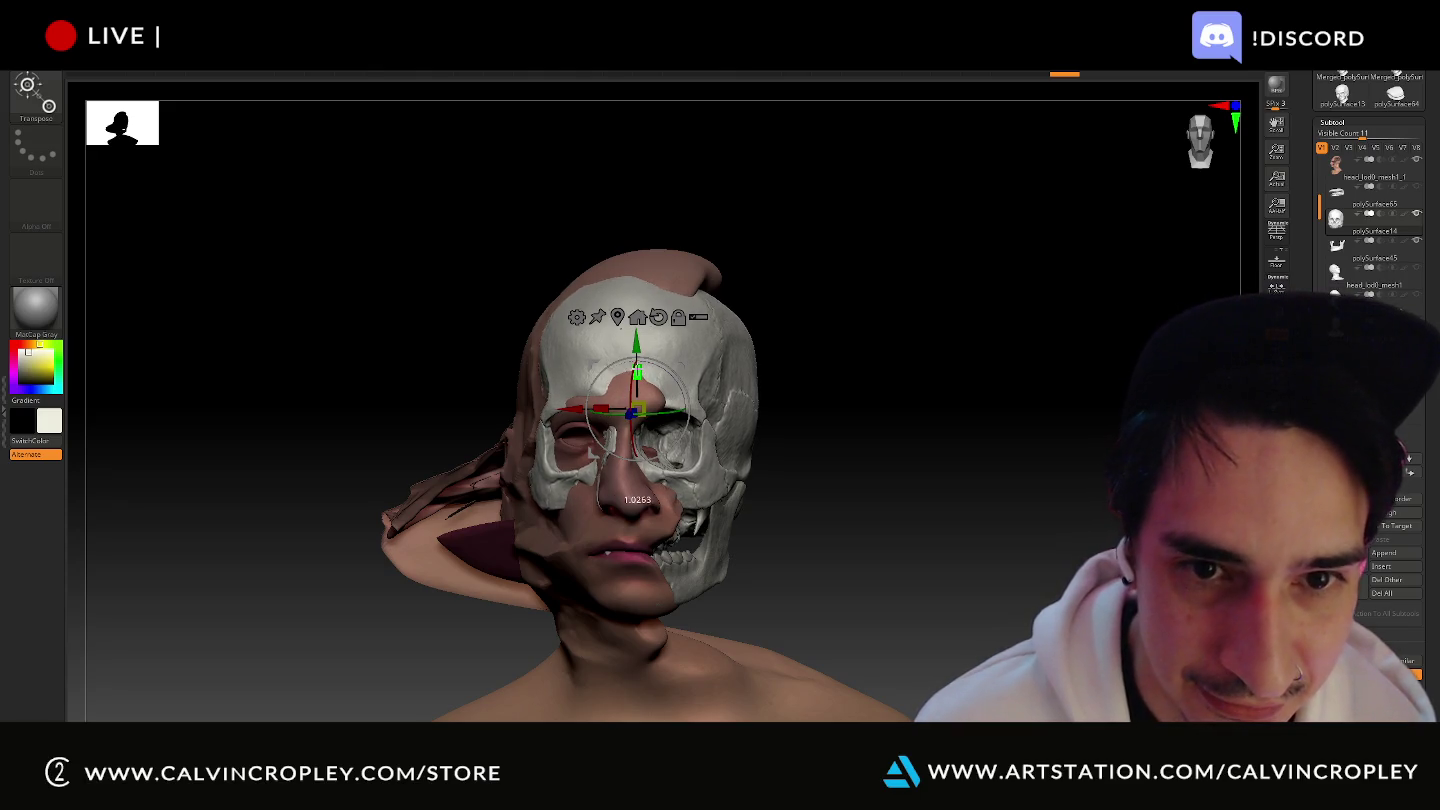
- Nudge the skull upward and shrink it to fit inside the head, checking from the sides
left_click_drag(931, 400, 910, 408)
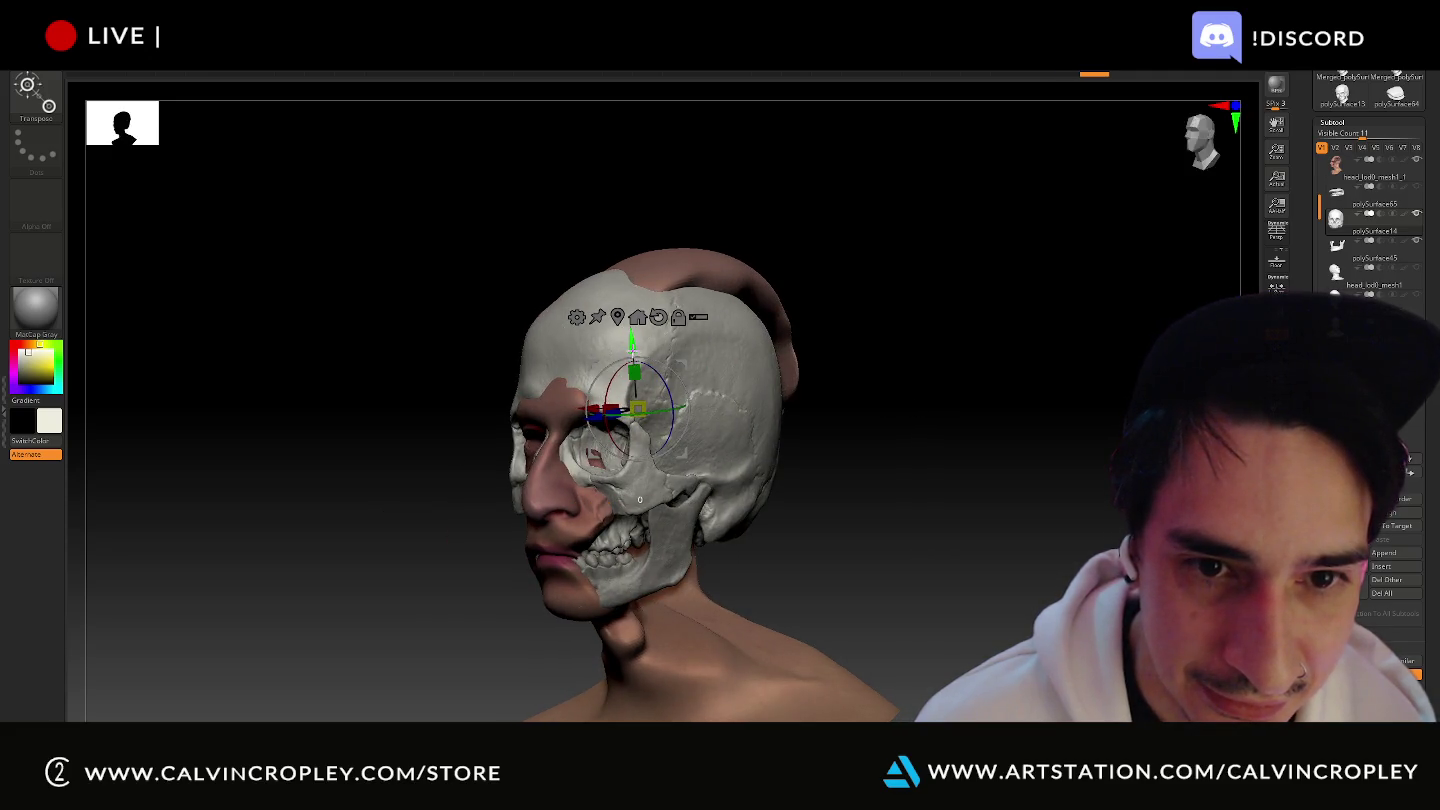
left_click_drag(632, 345, 632, 341)
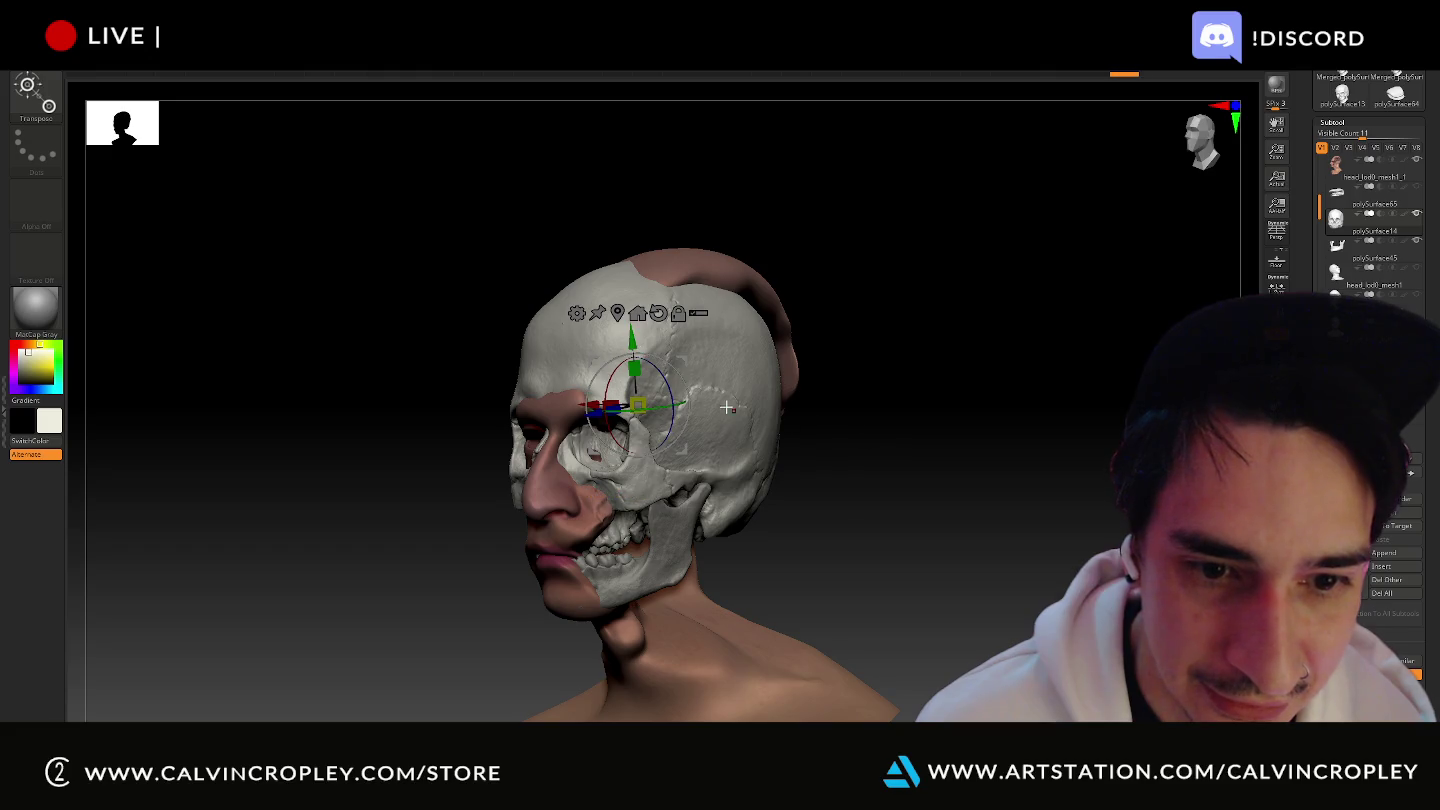
left_click_drag(910, 434, 930, 432)
mouse_move(931, 429)
left_mouse_down()
mouse_move(951, 431)
mouse_move(762, 412)
left_mouse_up()
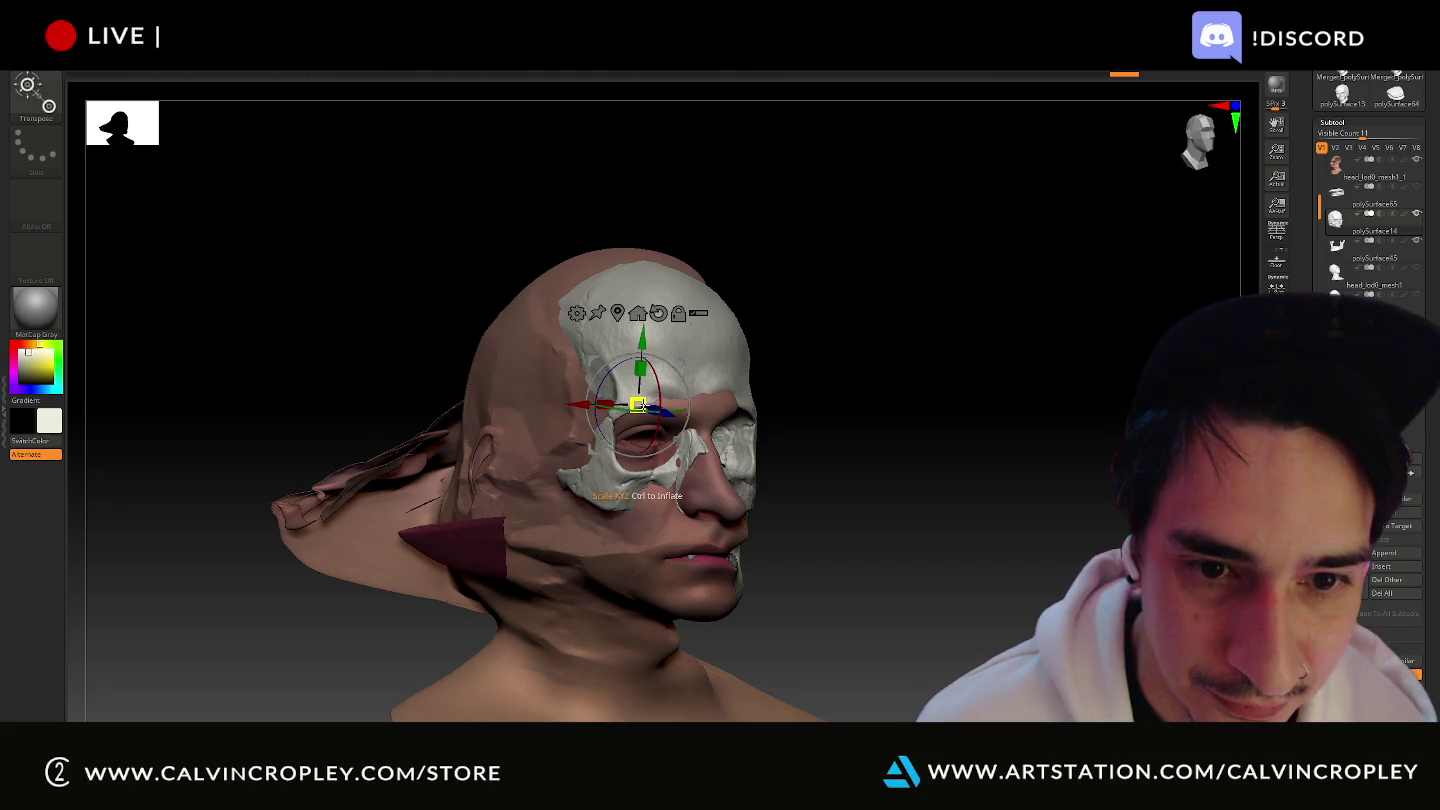
left_click_drag(642, 408, 635, 411)
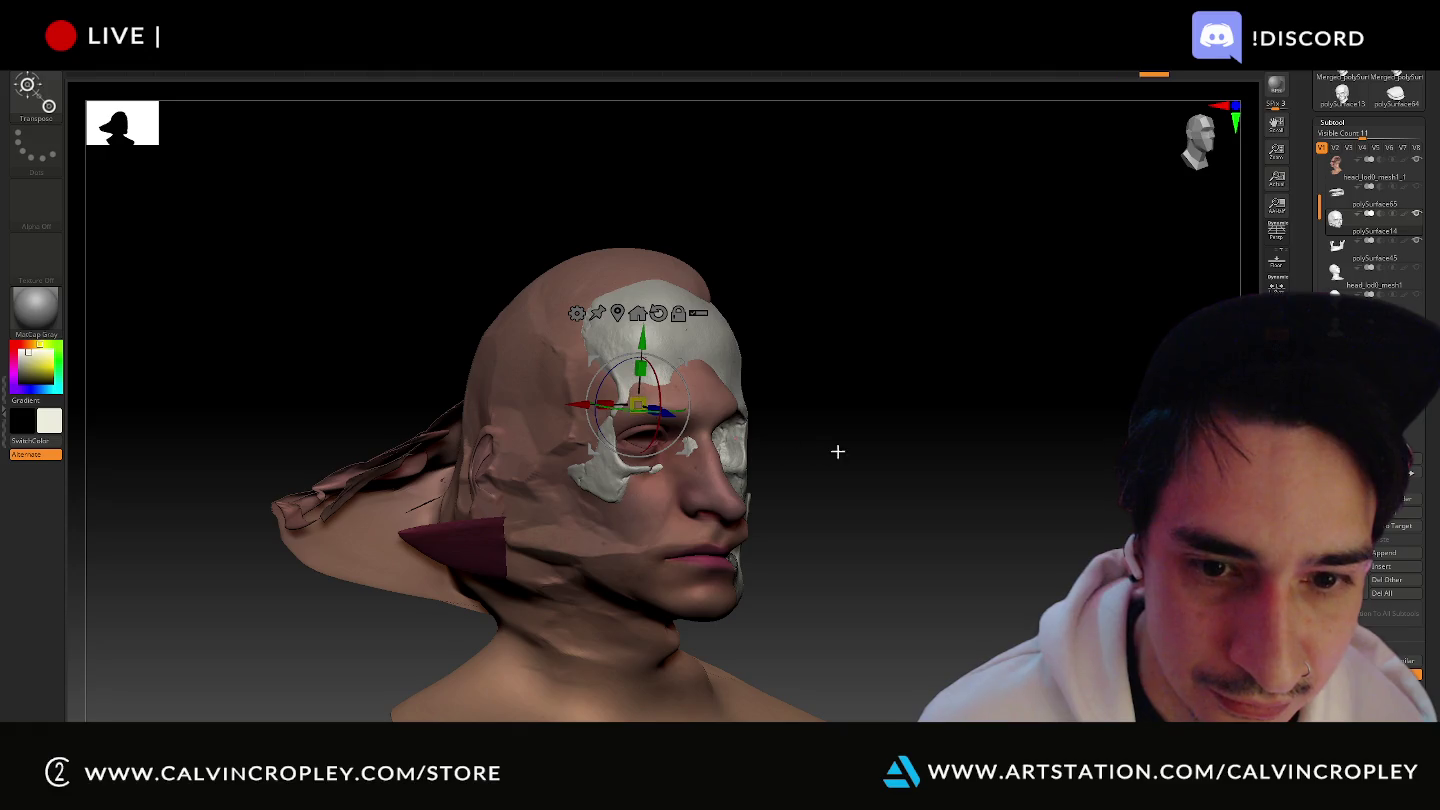
left_click_drag(837, 451, 790, 446)
left_click_drag(633, 346, 630, 346)
left_click_drag(895, 429, 935, 432)
- Undo the last scaling and a stray sideways move, leaving the skull over the face
key("ctrl+z")
key("ctrl+z")
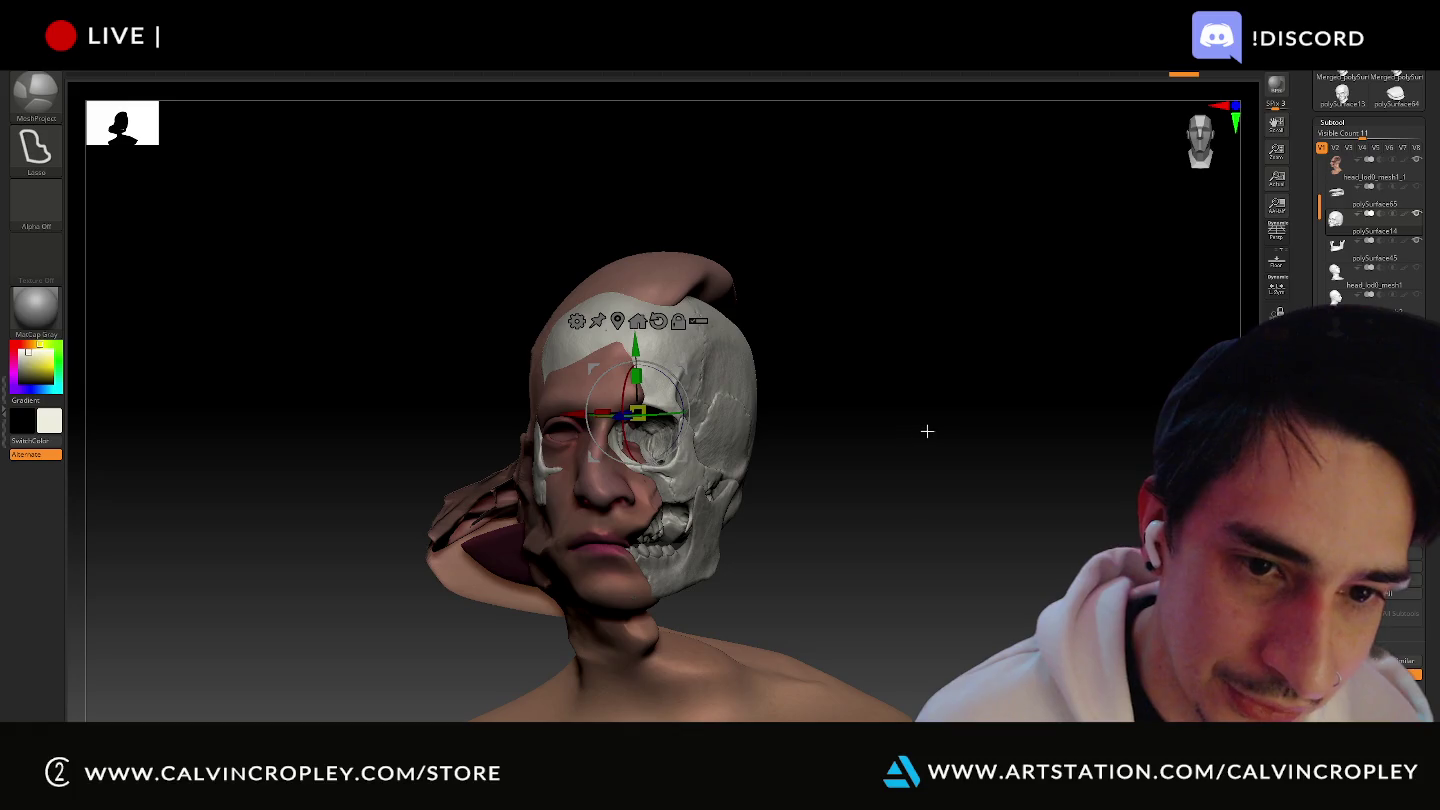
key("ctrl+z")
key("w")
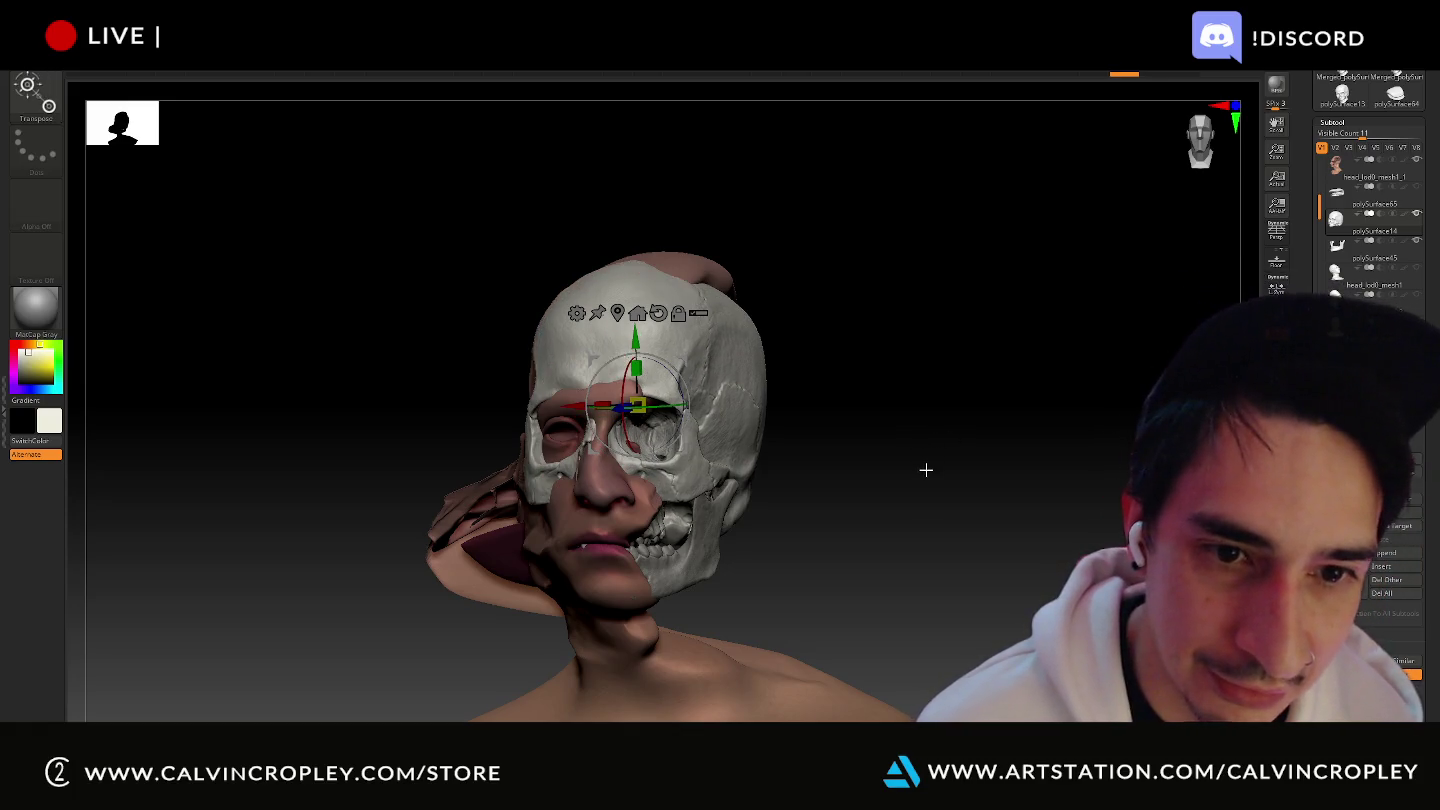
mouse_move(850, 499)
left_mouse_down()
mouse_move(830, 509)
mouse_move(874, 508)
mouse_move(852, 498)
left_mouse_up()
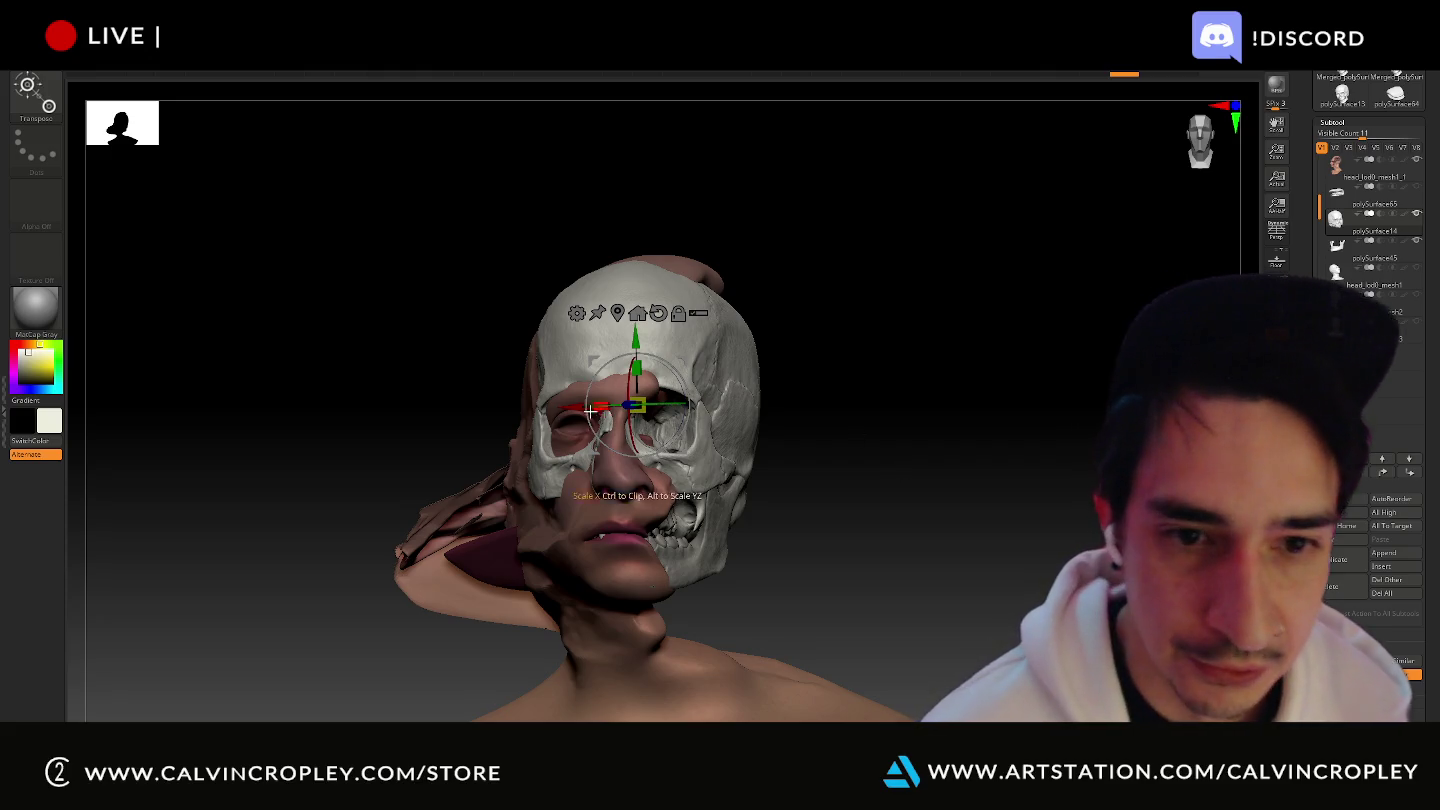
left_click_drag(590, 409, 775, 428)
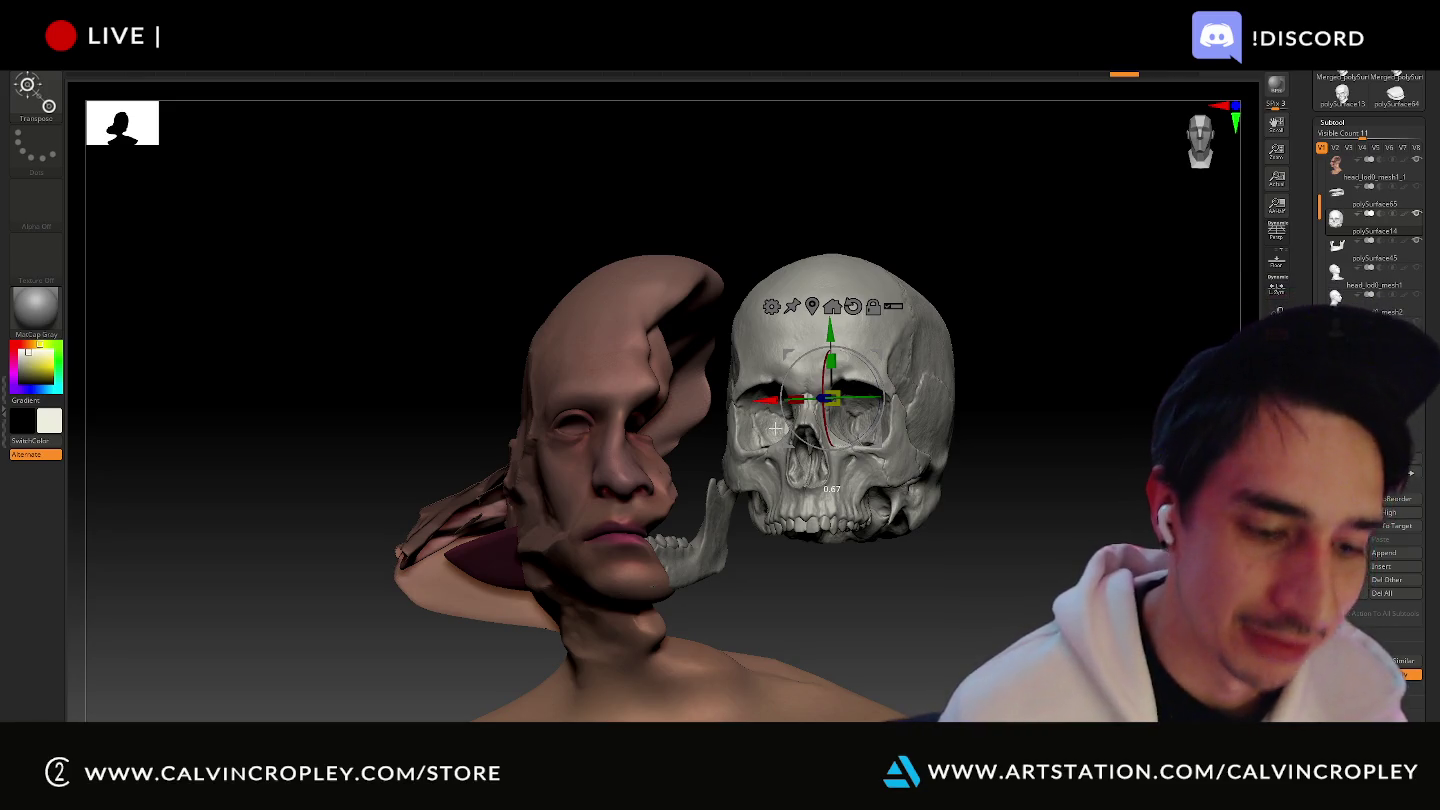
key("ctrl+z")
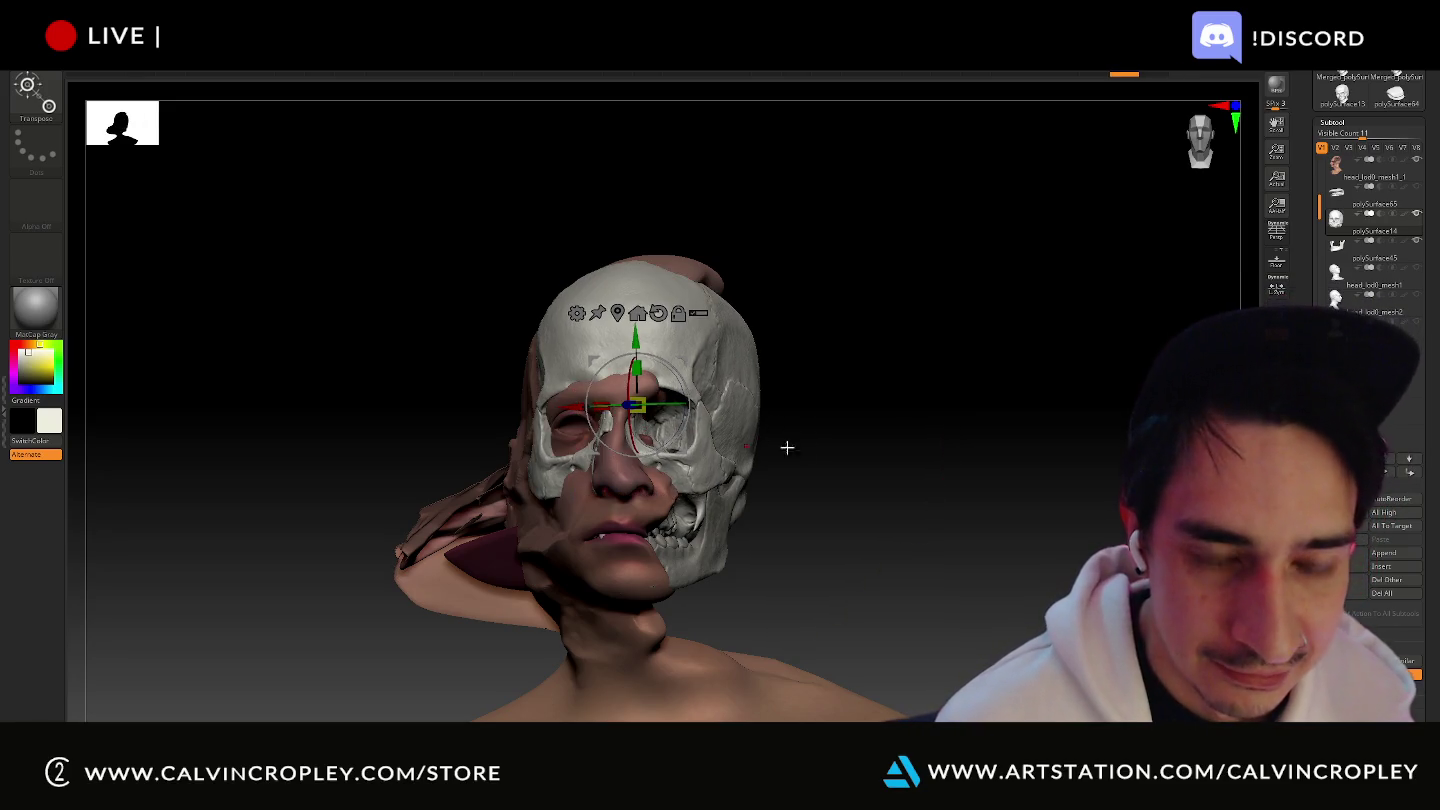
left_click_drag(787, 446, 848, 443)
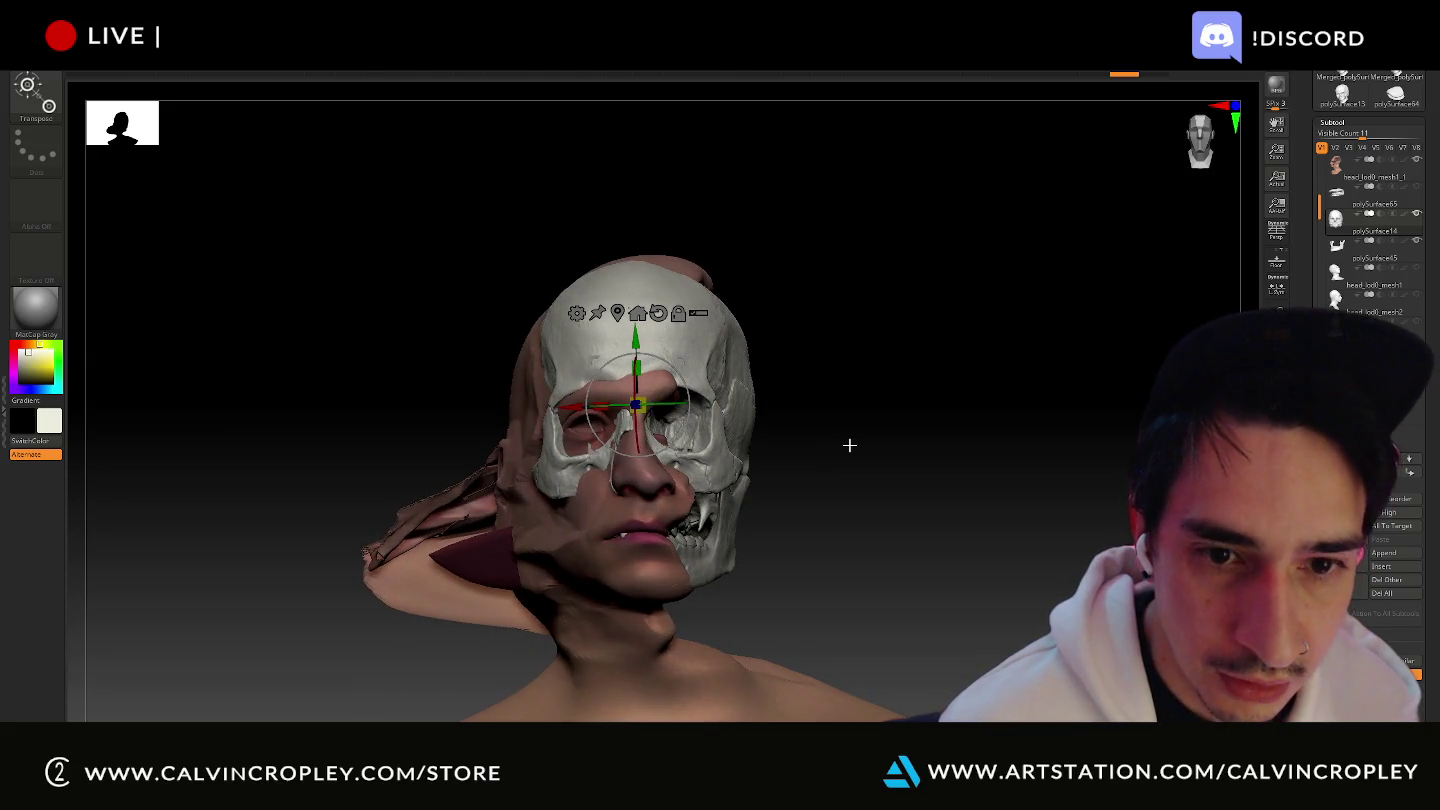
key("alt+Tab")
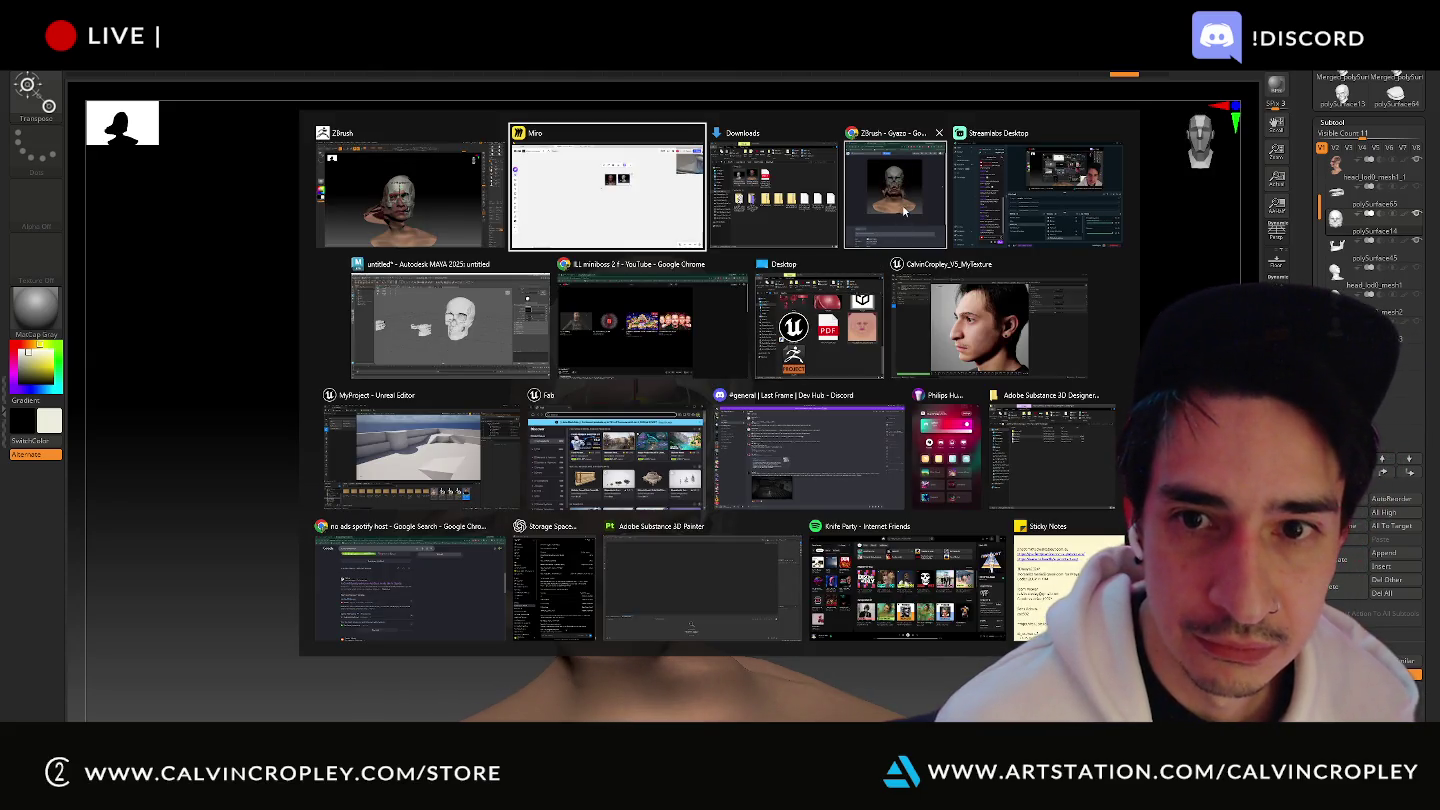
- Replay the Gyazo clip of the head dissolving into the skull by scrubbing its seek bar, then return to ZBrush
left_click(903, 210)
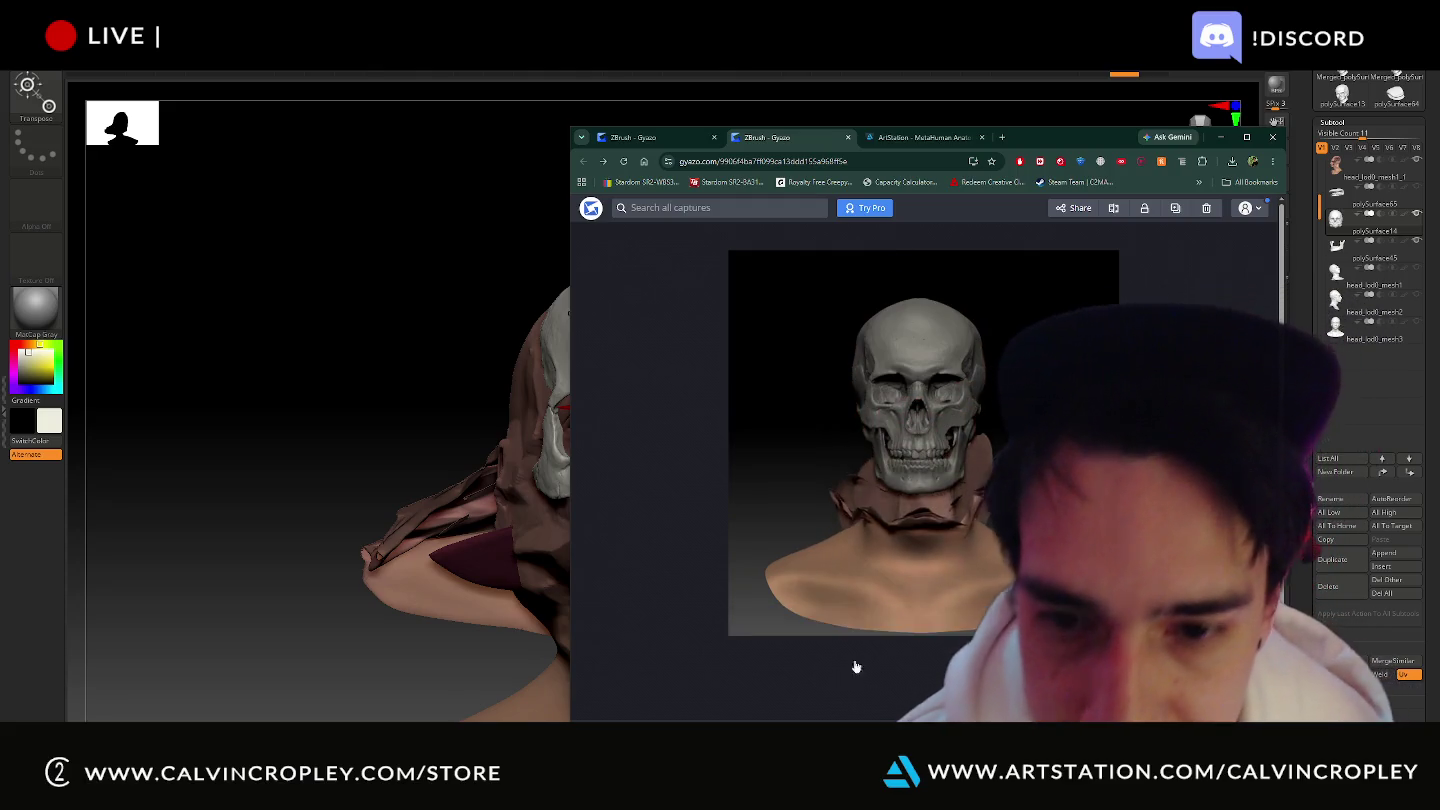
left_click(761, 612)
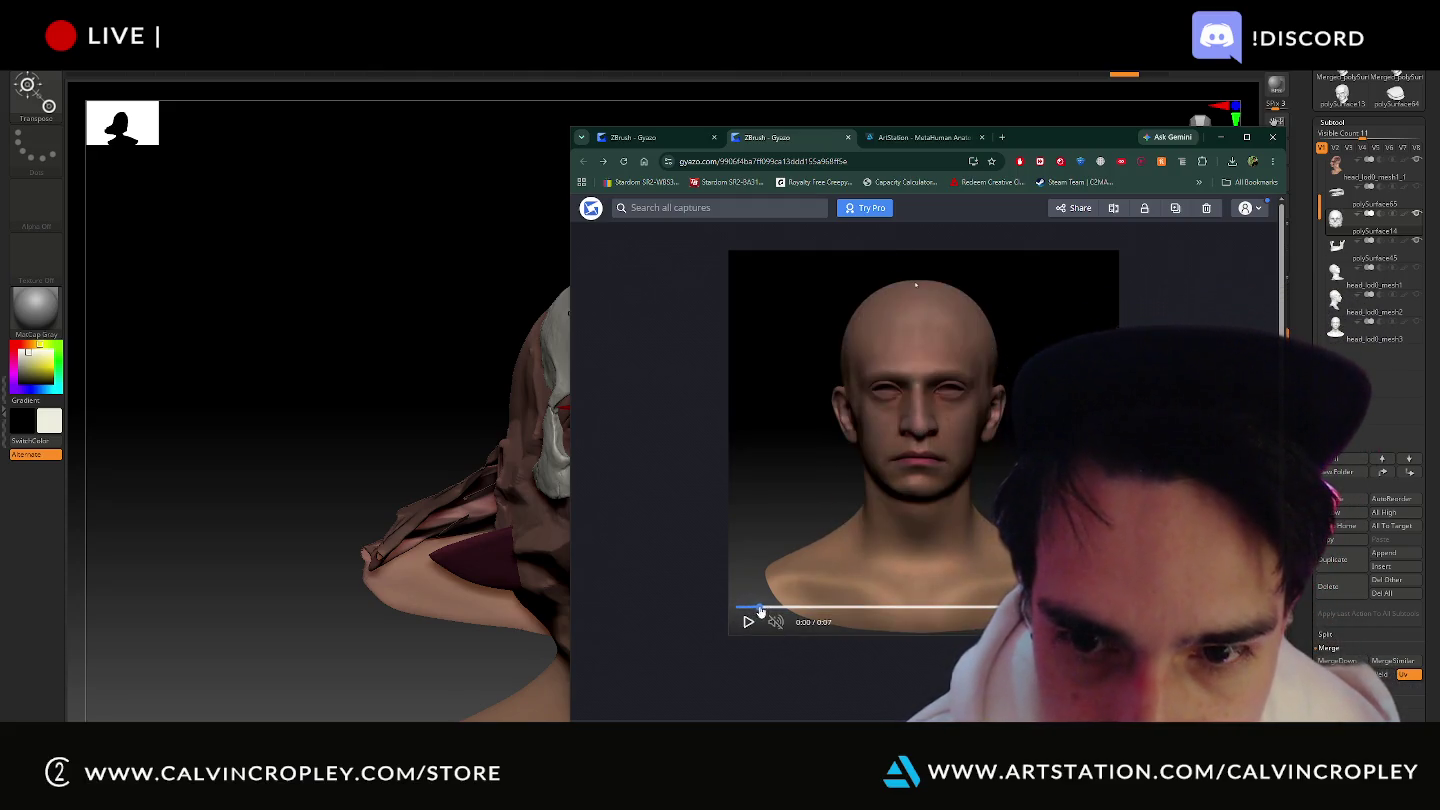
mouse_move(760, 612)
left_mouse_down()
mouse_move(886, 613)
mouse_move(866, 609)
left_mouse_up()
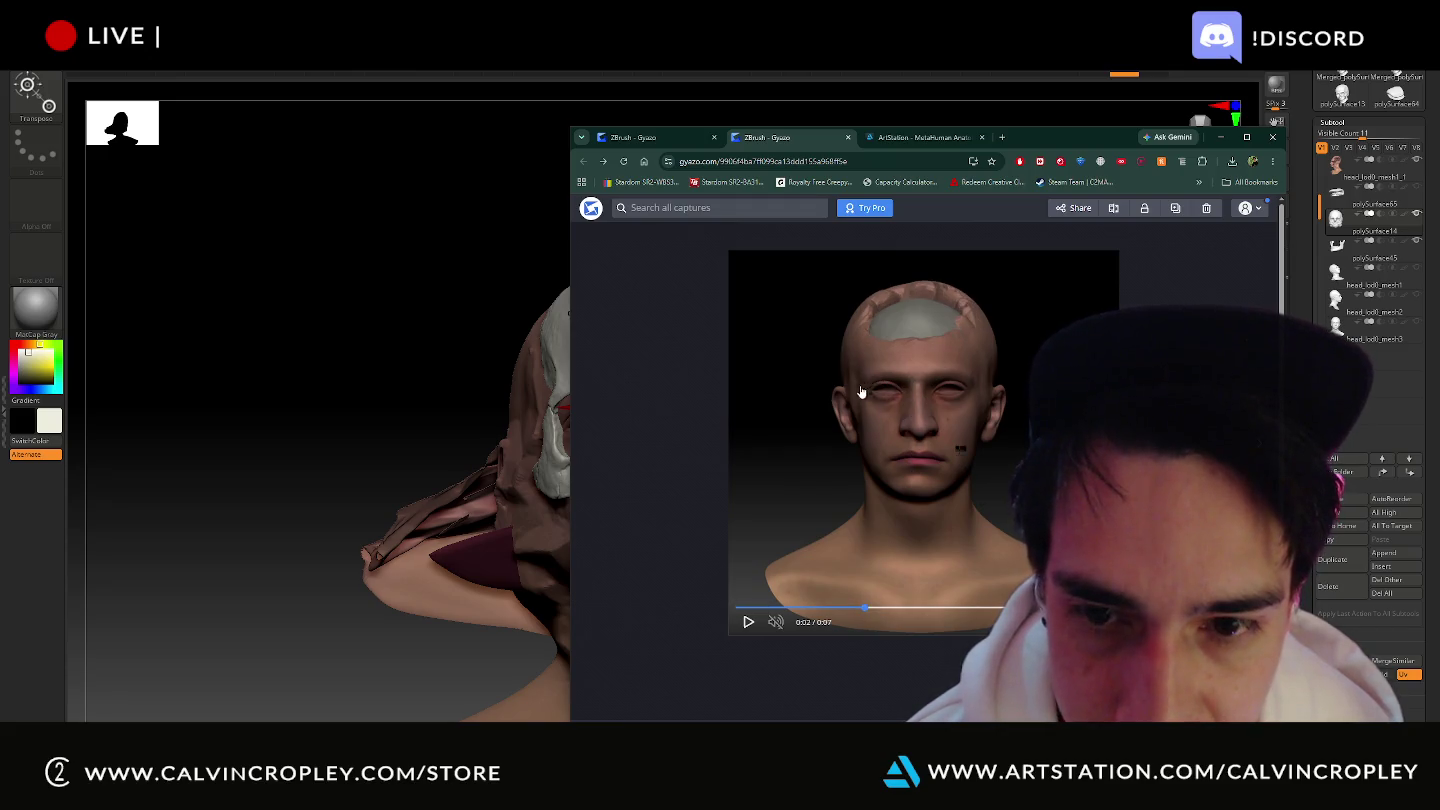
left_click(852, 612)
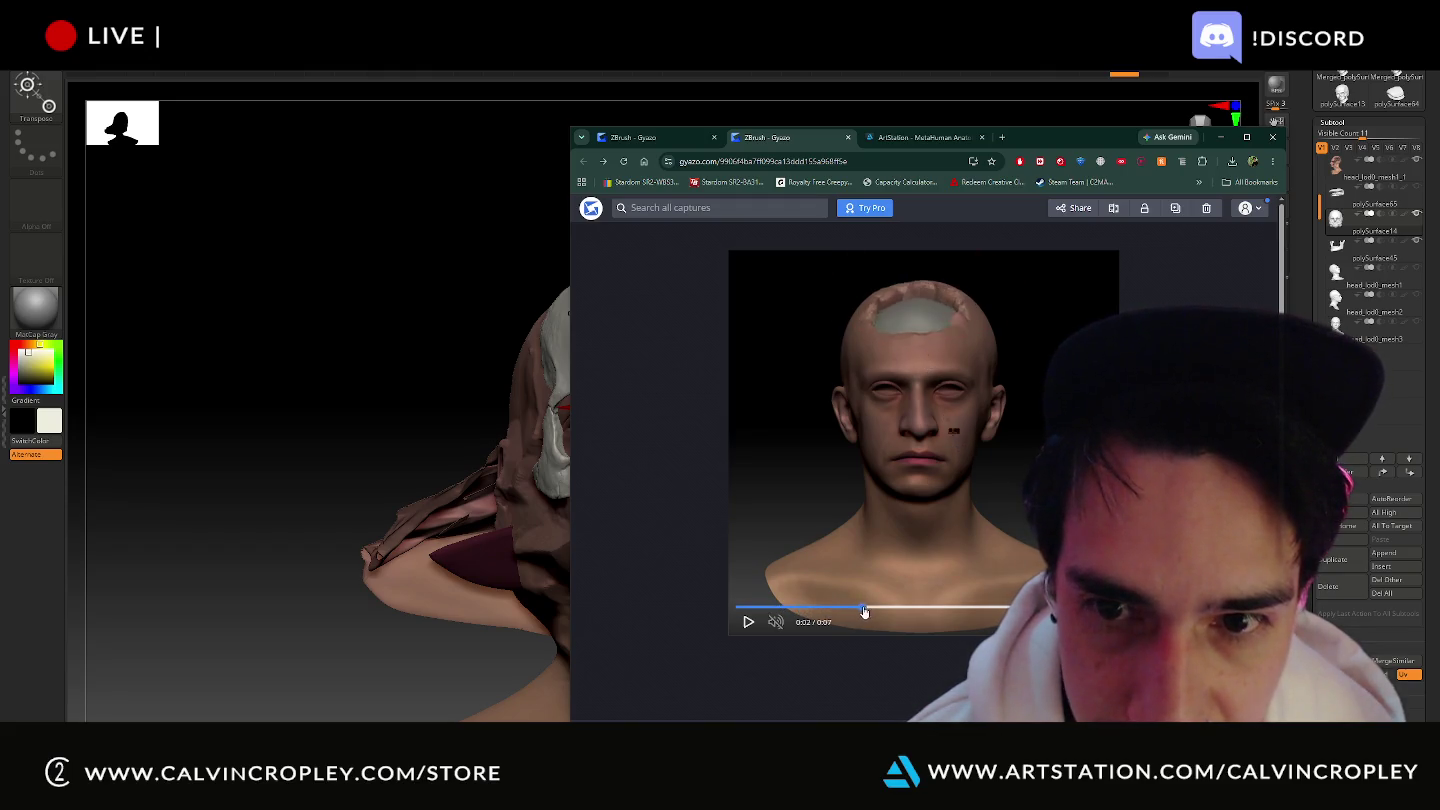
mouse_move(866, 612)
left_mouse_down()
mouse_move(994, 609)
mouse_move(959, 607)
left_mouse_up()
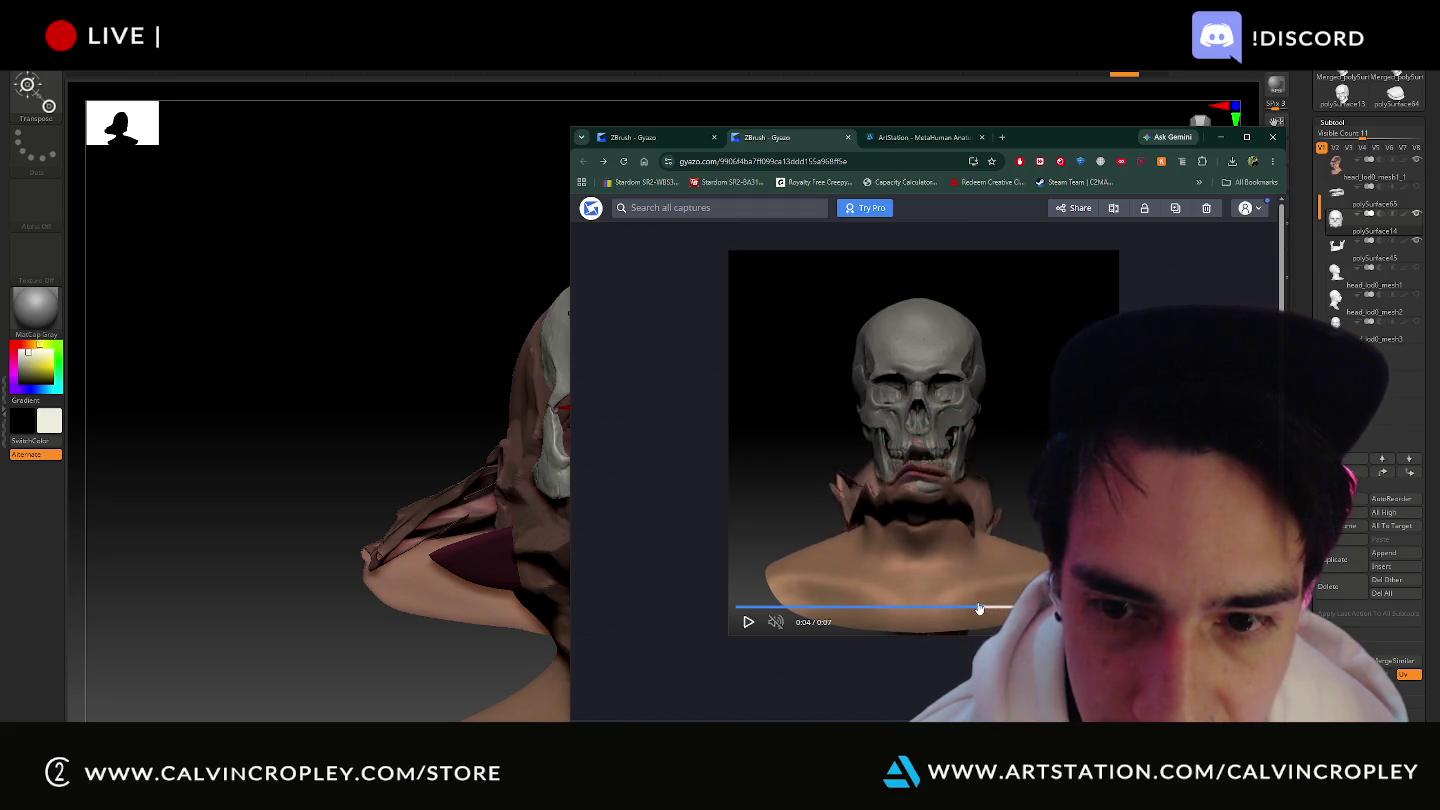
key("alt+Tab")
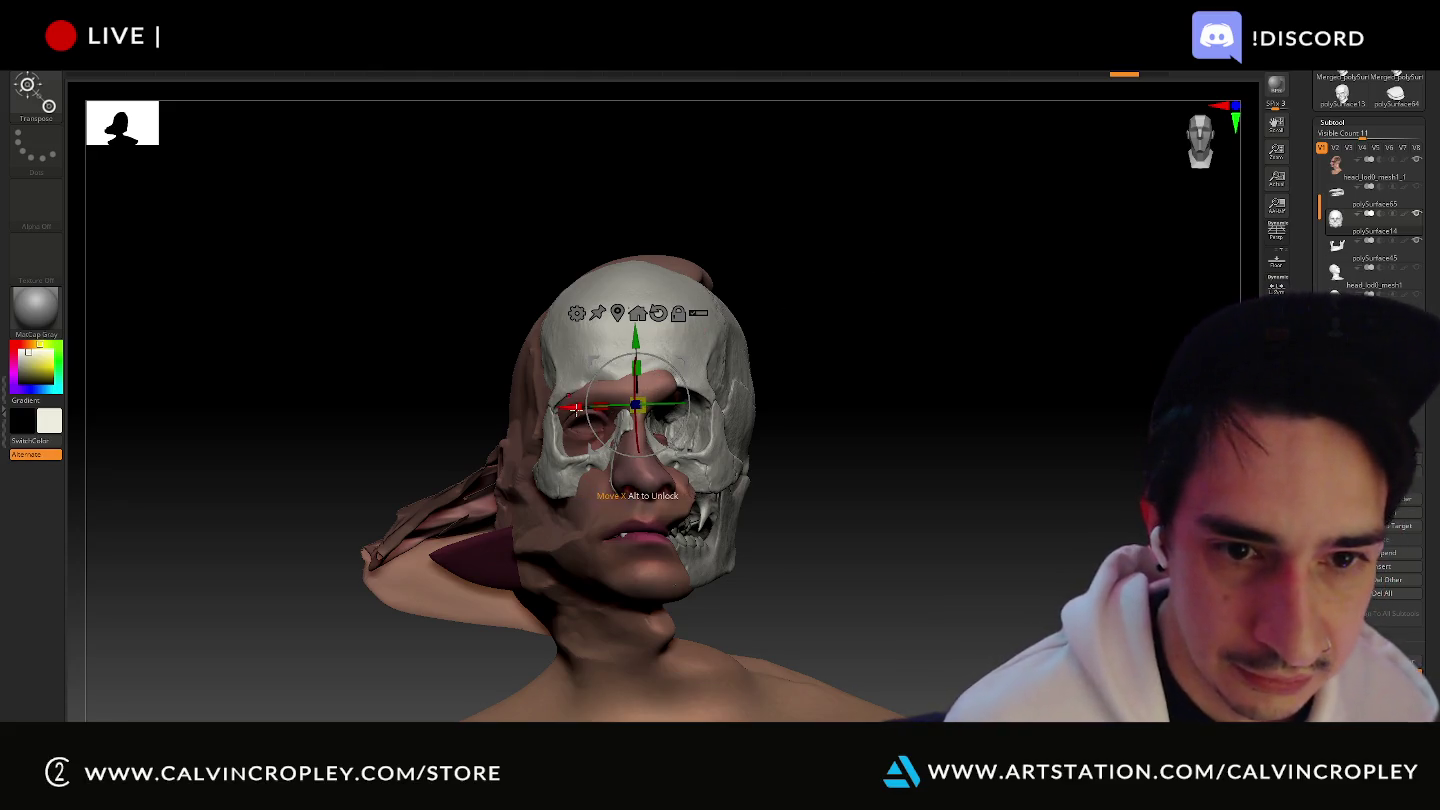
mouse_move(914, 418)
left_mouse_down()
mouse_move(856, 431)
mouse_move(865, 411)
left_mouse_up()
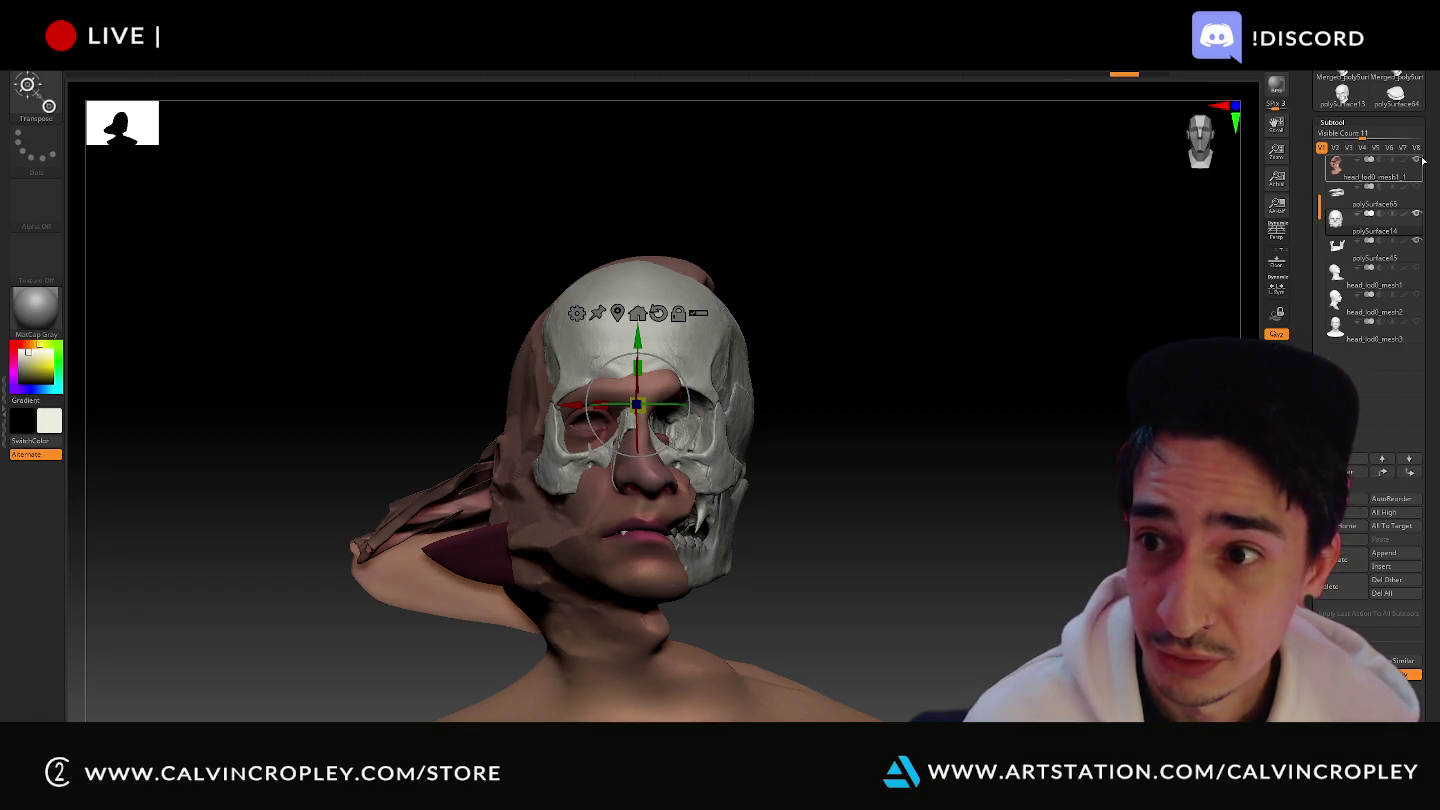
left_click(1410, 161)
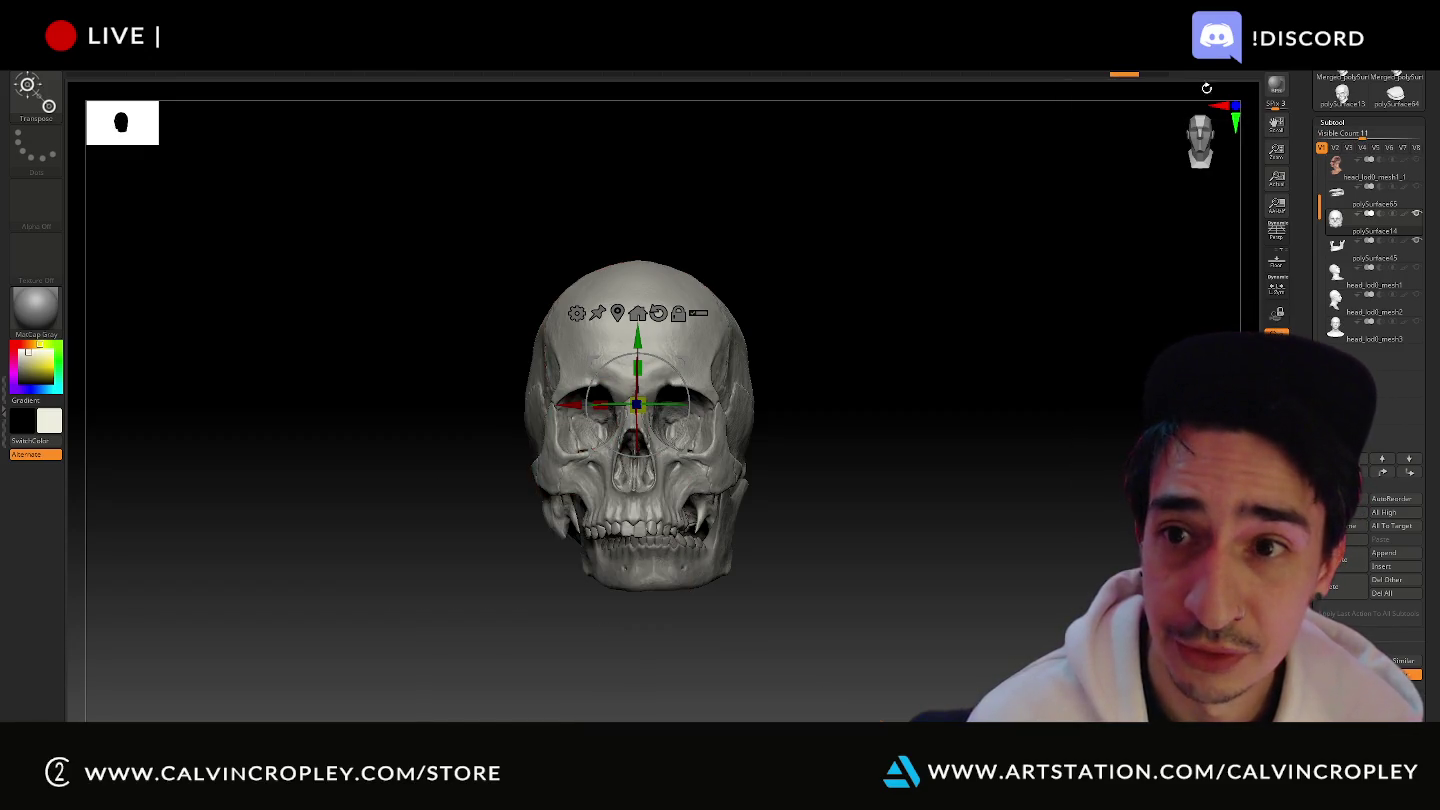
- Scrub the Undo History back to the earlier slightly-open jaw pose, then view the skull three-quarter
mouse_move(1133, 82)
left_mouse_down()
mouse_move(767, 108)
mouse_move(396, 103)
left_mouse_up()
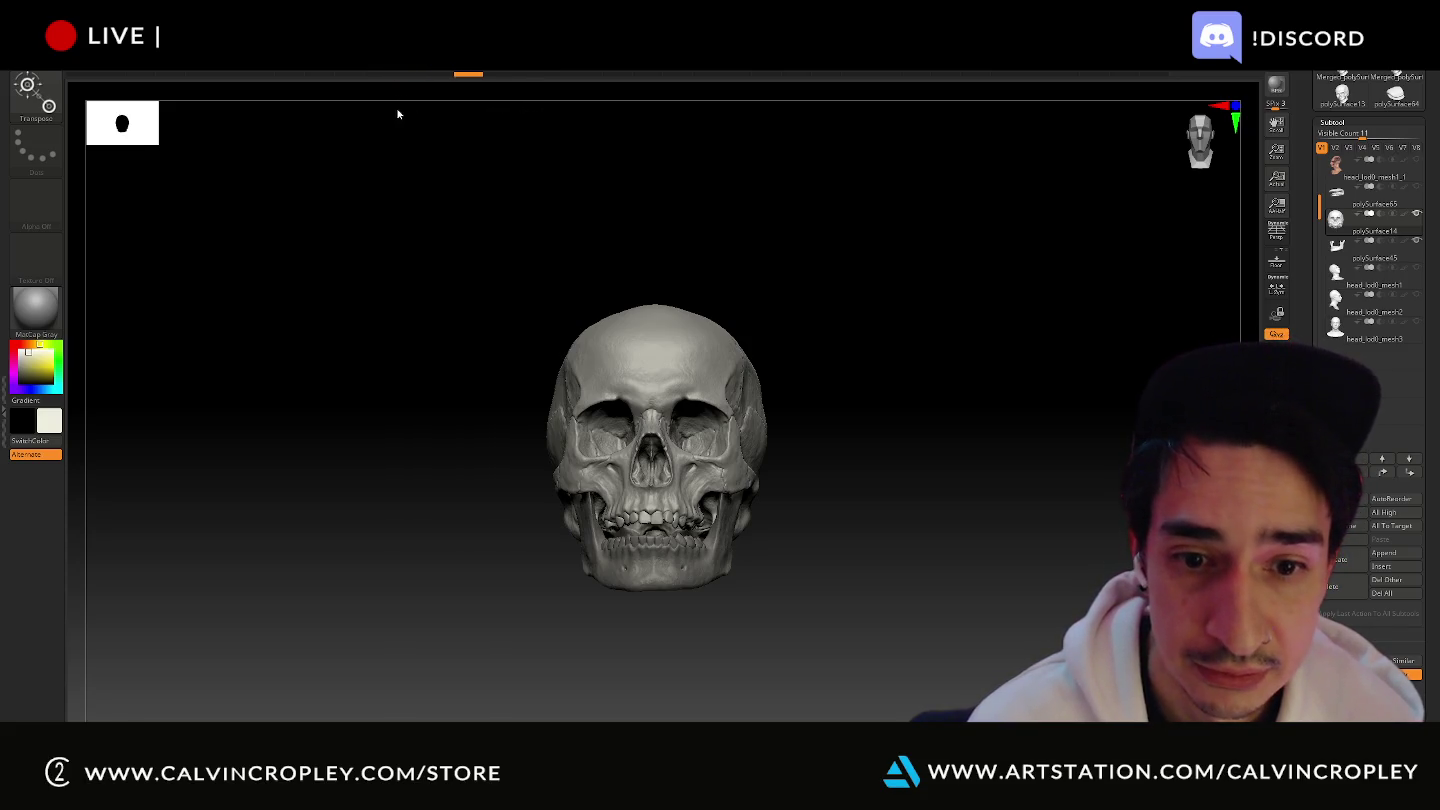
mouse_move(482, 113)
left_mouse_down()
mouse_move(640, 108)
mouse_move(373, 110)
mouse_move(512, 114)
mouse_move(618, 96)
left_mouse_up()
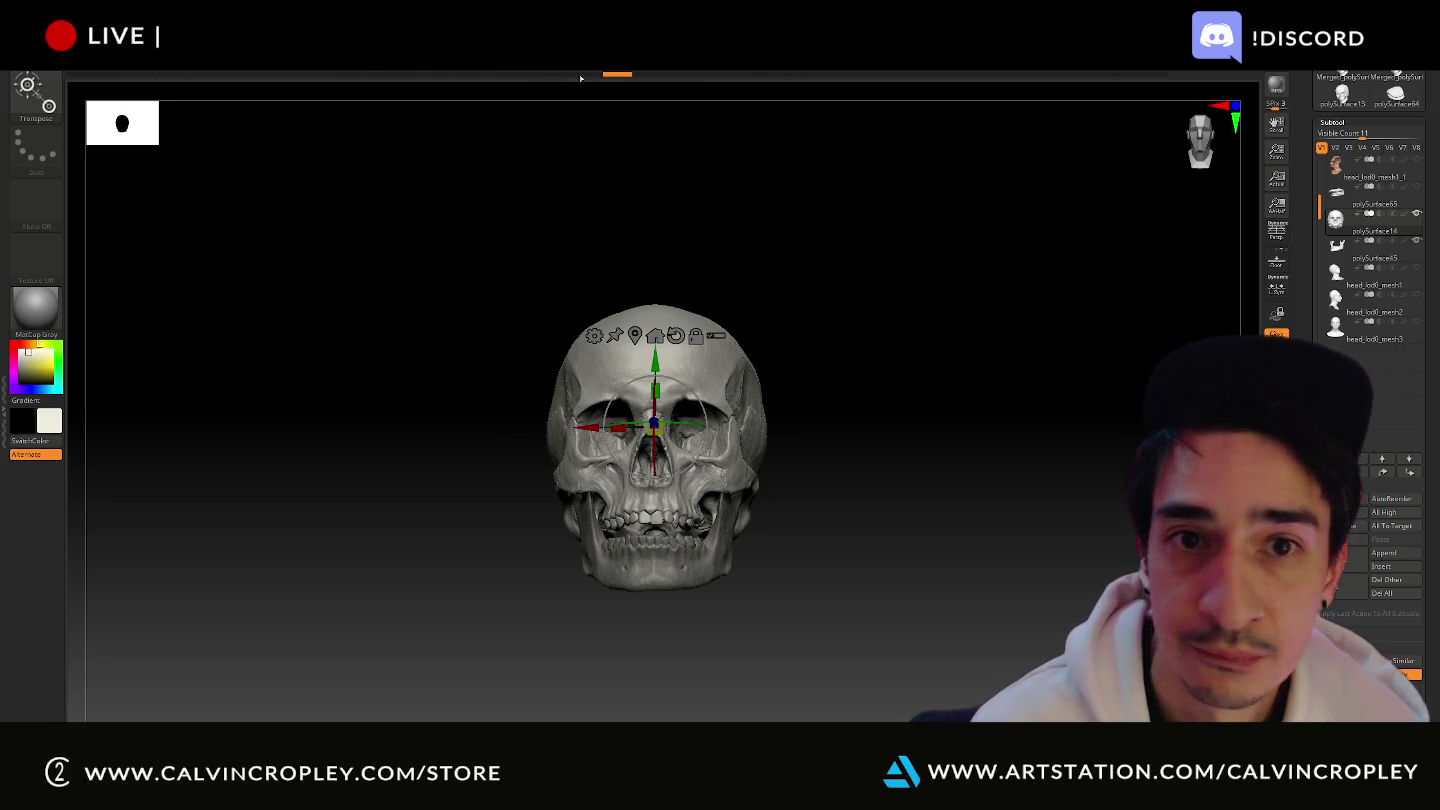
mouse_move(628, 76)
left_mouse_down()
mouse_move(741, 80)
mouse_move(598, 78)
left_mouse_up()
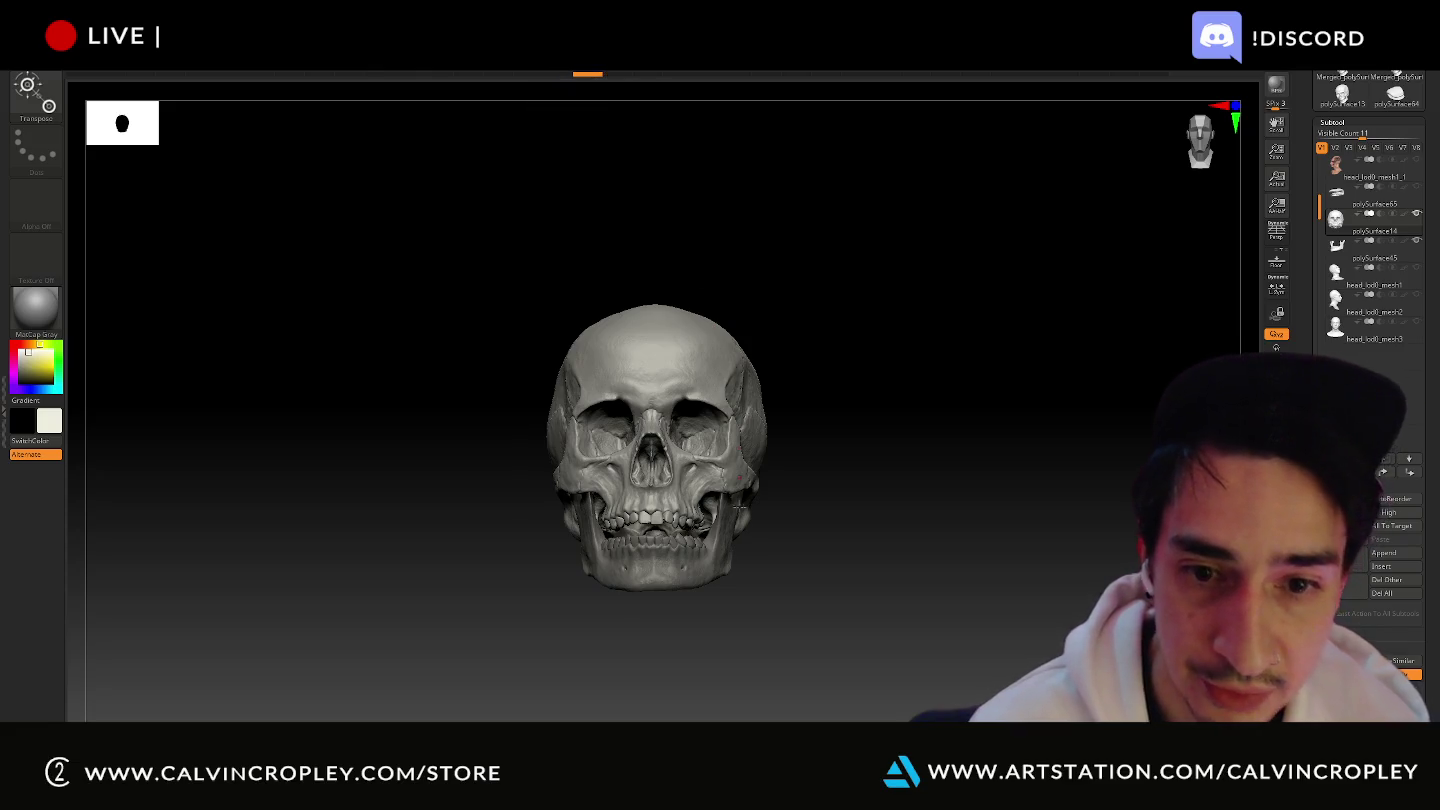
key("ctrl+shift+z")
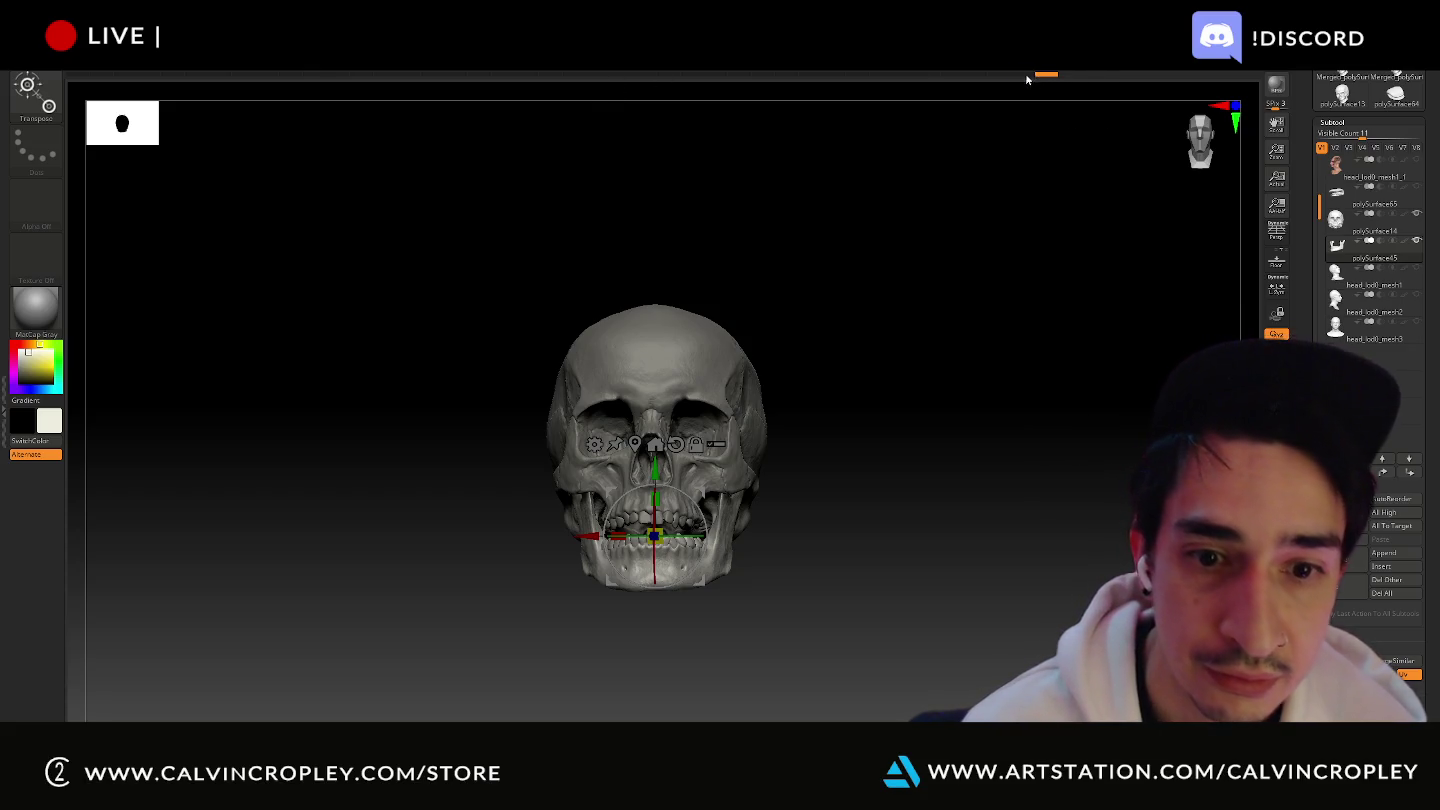
left_click_drag(1041, 80, 984, 80)
mouse_move(878, 84)
left_mouse_down()
mouse_move(385, 78)
mouse_move(448, 99)
mouse_move(390, 90)
mouse_move(425, 100)
left_mouse_up()
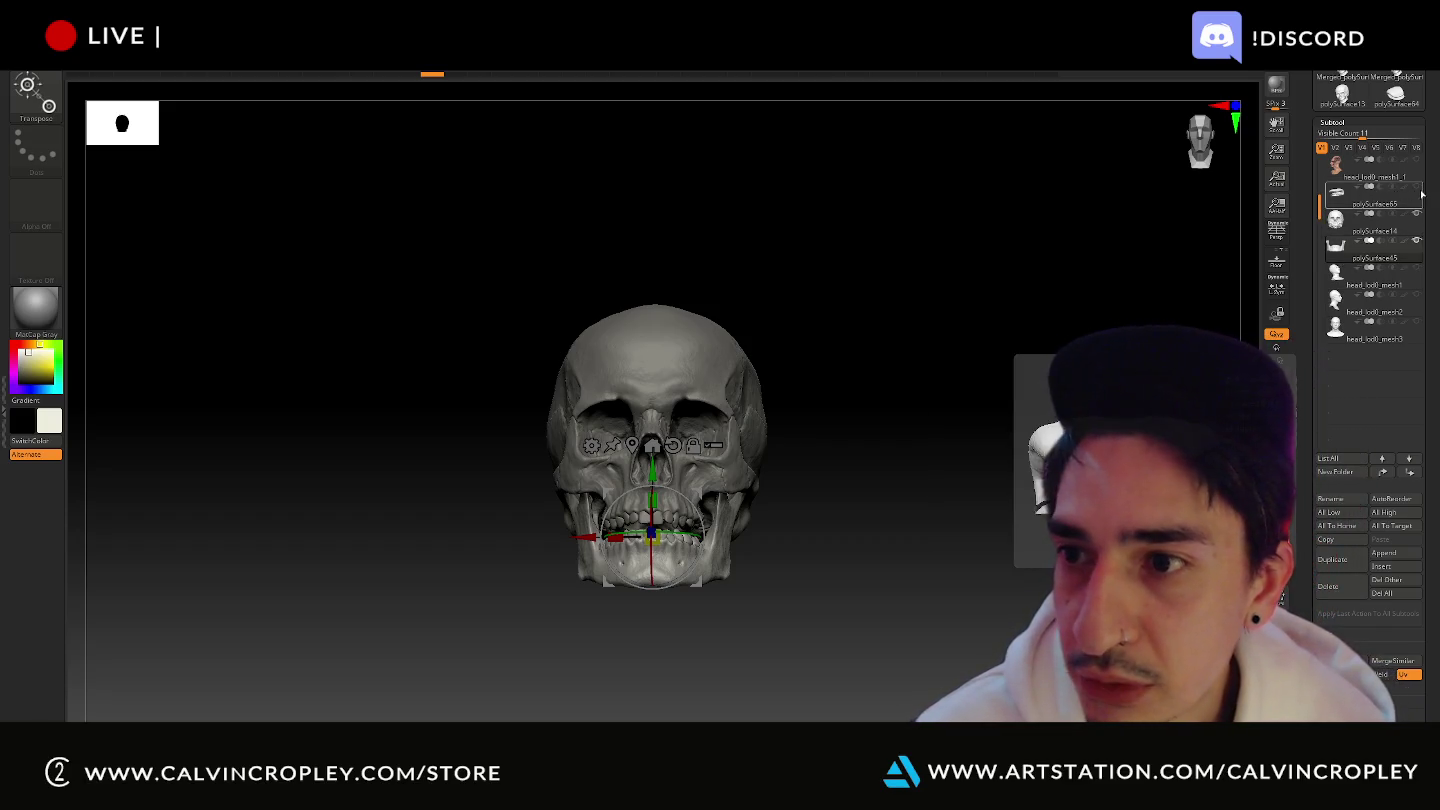
mouse_move(1374, 234)
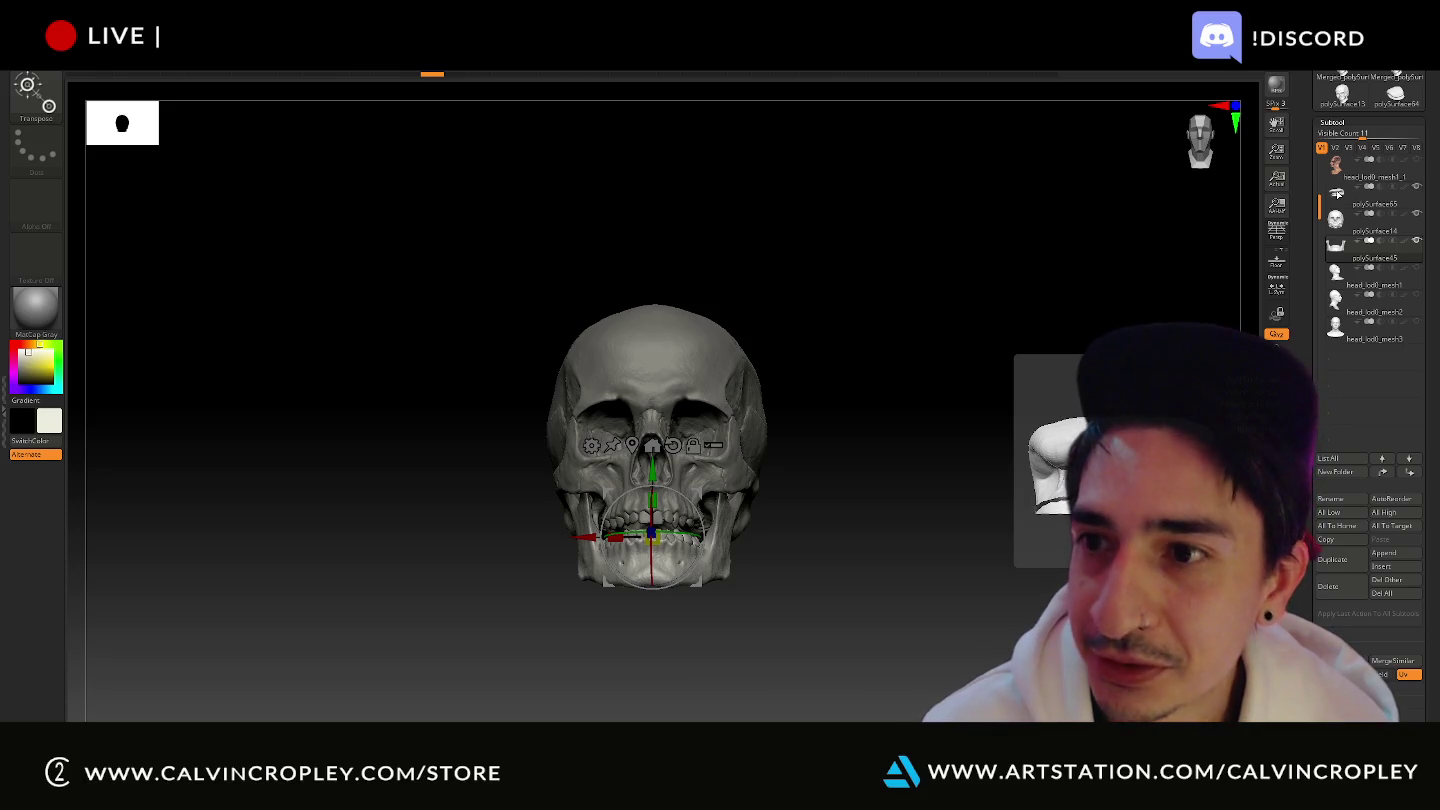
mouse_move(1112, 251)
left_mouse_down()
mouse_move(1045, 276)
mouse_move(1043, 300)
left_mouse_up()
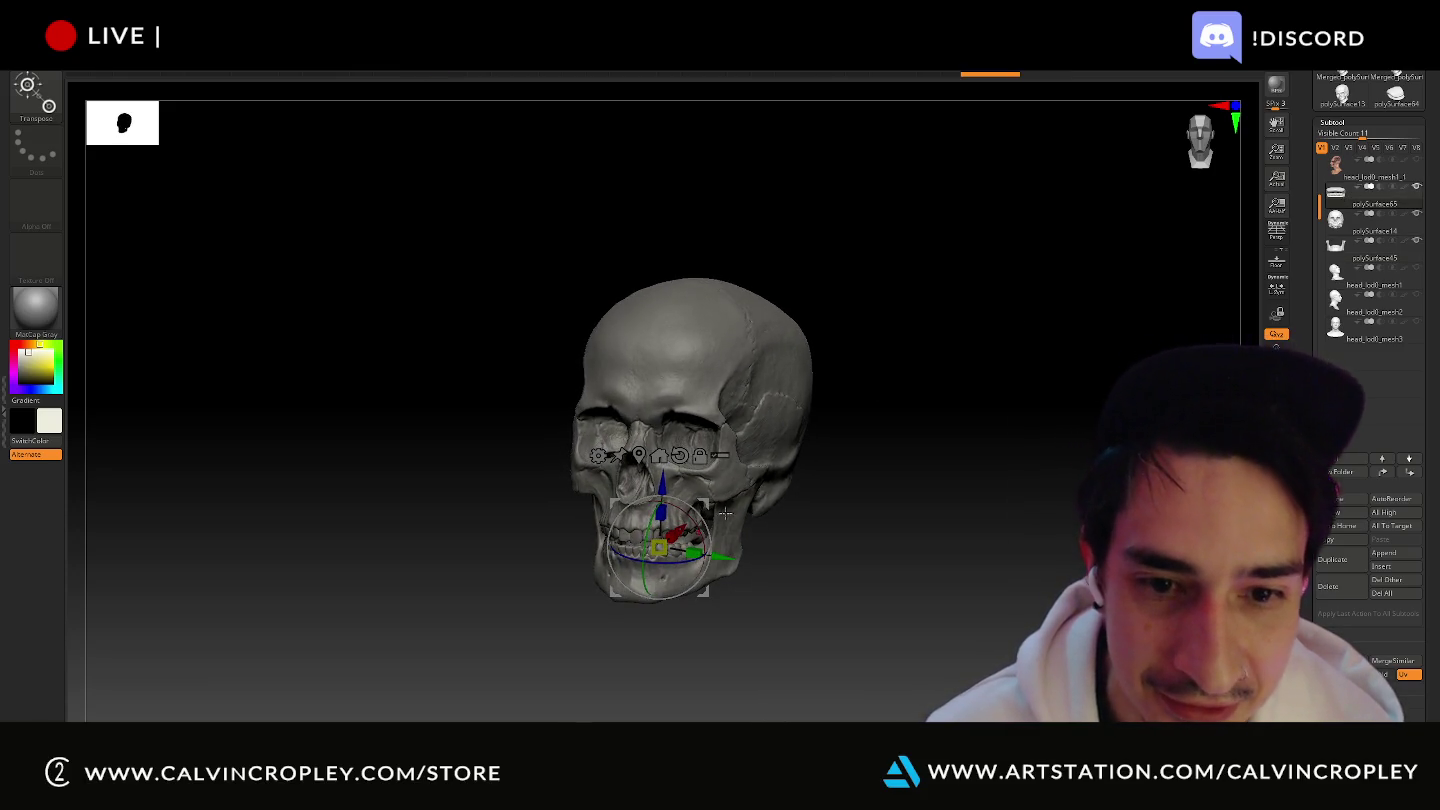
left_click_drag(662, 488, 677, 217)
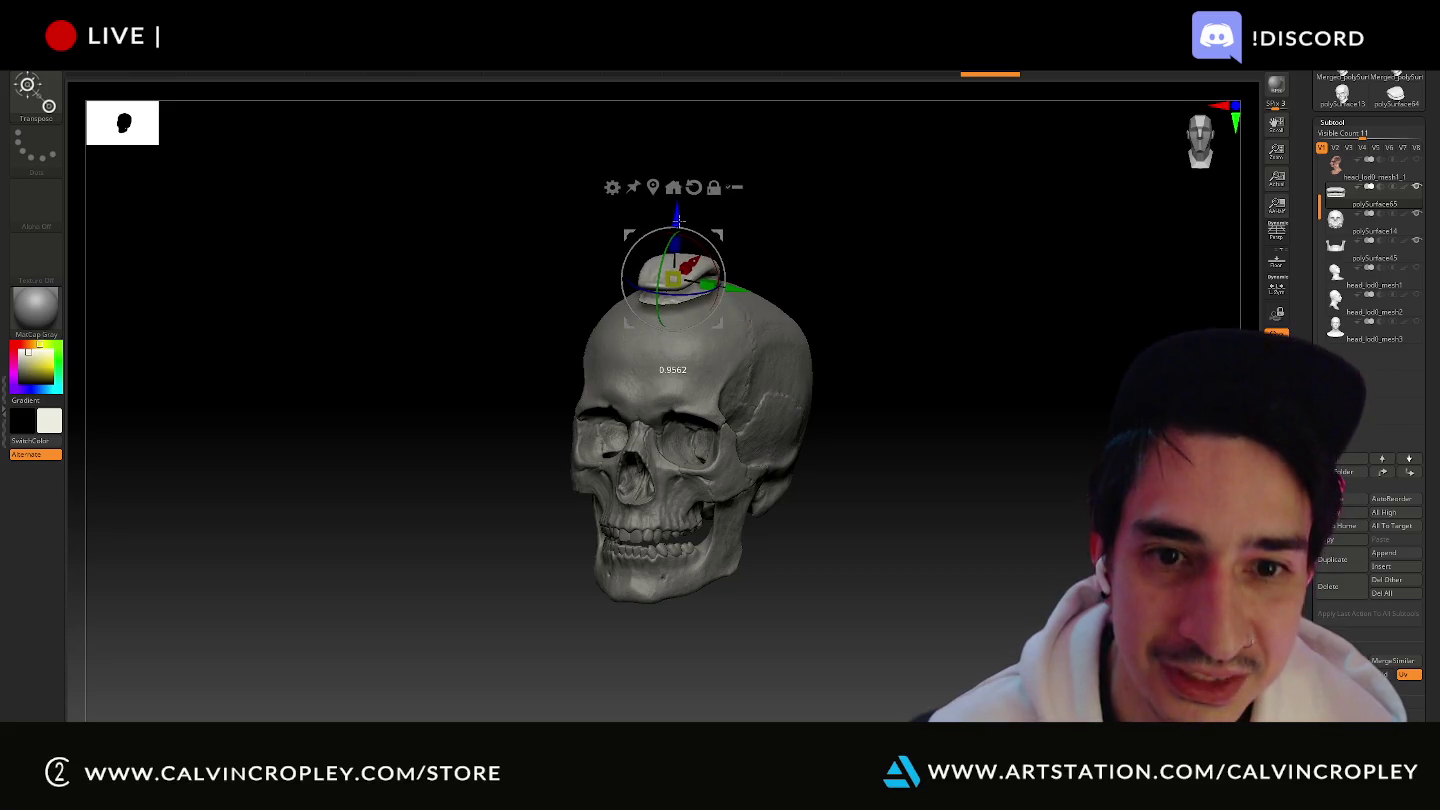
key("ctrl+z")
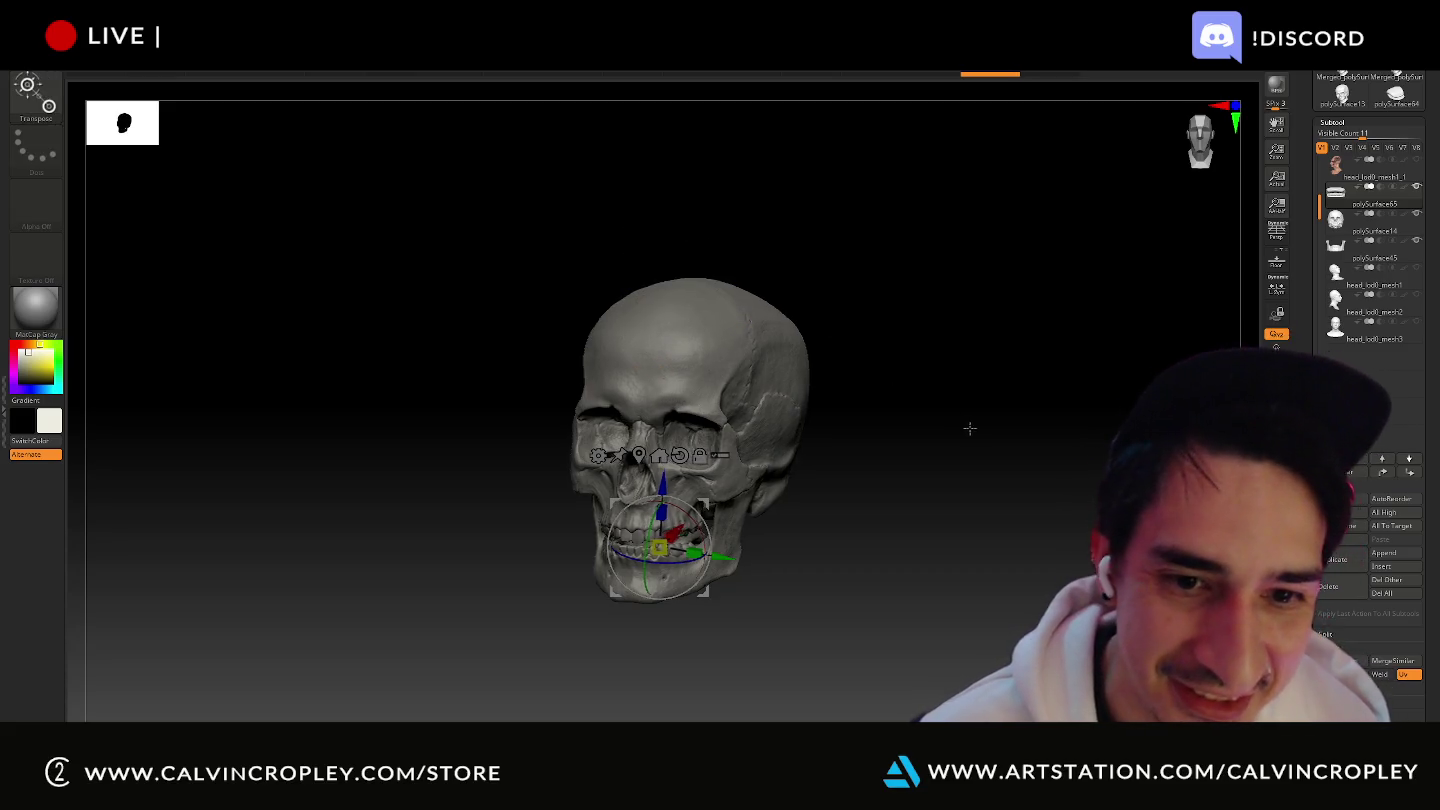
mouse_move(968, 428)
left_mouse_down()
mouse_move(984, 421)
mouse_move(962, 414)
left_mouse_up()
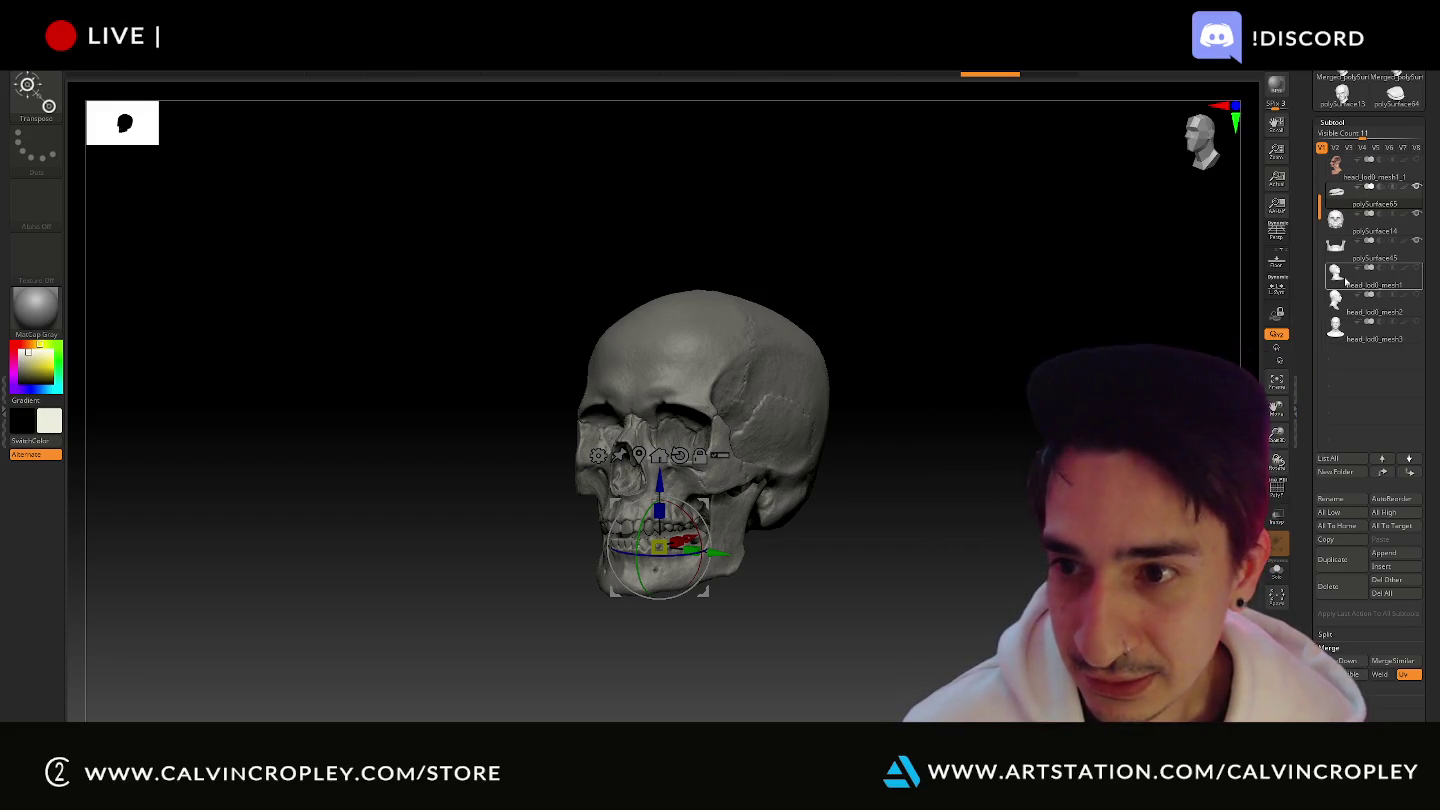
left_click(1346, 278)
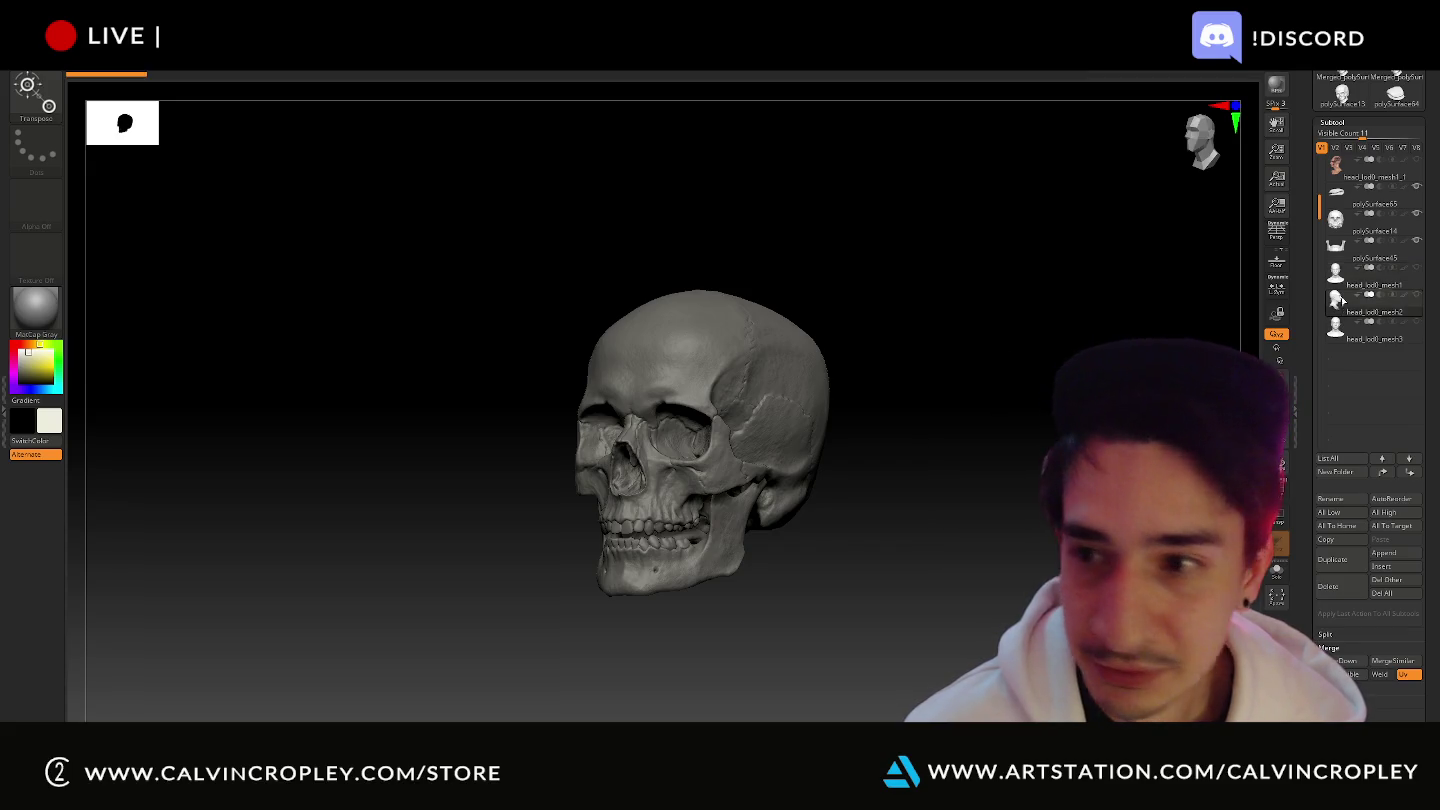
left_click(1346, 175)
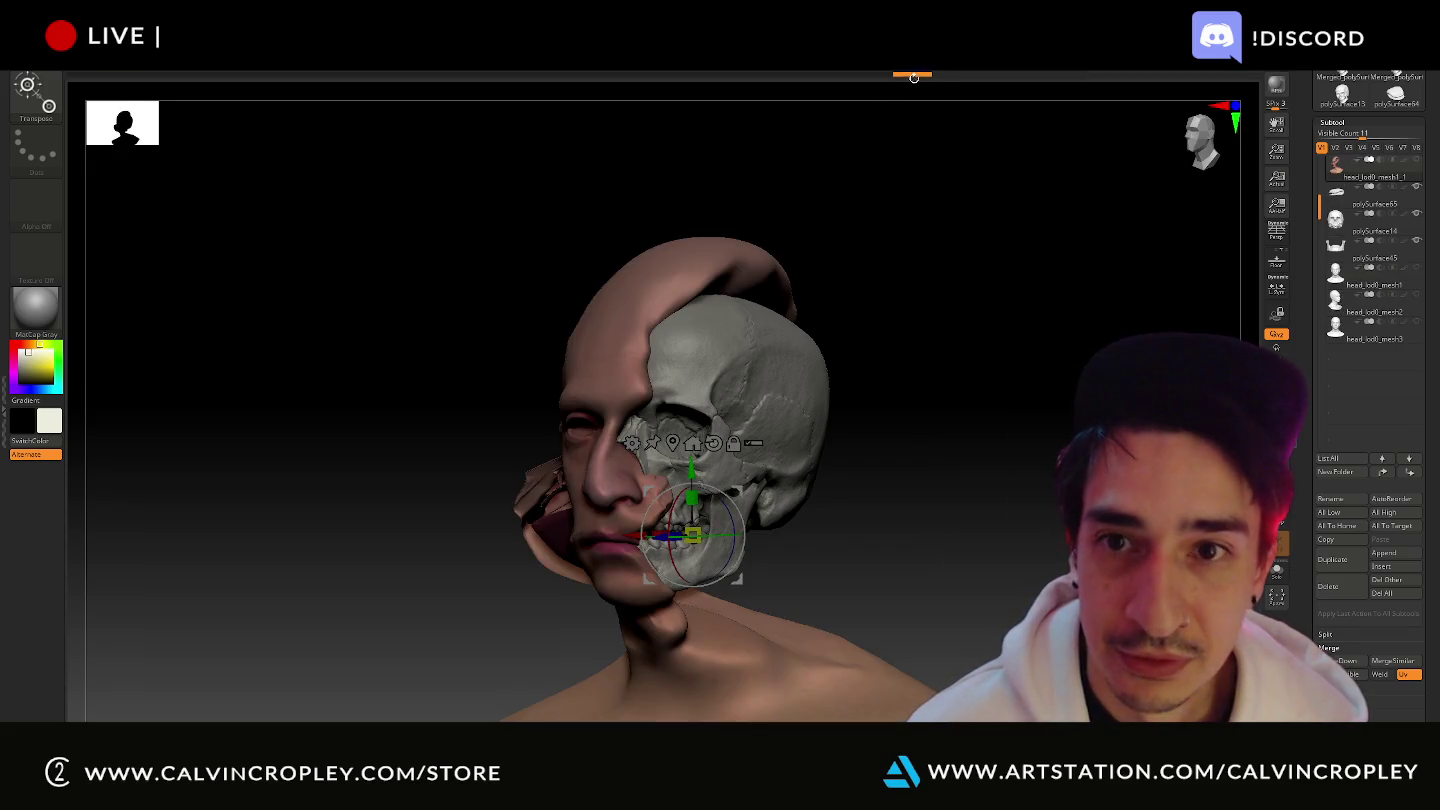
- Revert to the complete head in Undo History and inspect it from behind and front
mouse_move(902, 79)
left_mouse_down()
mouse_move(557, 94)
mouse_move(766, 92)
mouse_move(662, 104)
left_mouse_up()
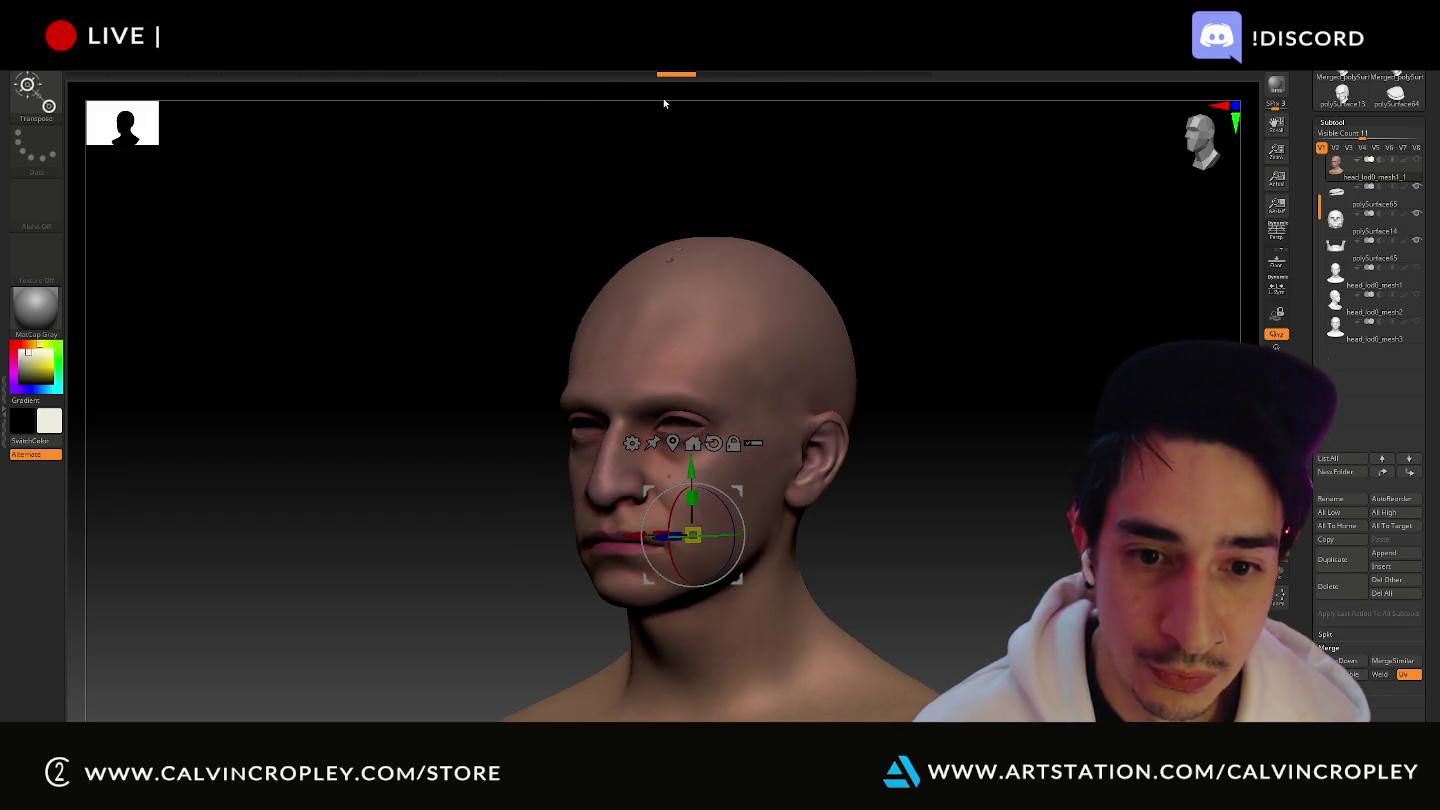
mouse_move(941, 225)
left_mouse_down()
mouse_move(1035, 231)
mouse_move(1066, 212)
mouse_move(926, 215)
mouse_move(1083, 209)
mouse_move(1031, 214)
left_mouse_up()
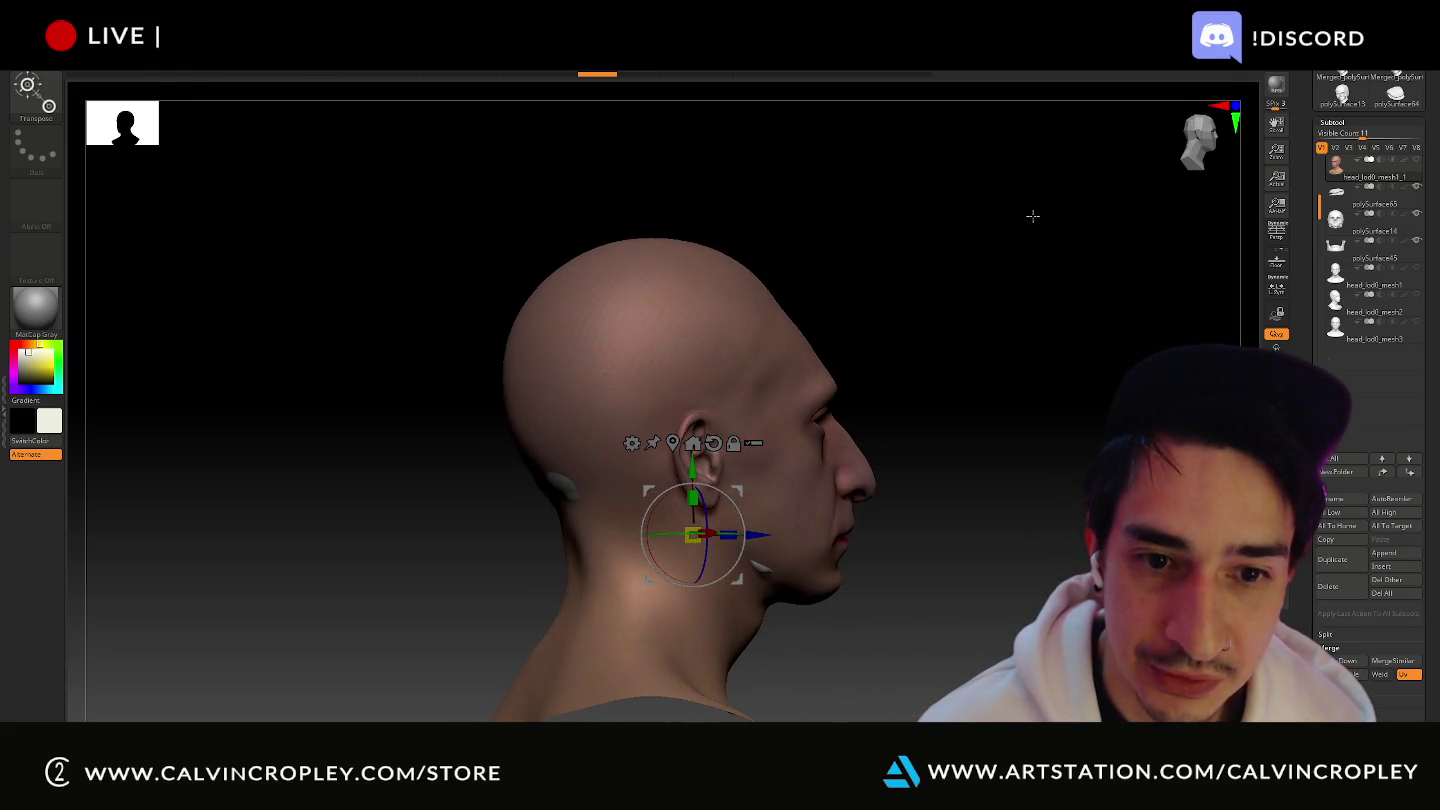
mouse_move(956, 319)
left_mouse_down()
mouse_move(874, 315)
mouse_move(987, 301)
mouse_move(980, 264)
left_mouse_up()
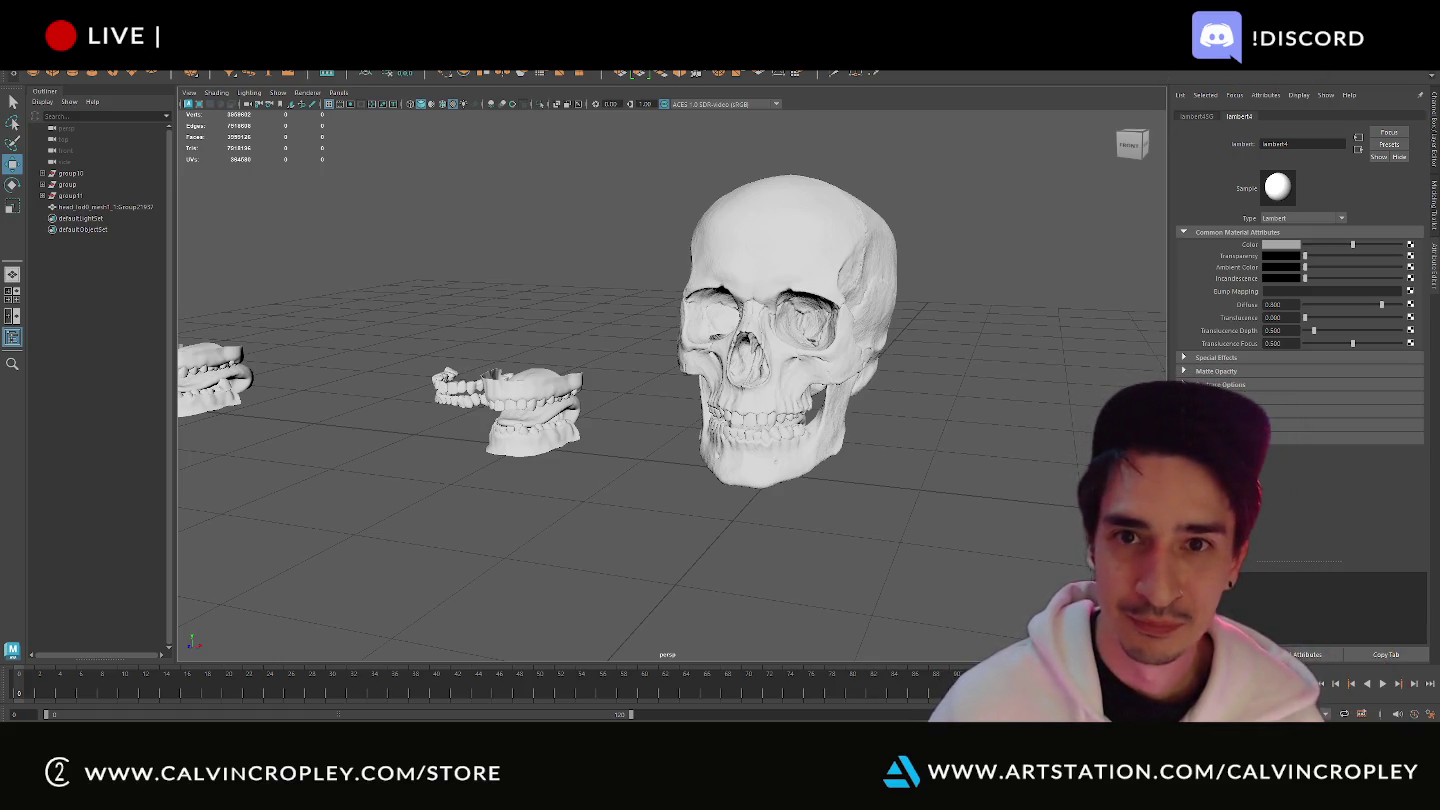
- Start a Save Scene As to the Desktop in Maya, then switch to Unreal Editor
scroll(942, 215, "down", 3)
scroll(940, 225, "down", 5)
scroll(922, 257, "up", 5)
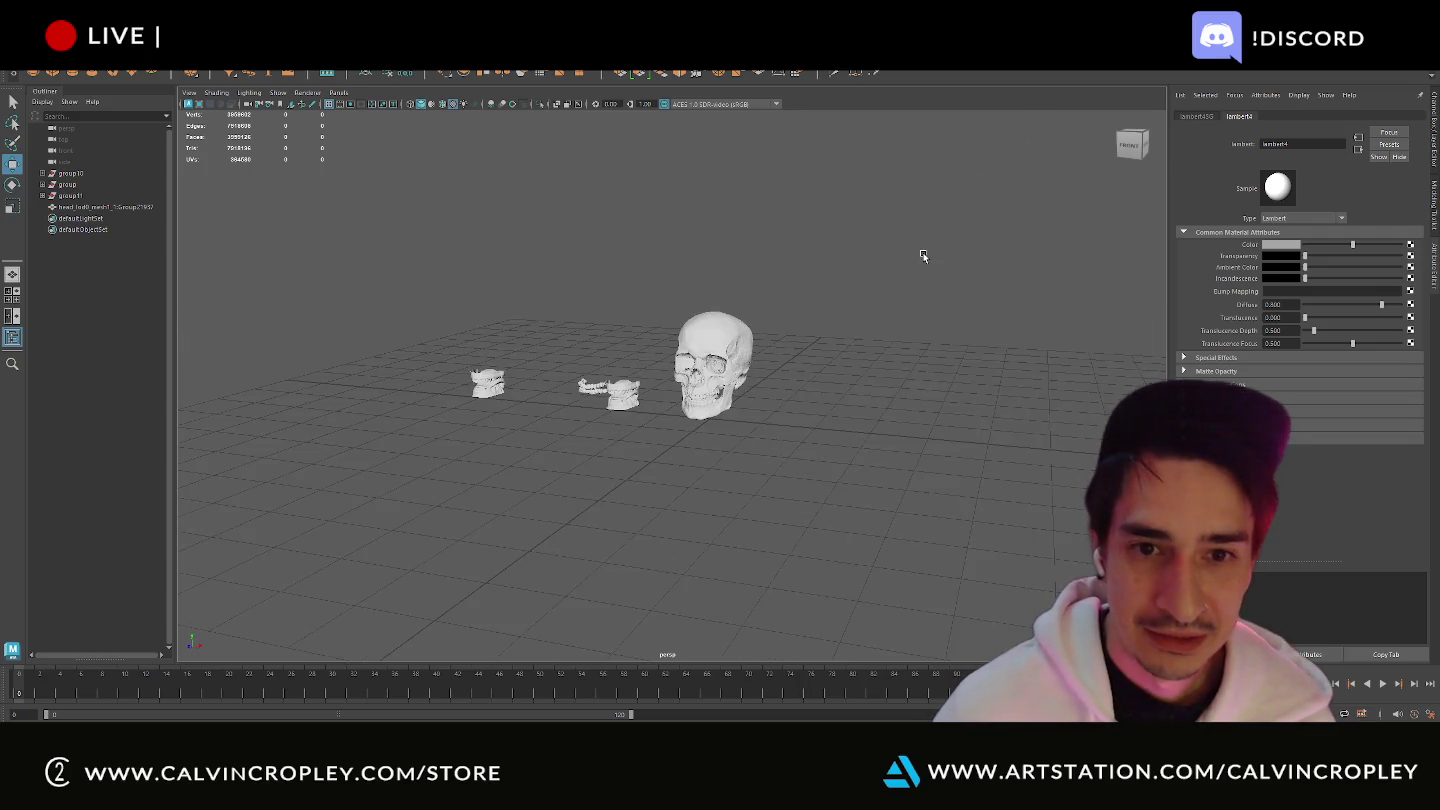
scroll(831, 262, "down", 5)
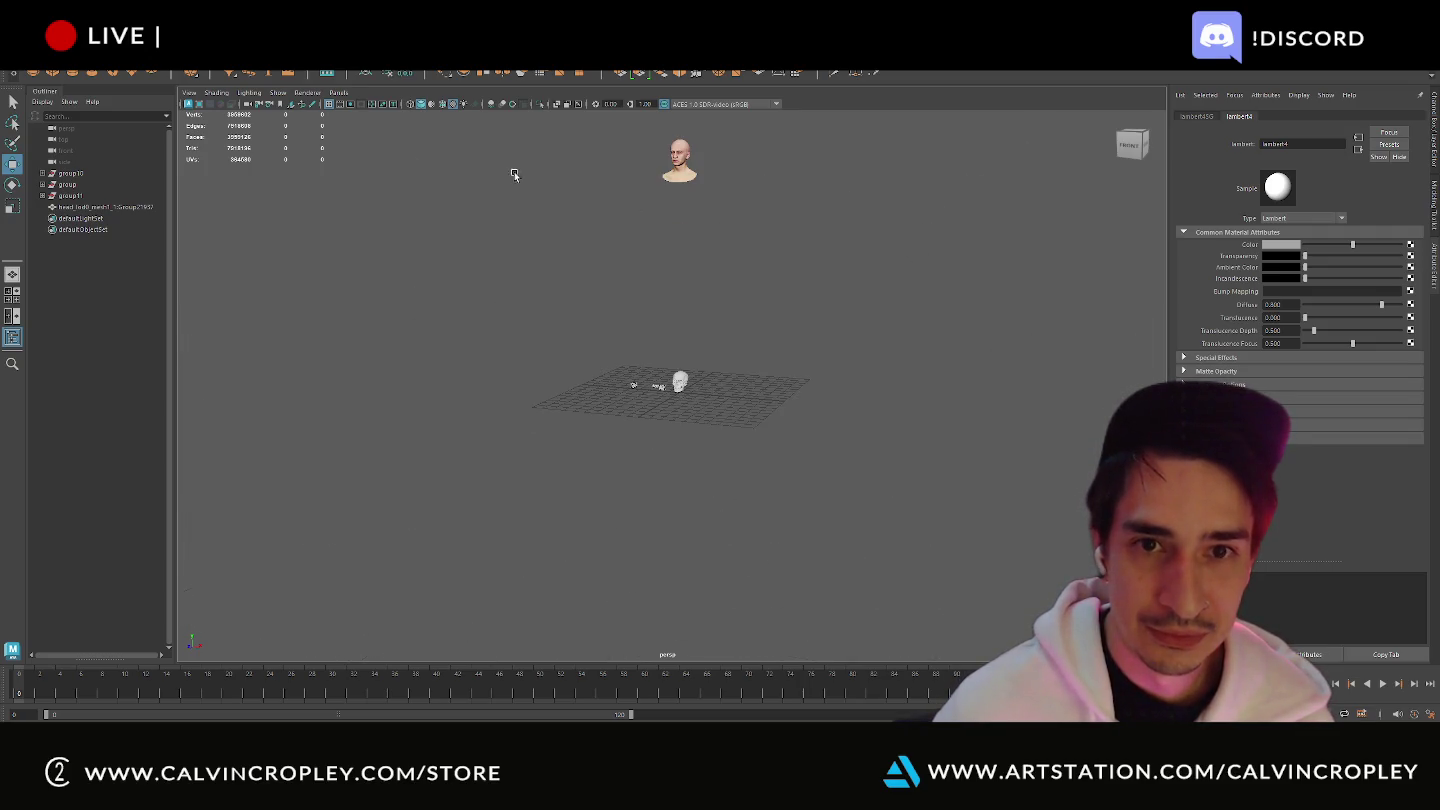
left_click(40, 62)
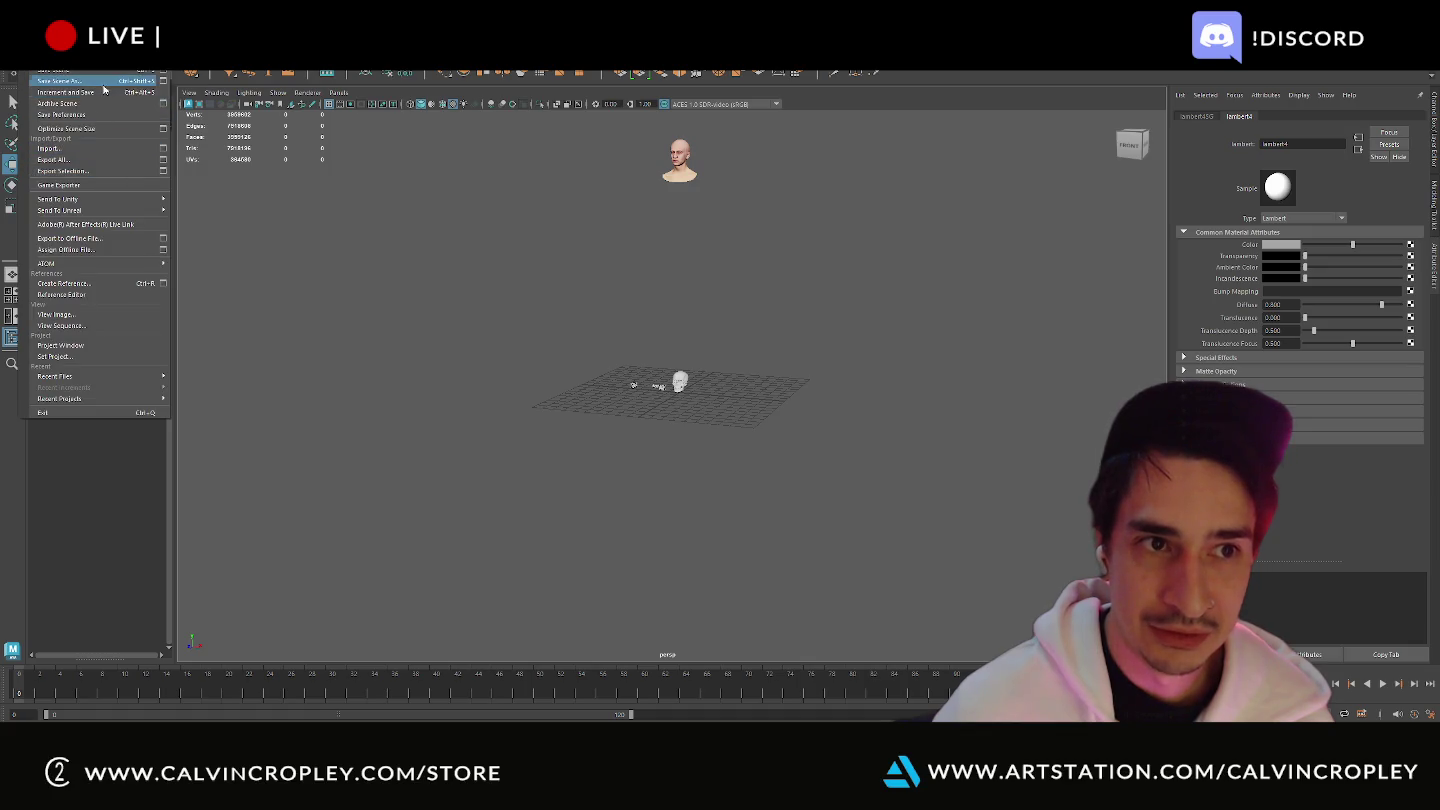
left_click(105, 83)
left_click(535, 183)
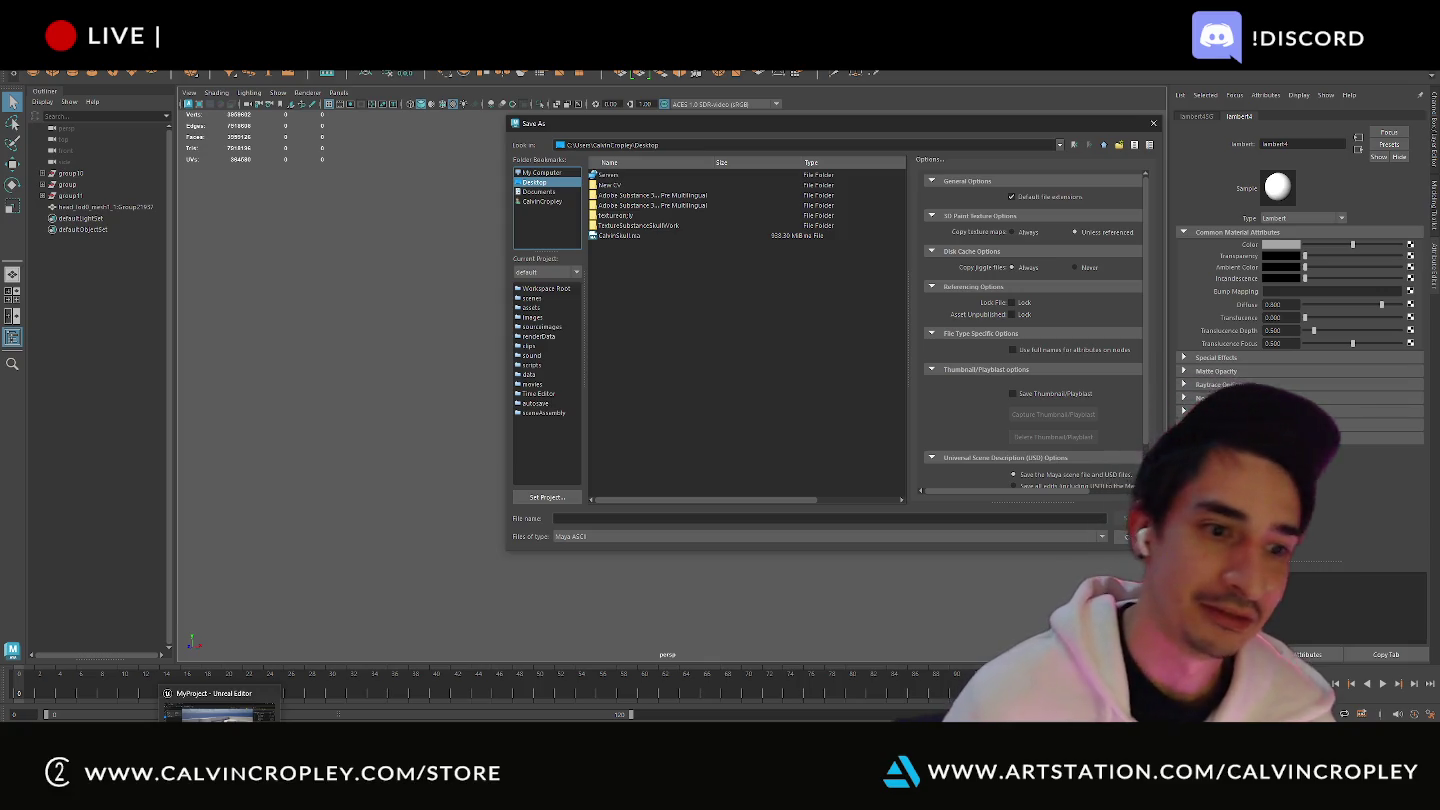
left_click(220, 712)
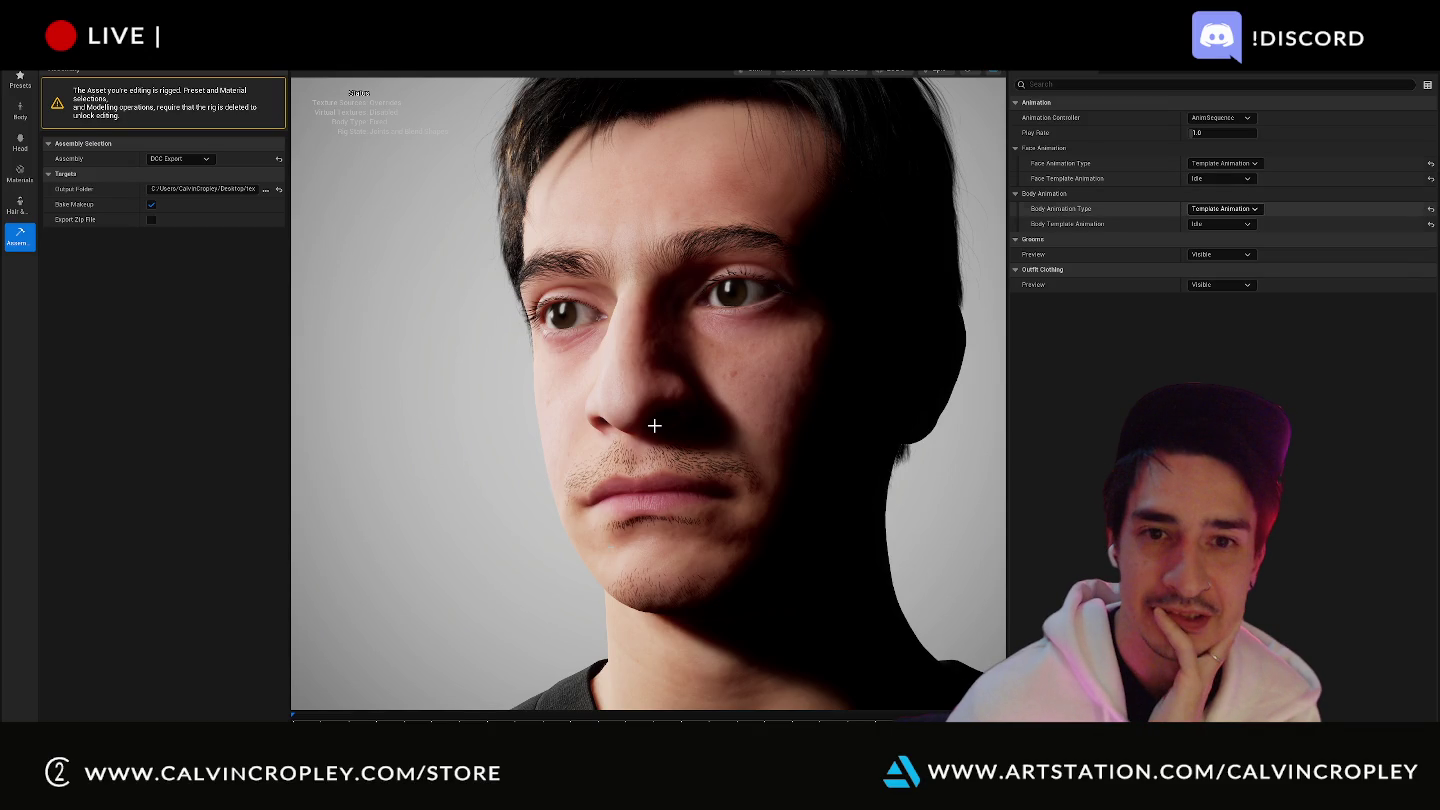
- Review the MetaHuman's Materials, then close the editor choosing Don't Save for changed assets
scroll(654, 426, "down", 5)
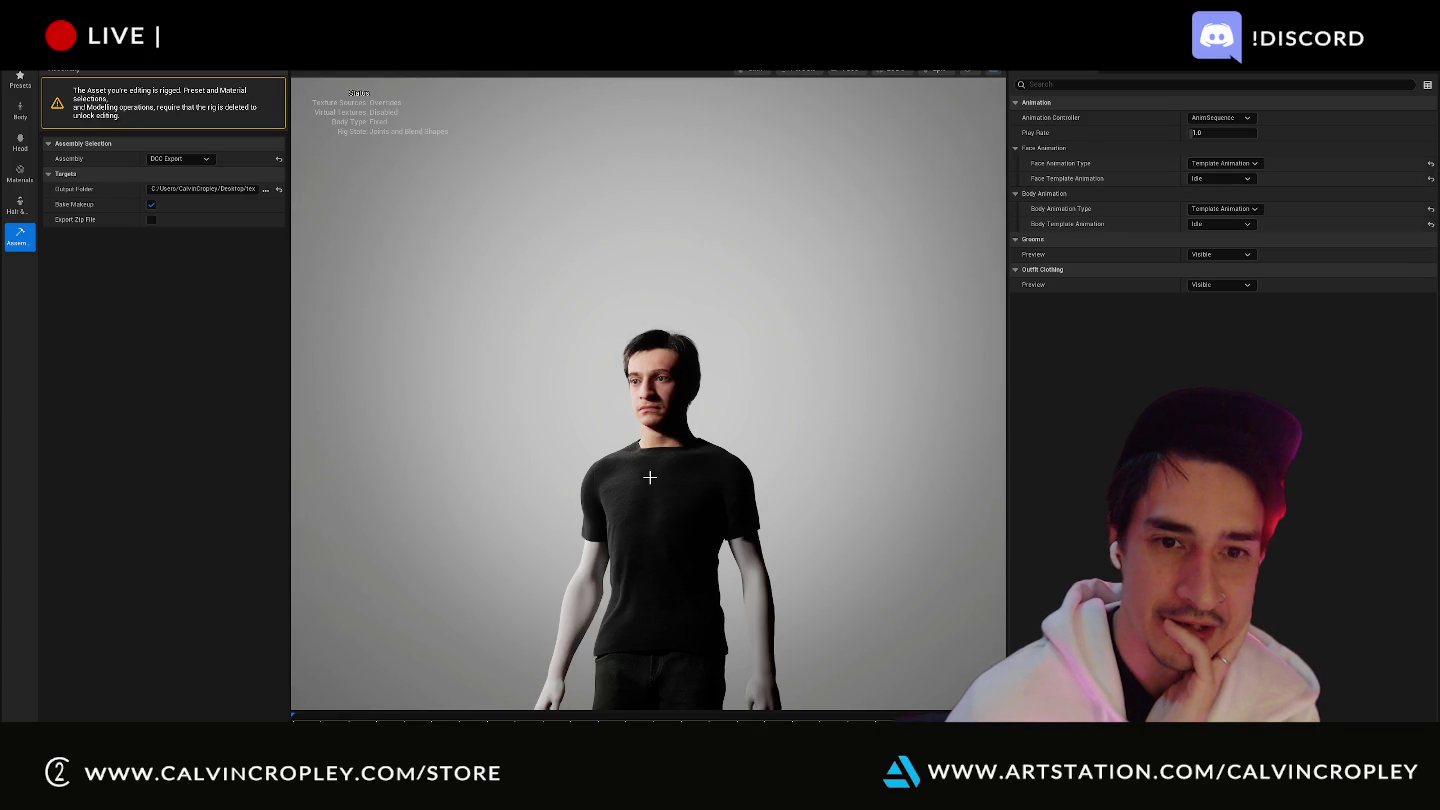
scroll(695, 495, "up", 5)
scroll(702, 509, "down", 5)
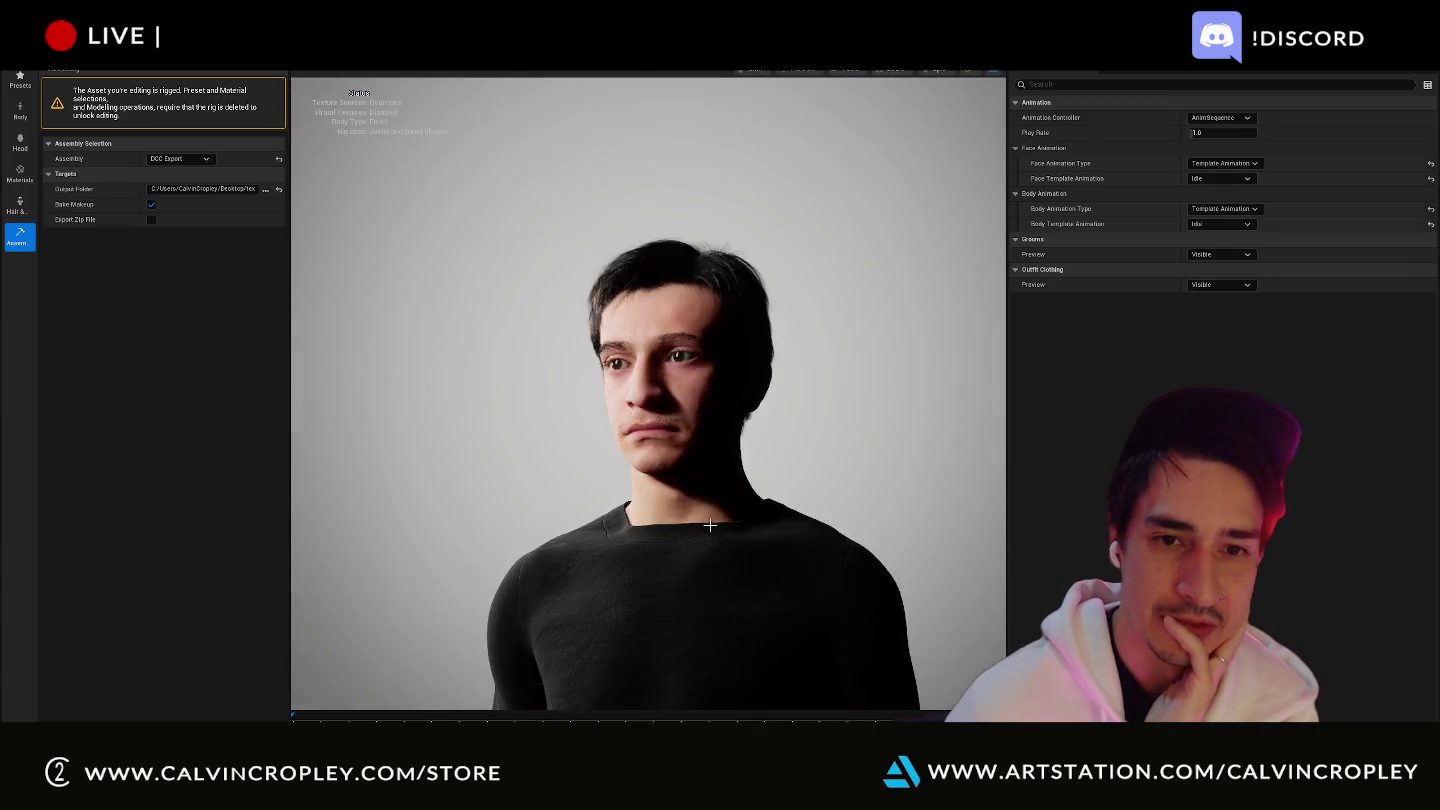
scroll(710, 525, "down", 2)
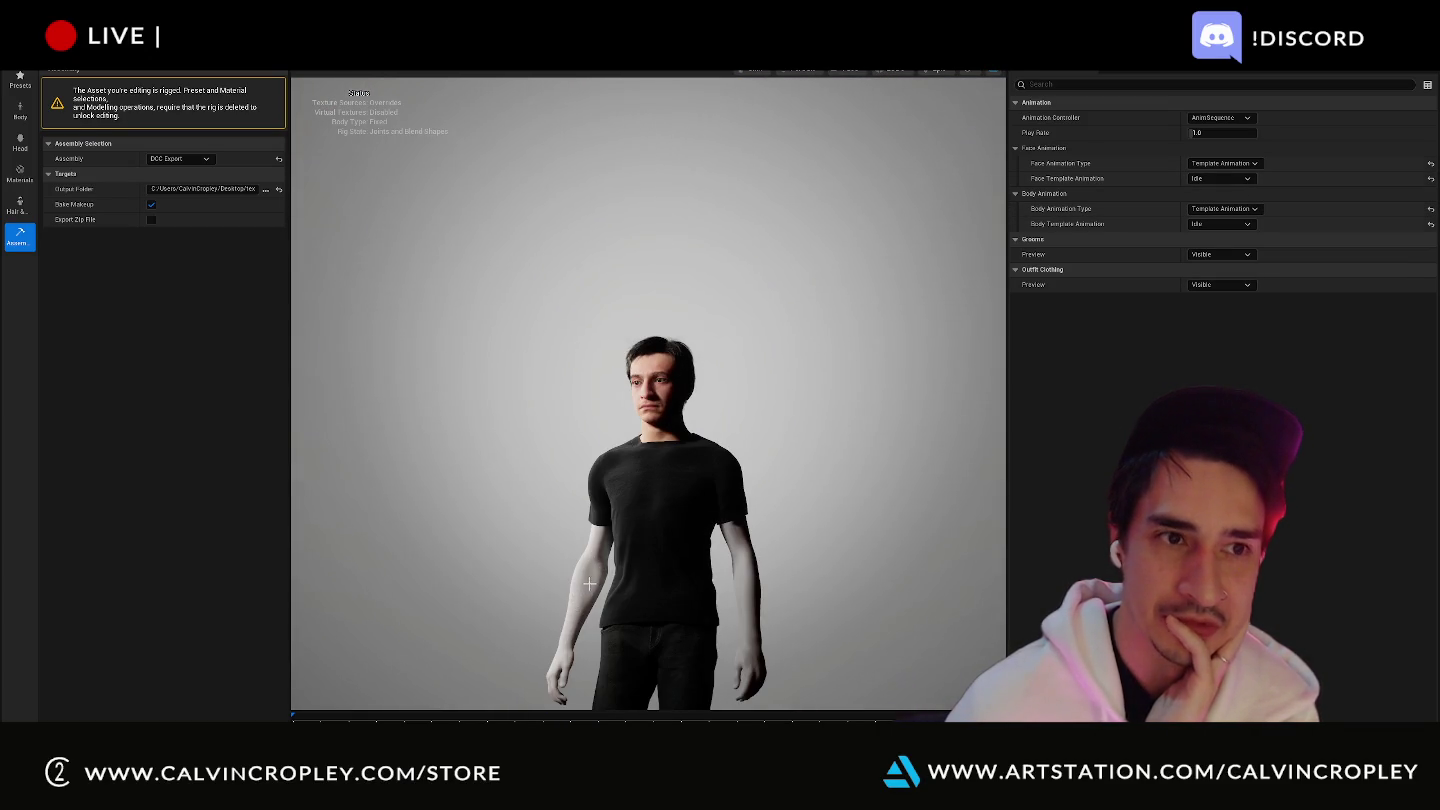
left_click(20, 174)
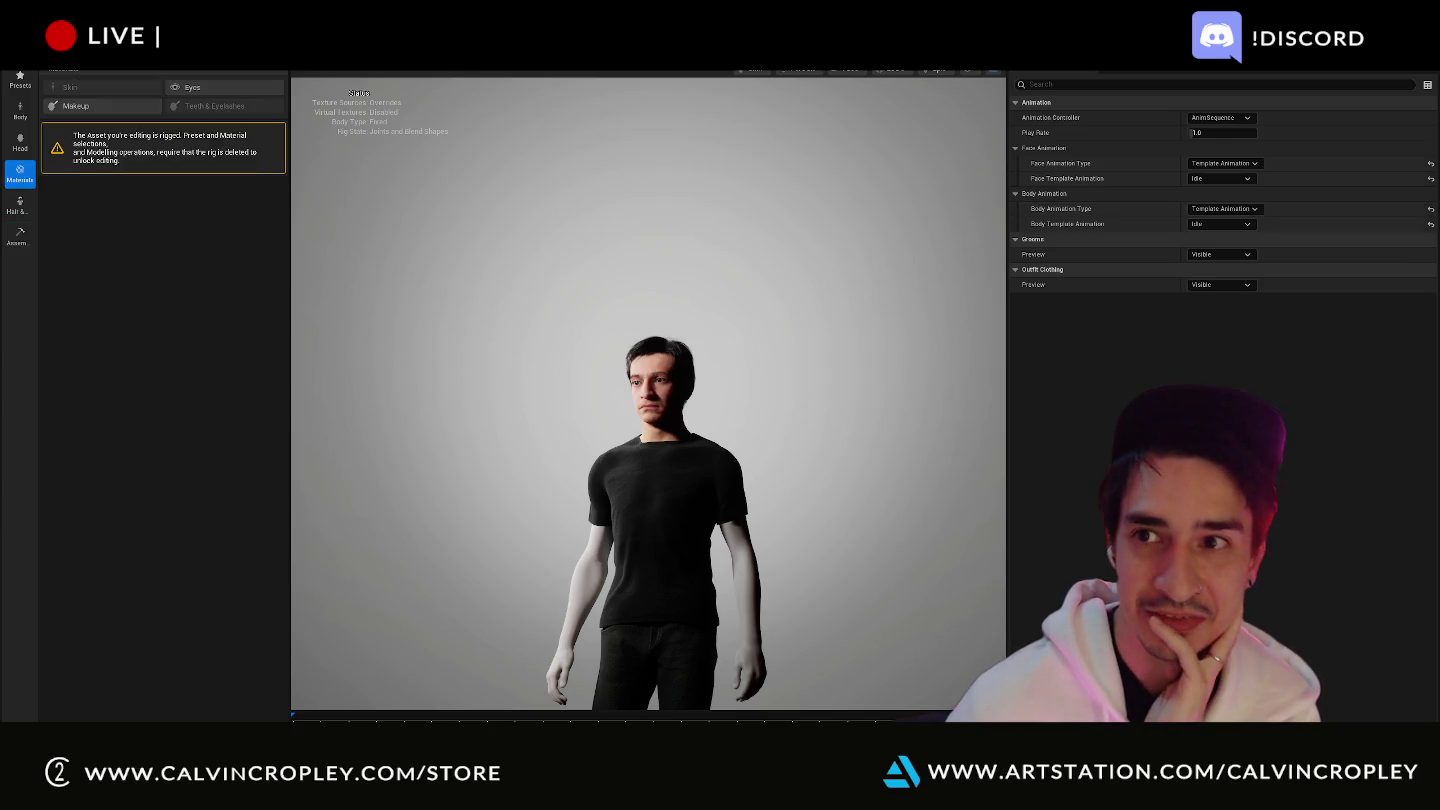
key("alt+Tab")
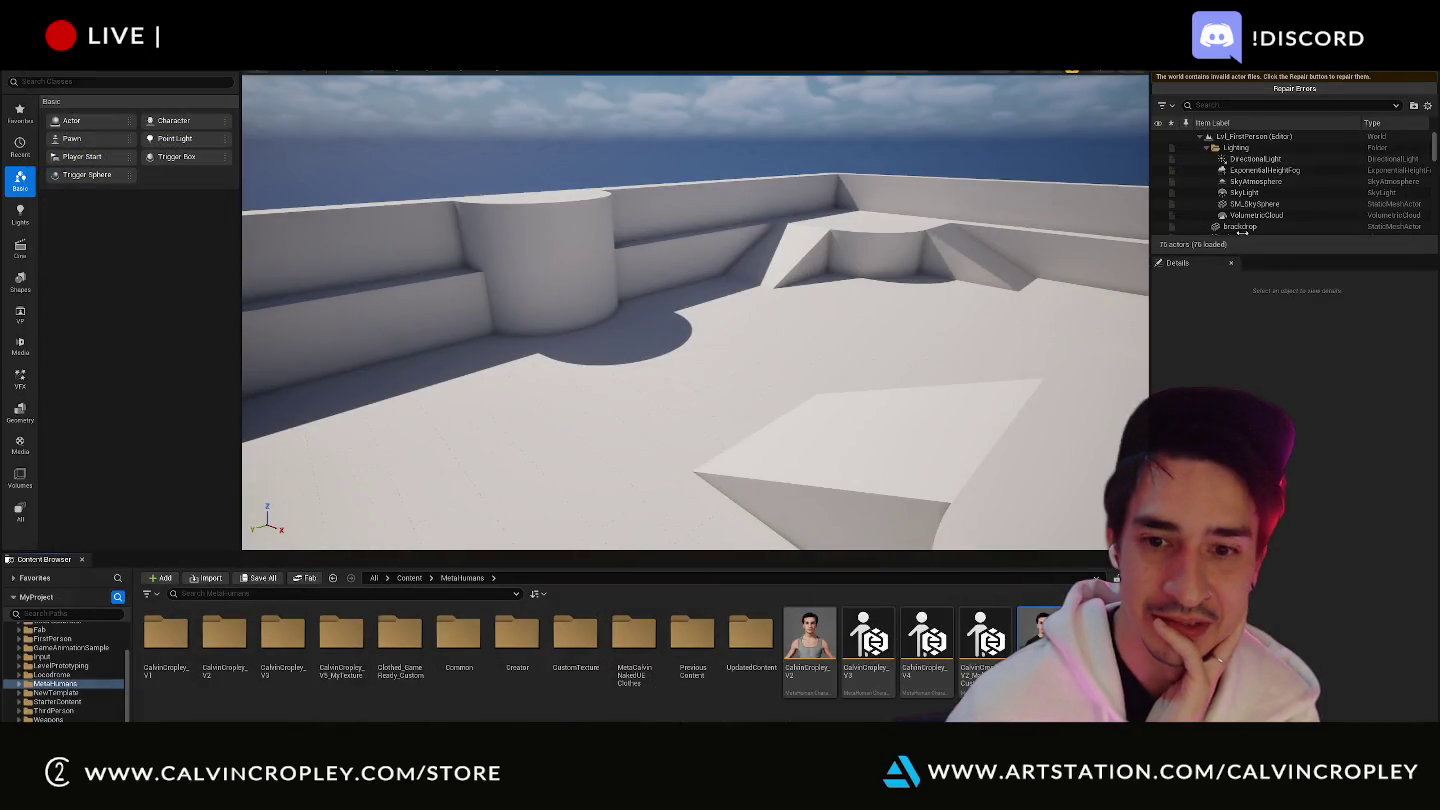
left_click(813, 509)
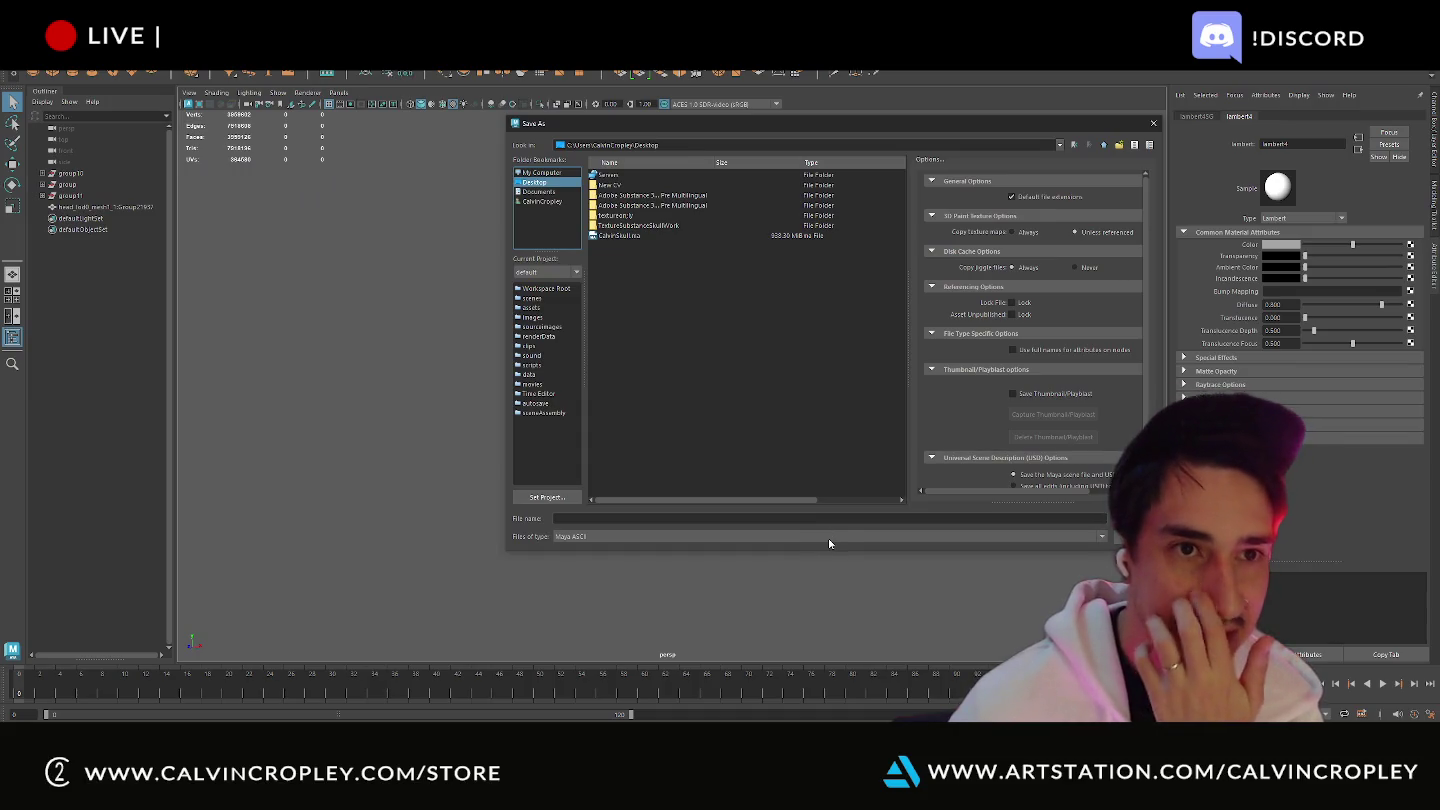
- Save the Maya scene as SkullWork in the TextureSubstanceSkullWork folder
left_click(624, 217)
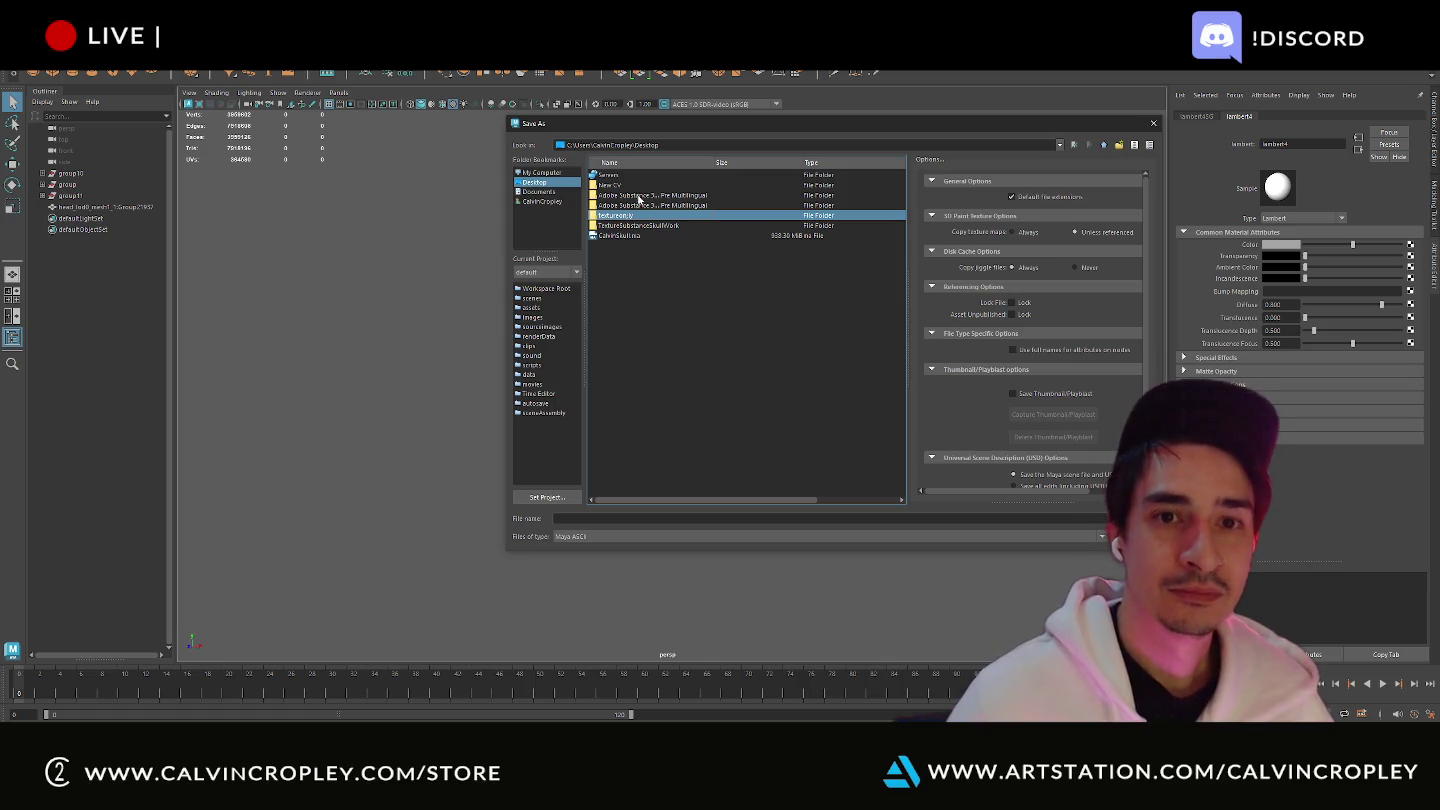
double_click(655, 226)
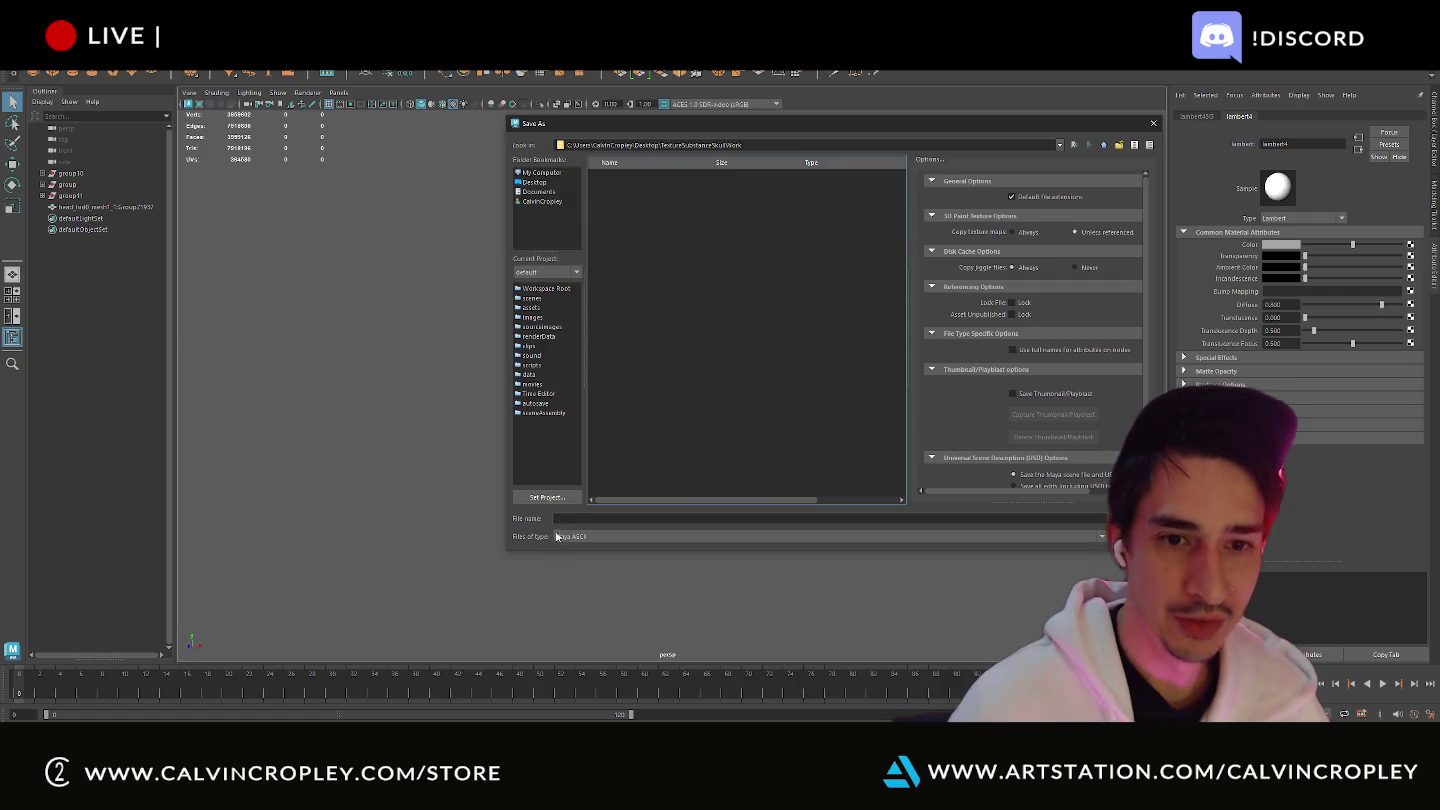
type("Skul")
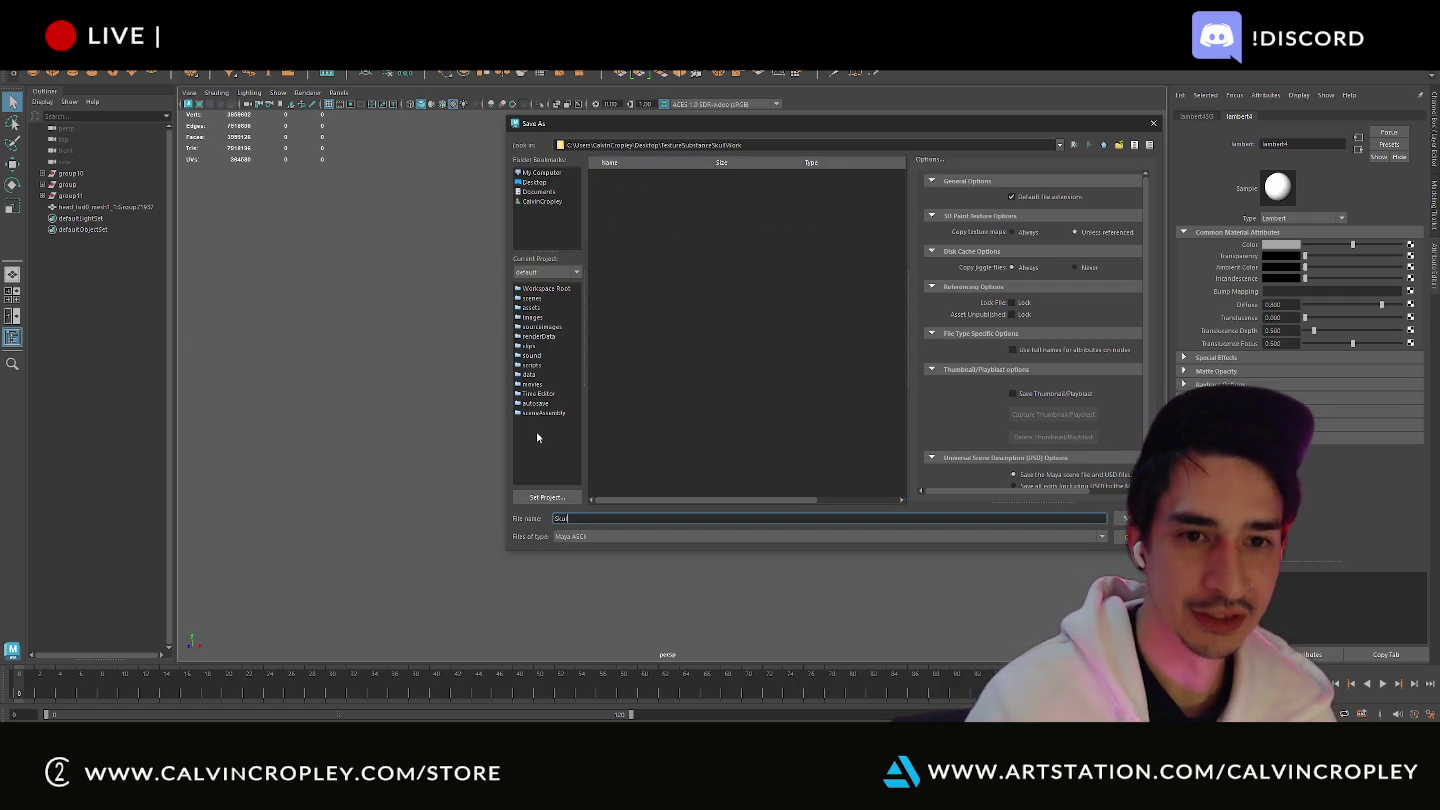
type("lWork")
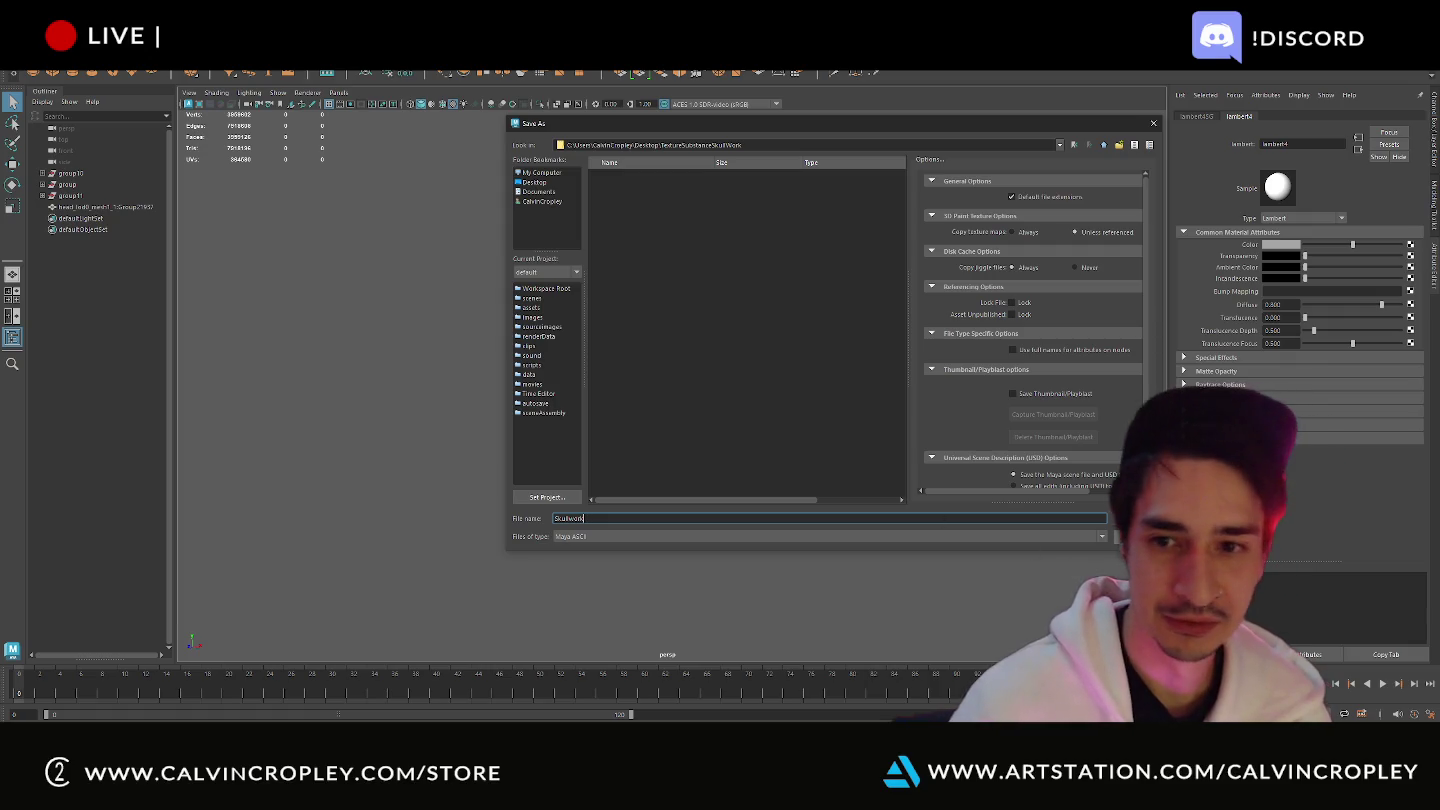
key("Return")
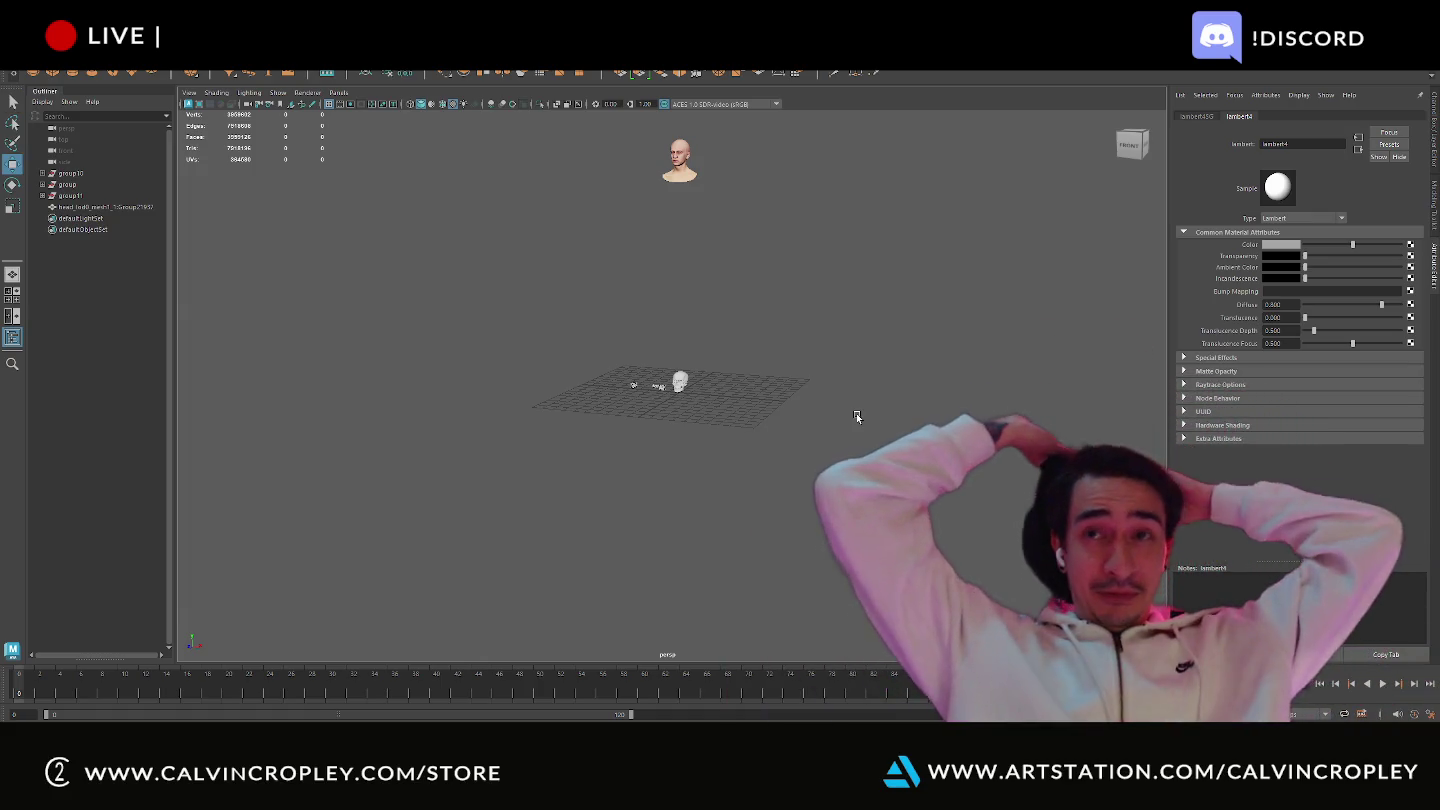
- Start a new scene with ctrl+n, discarding unsaved changes to the current one
key("w")
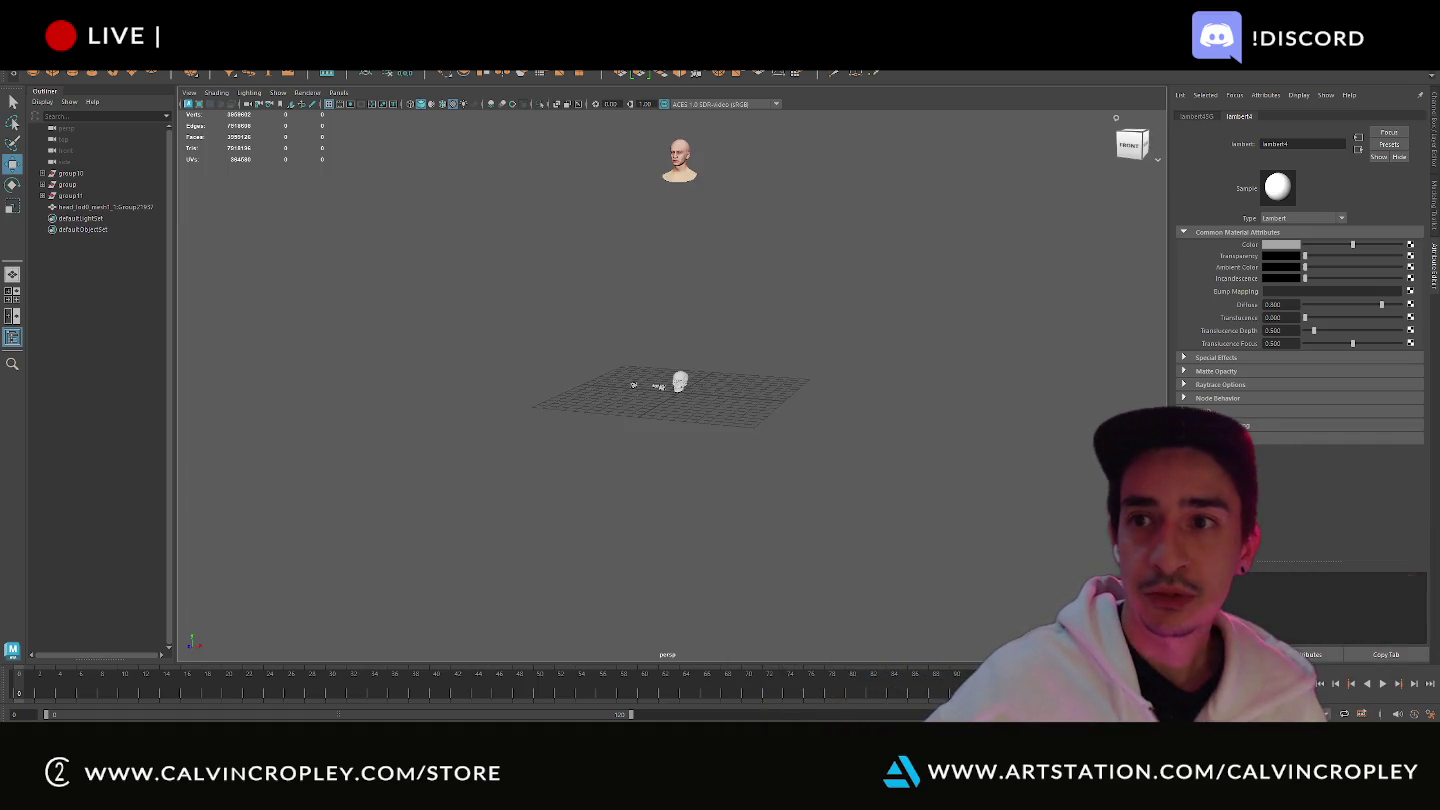
key("ctrl+n")
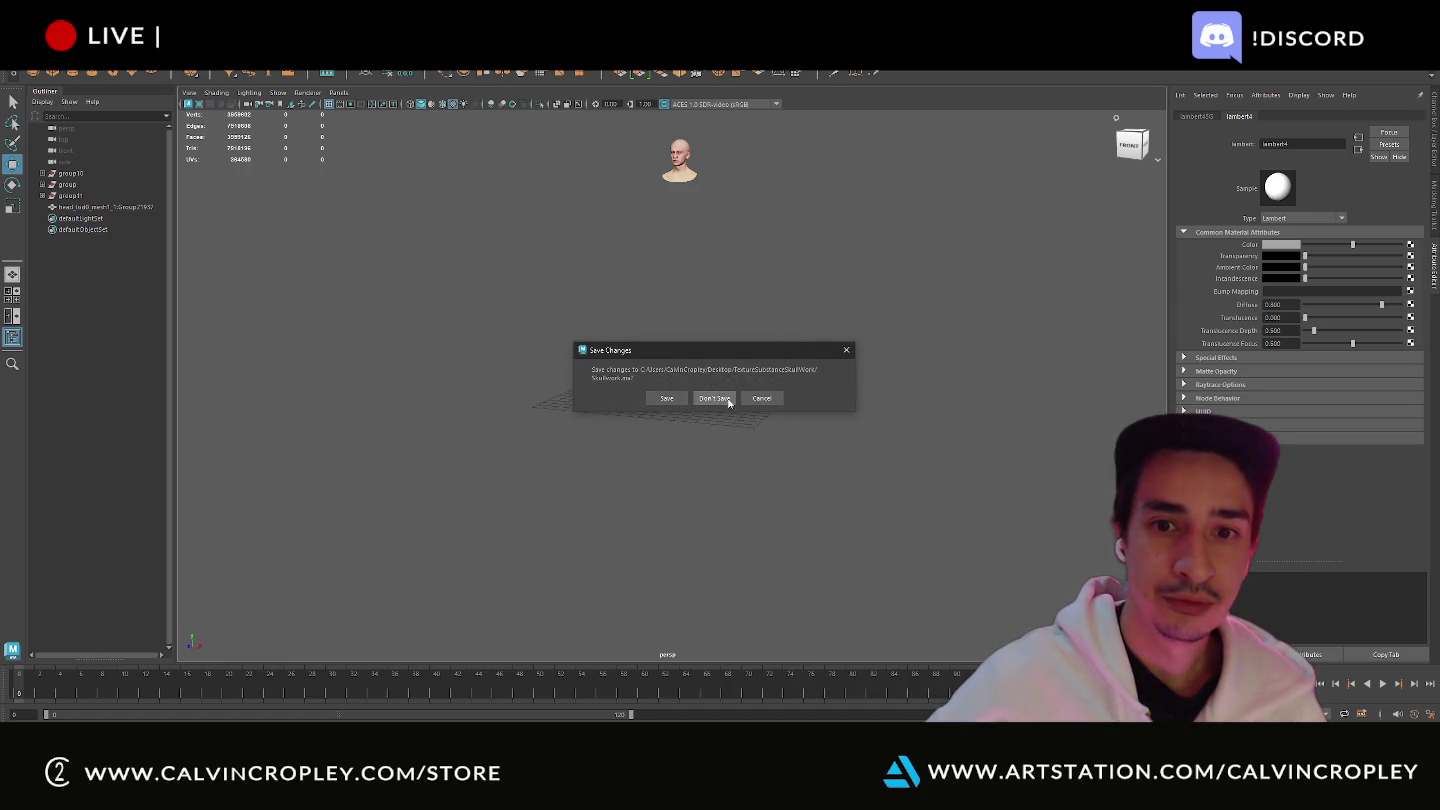
left_click(714, 399)
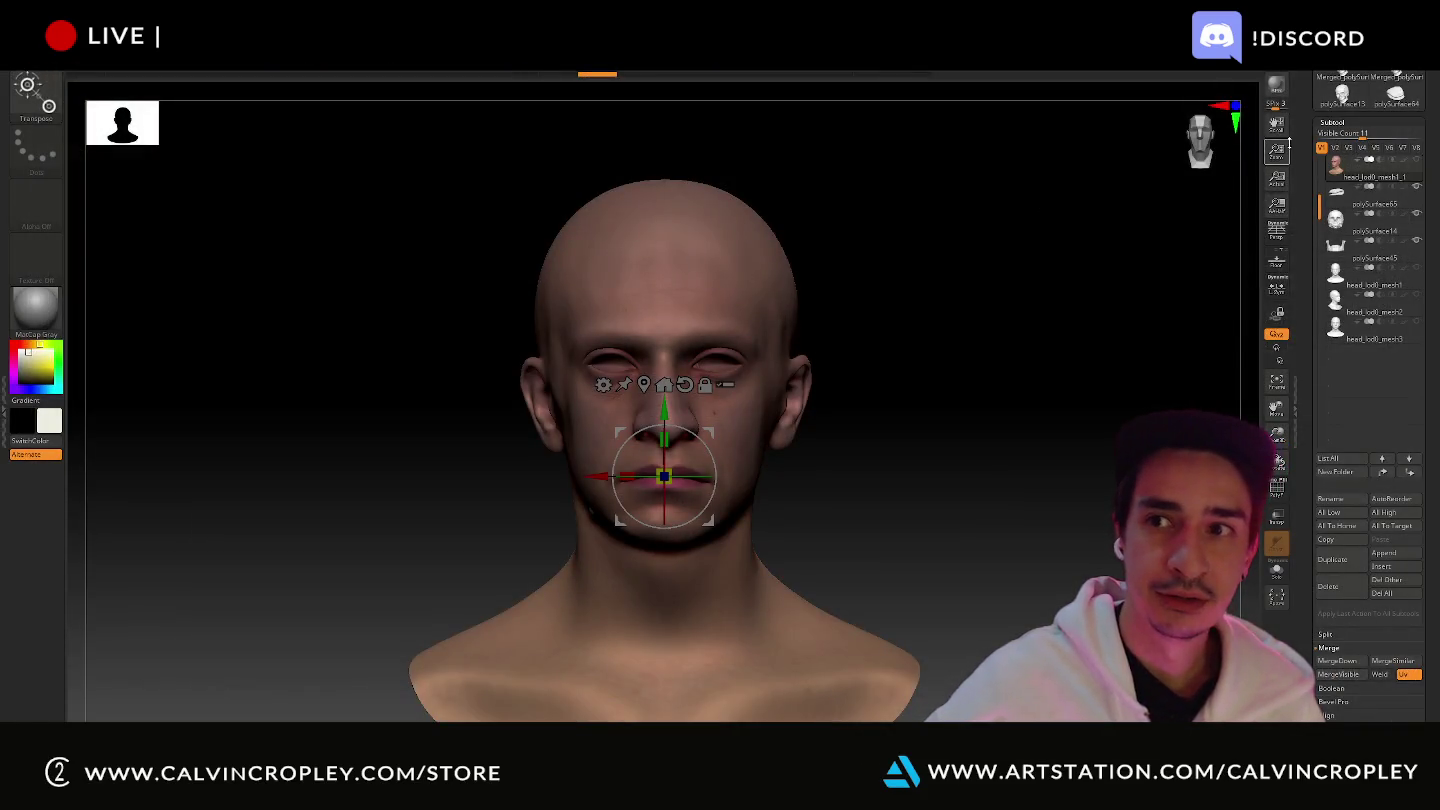
- Save the head project into TextureSubstanceSkullWork, declining to replace QS_3303.zpr
scroll(1304, 97, "up", 5)
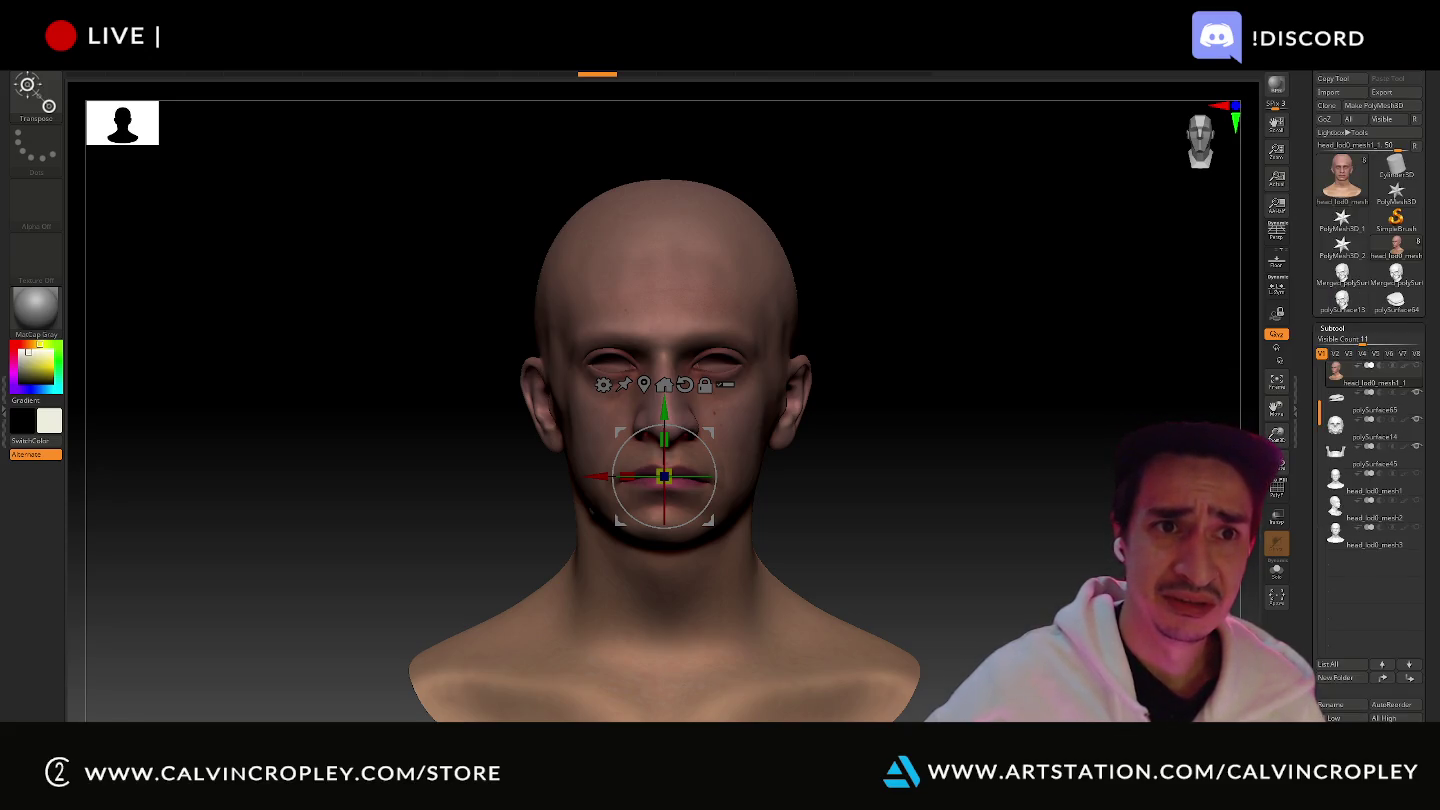
left_click(245, 61)
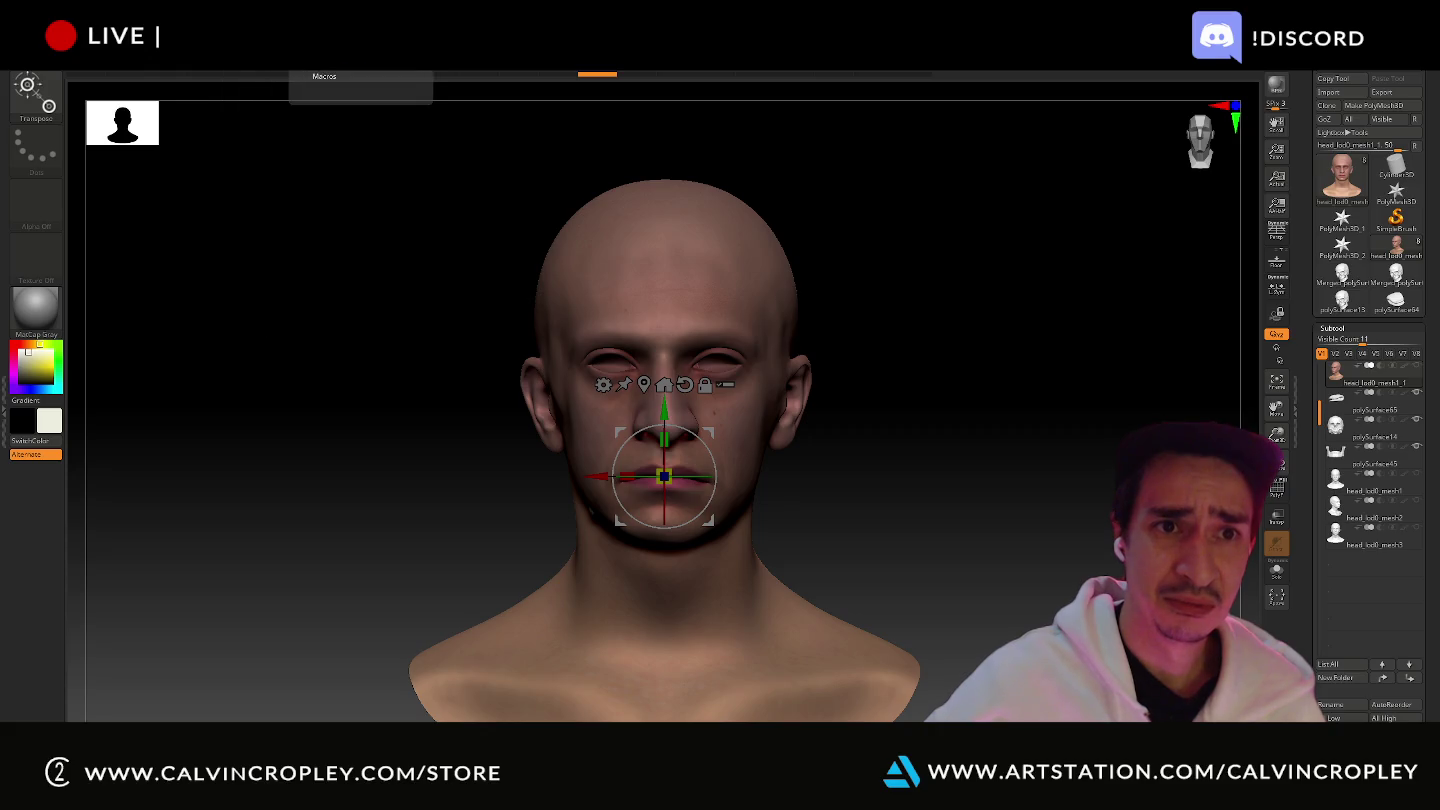
left_click(250, 56)
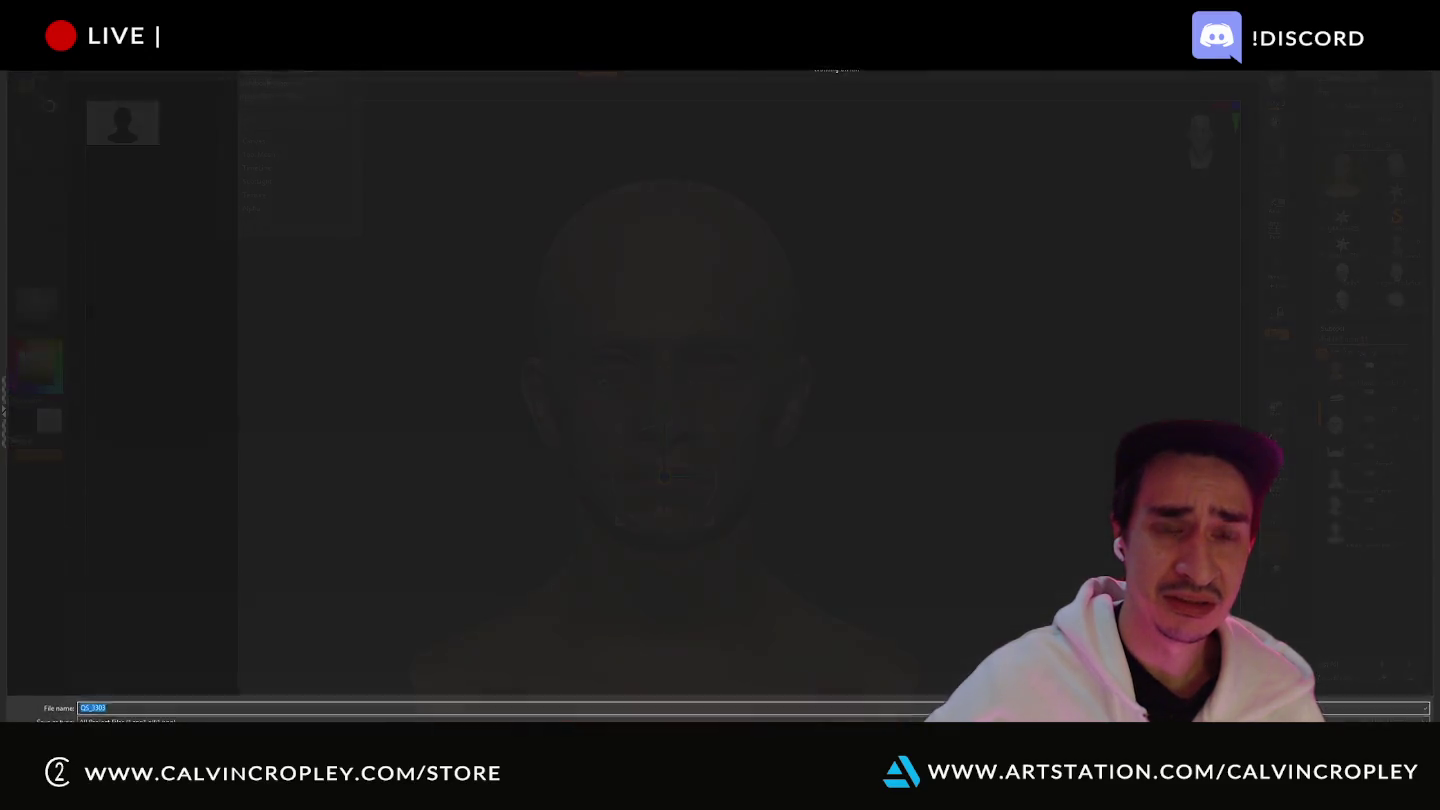
left_click(662, 327)
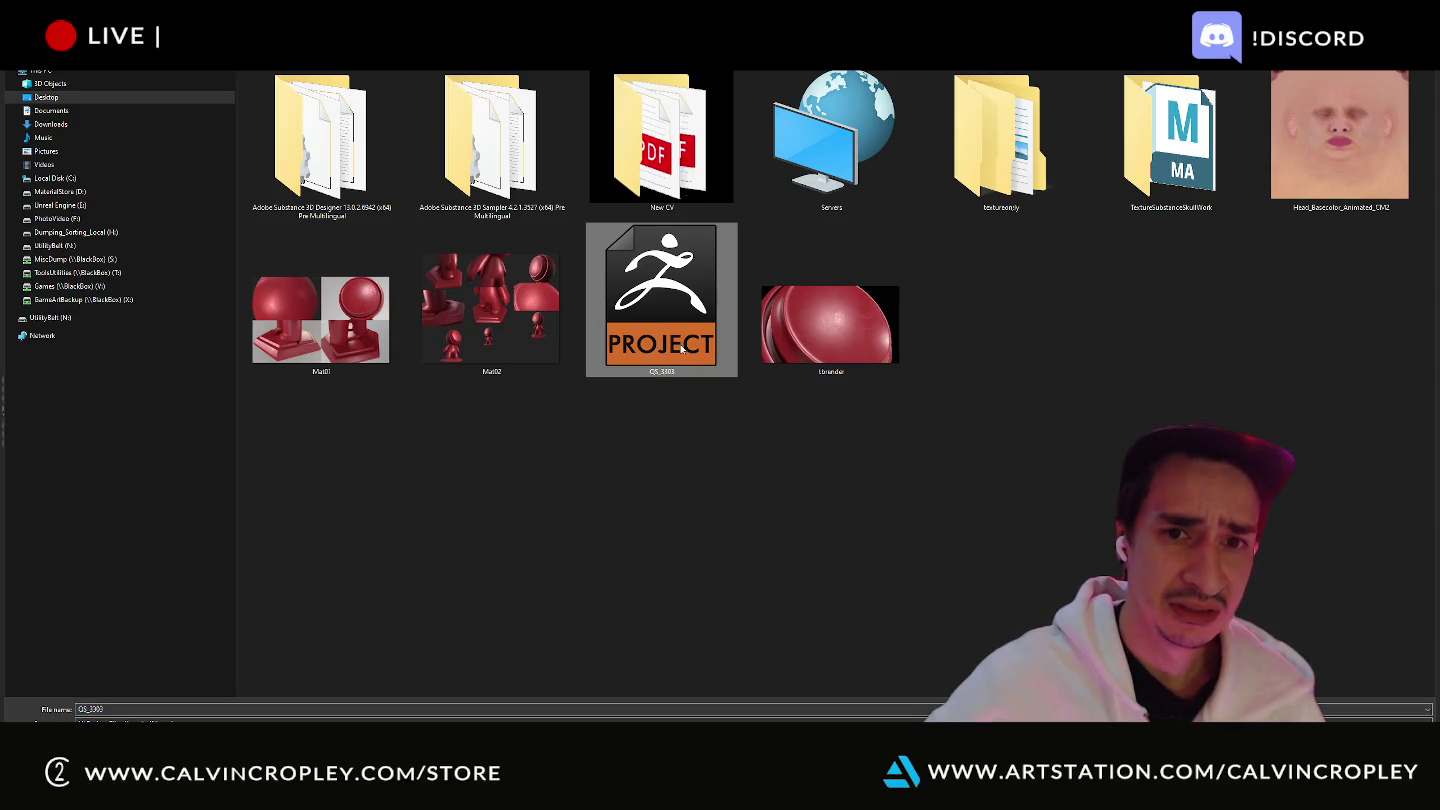
double_click(681, 348)
left_click(758, 392)
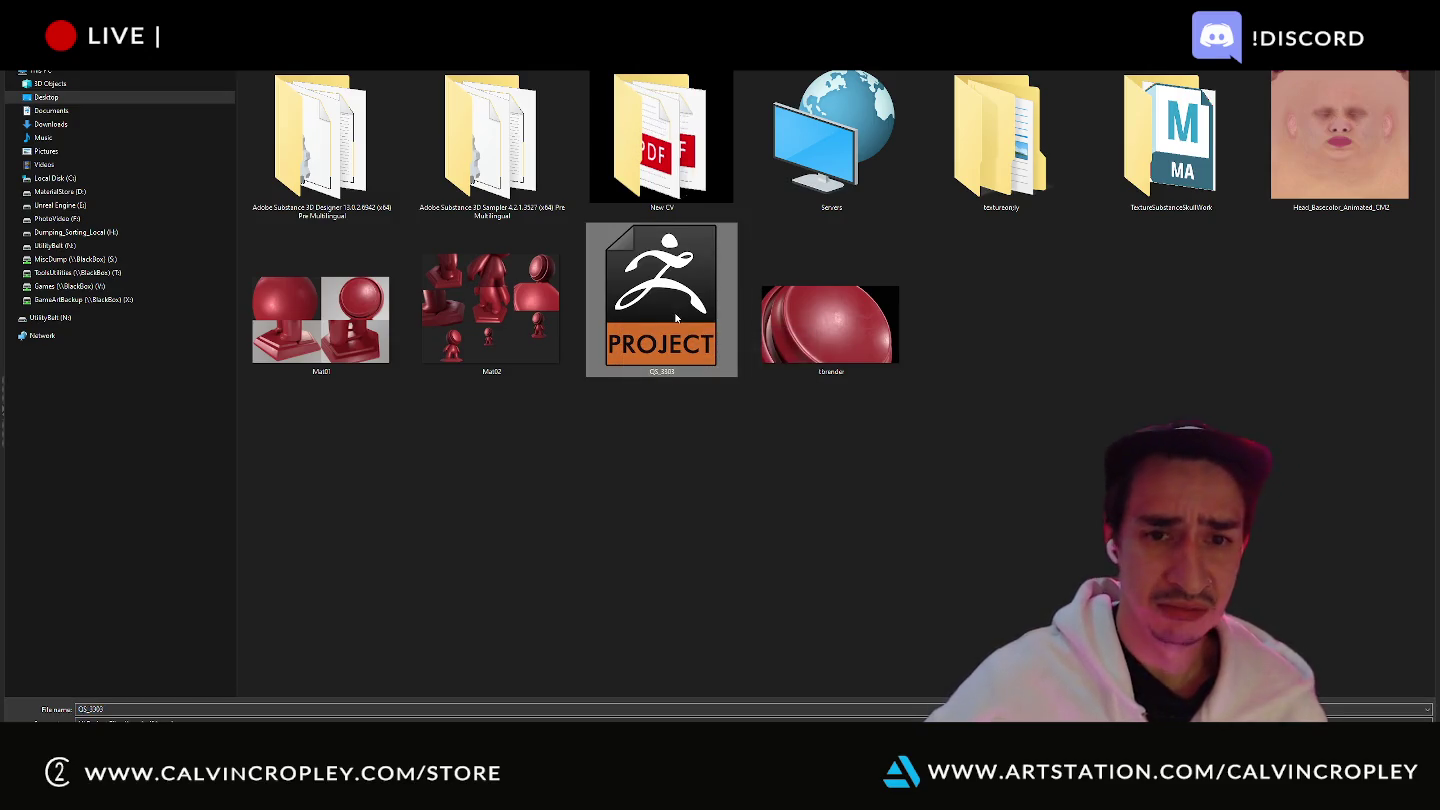
double_click(1170, 135)
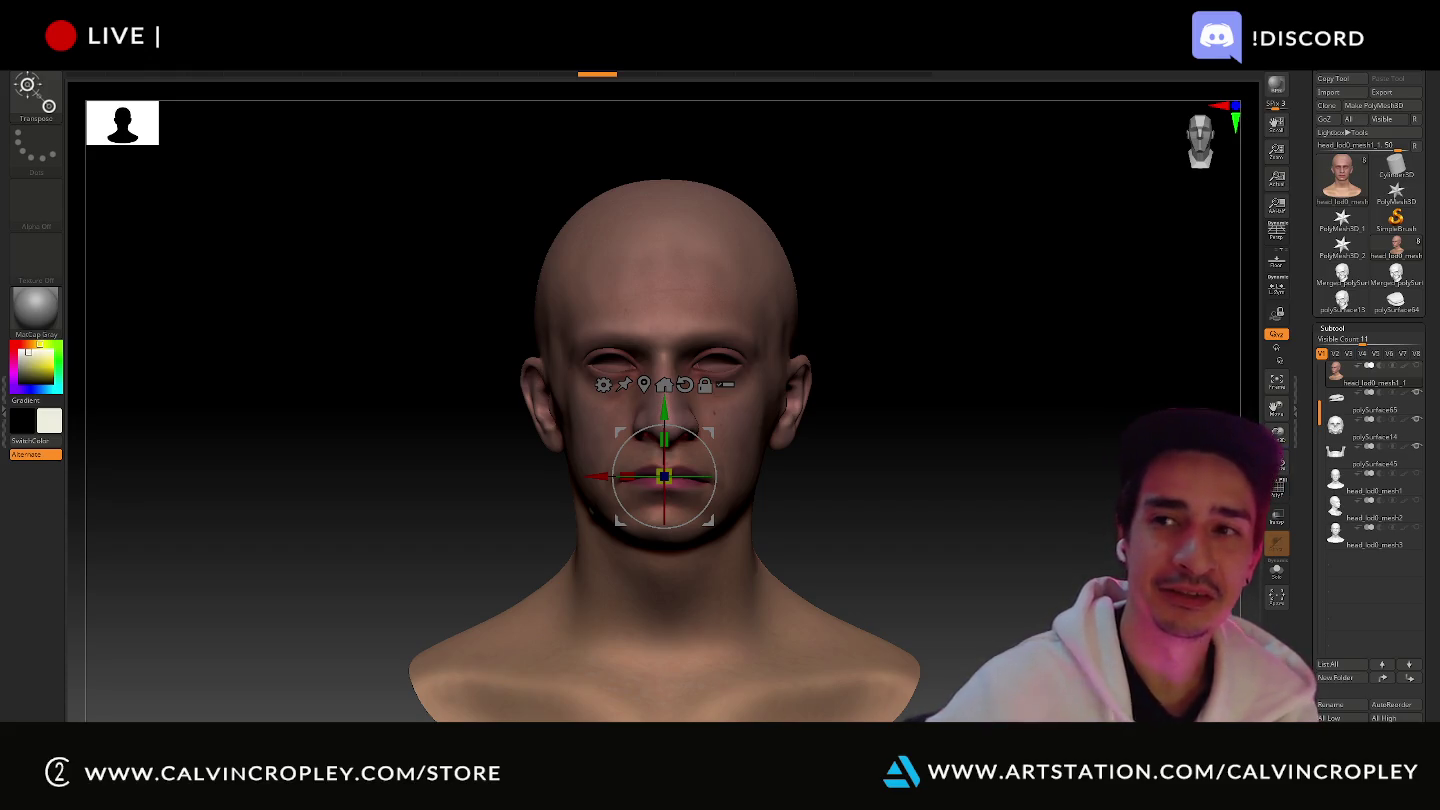
- Cancel quitting ZBrush, then export the subtool as skulSubstool into TextureSubstanceSkullWork
key("alt+F4")
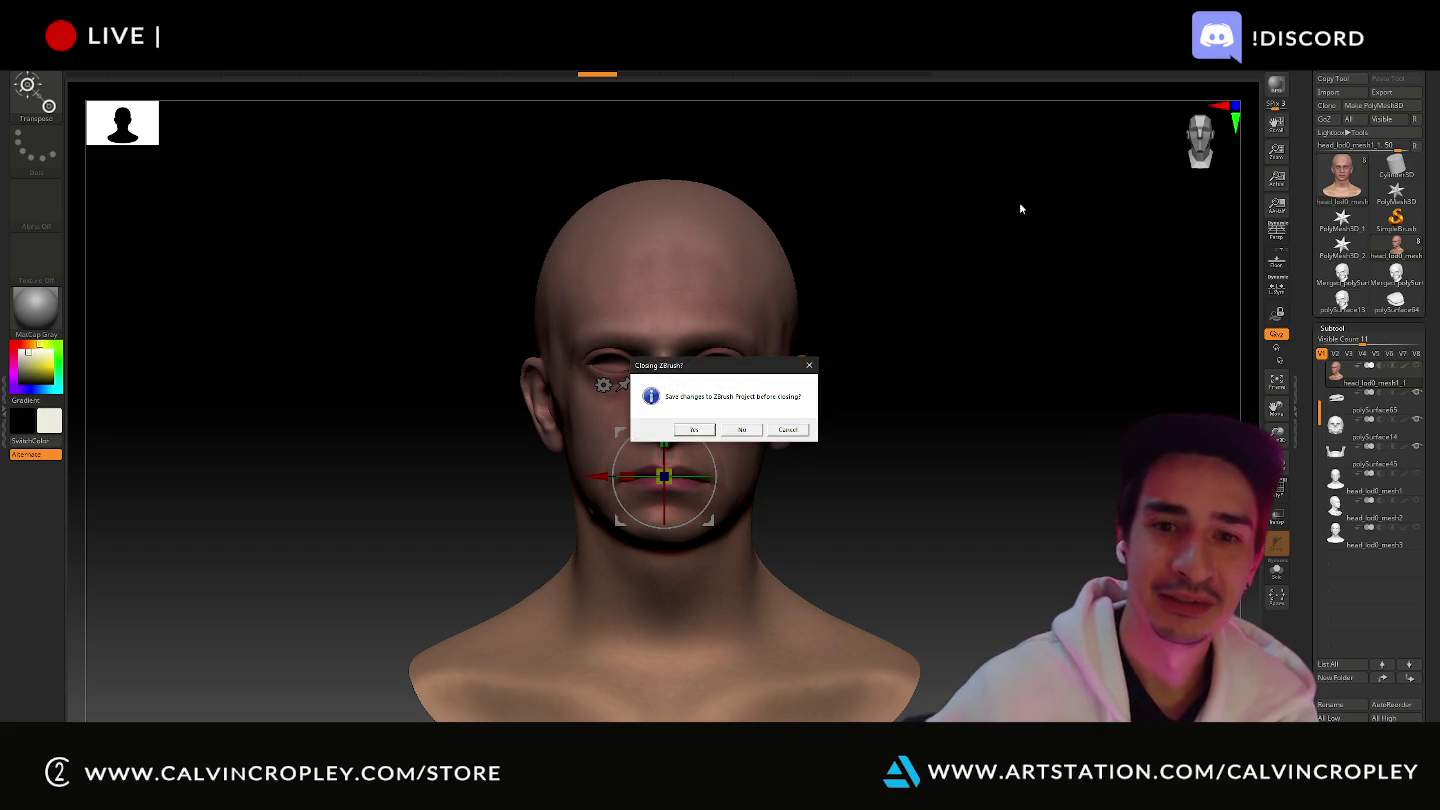
left_click(788, 429)
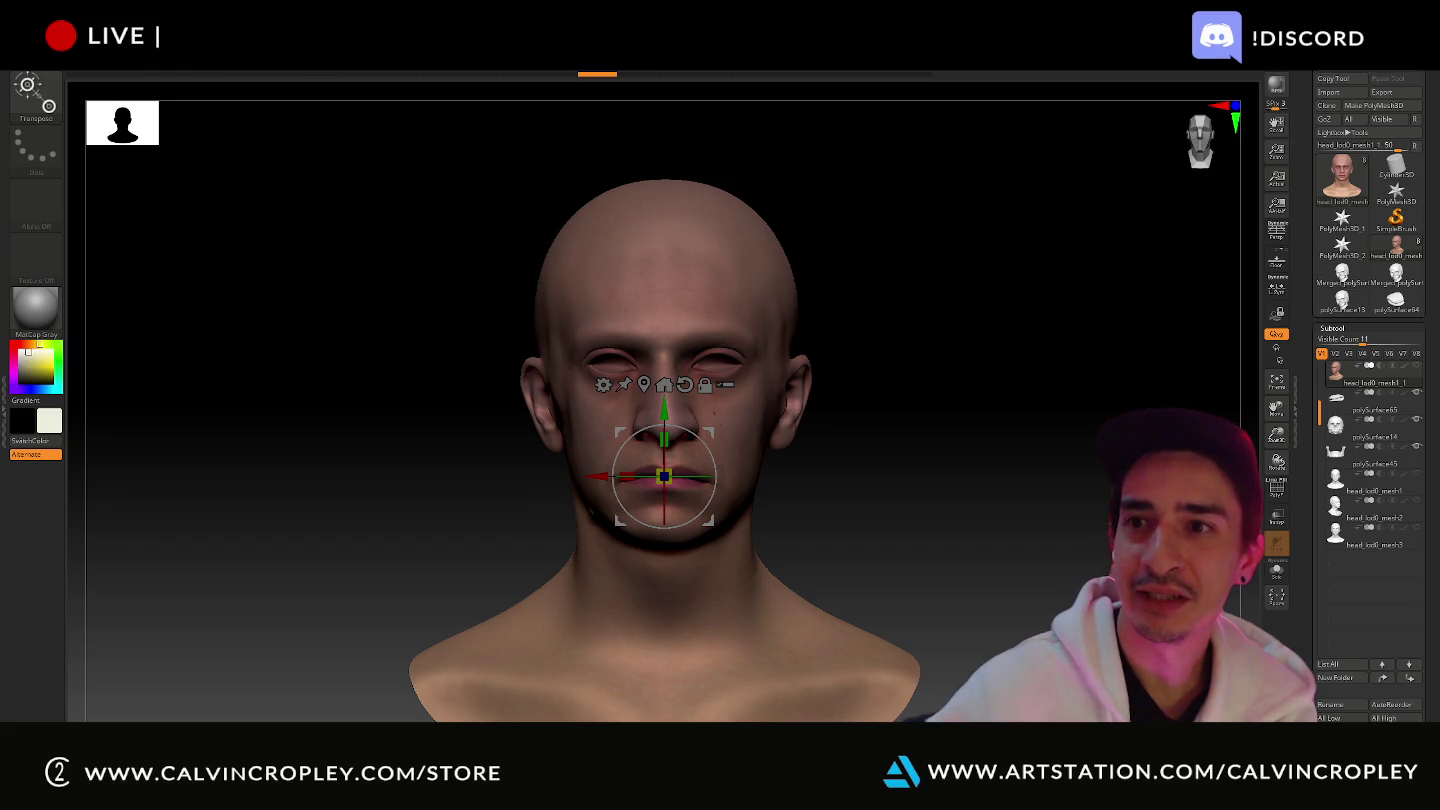
key("ctrl+s")
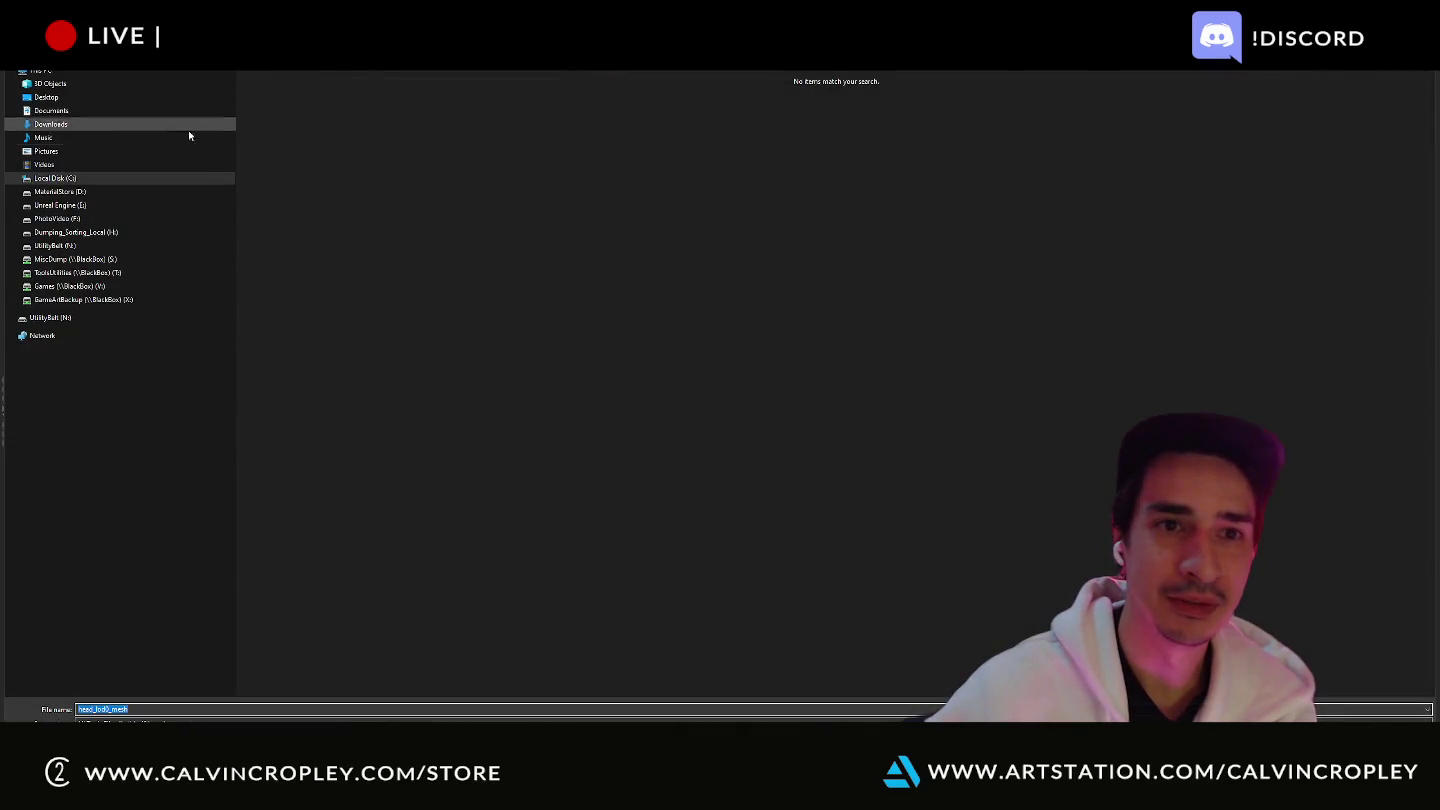
left_click(48, 97)
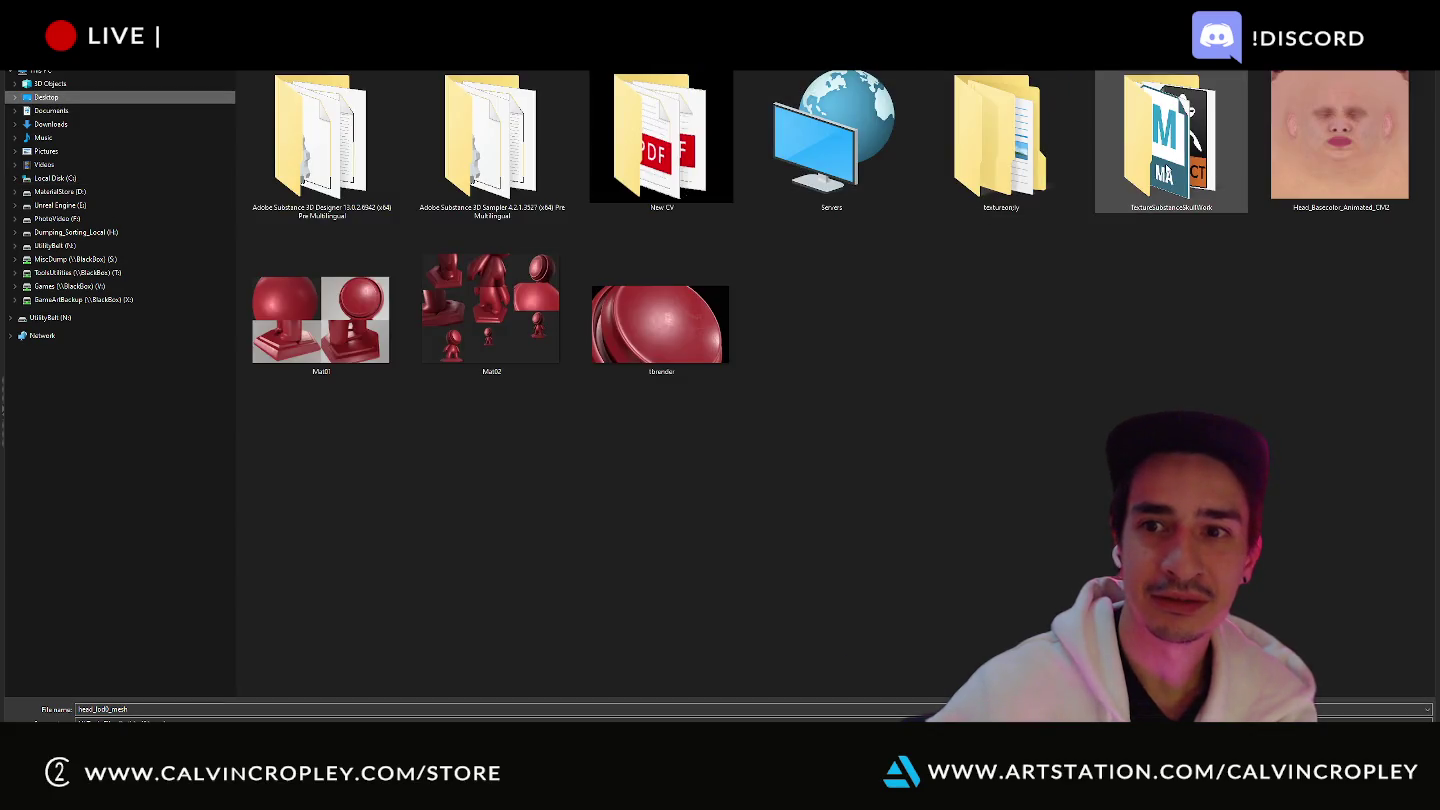
double_click(1171, 139)
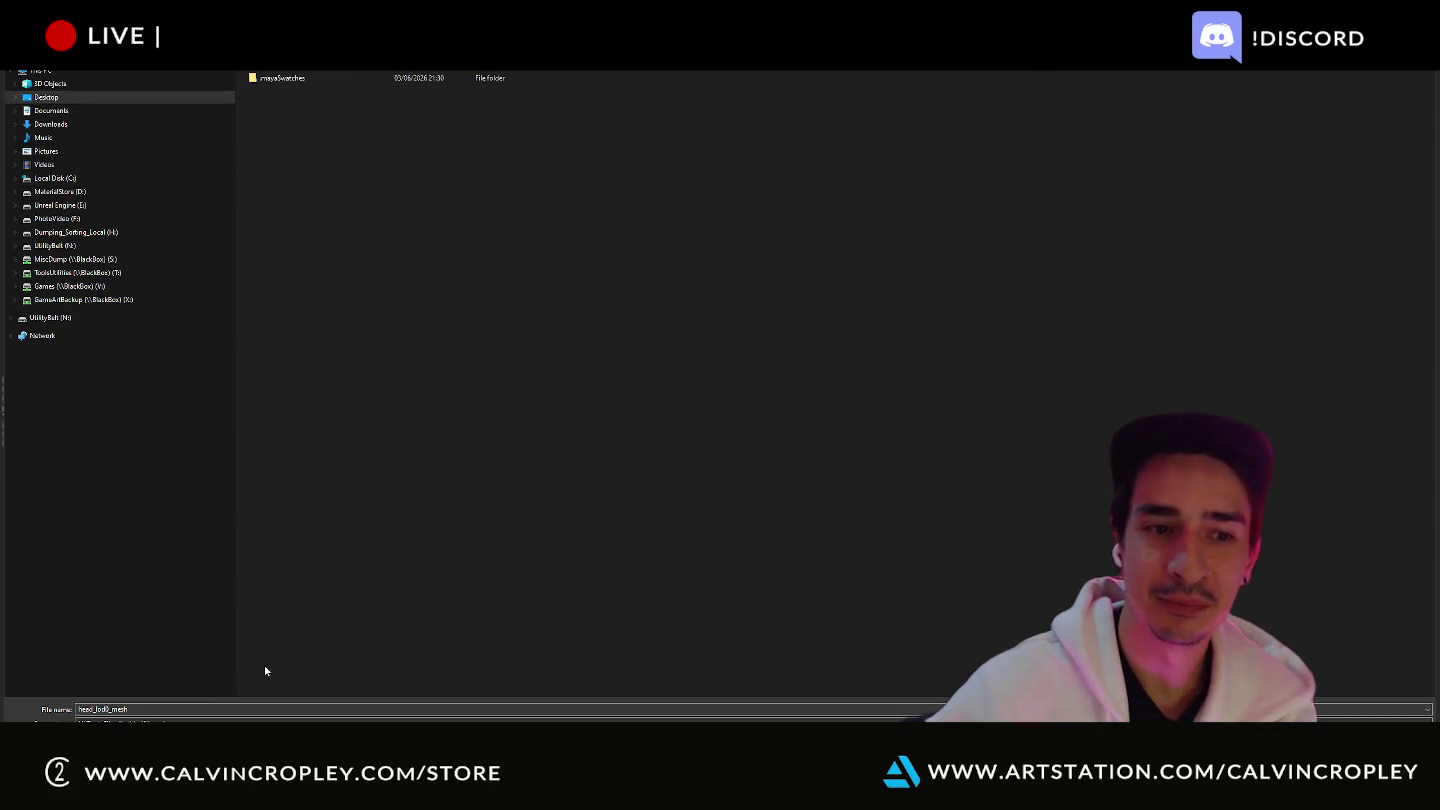
double_click(299, 706)
type("s")
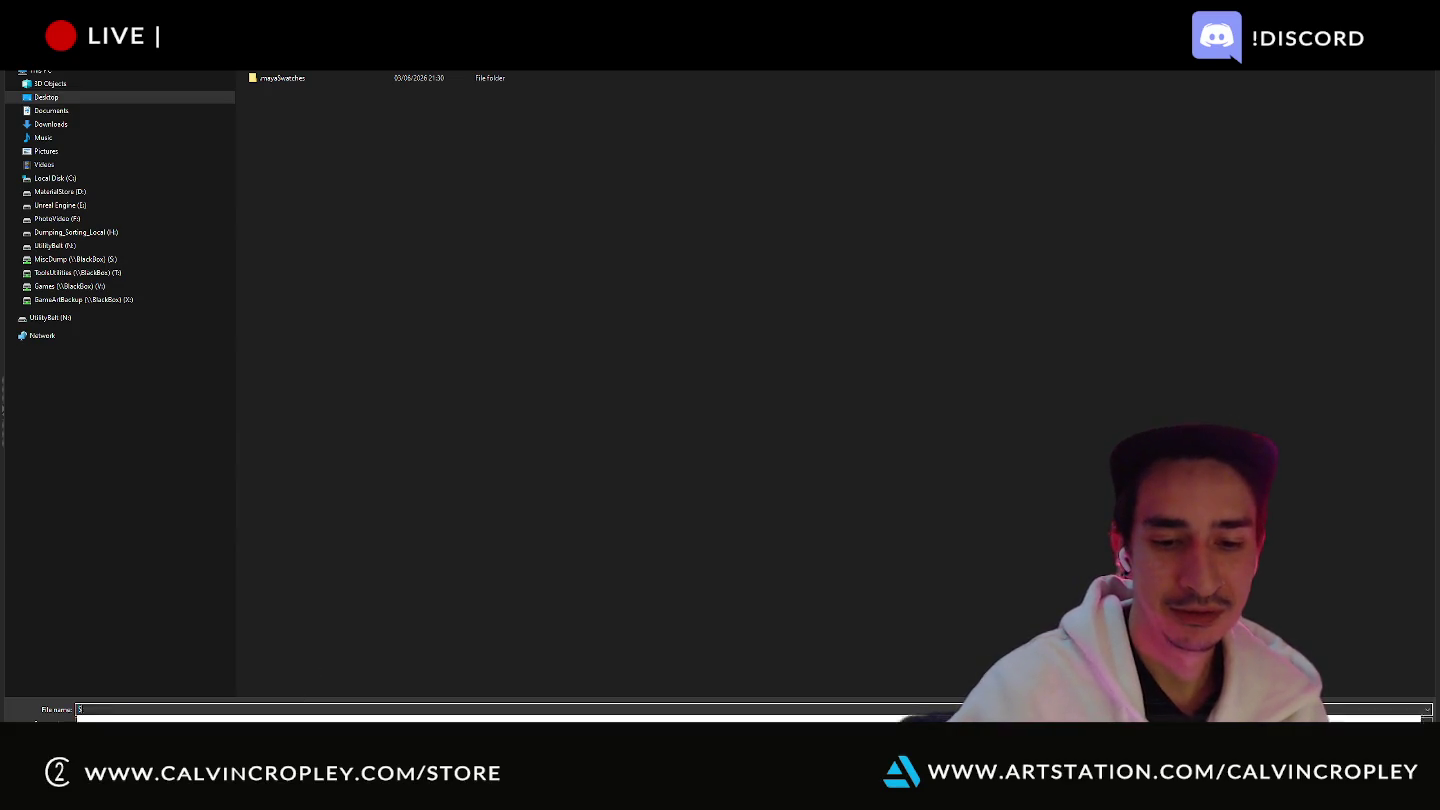
type("kul")
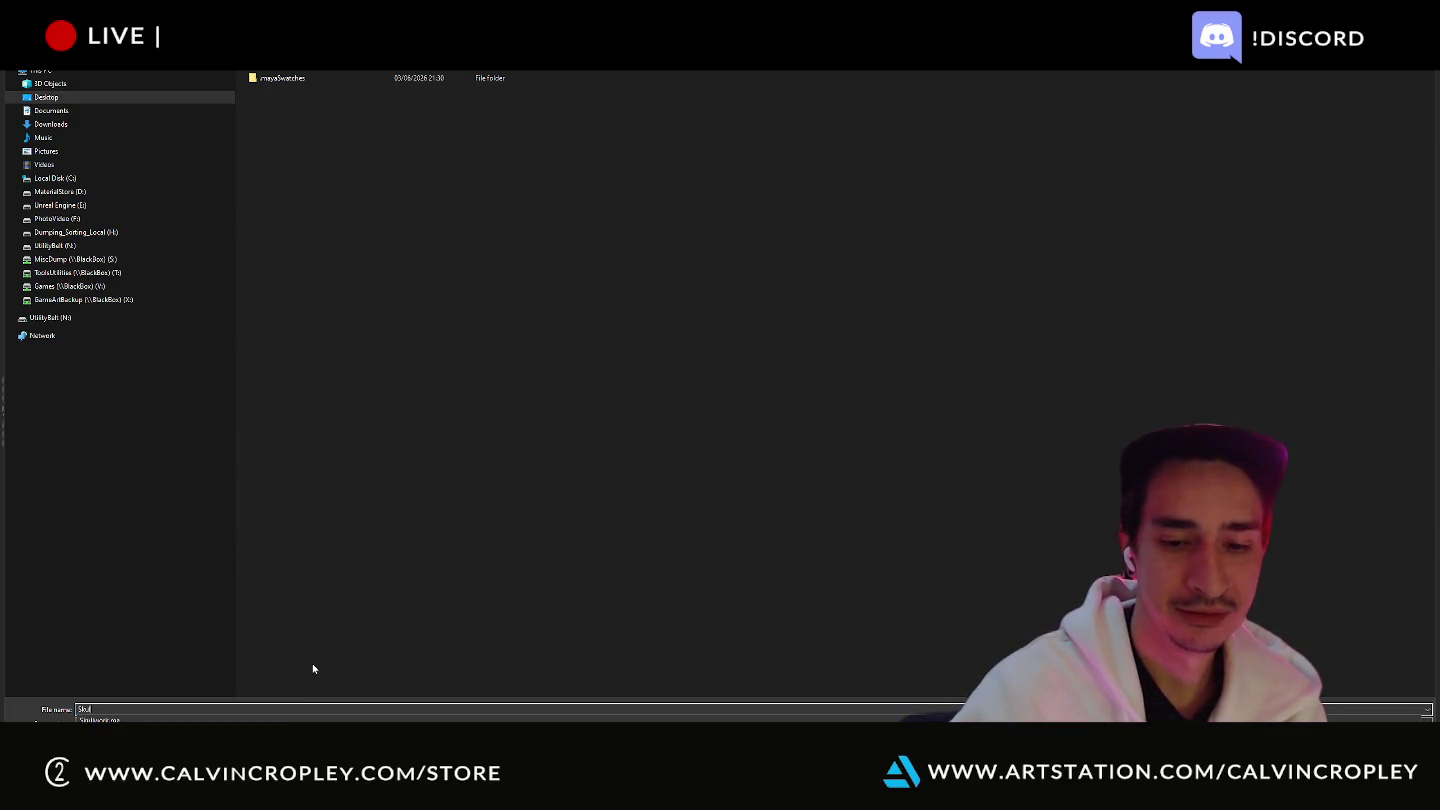
type("Subs")
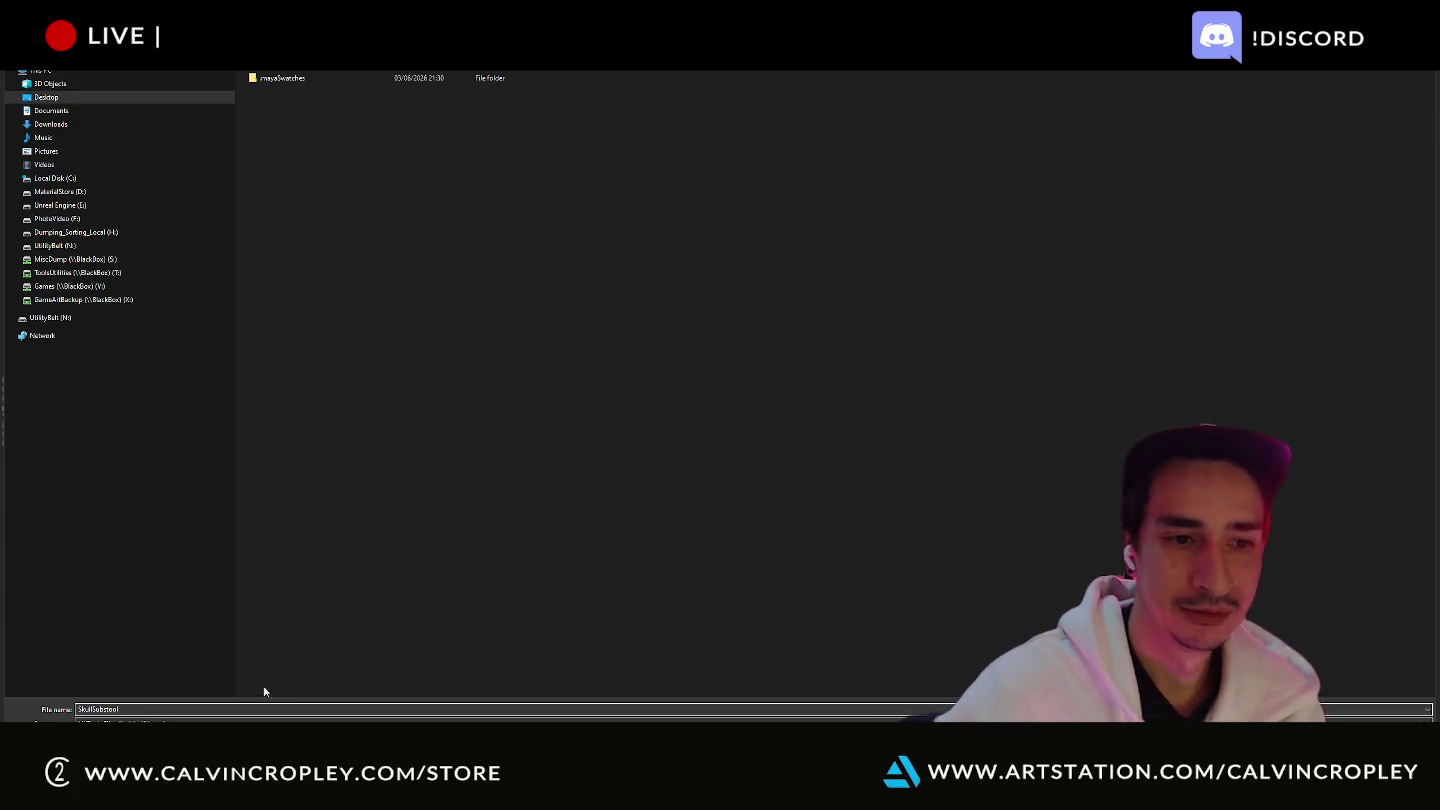
type("tool")
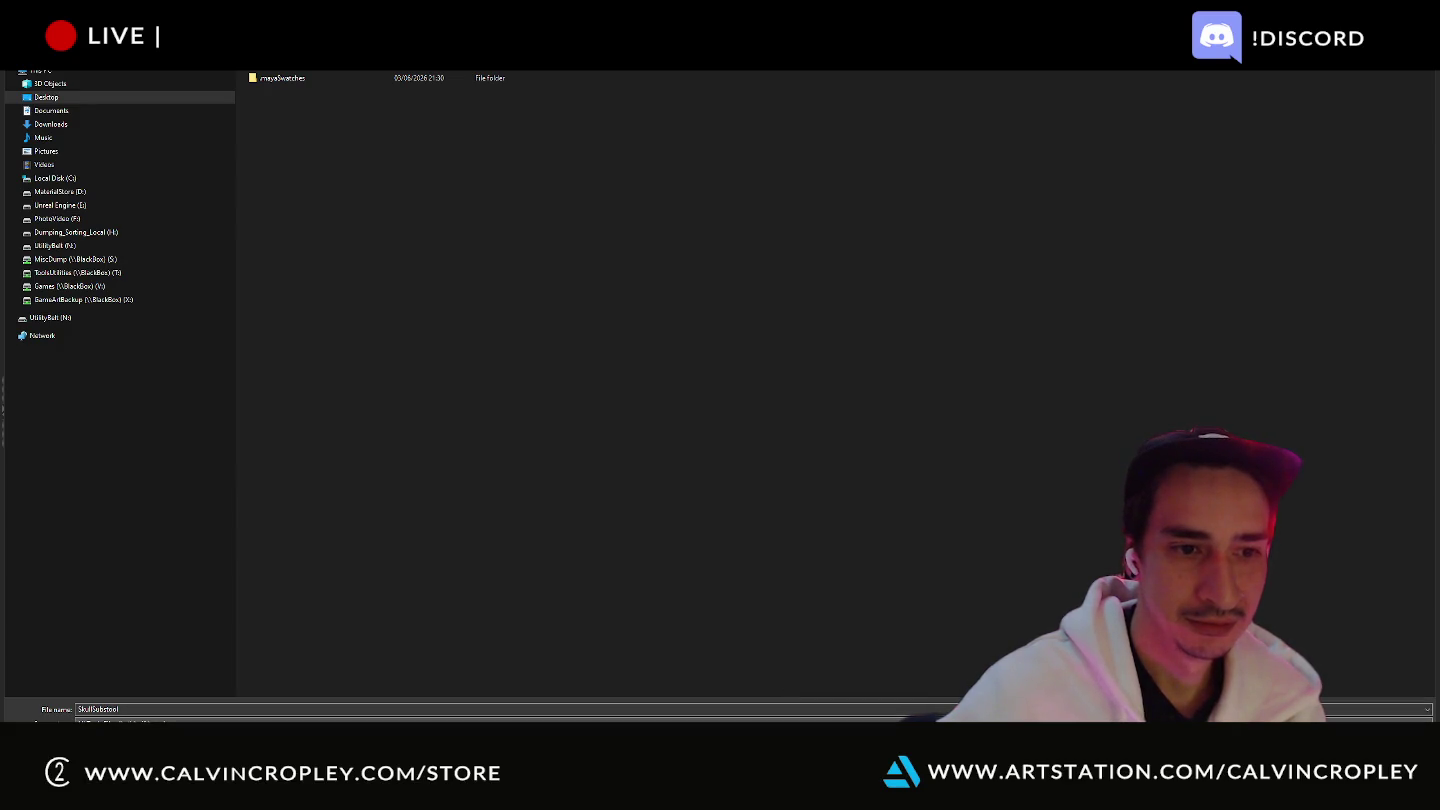
key("Return")
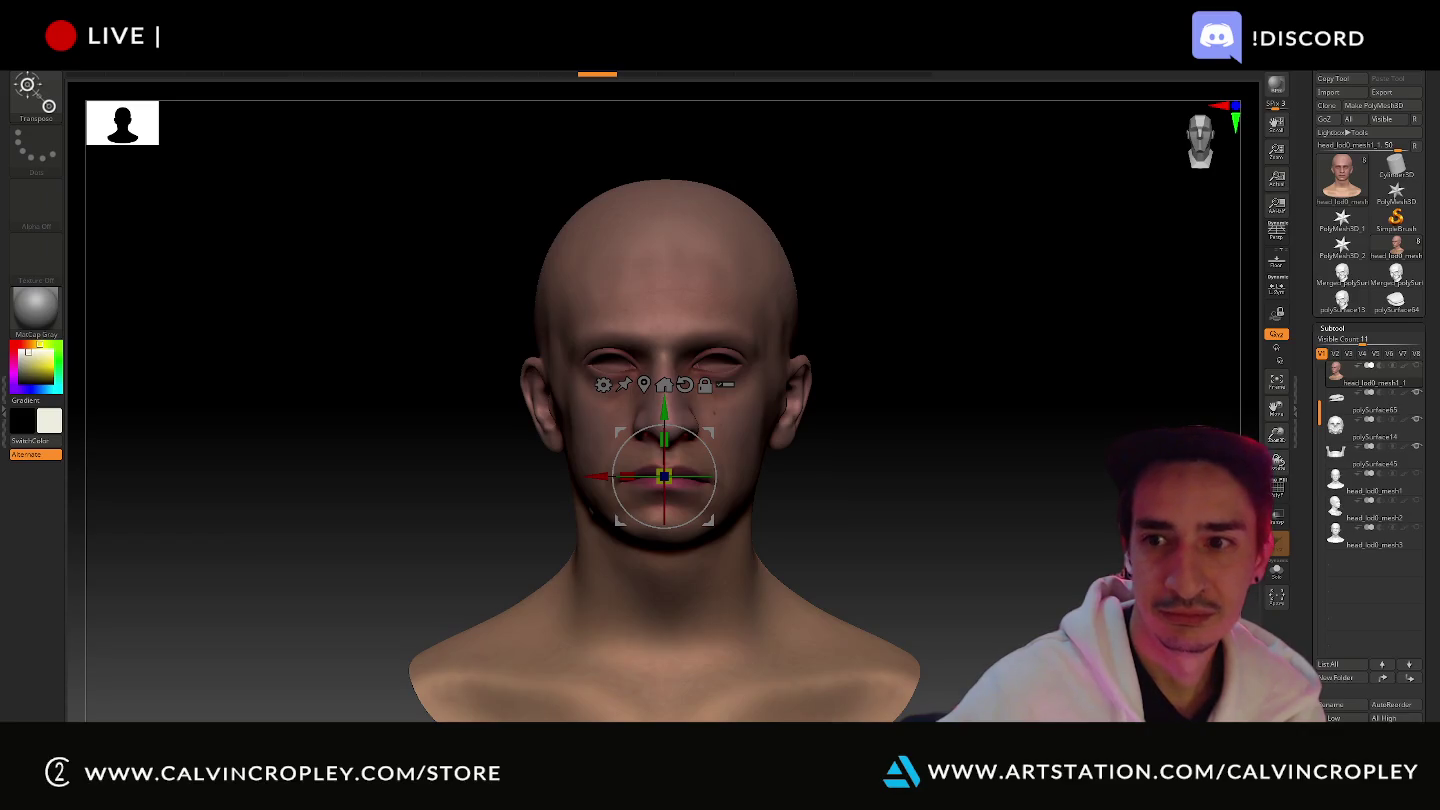
mouse_move(1336, 458)
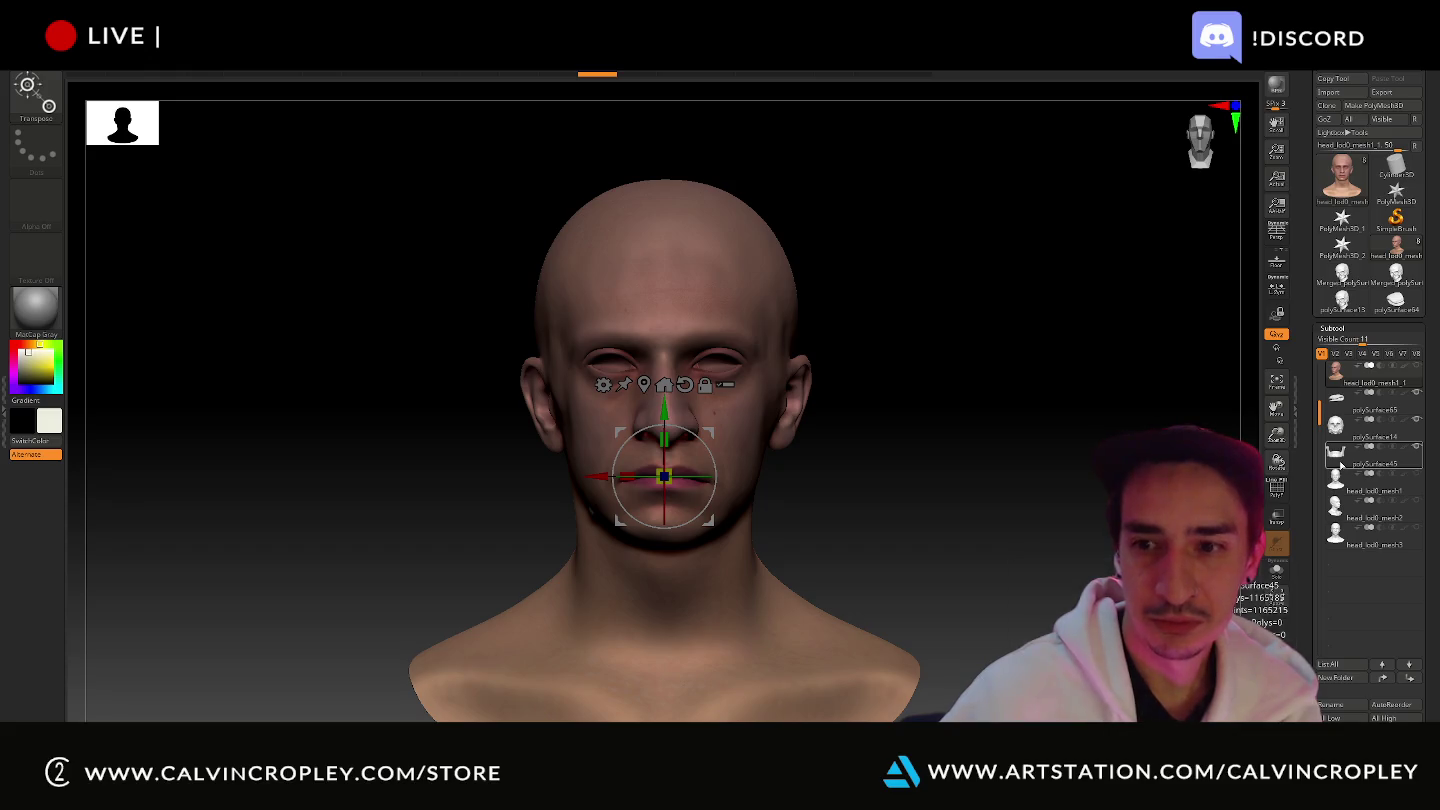
- Select jaw subtool polySurface45 and start exporting it to TextureSubstanceSkullWork
left_click(1341, 465)
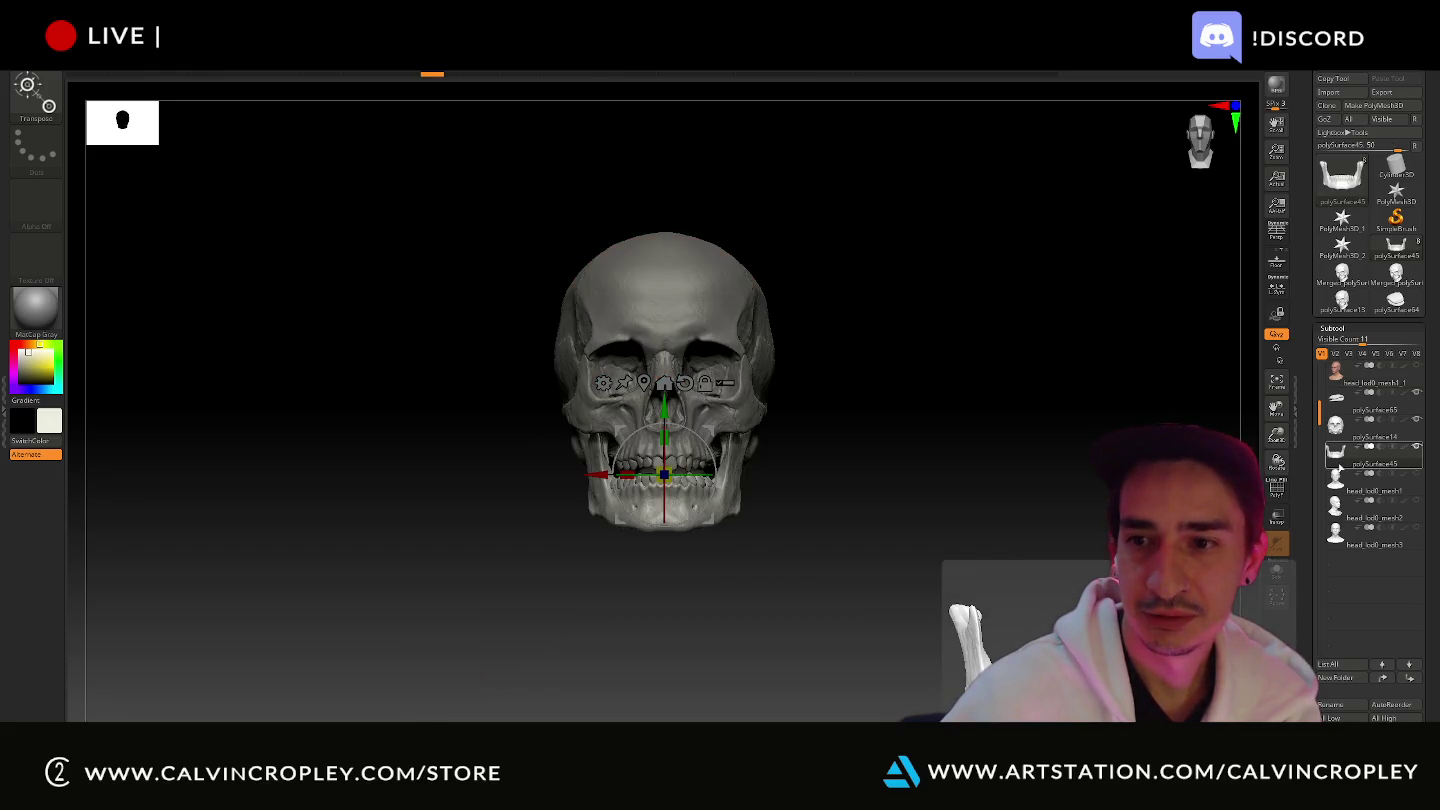
left_click(1395, 93)
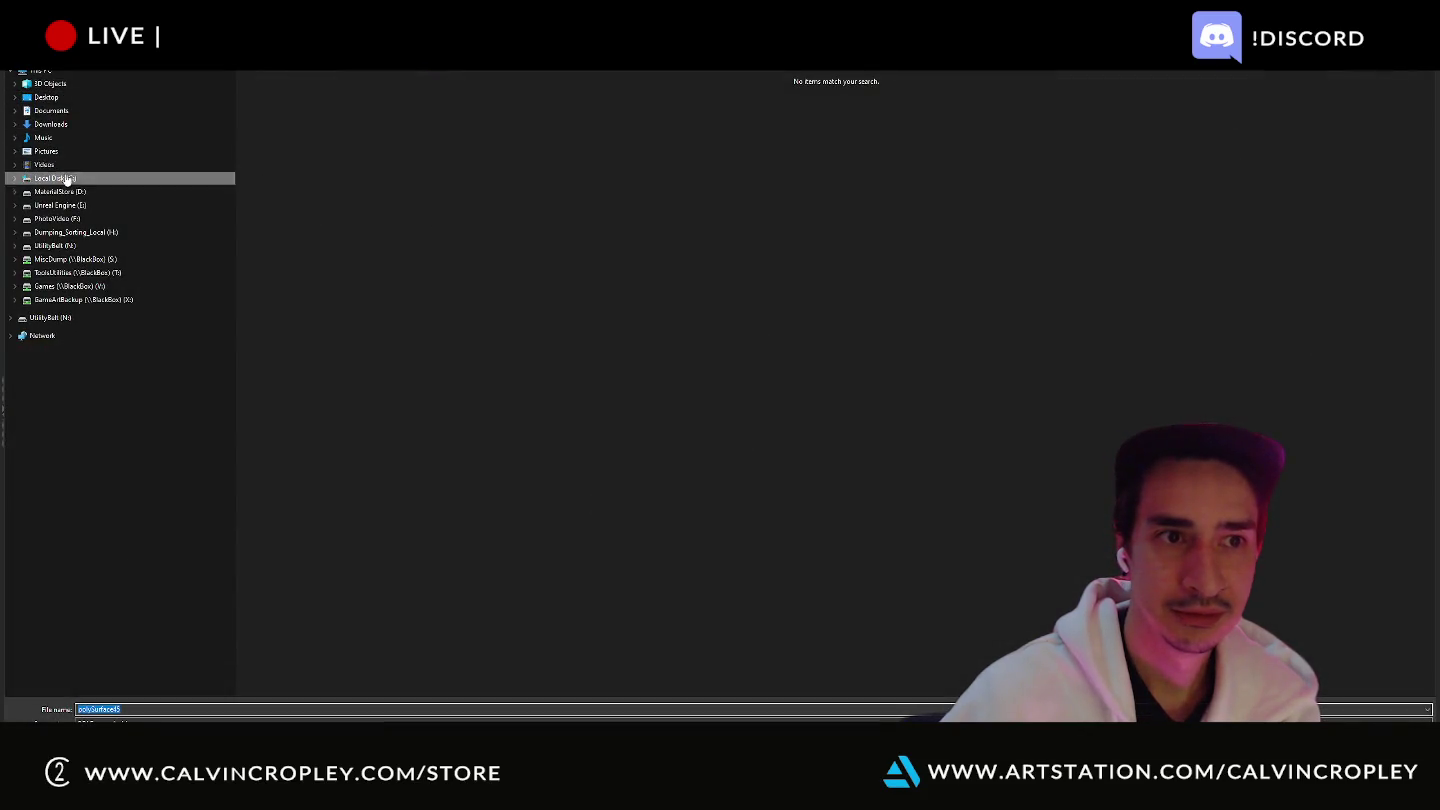
left_click(46, 96)
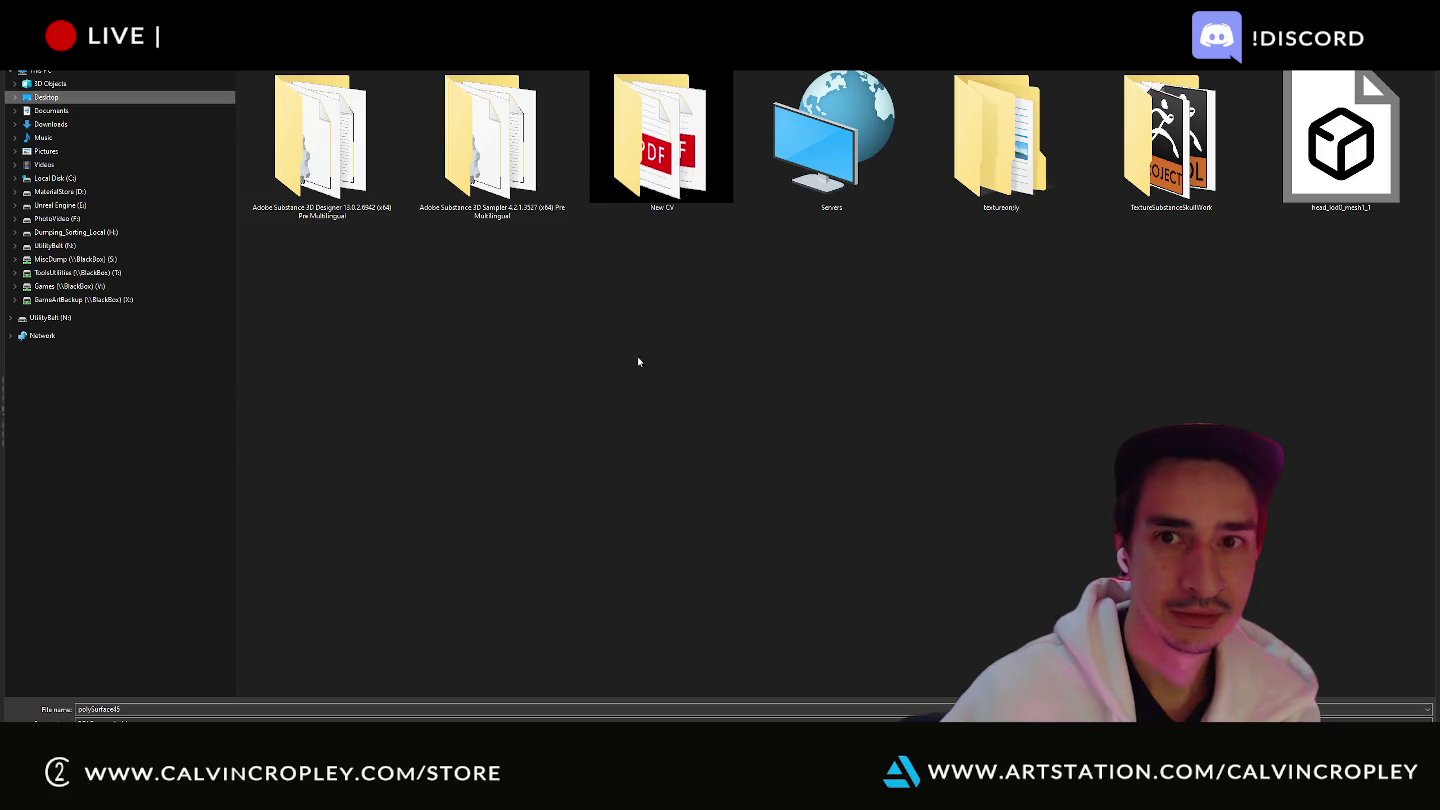
double_click(1143, 197)
- Set the export format to FBX, edit the file name and save the jaw export
left_click(473, 706)
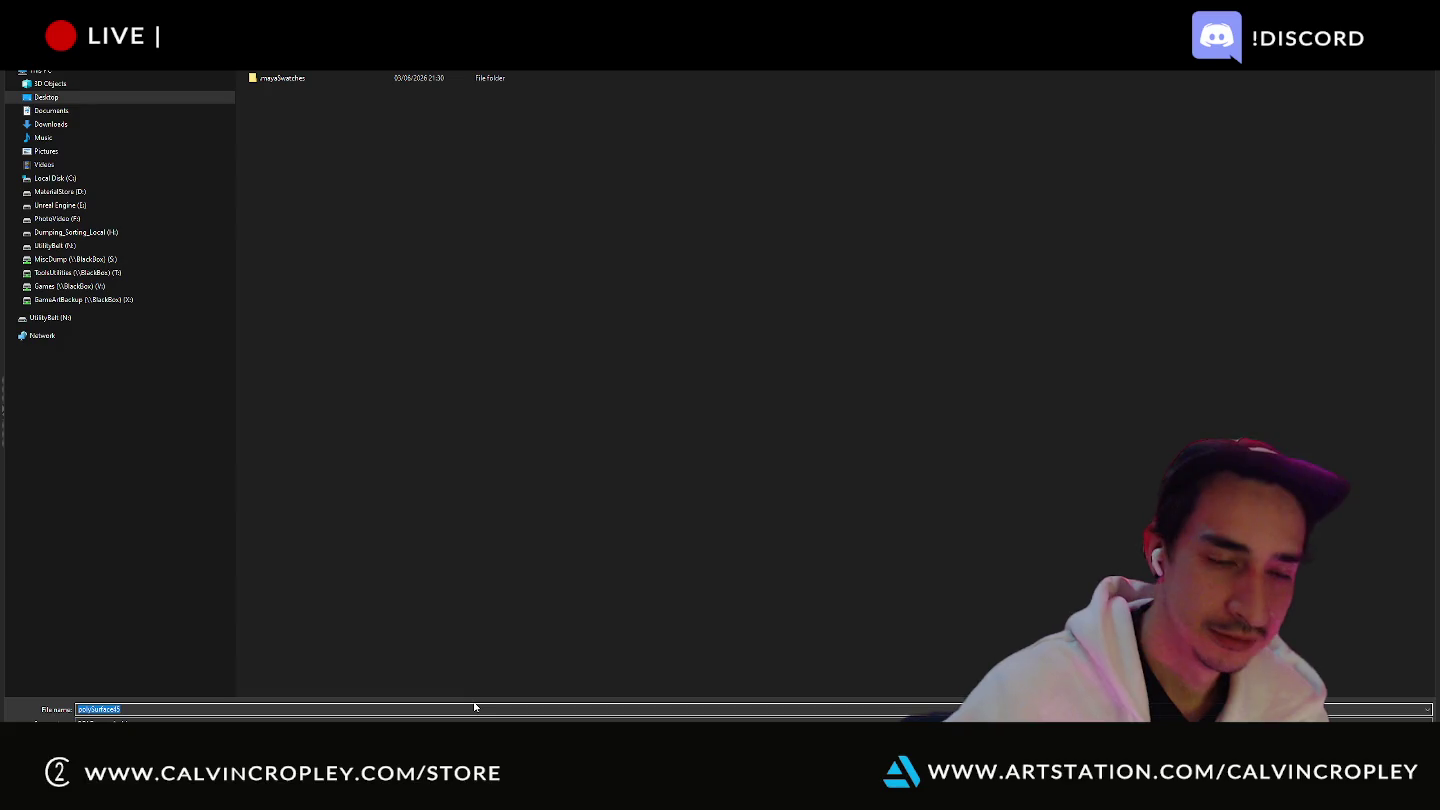
left_click(475, 720)
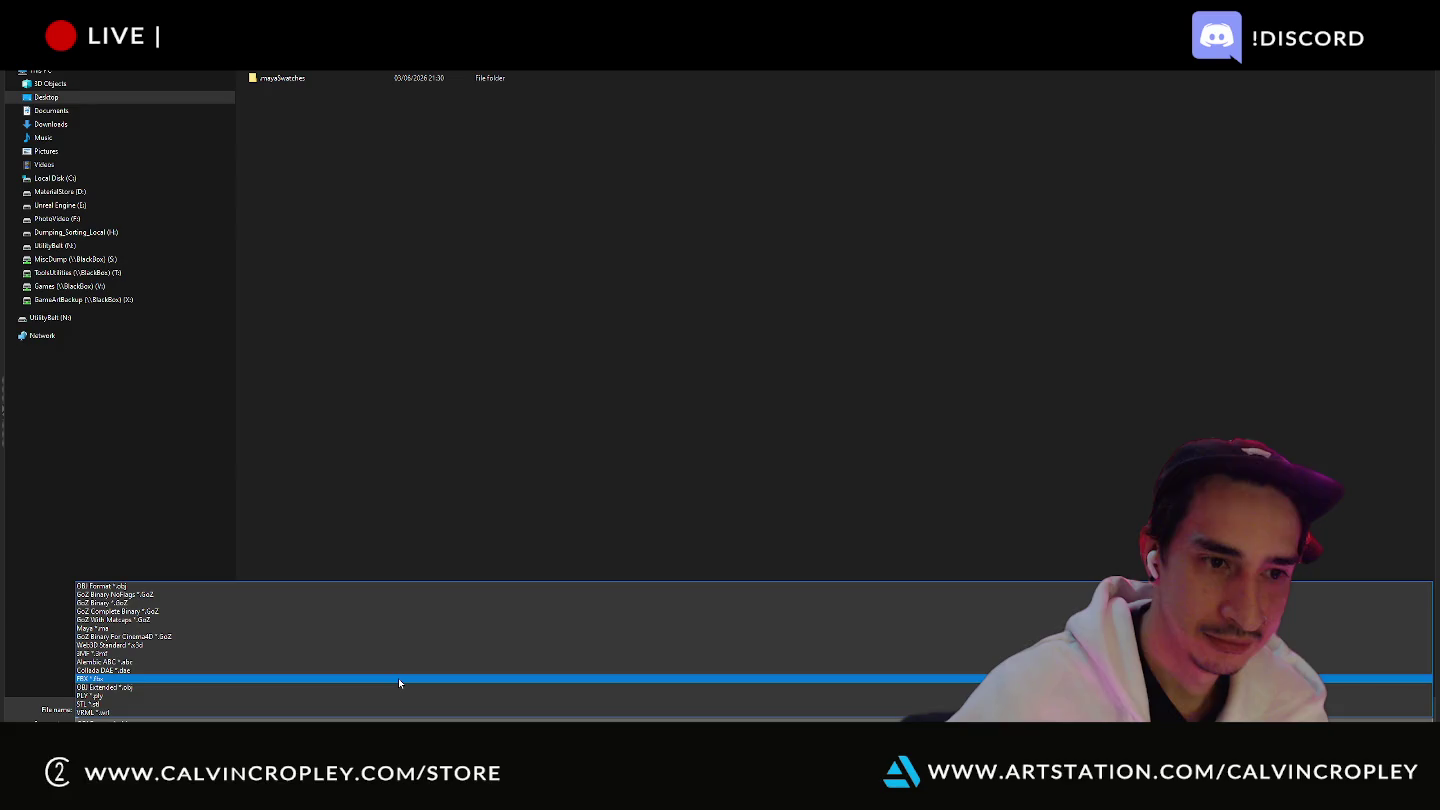
left_click(400, 685)
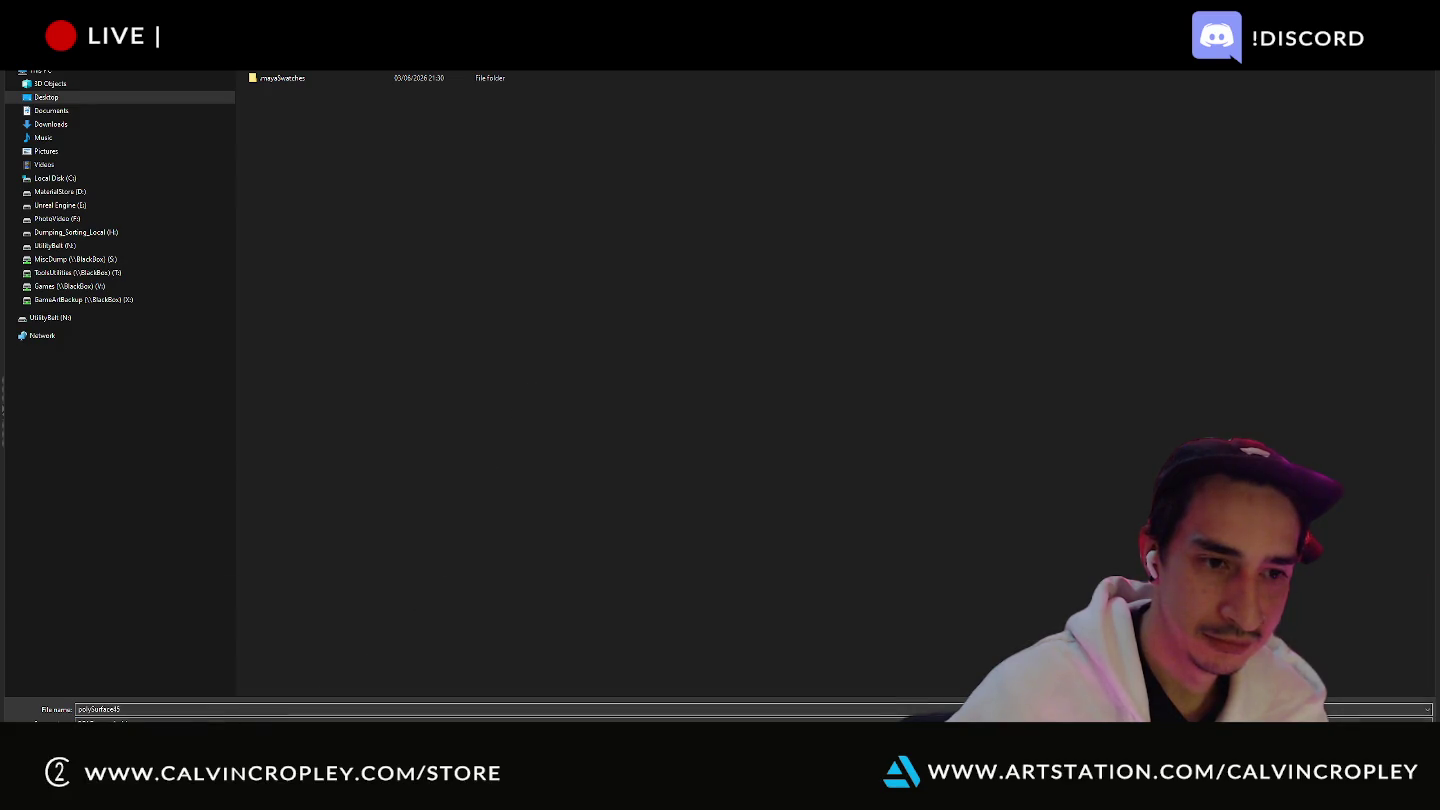
left_click(320, 718)
left_click(212, 679)
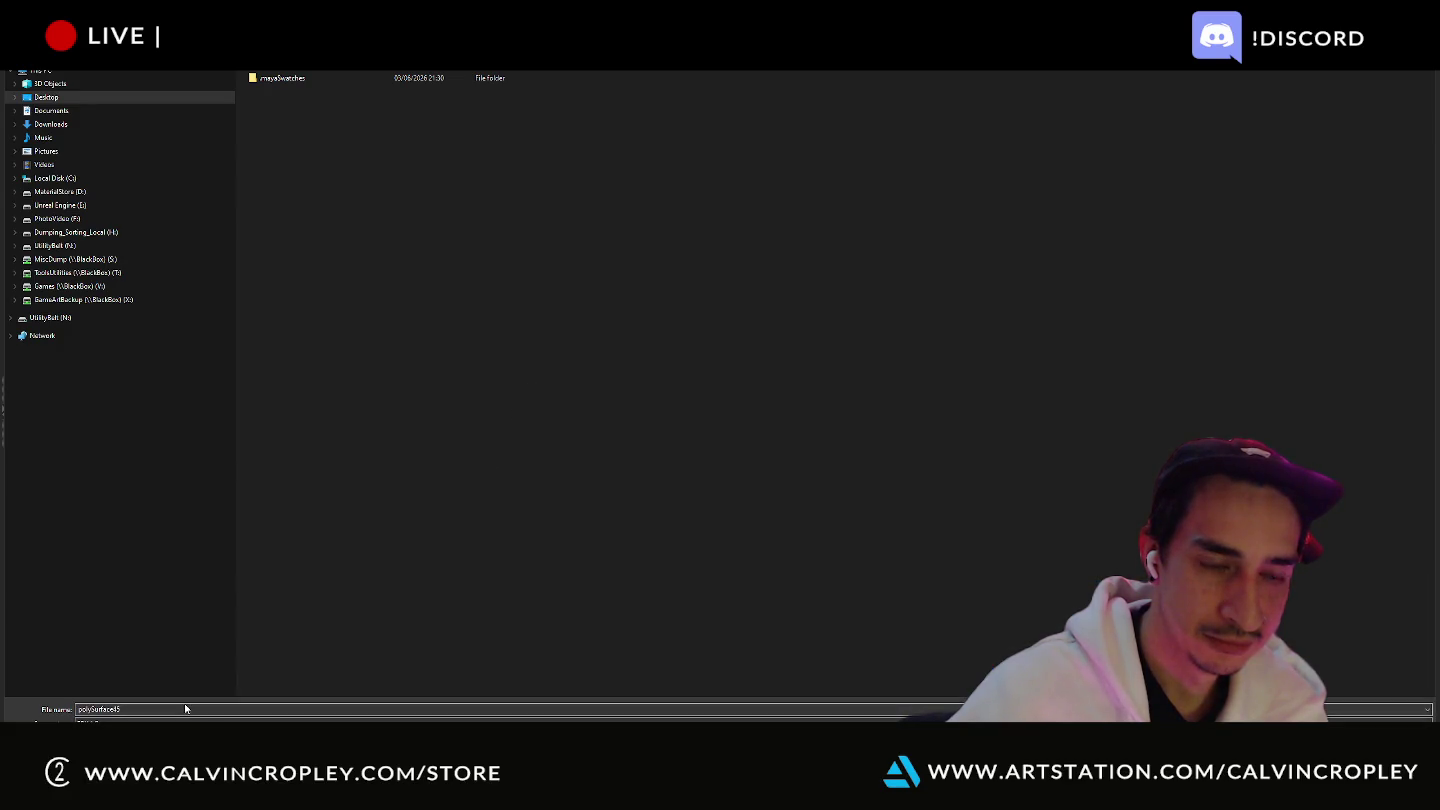
double_click(185, 709)
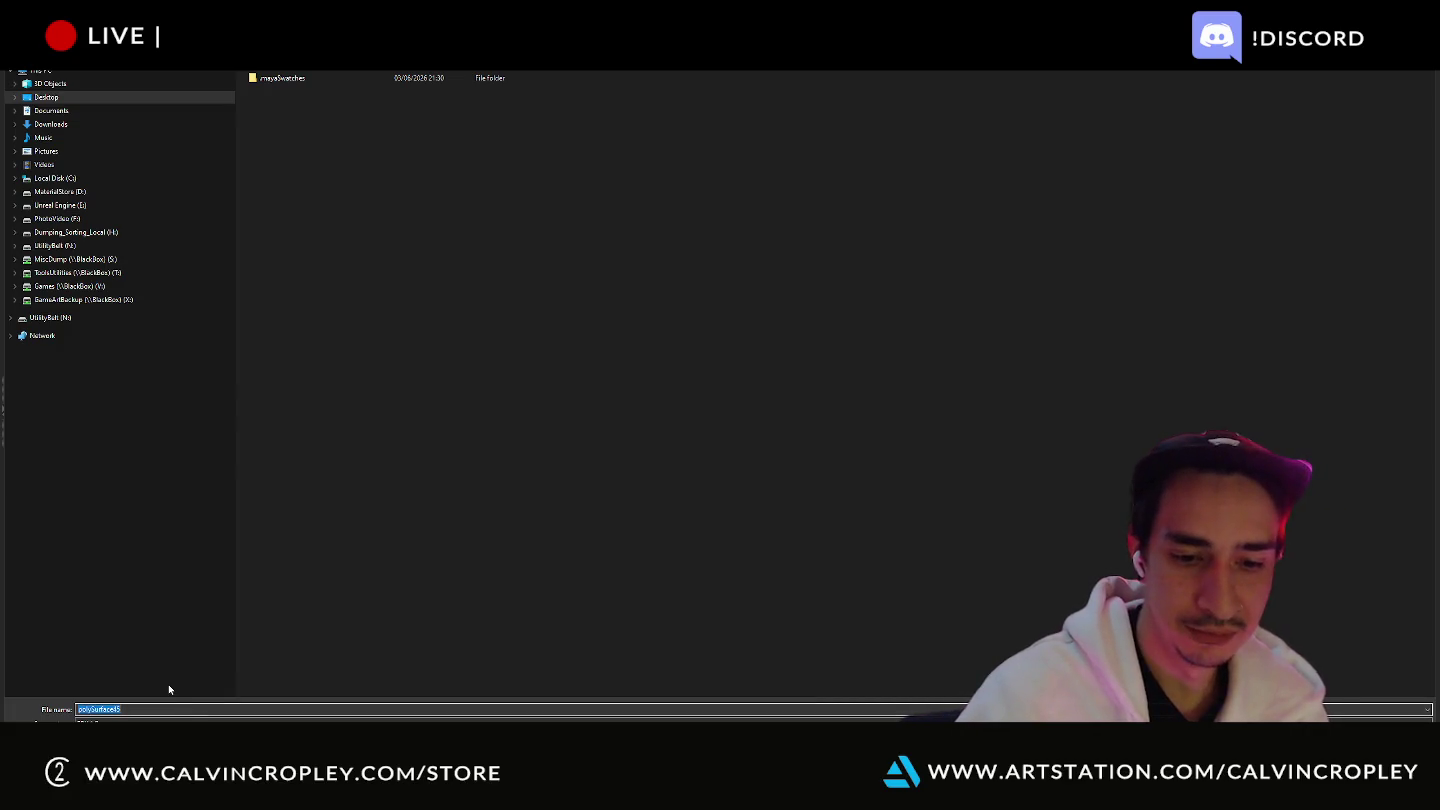
type("Meshdel")
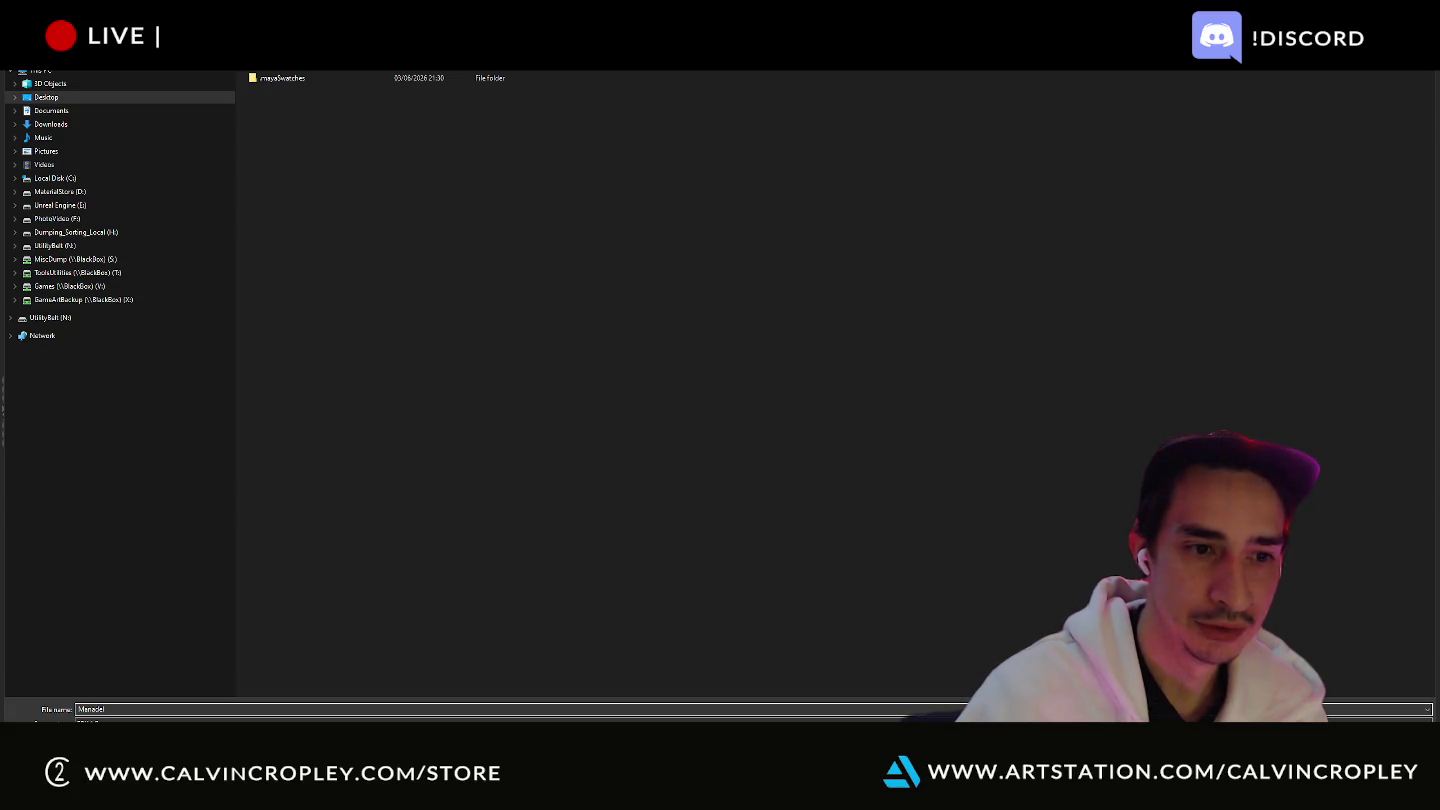
key("BackSpace")
key("BackSpace")
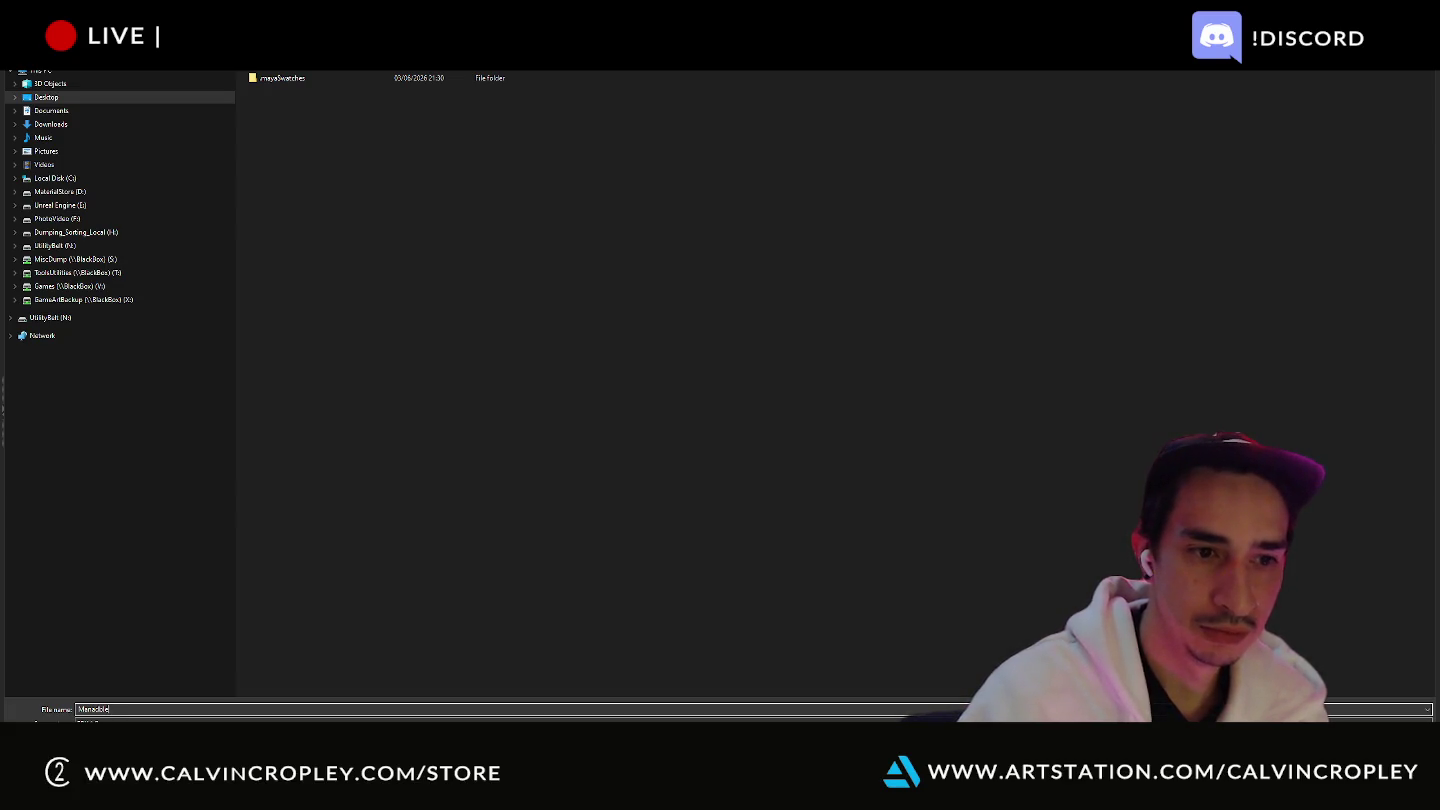
key("Return")
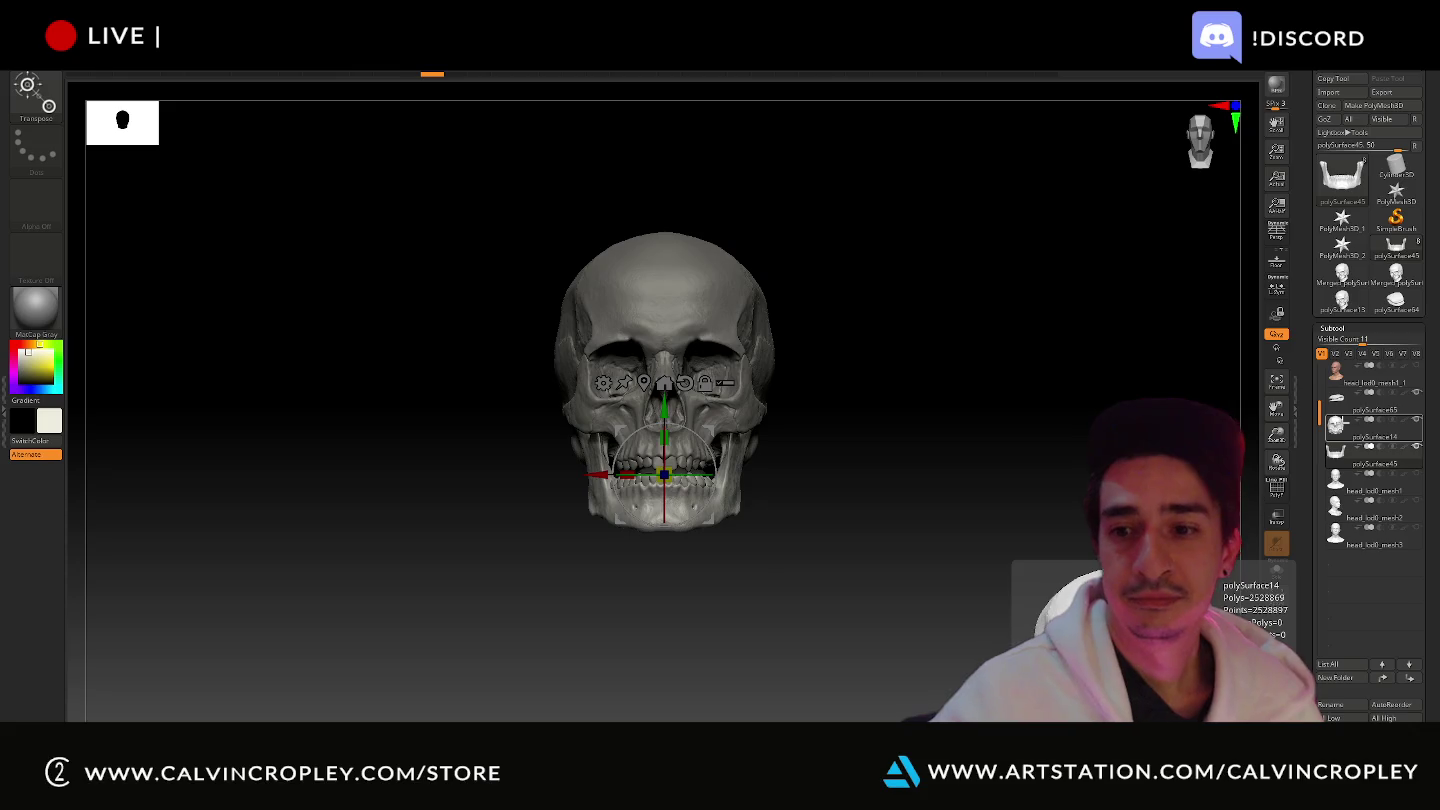
- Select skull subtool polySurface14 and start exporting it to TextureSubstanceSkullWork
left_click(1375, 429)
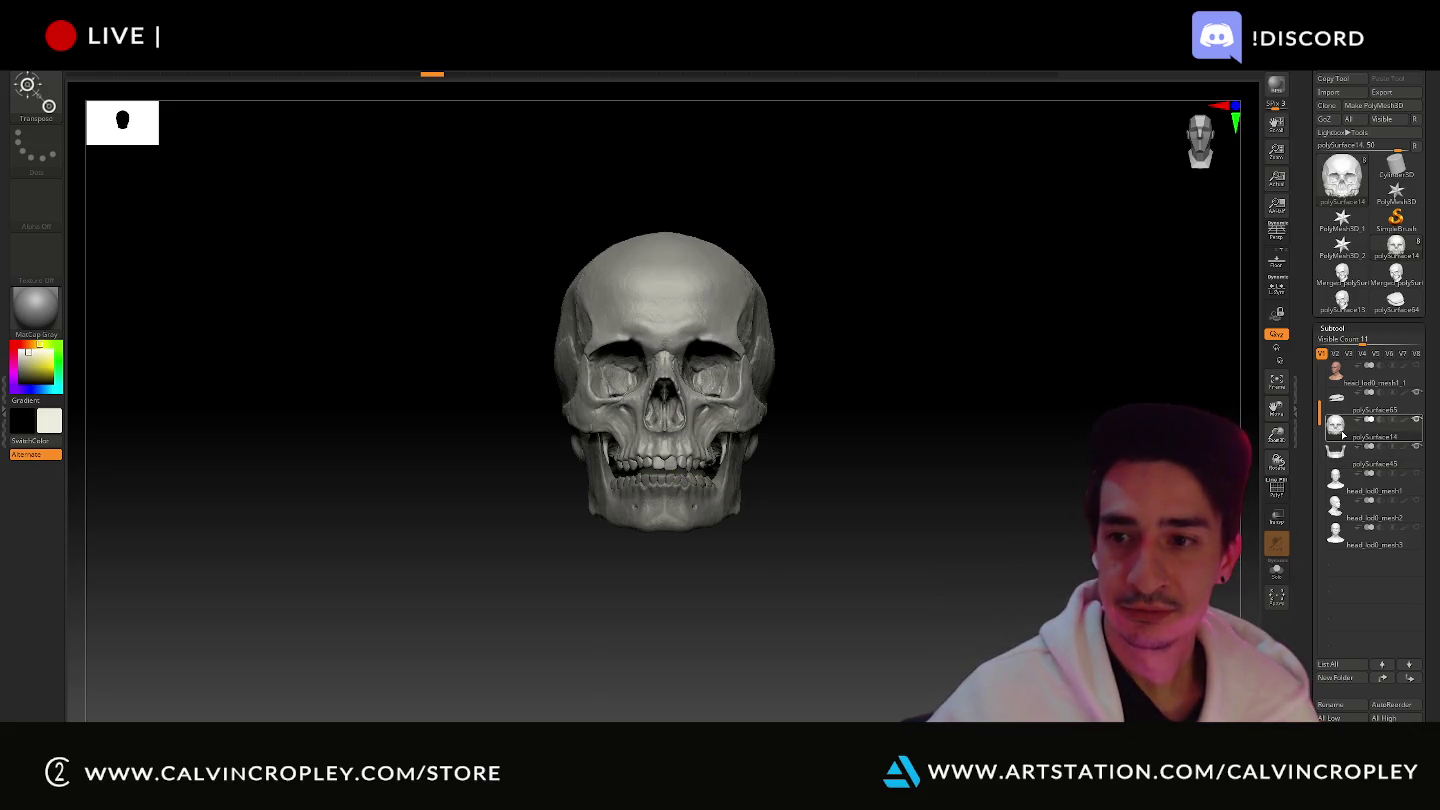
left_click(1397, 96)
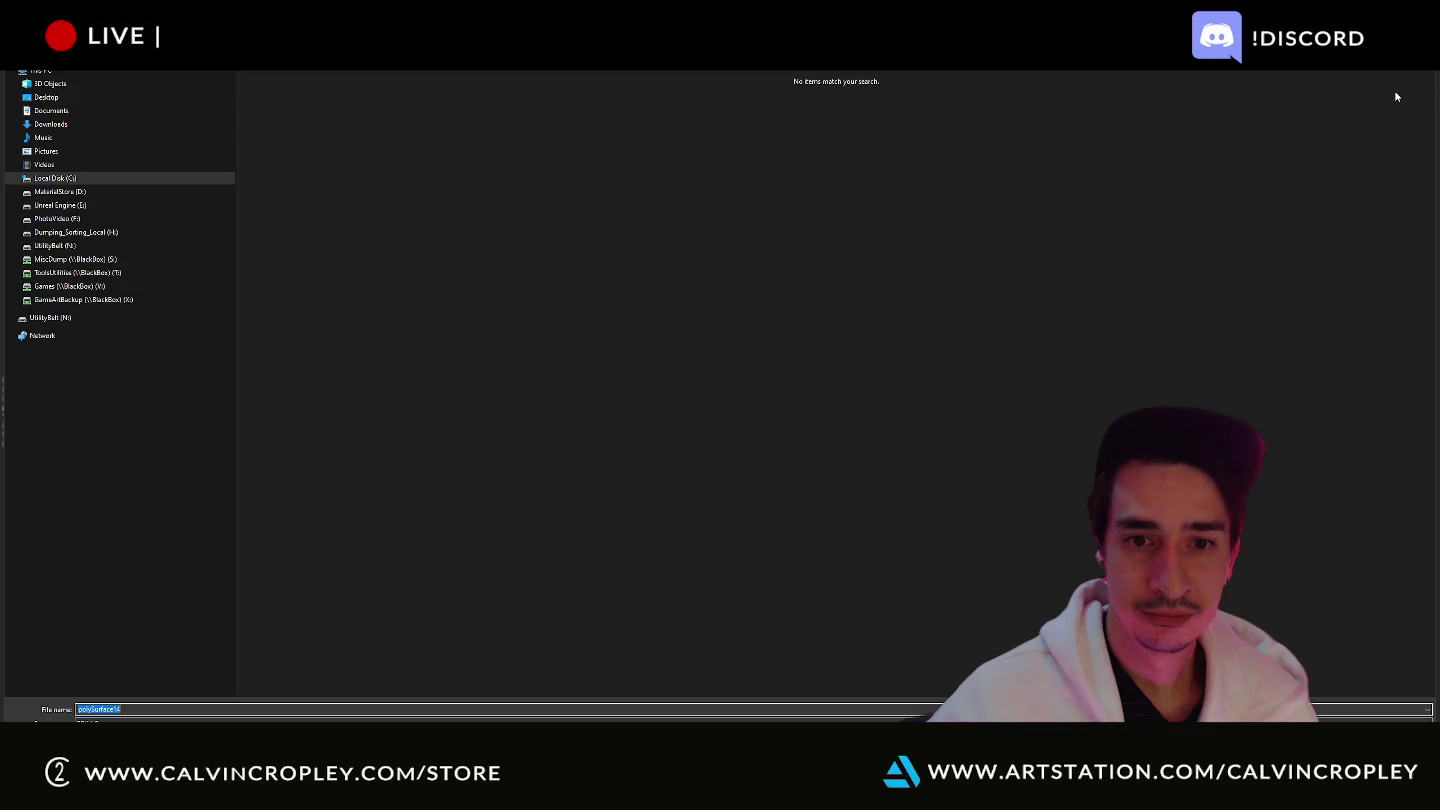
left_click(131, 97)
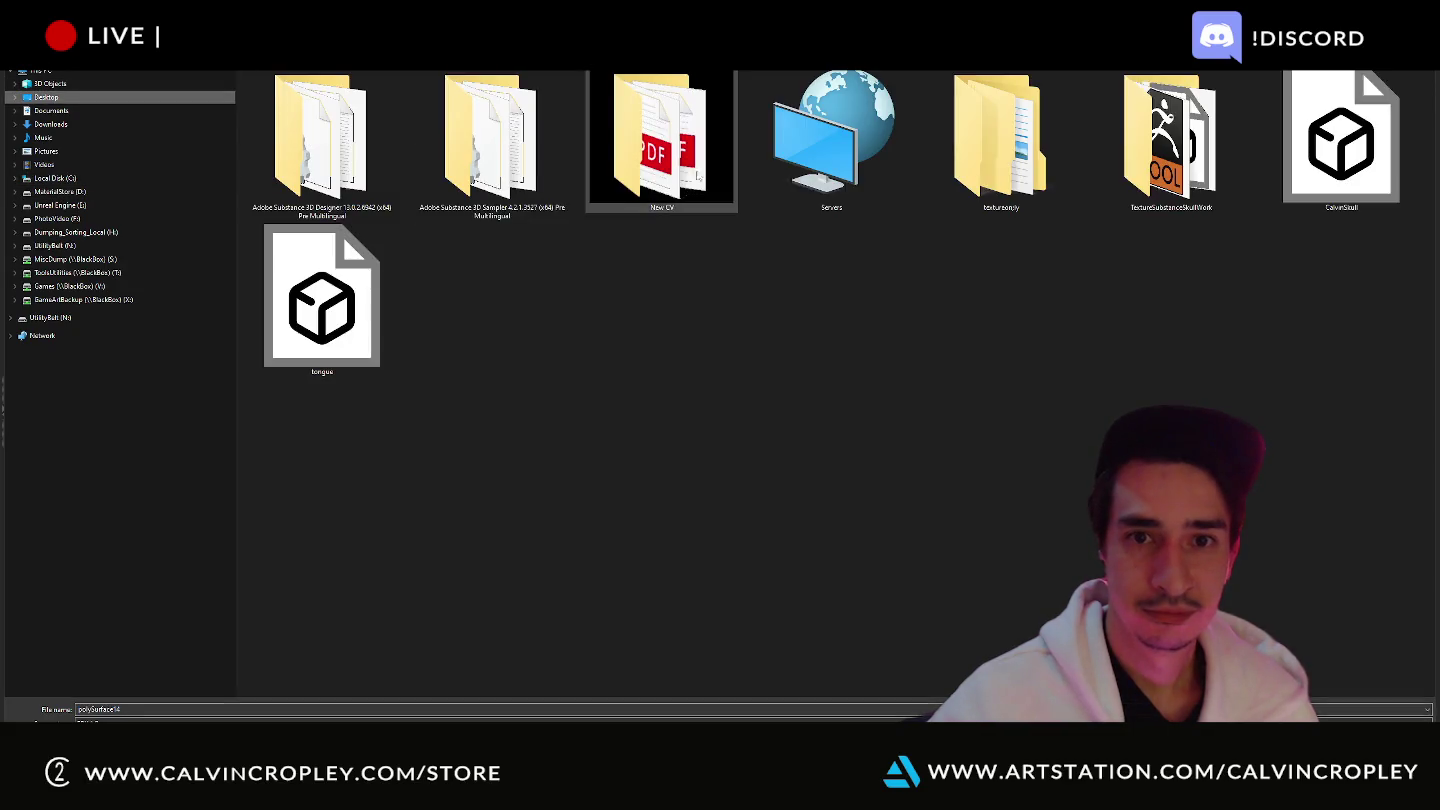
double_click(1167, 139)
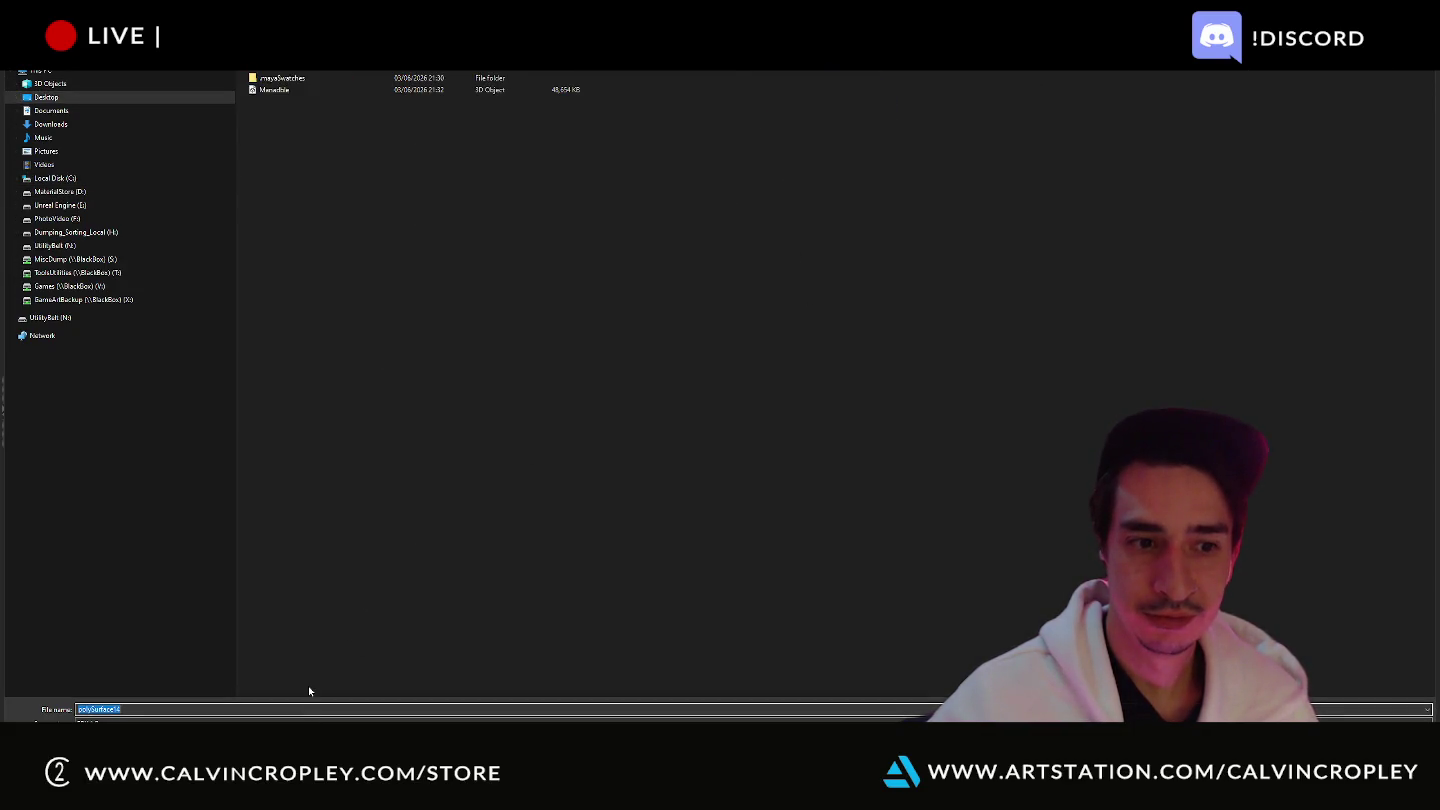
- Save the skull export as topskull, then select the polySurface65 subtool
type("skull")
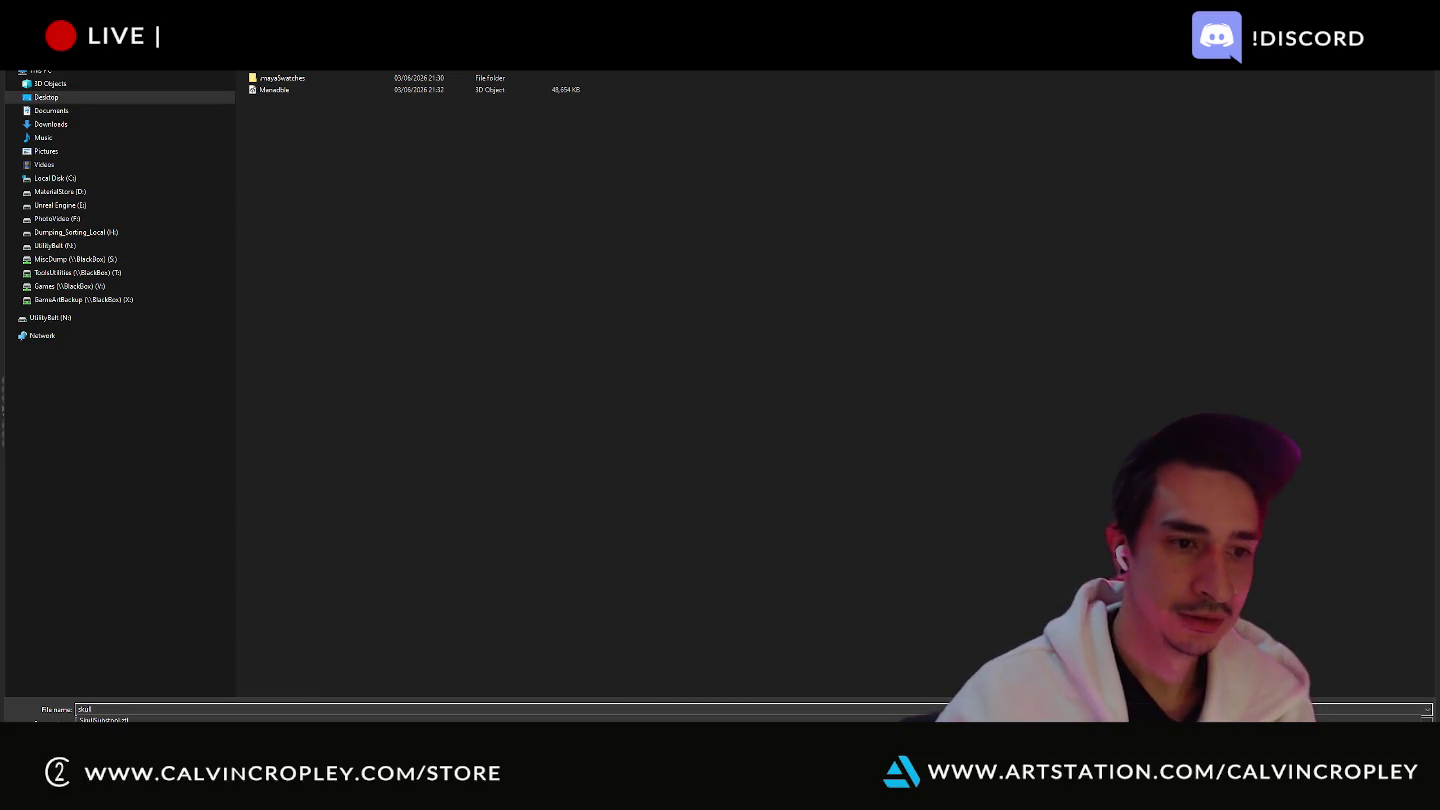
left_click(622, 528)
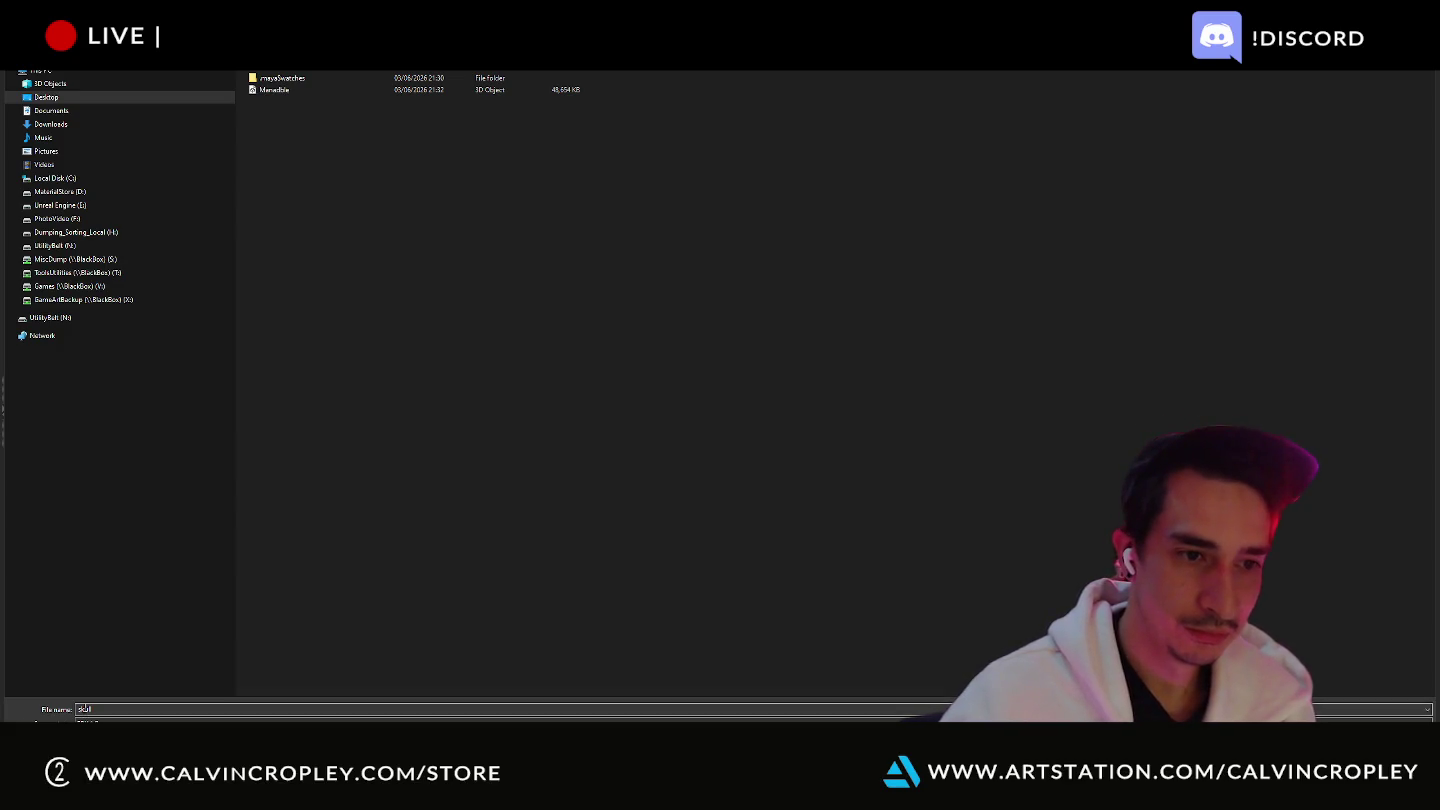
left_click(77, 709)
type("s")
key("BackSpace")
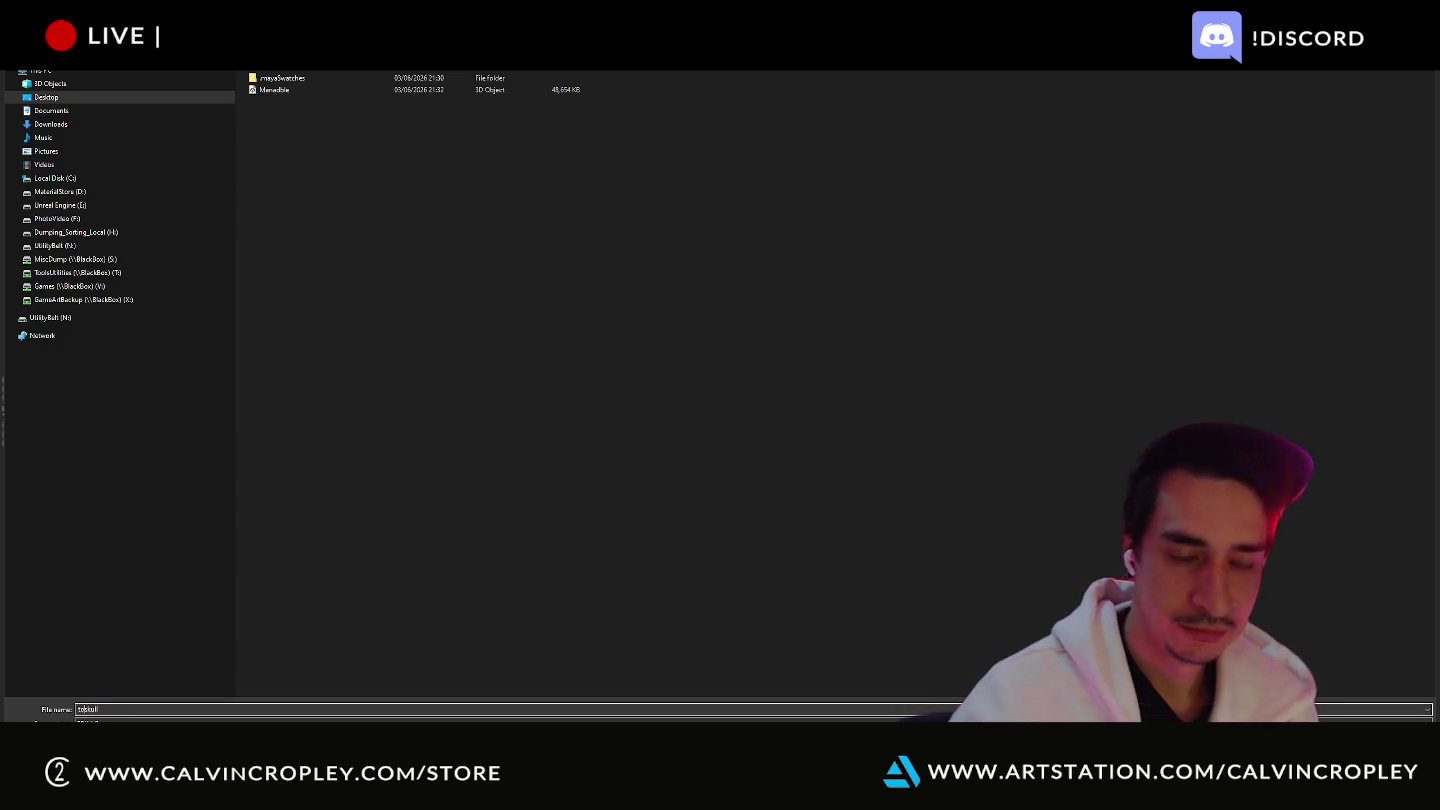
type("top")
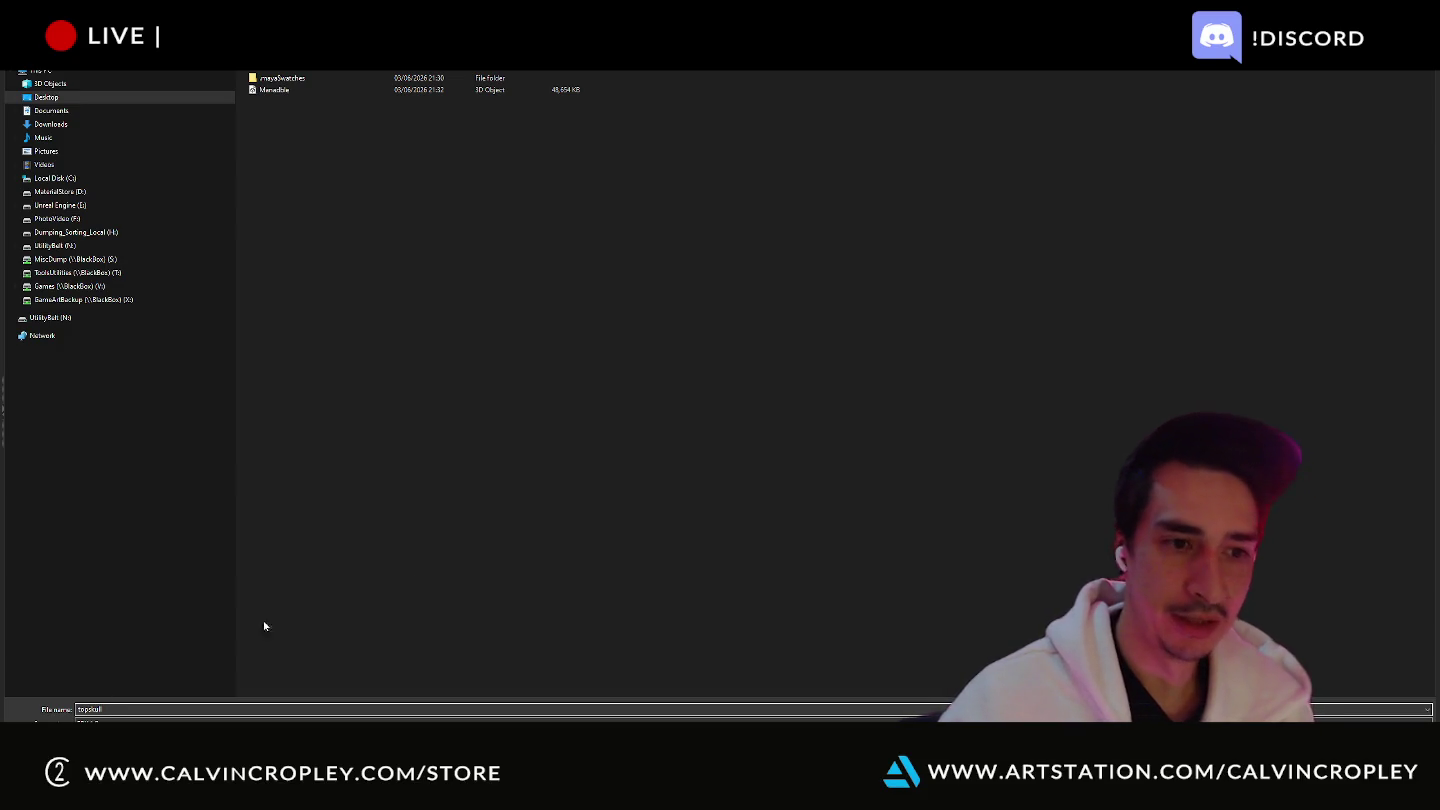
key("Return")
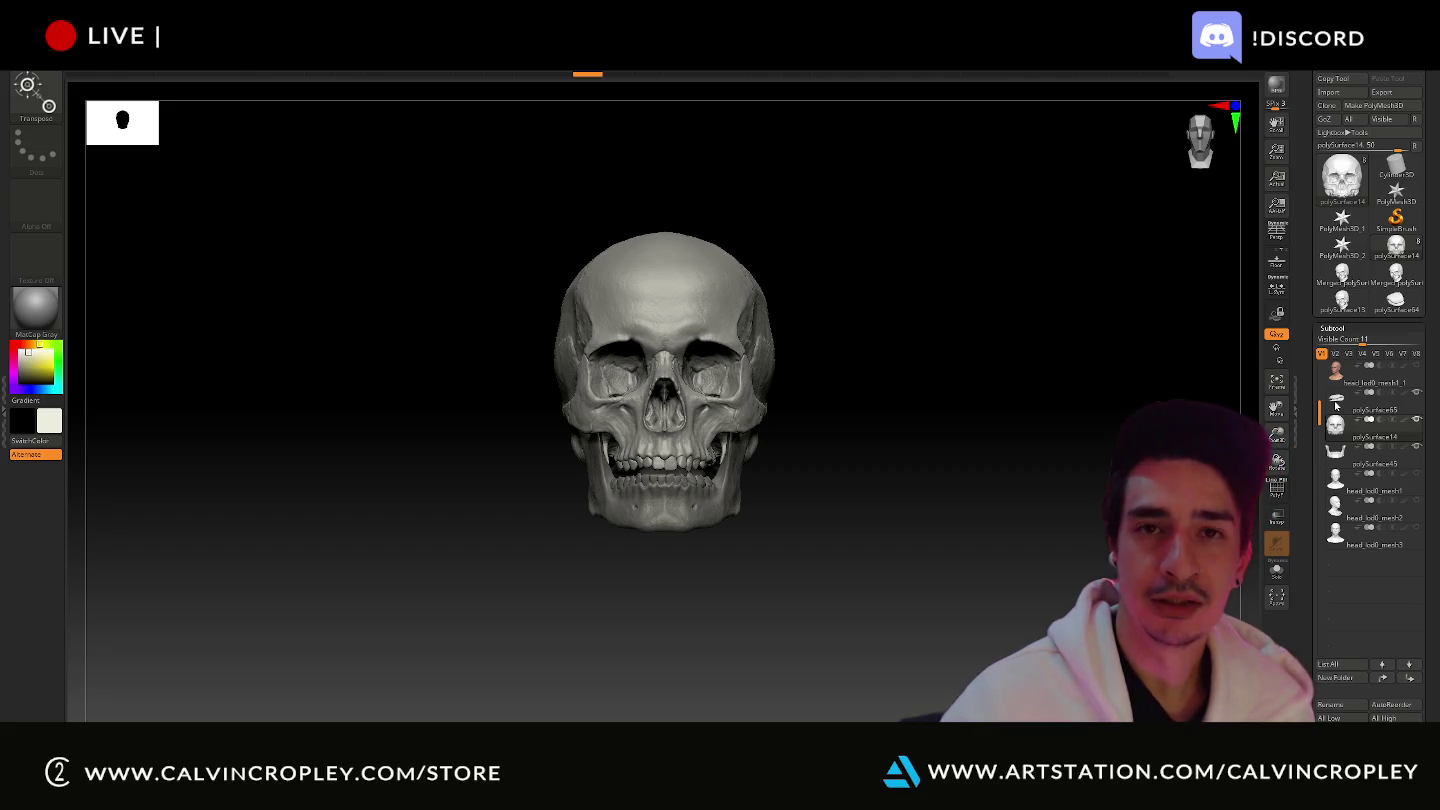
left_click(1336, 404)
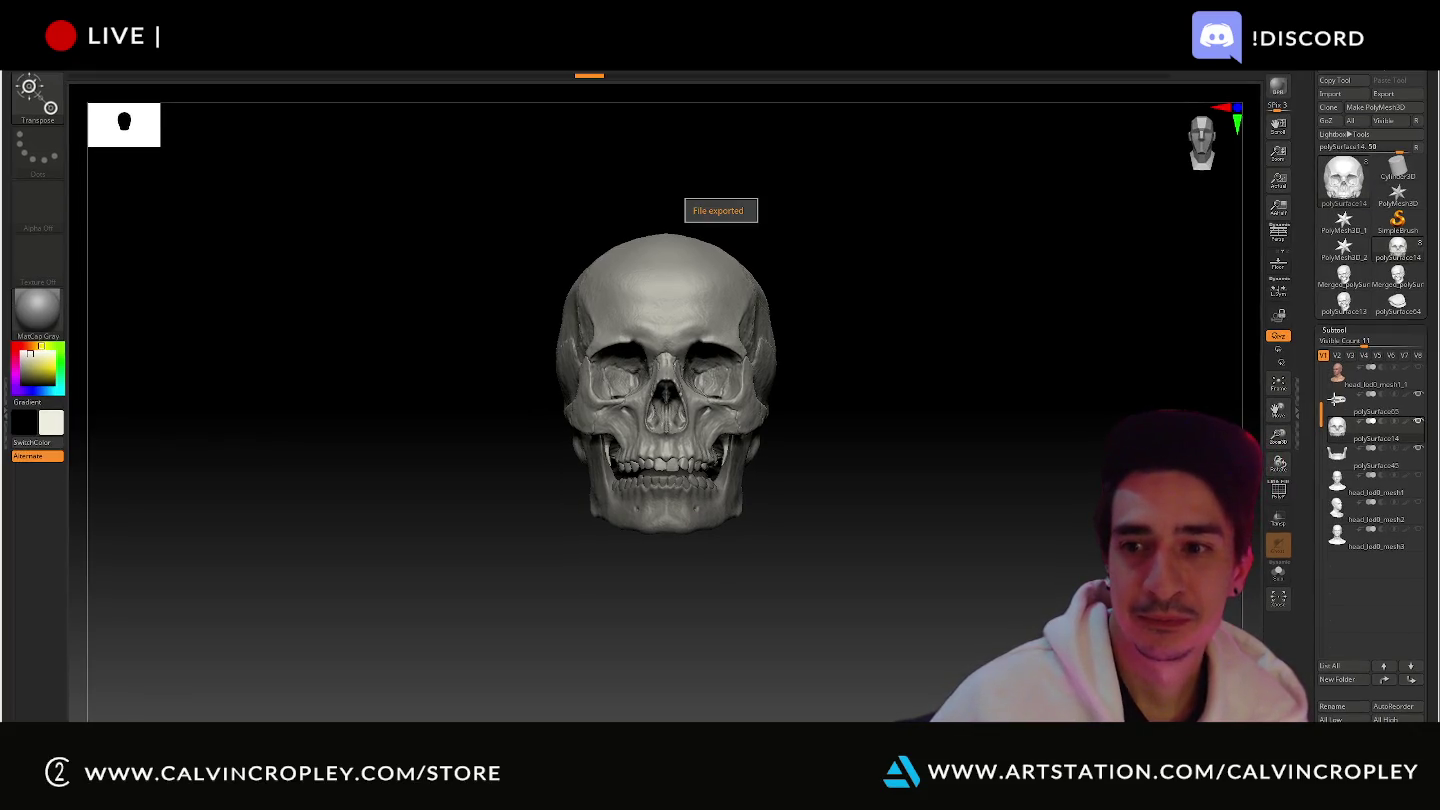
mouse_move(1367, 410)
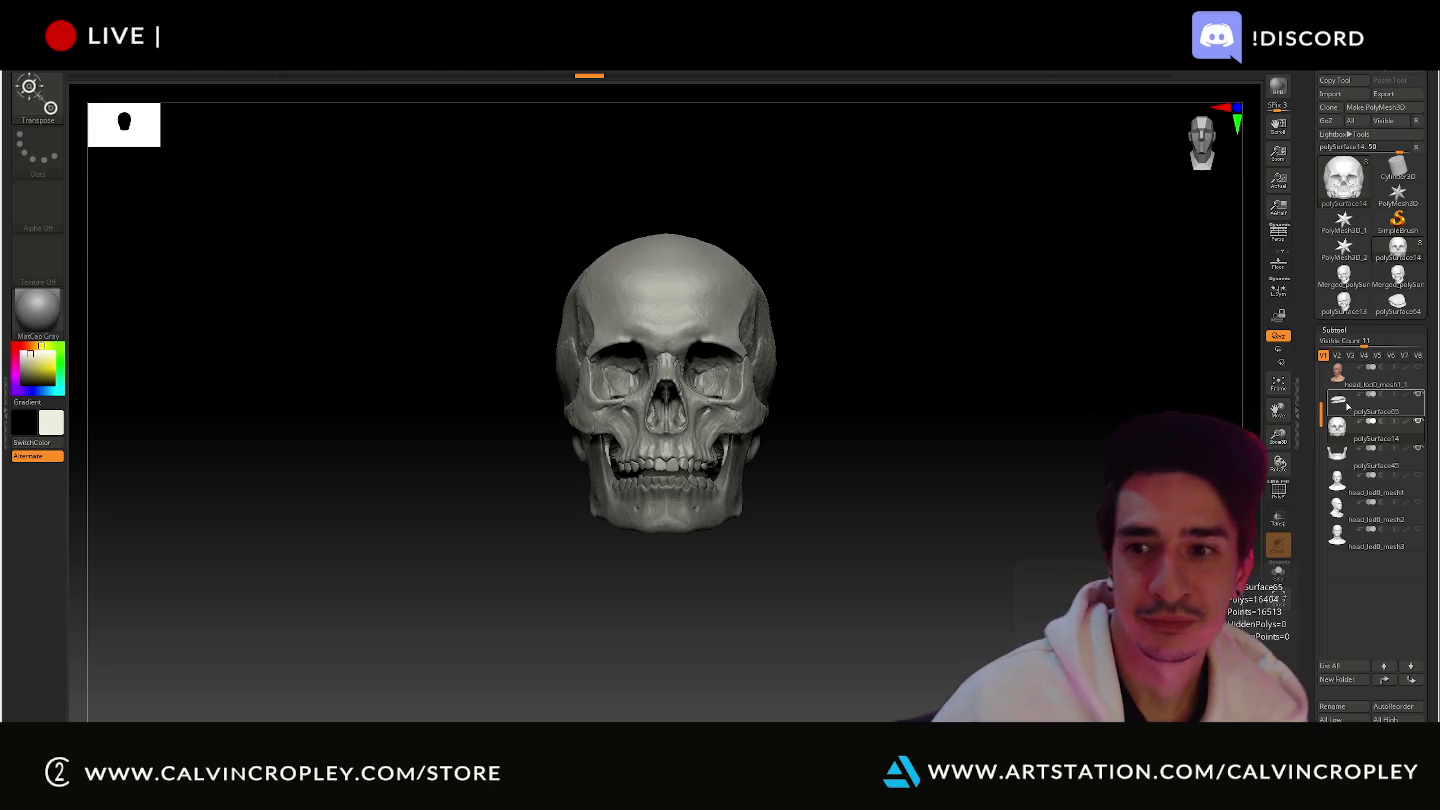
- Export polySurface65 under the file name tongue, then select the head subtool
left_click(1346, 403)
left_click(1399, 96)
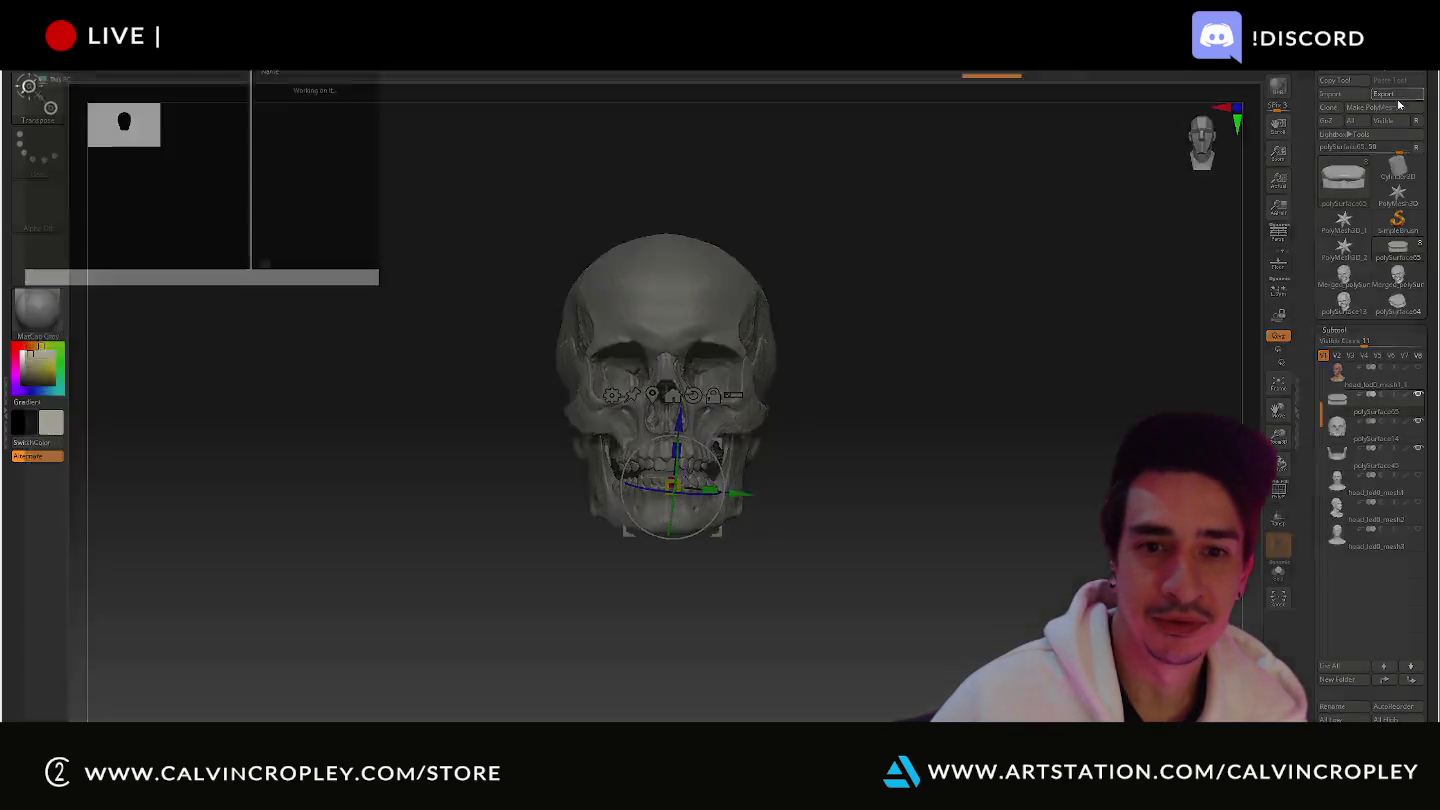
left_click(49, 99)
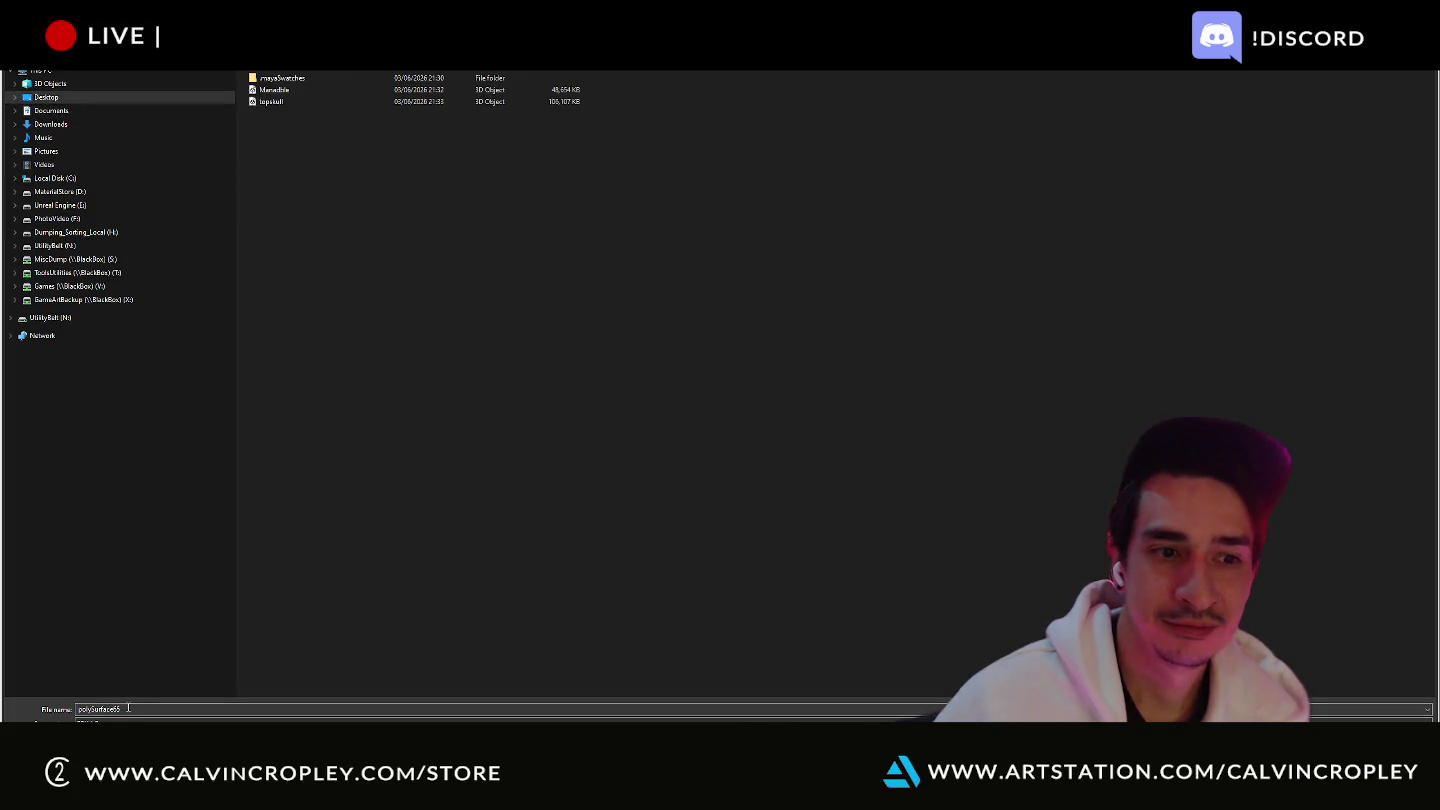
type("t")
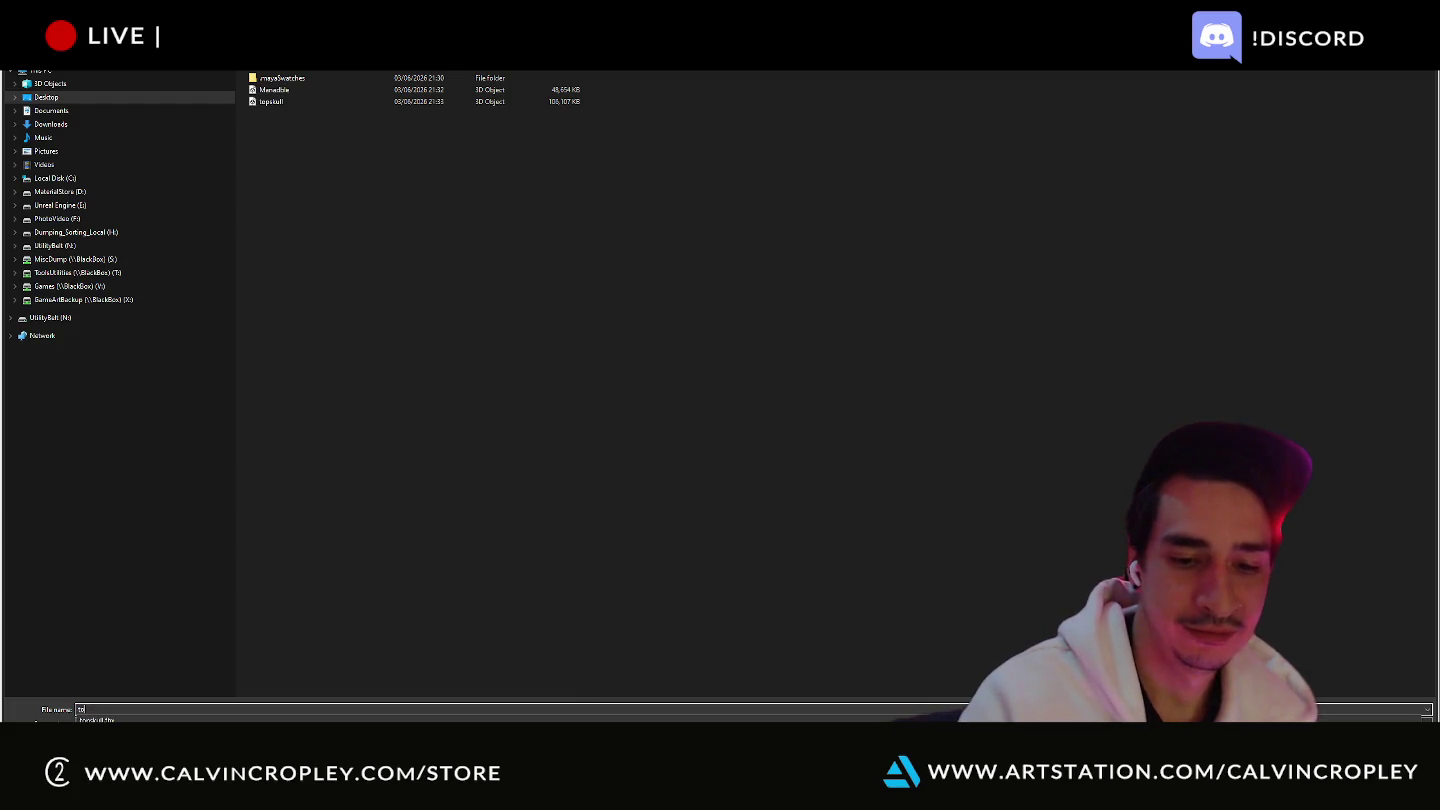
type("ongu")
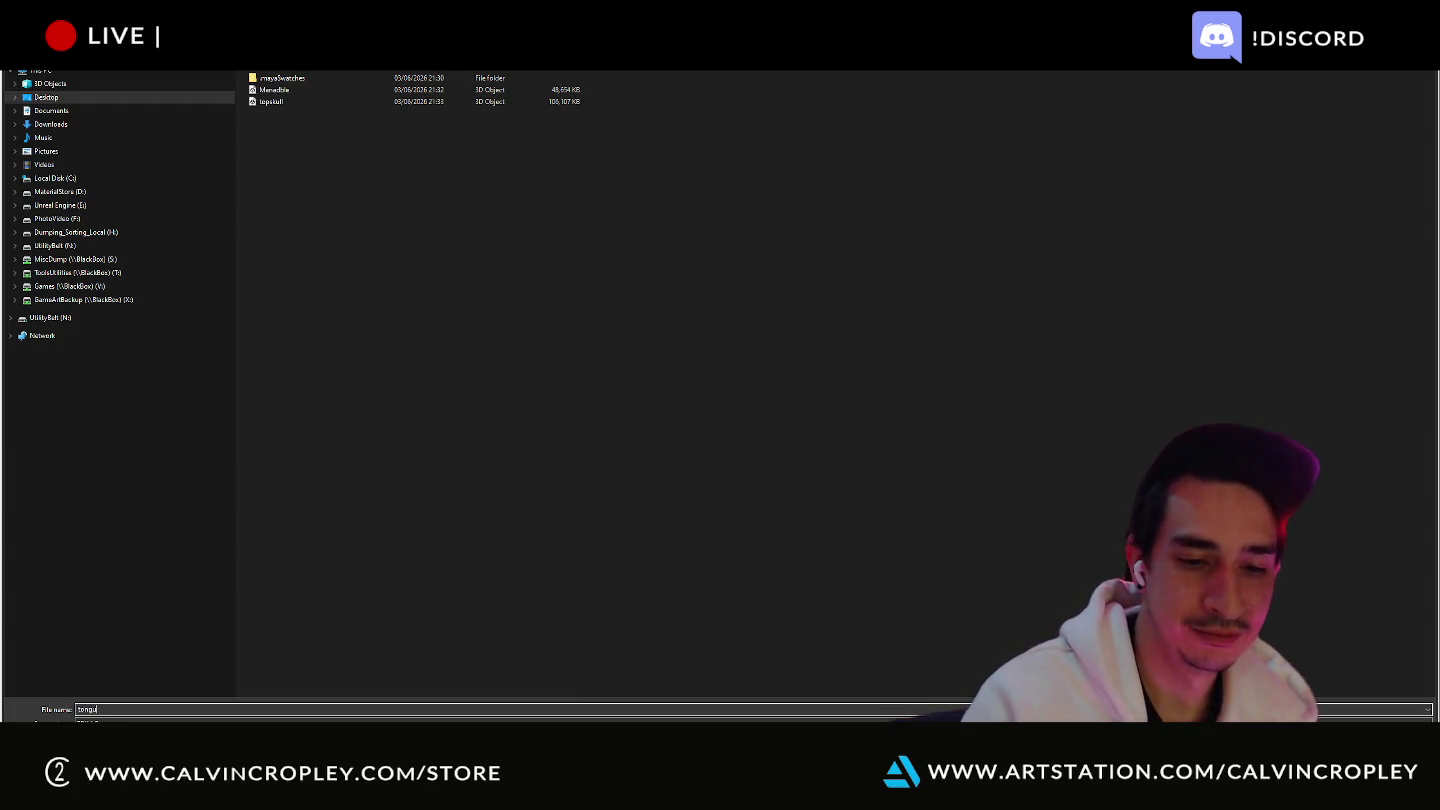
type("e")
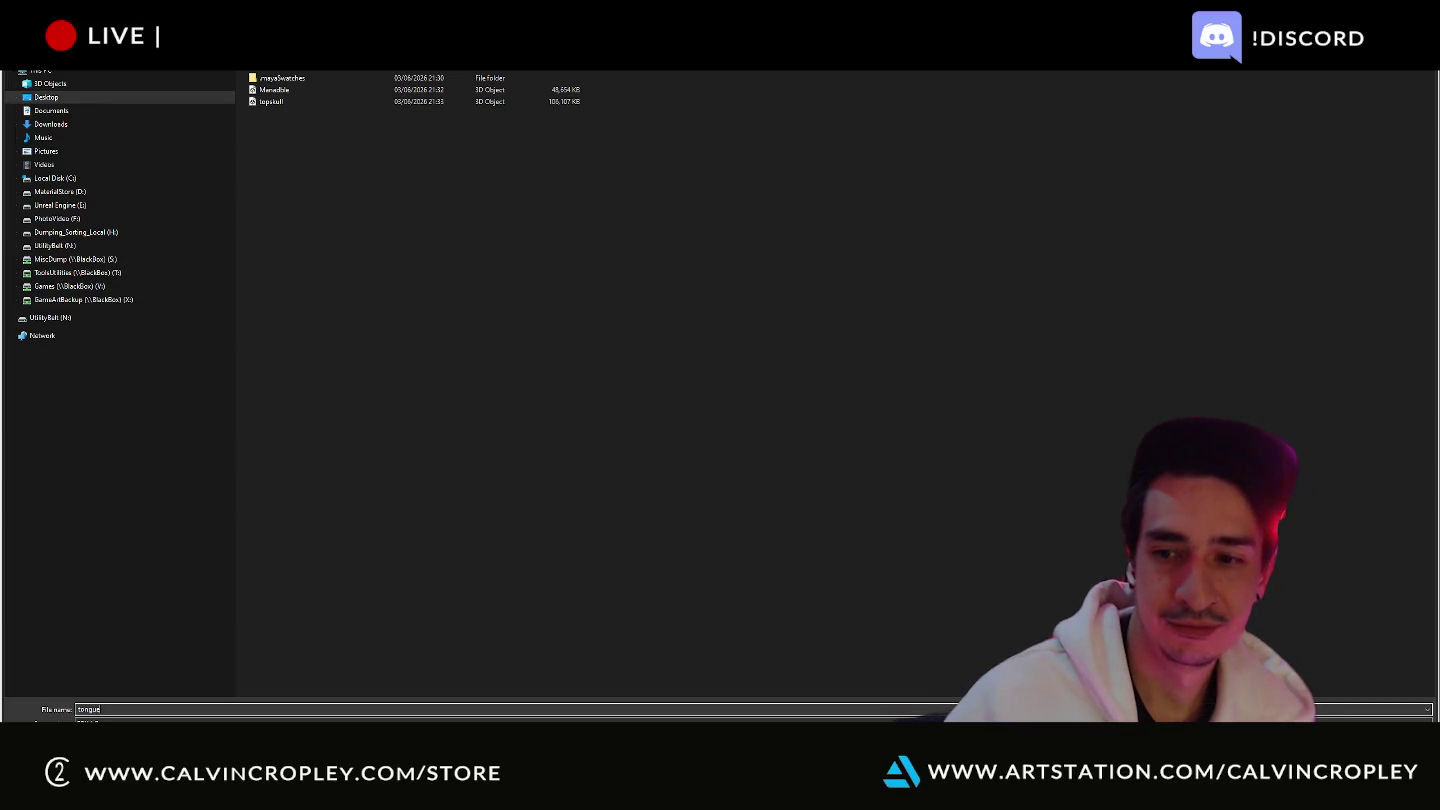
key("Return")
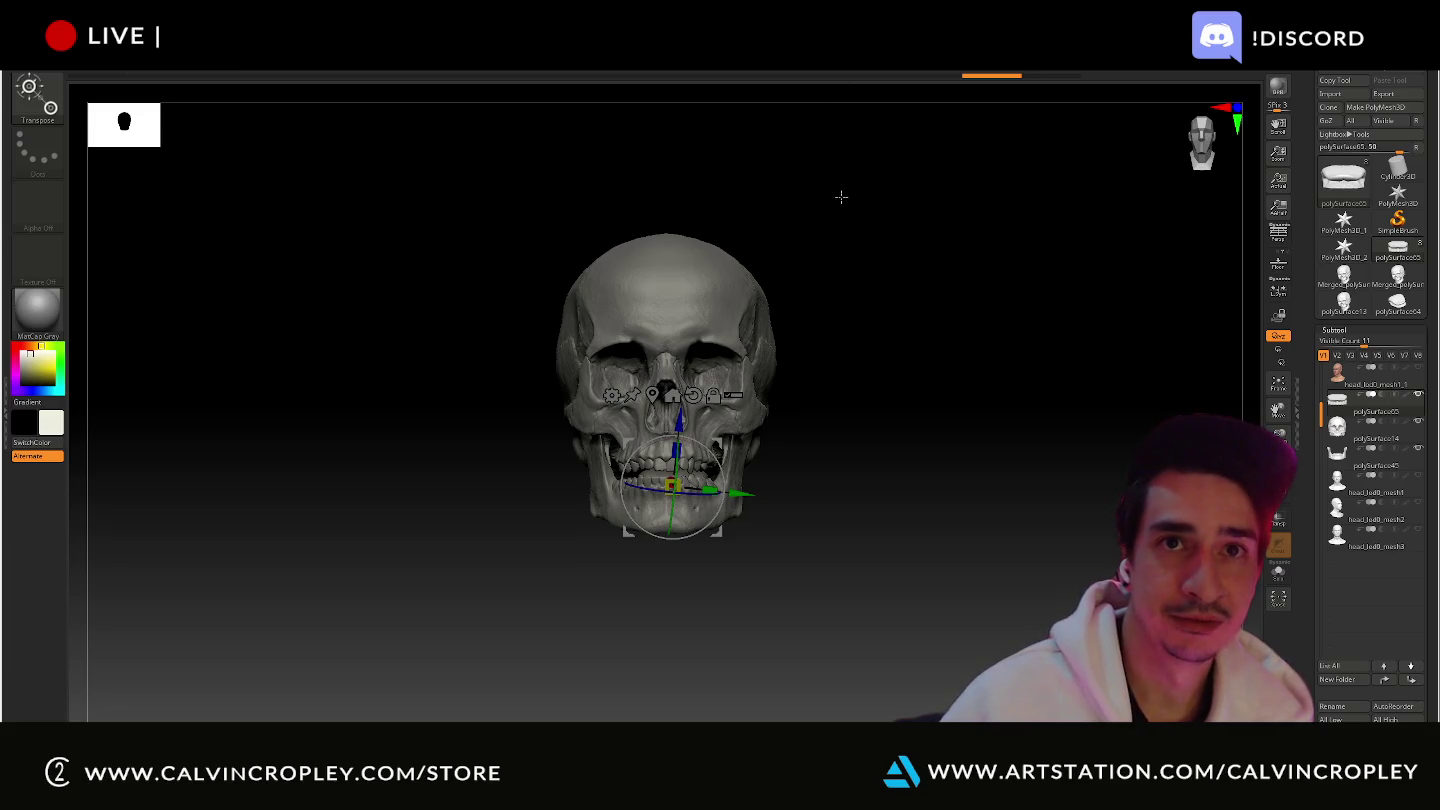
left_click(1338, 379)
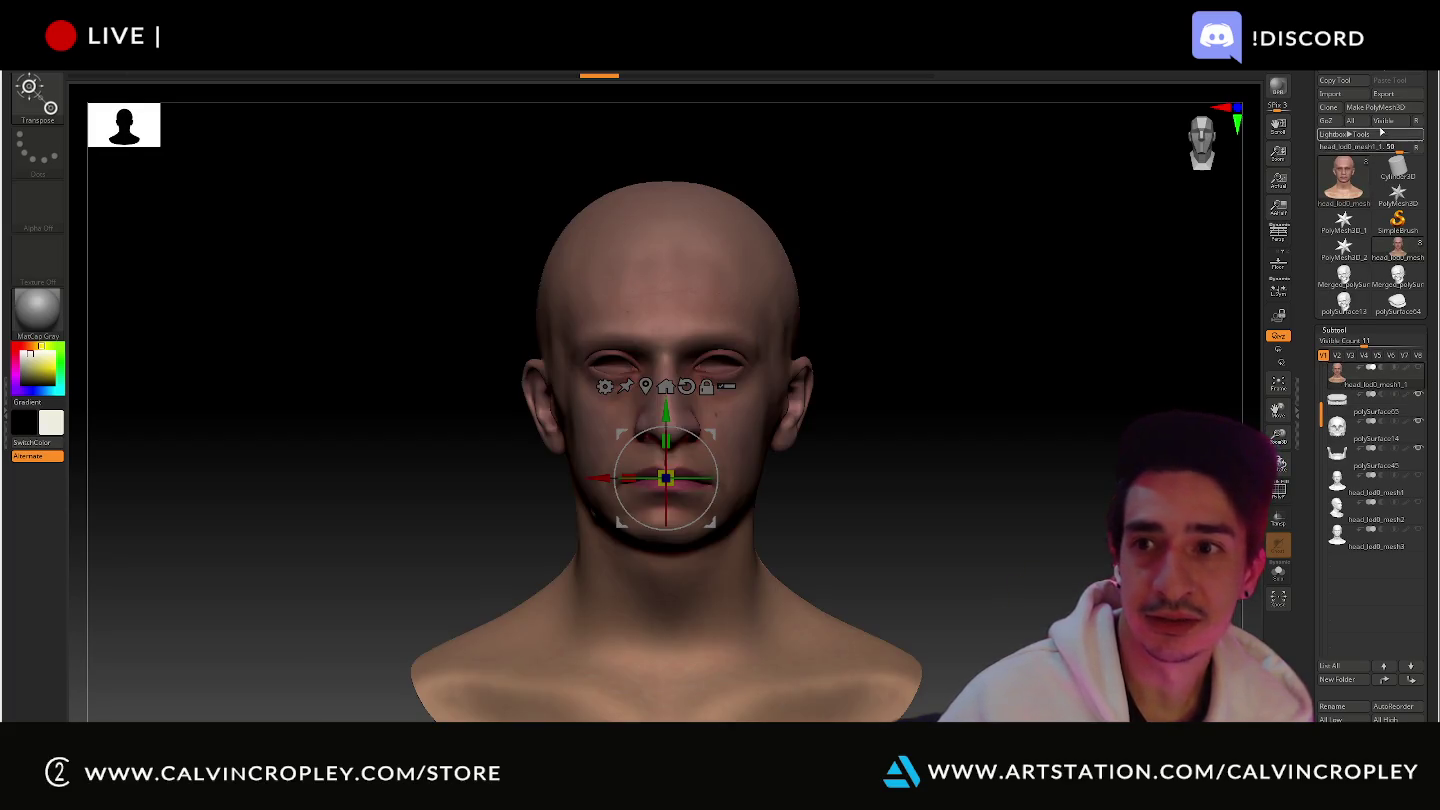
- Export the head_lod0_mesh1 subtool as 'head' into Desktop > TextureSubstanceSkullWork
left_click(1383, 94)
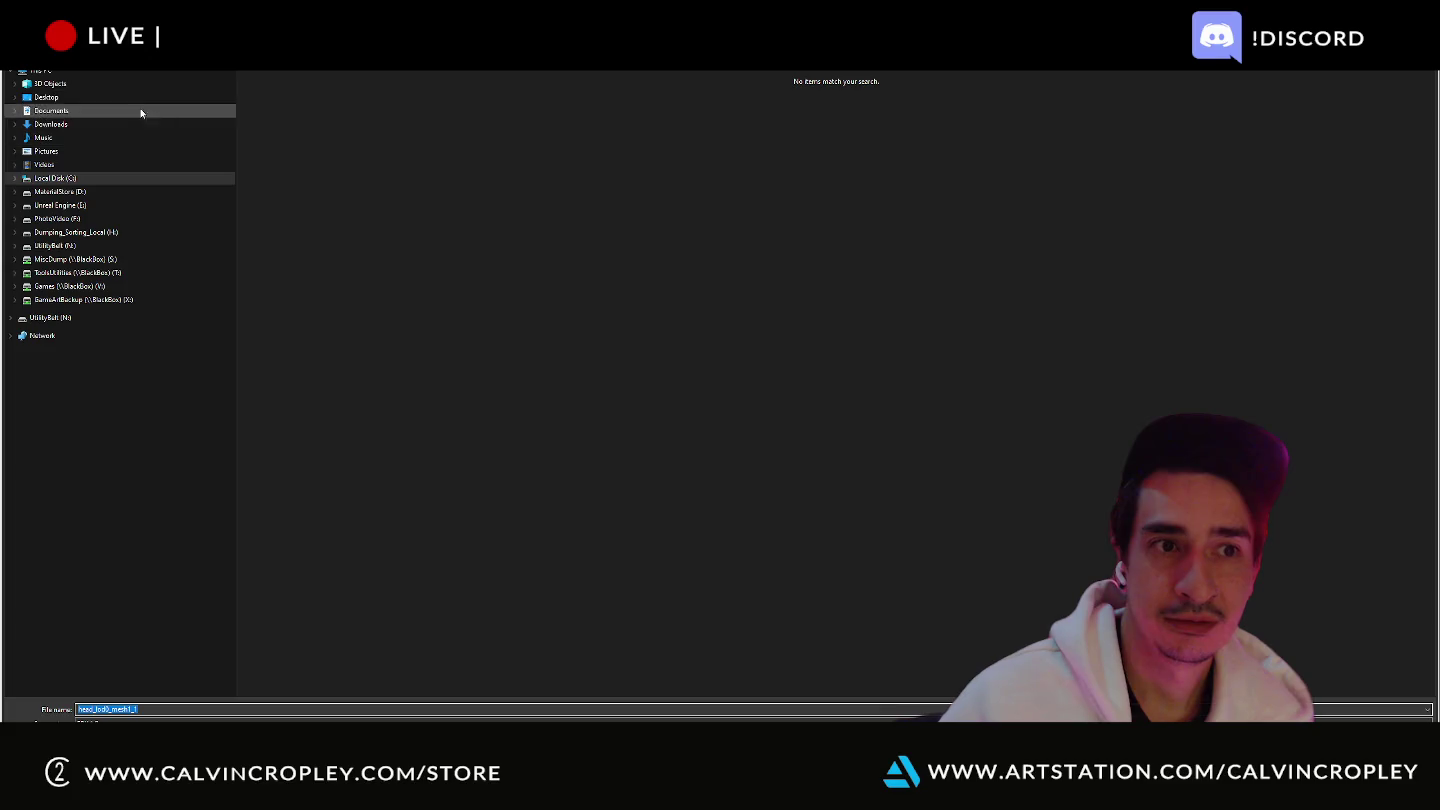
left_click(120, 97)
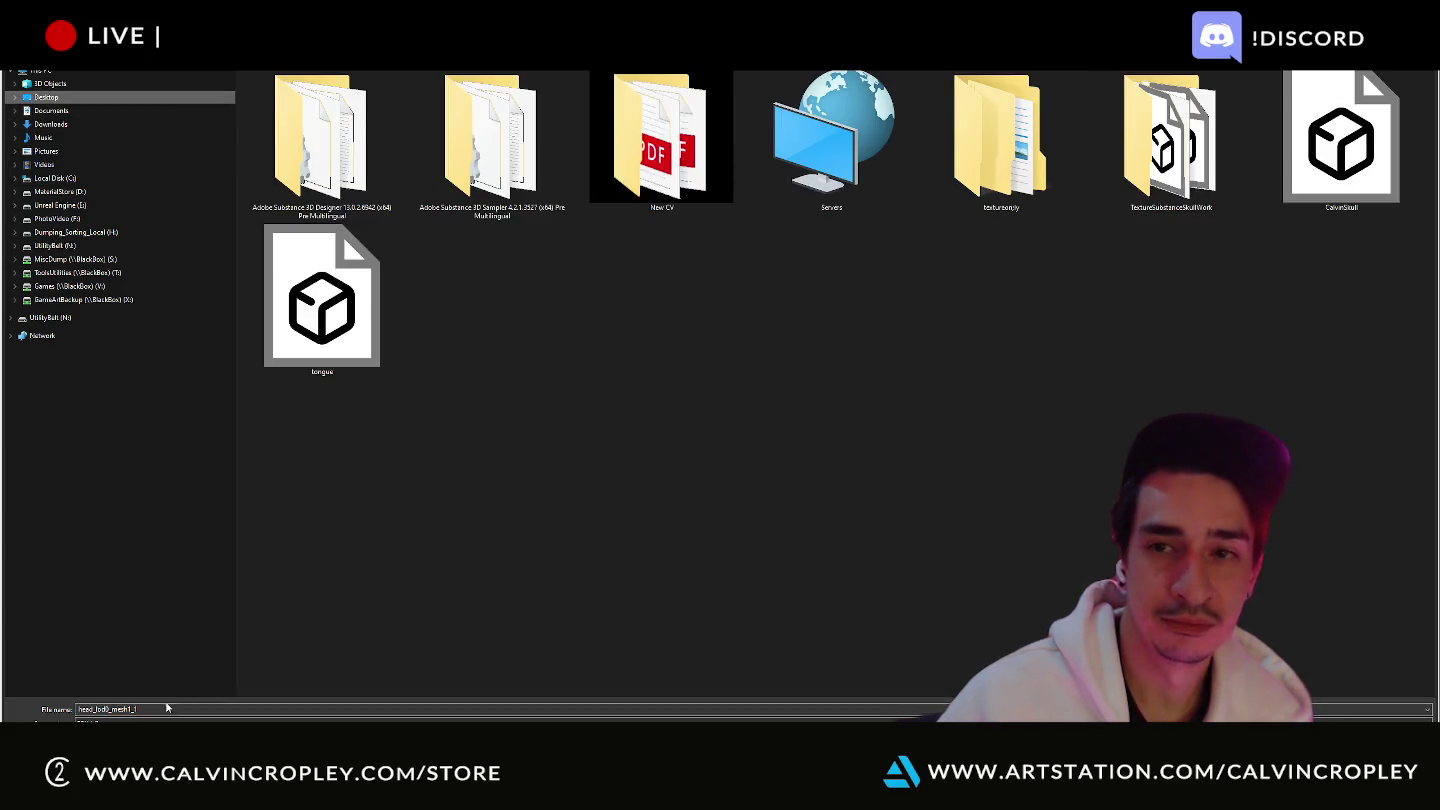
double_click(1130, 184)
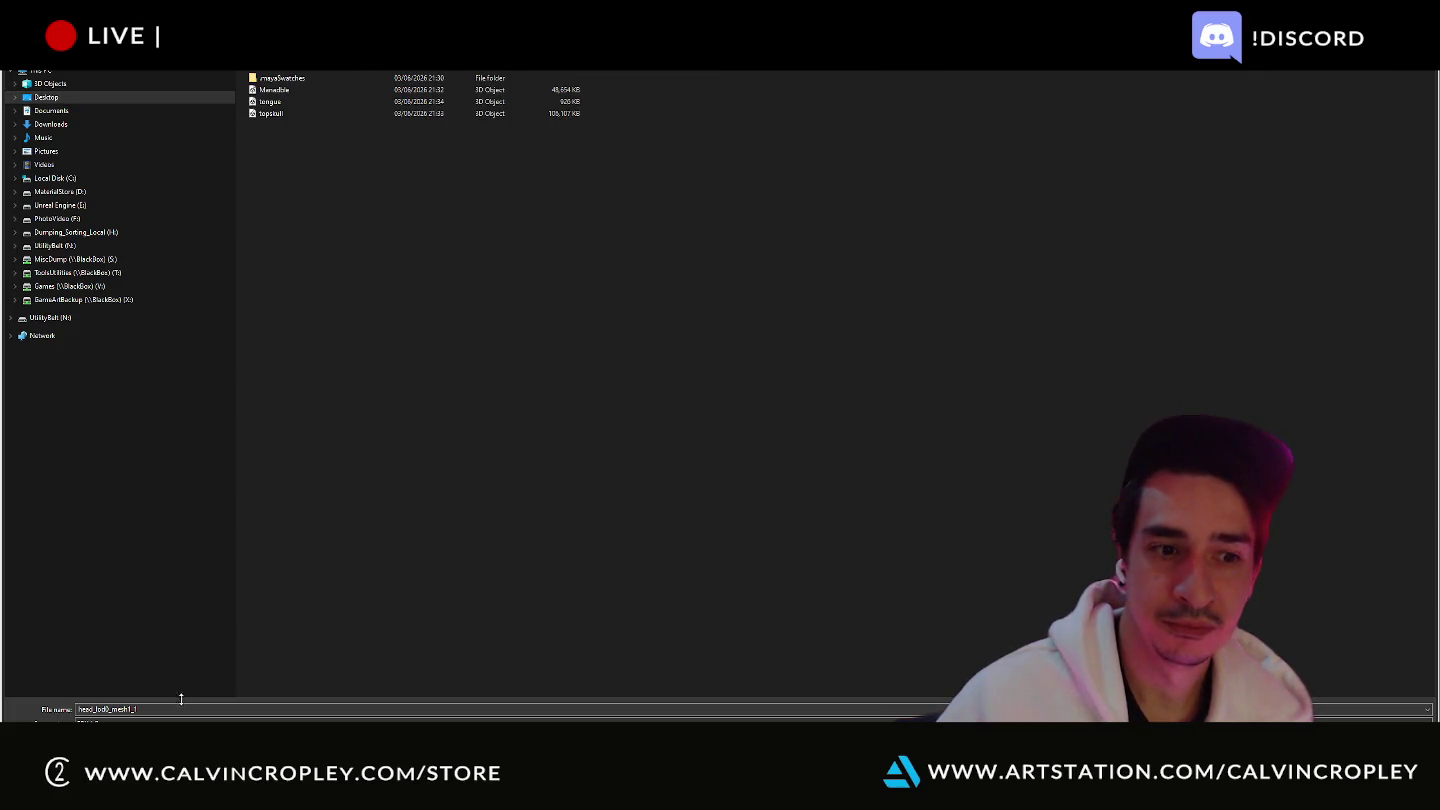
double_click(176, 708)
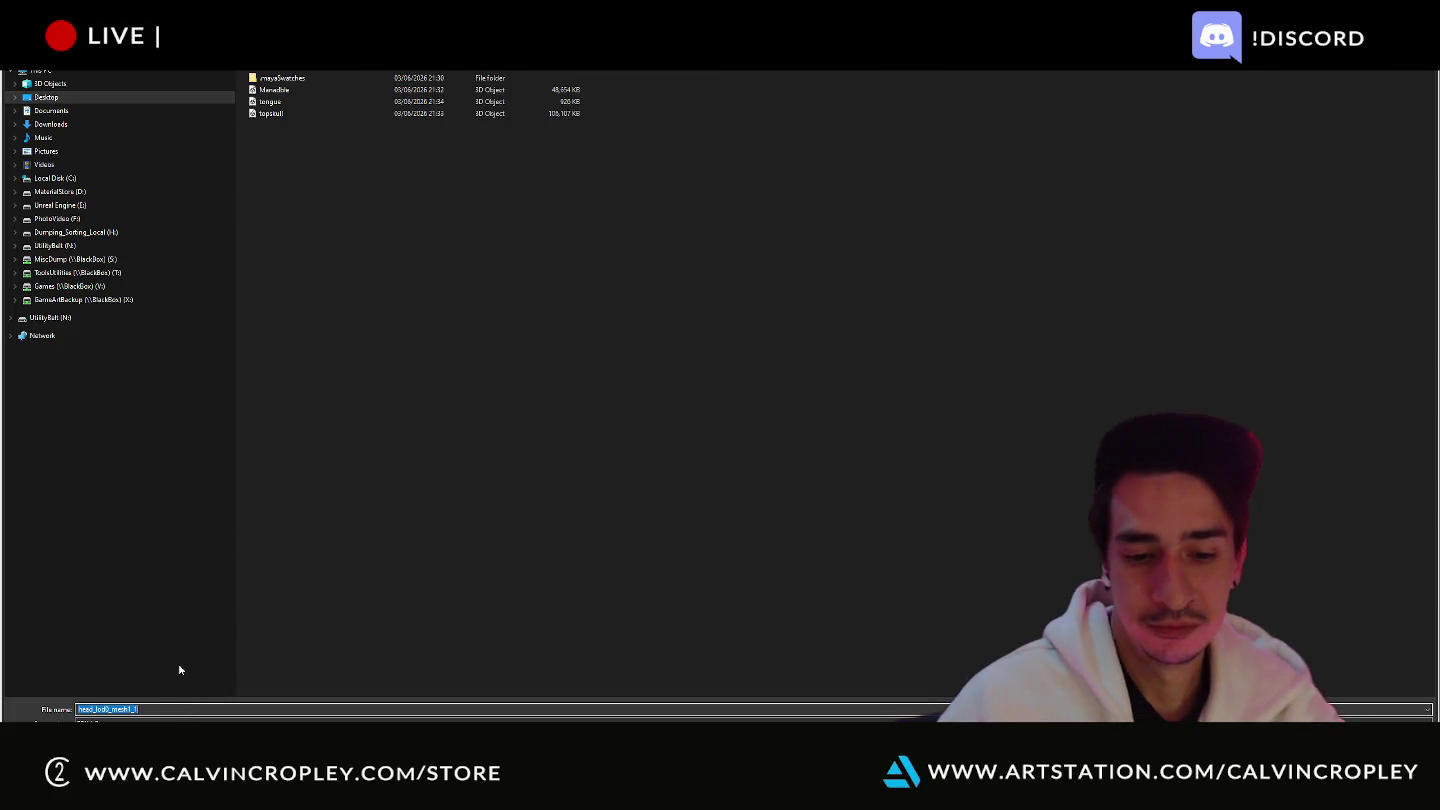
type("head")
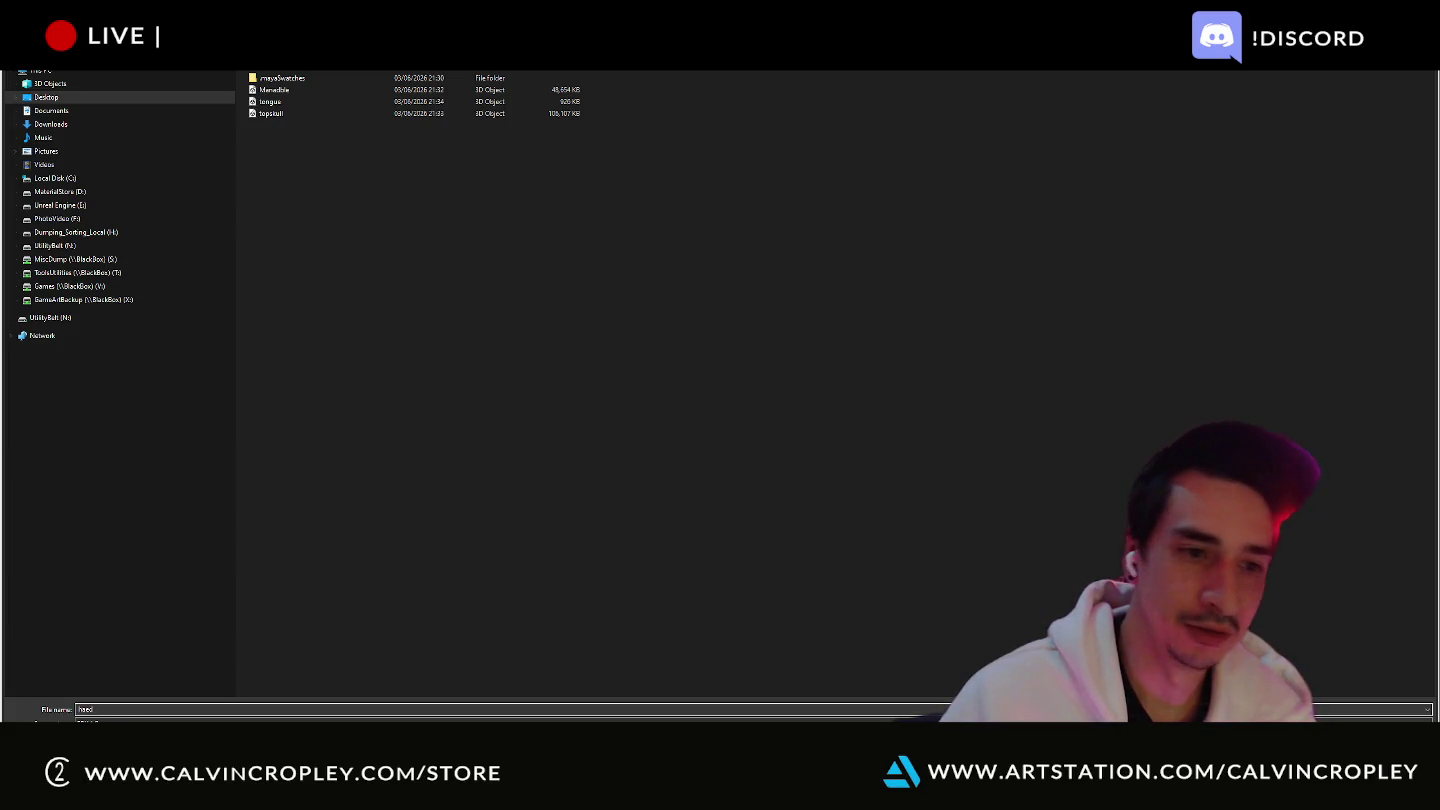
key("Return")
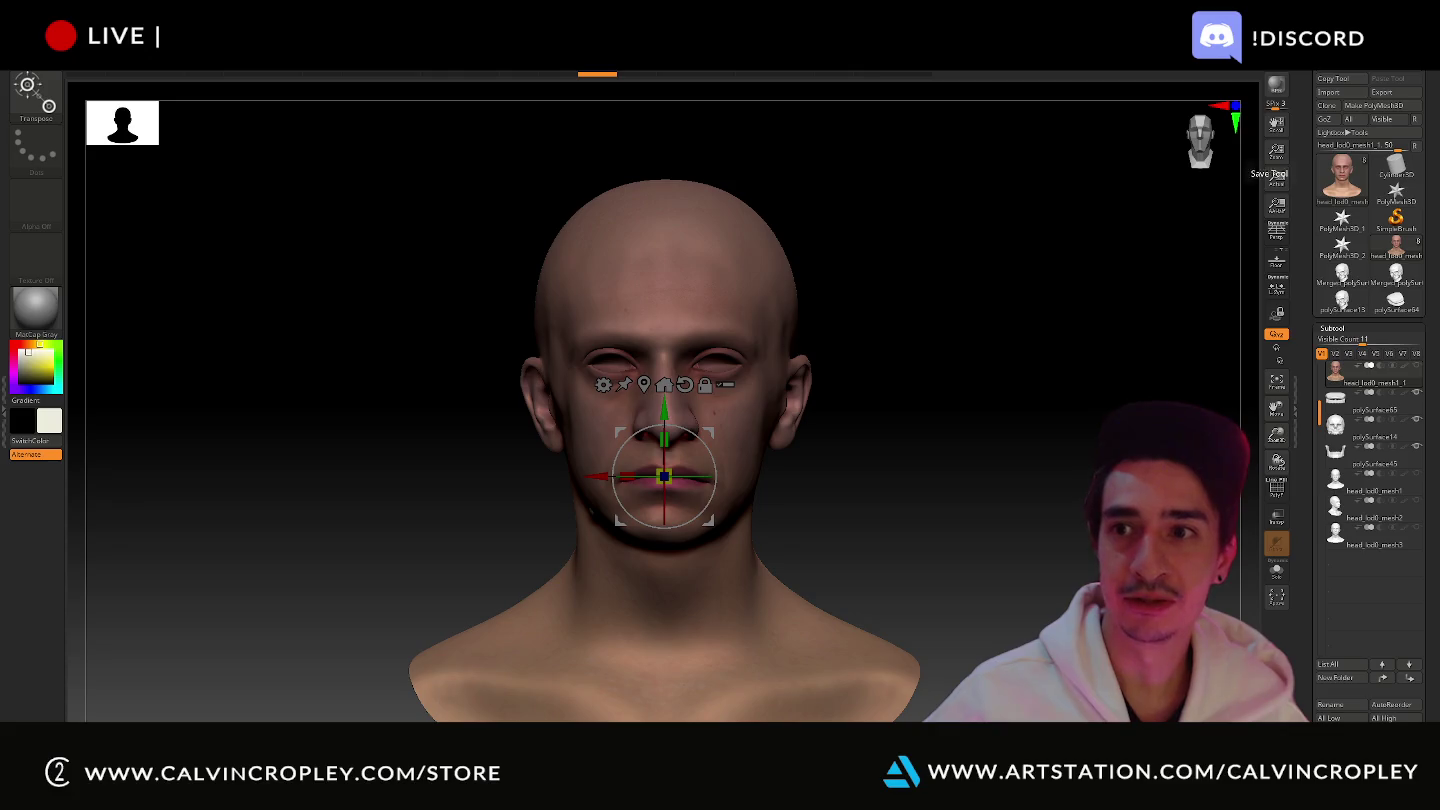
key("ctrl+s")
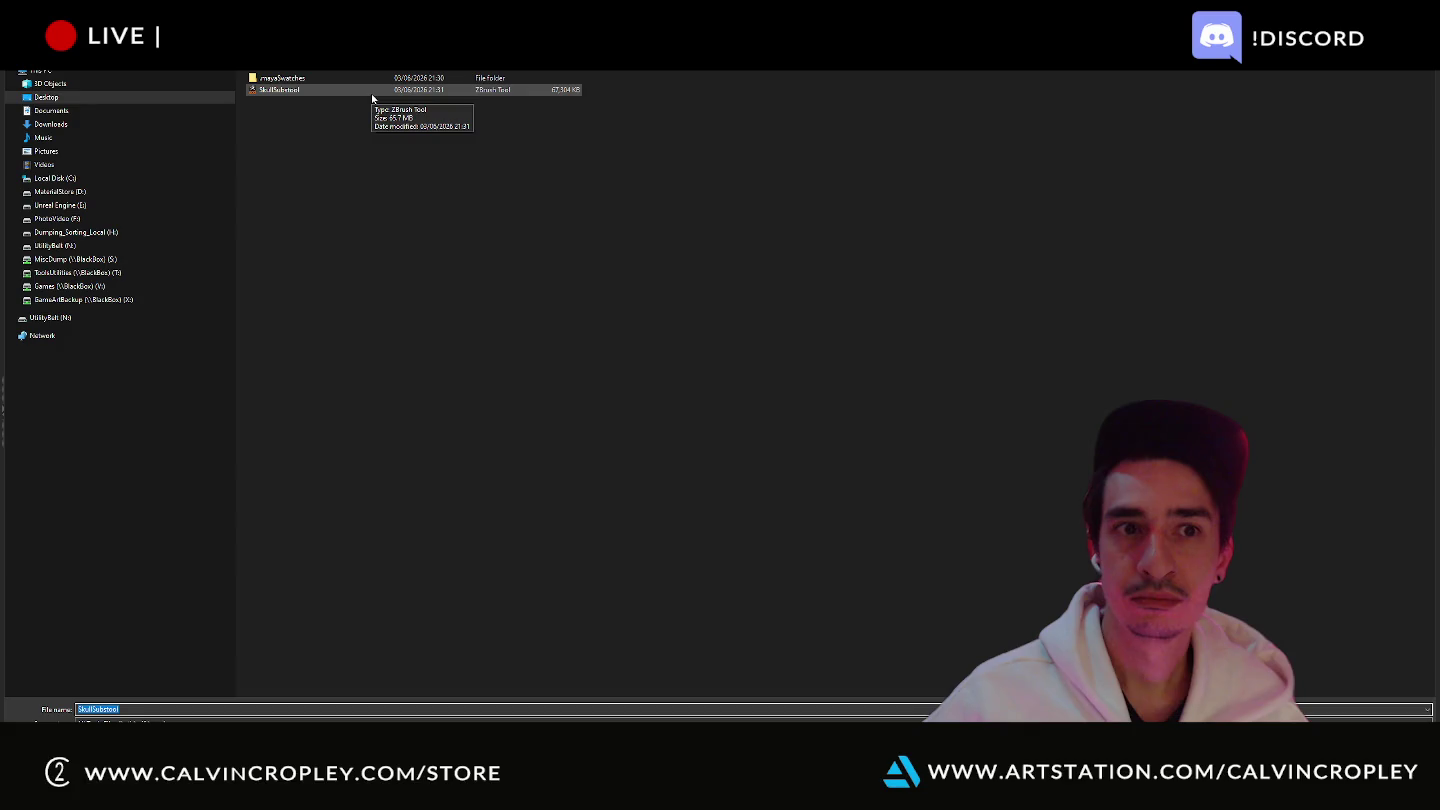
- Overwrite SkullSubtool.ztl with the current tool, then quit ZBrush without saving the project
double_click(371, 93)
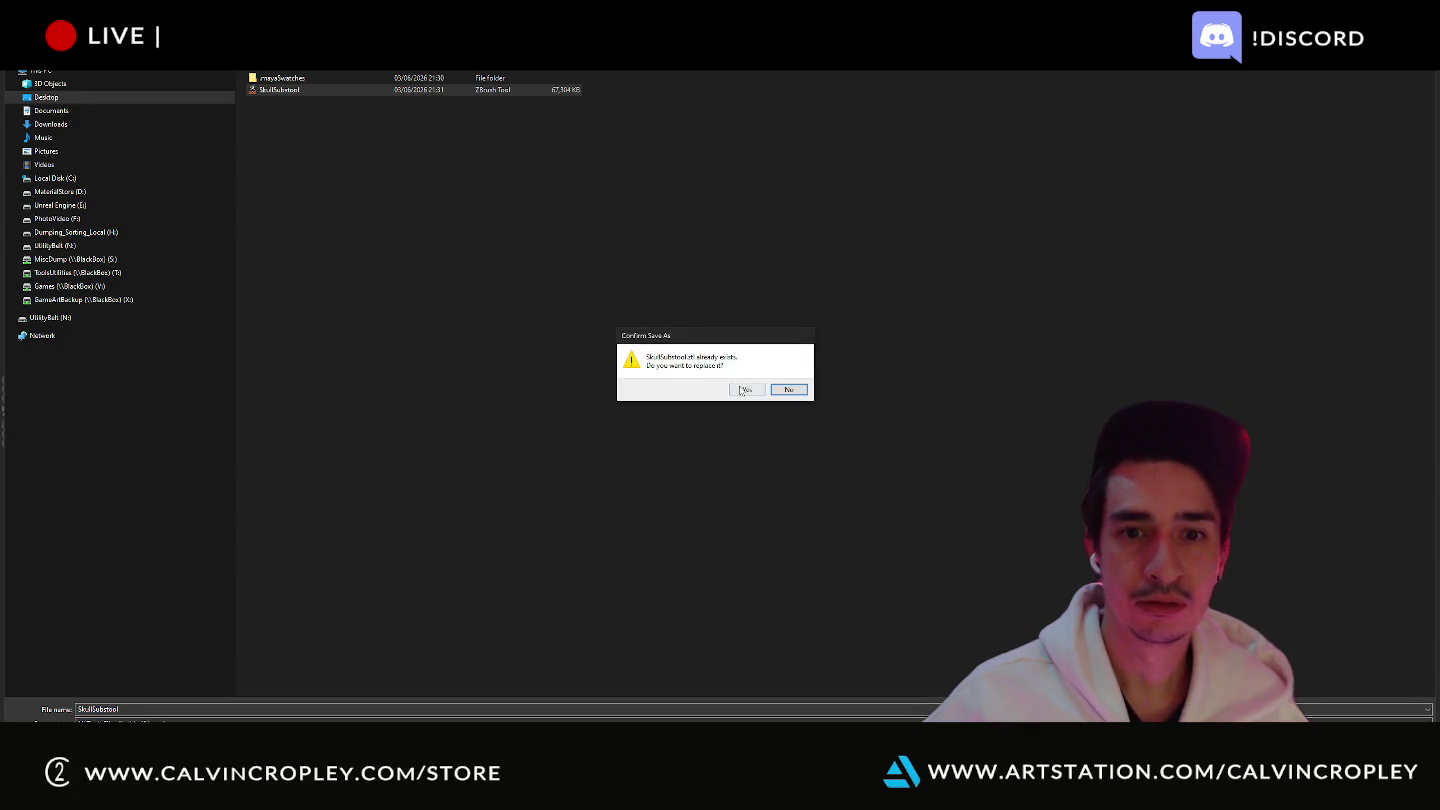
left_click(744, 390)
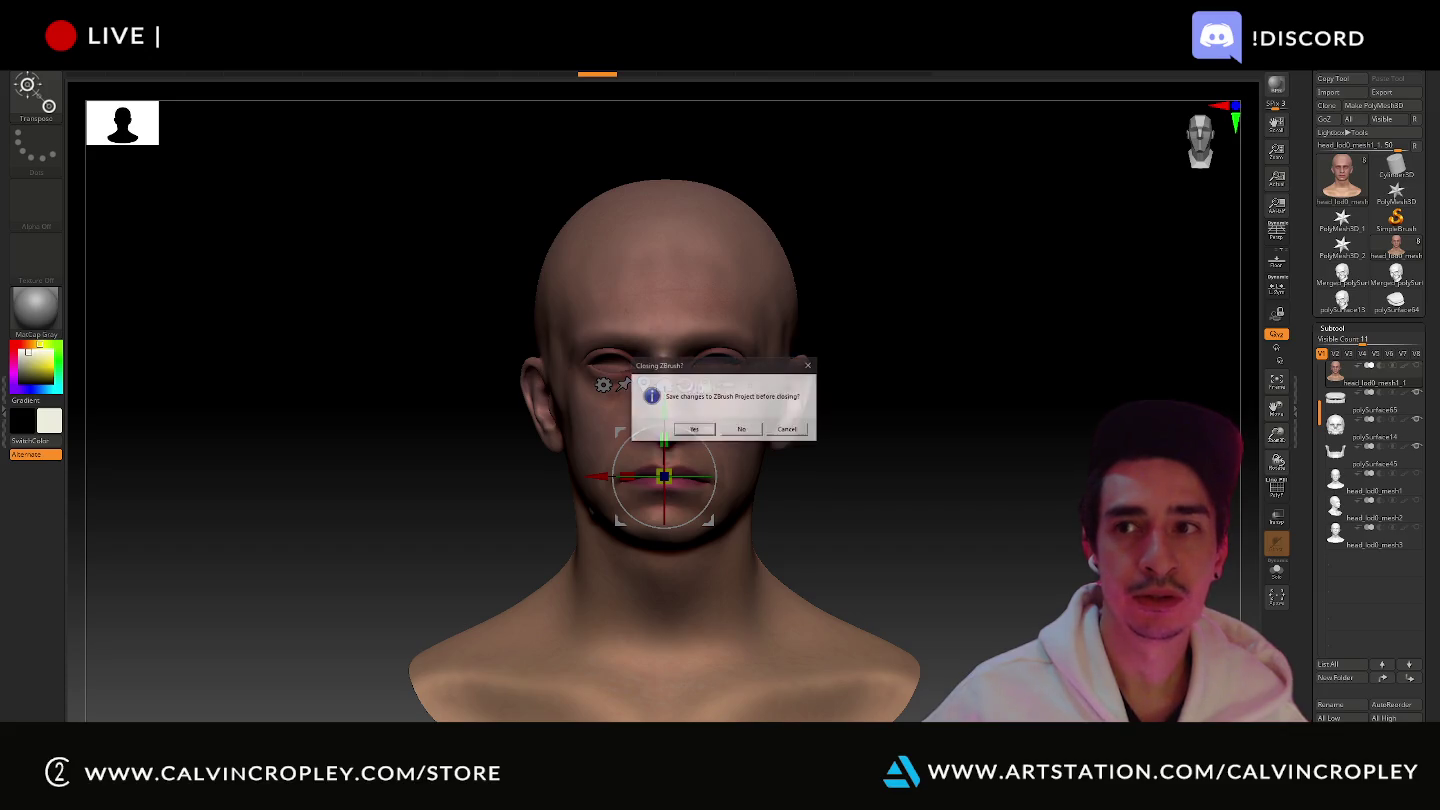
left_click(740, 427)
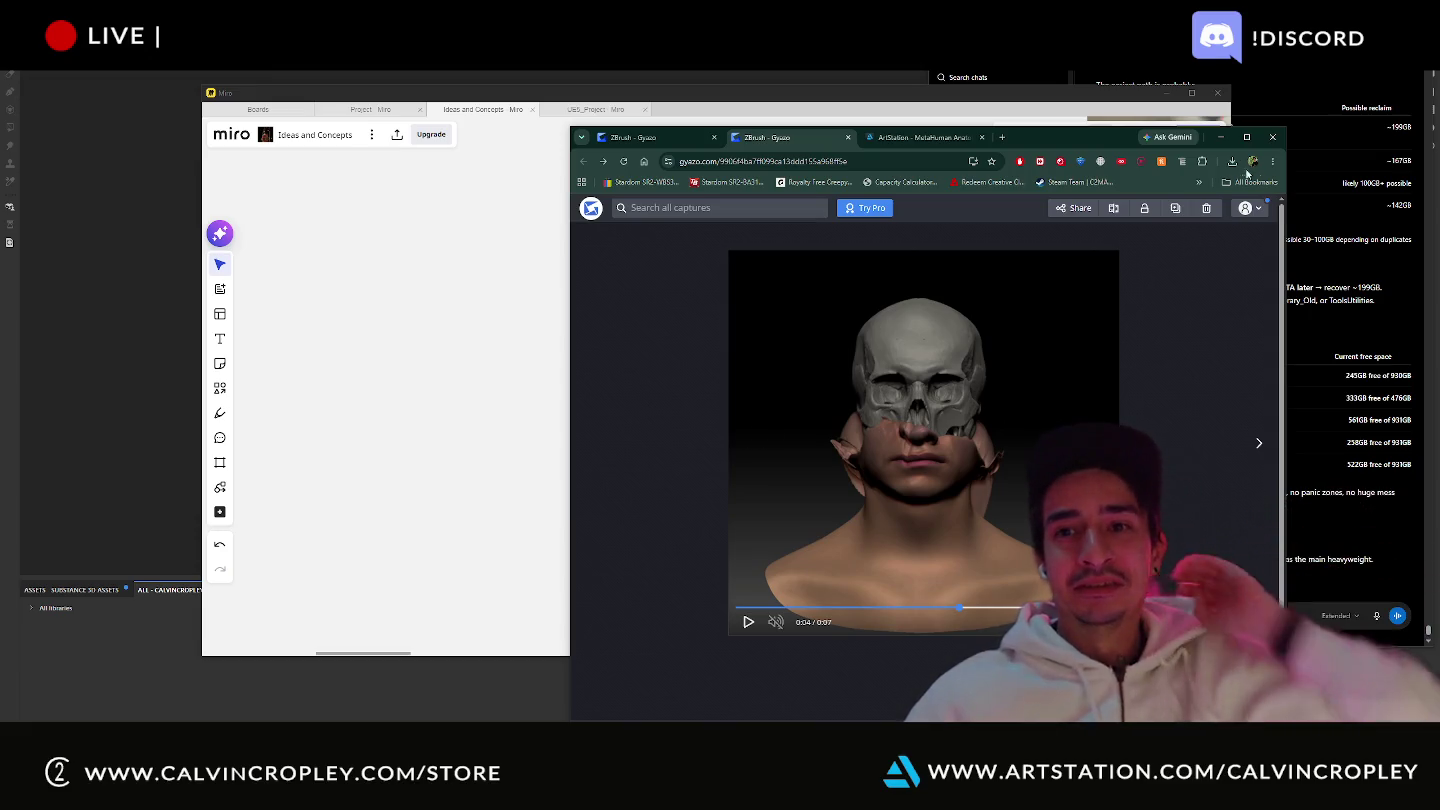
- Close the duplicate Gyazo and ArtStation tabs and the Chrome window to reveal the Miro board
left_click(848, 137)
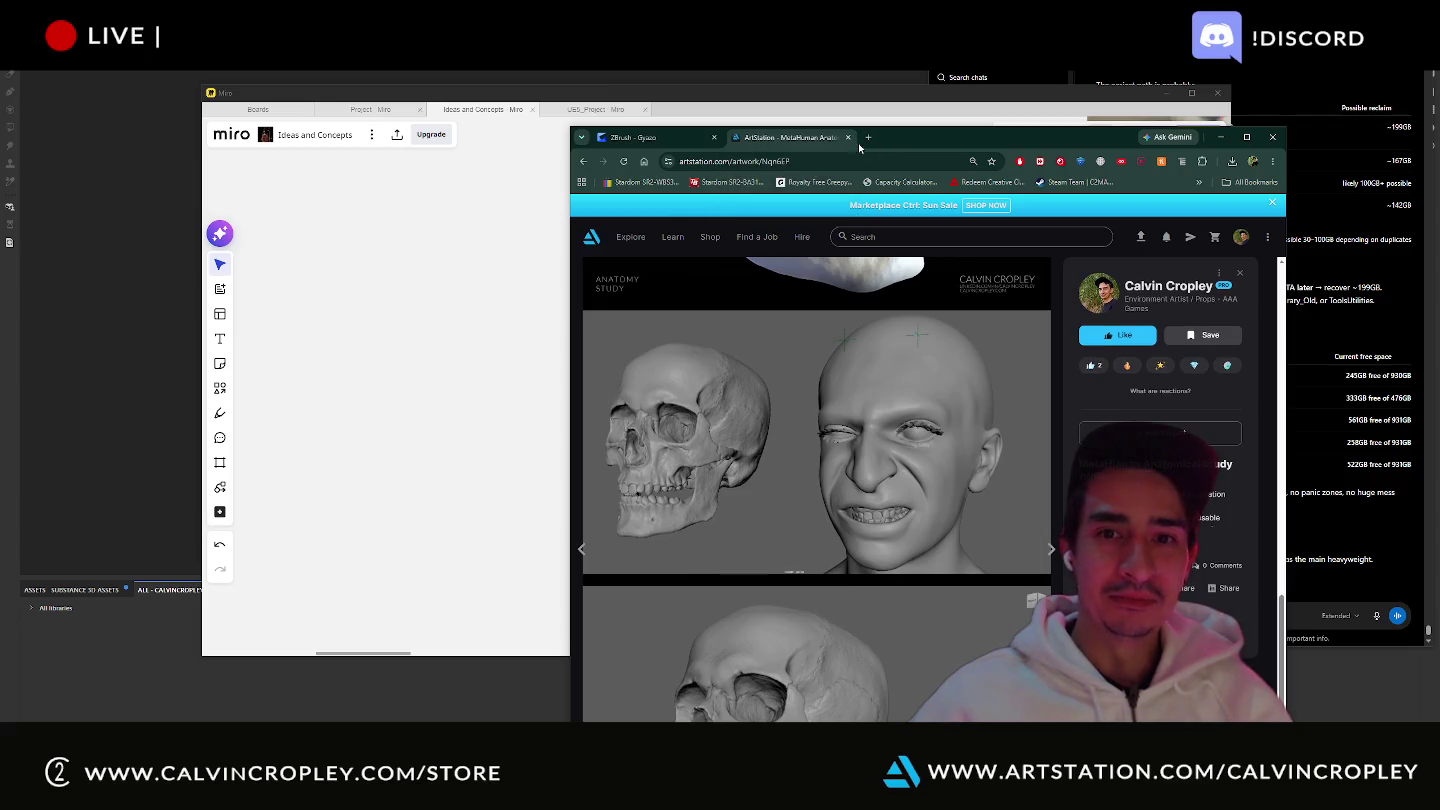
left_click(848, 137)
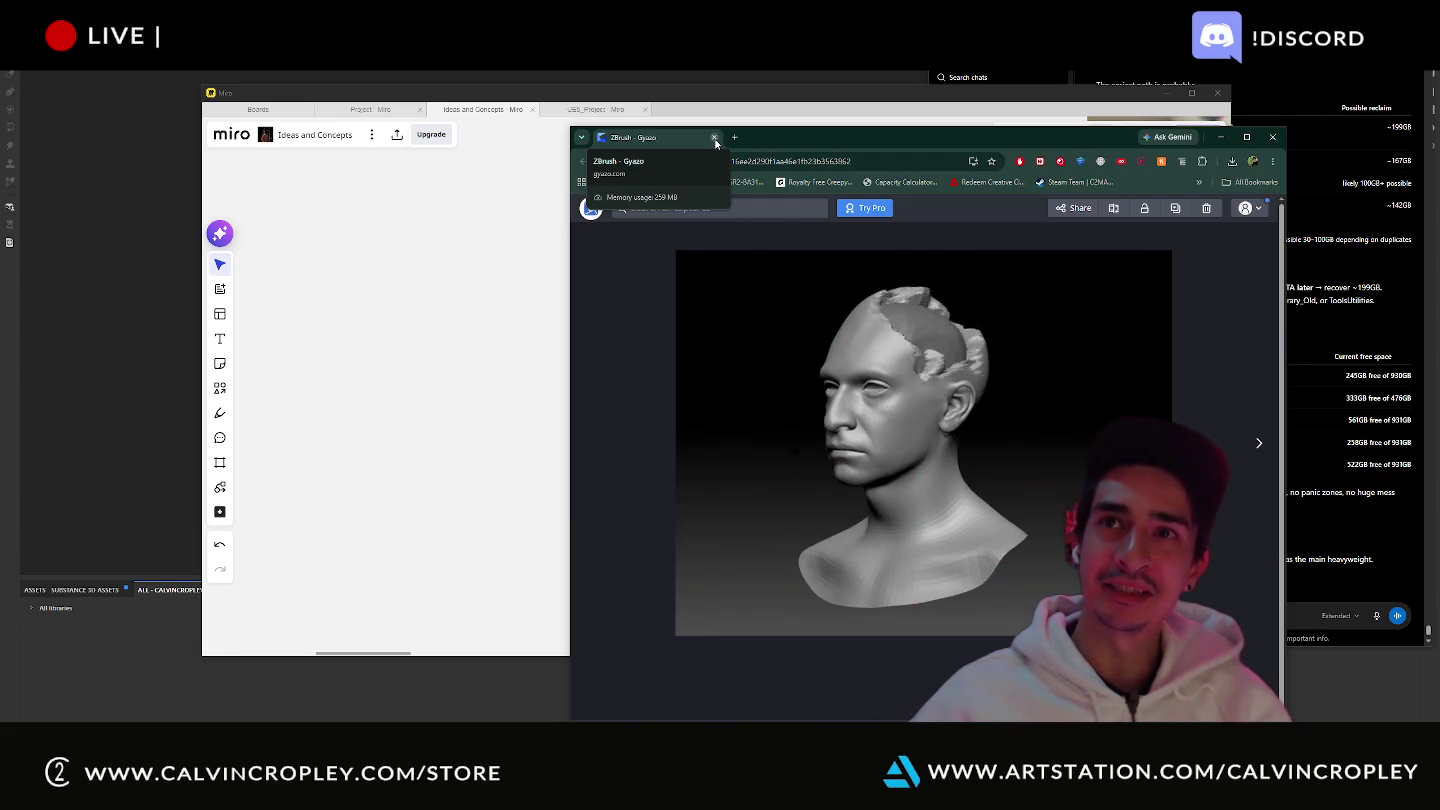
left_click(716, 138)
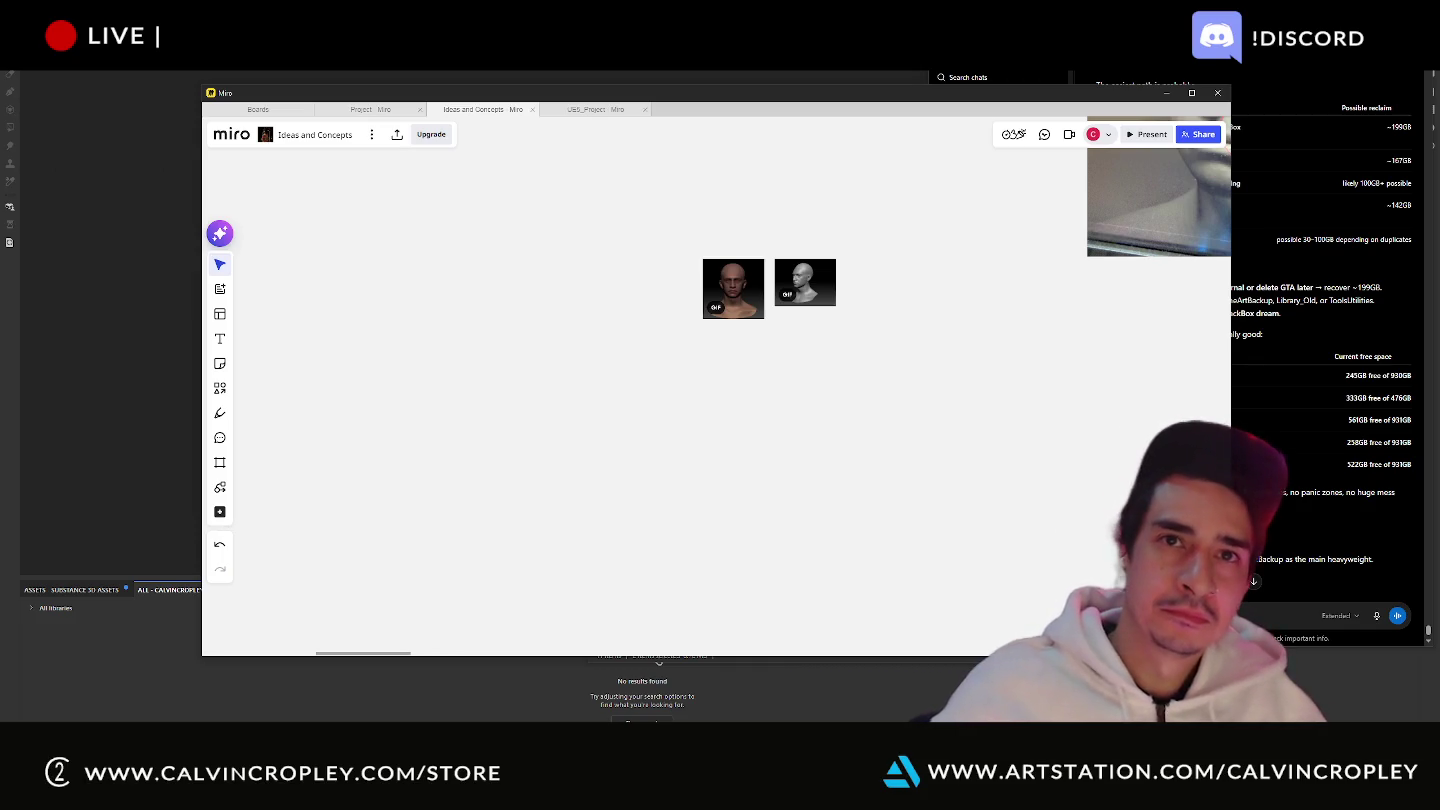
- Zoom out and pan the Miro board to show the bald-head skull renders above the two GIFs
scroll(910, 478, "down", 2)
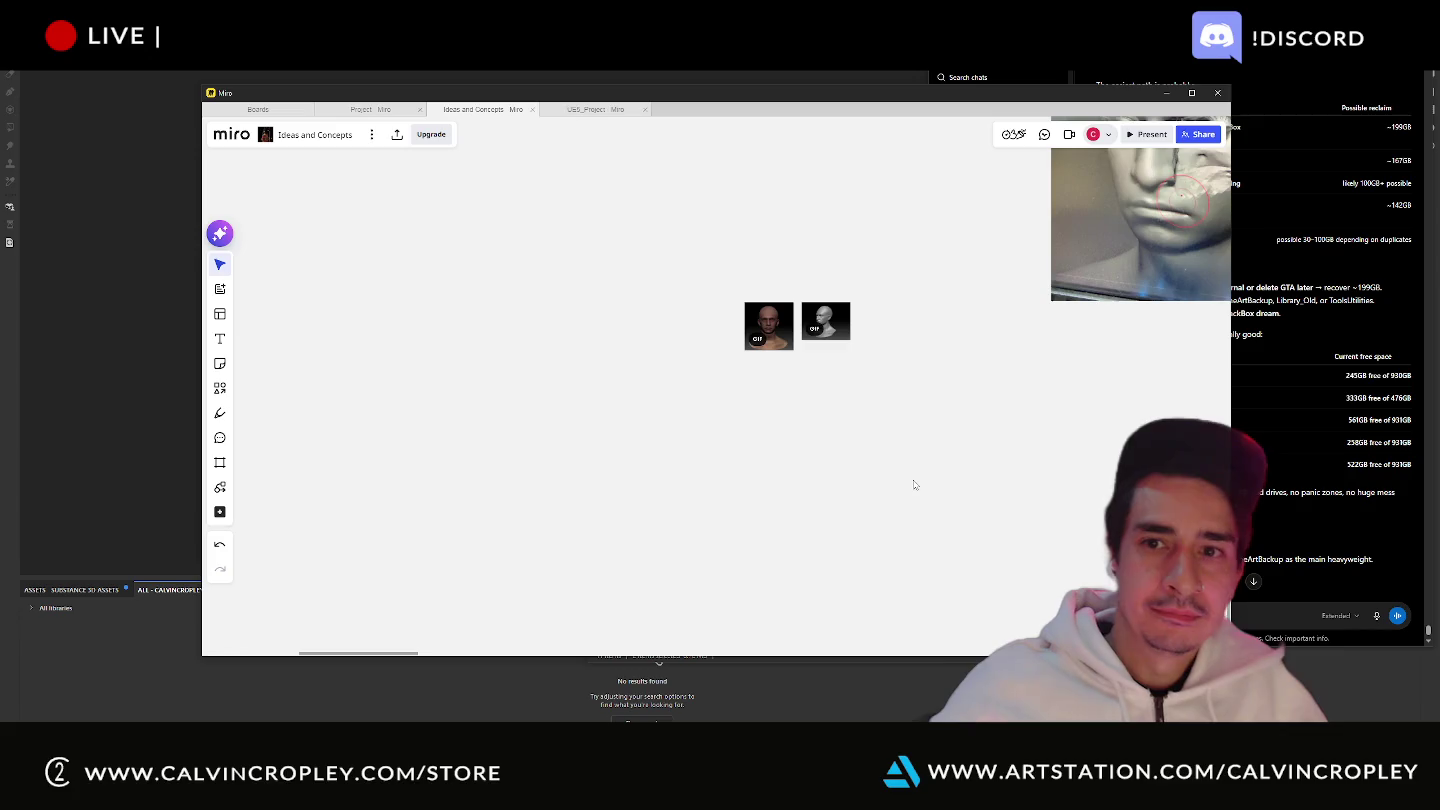
right_click_drag(925, 388, 723, 530)
scroll(725, 533, "down", 2)
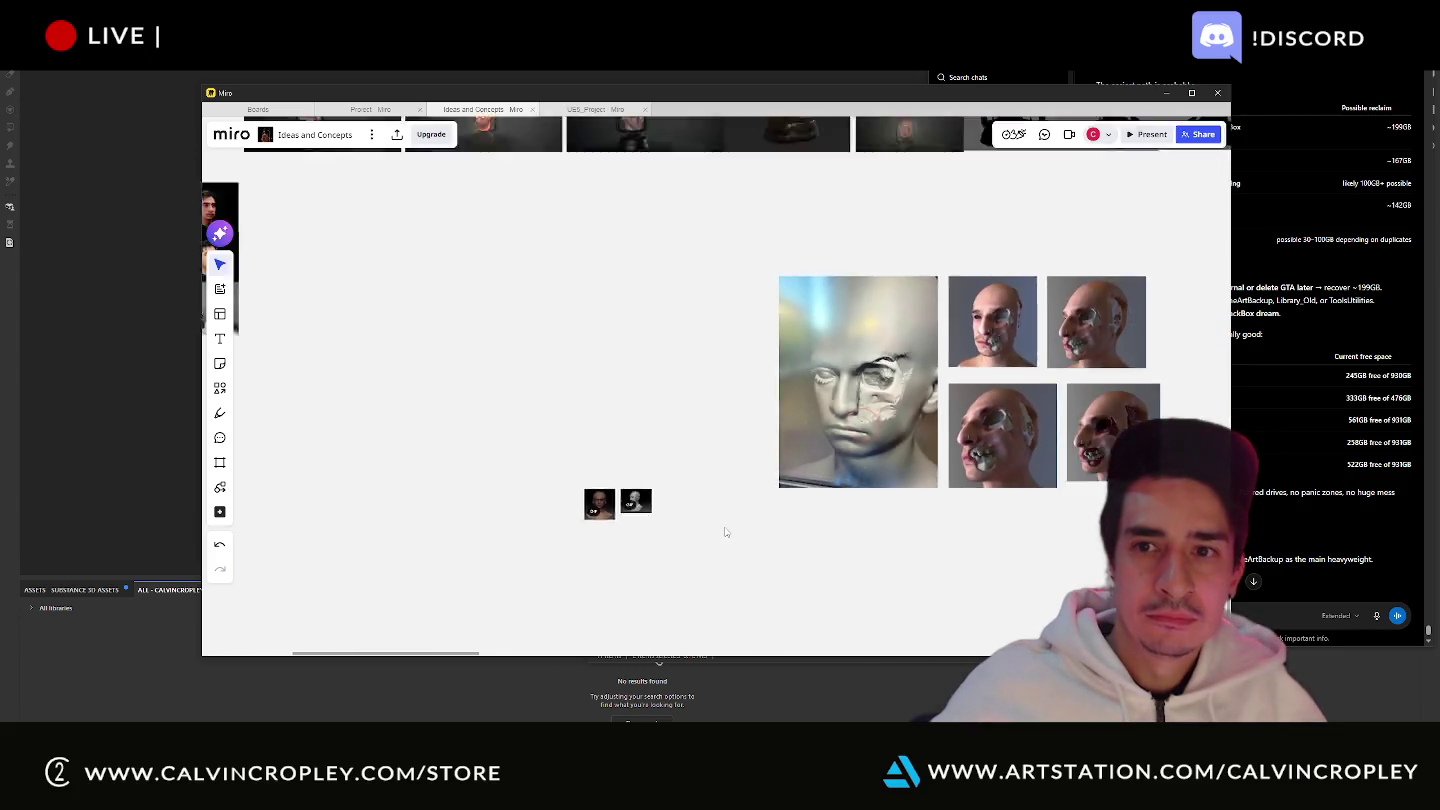
scroll(726, 532, "down", 2)
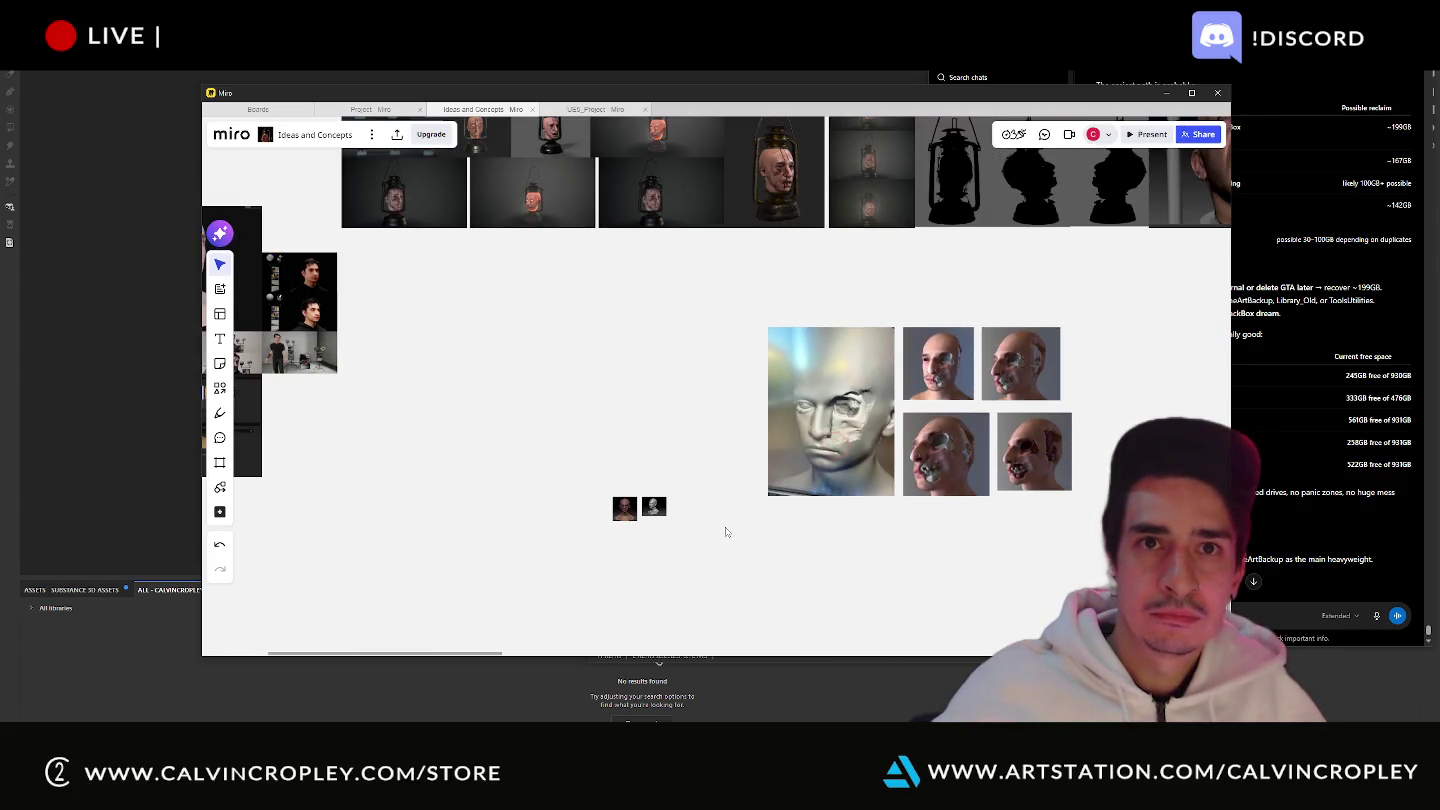
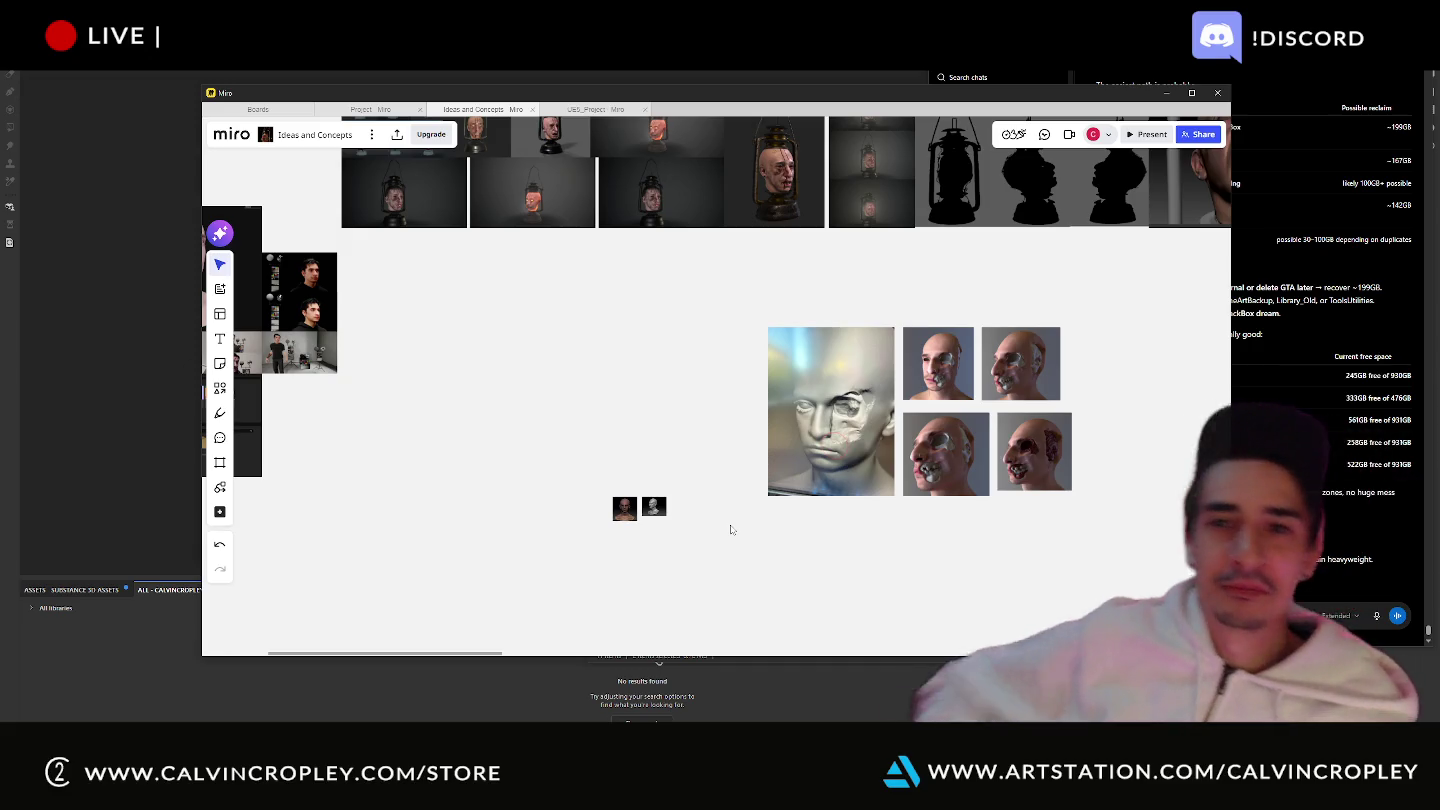
- Zoom out over the Ideas and Concepts board, then zoom in and centre the face photo grid
scroll(930, 315, "down", 3)
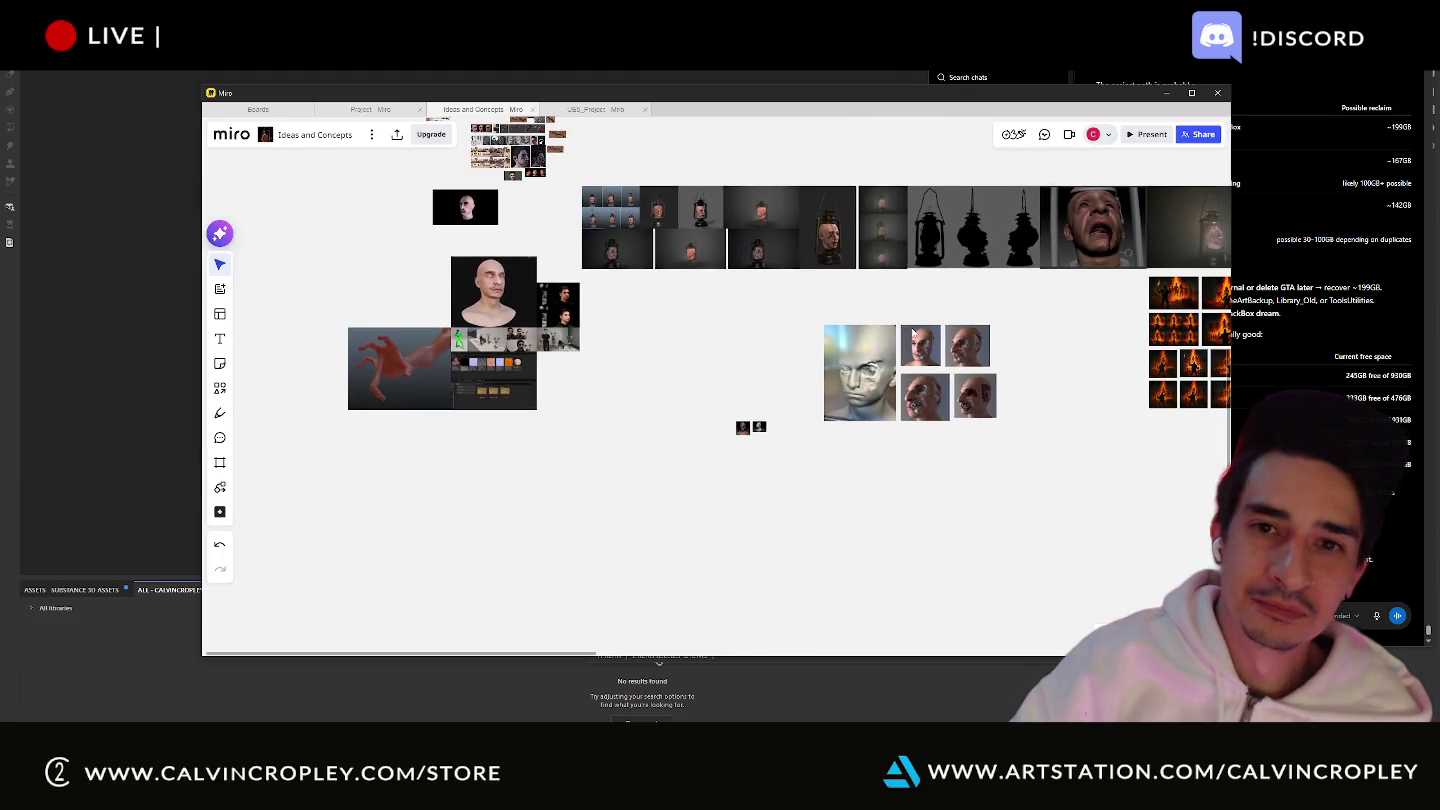
scroll(946, 286, "down", 2)
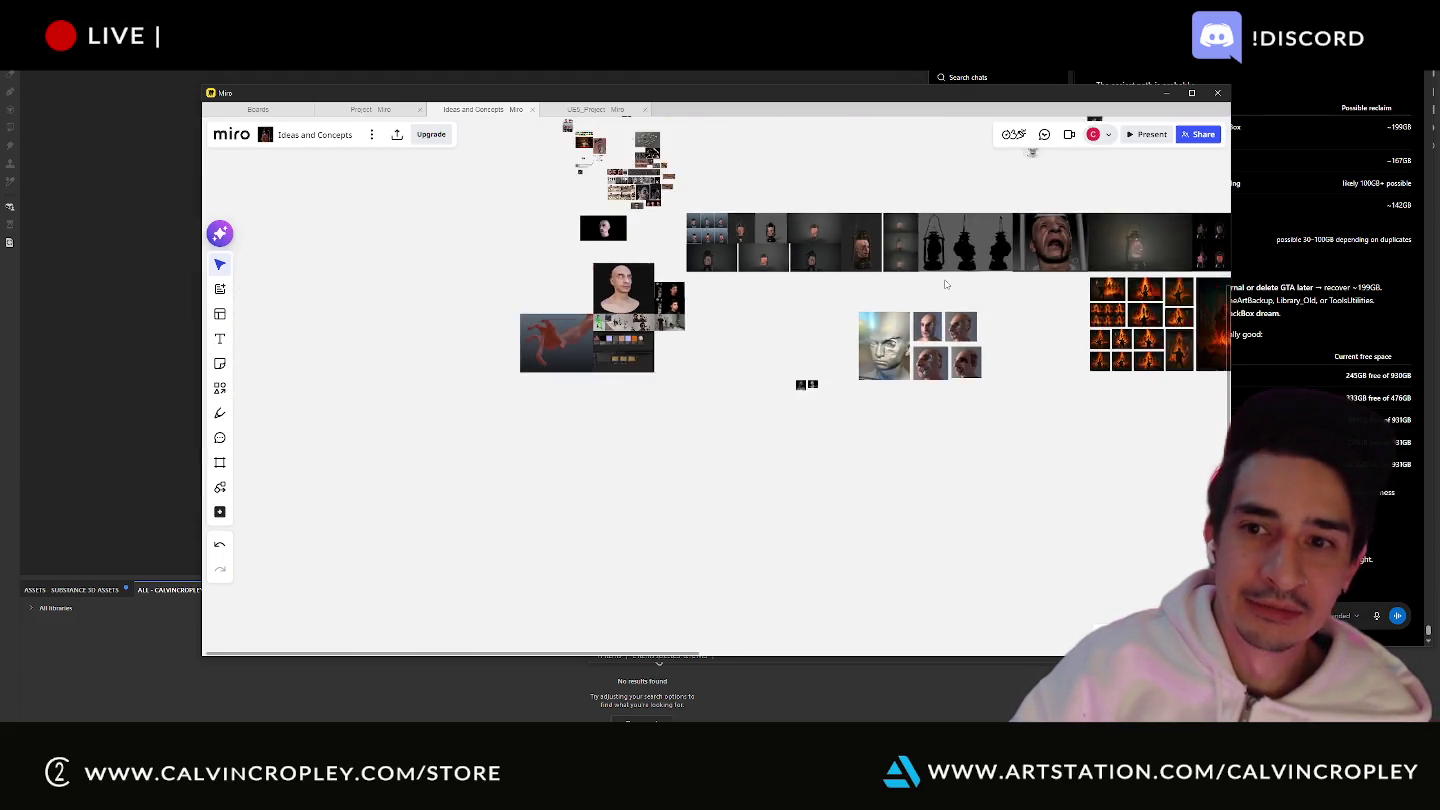
scroll(945, 285, "up", 2)
scroll(870, 325, "up", 2)
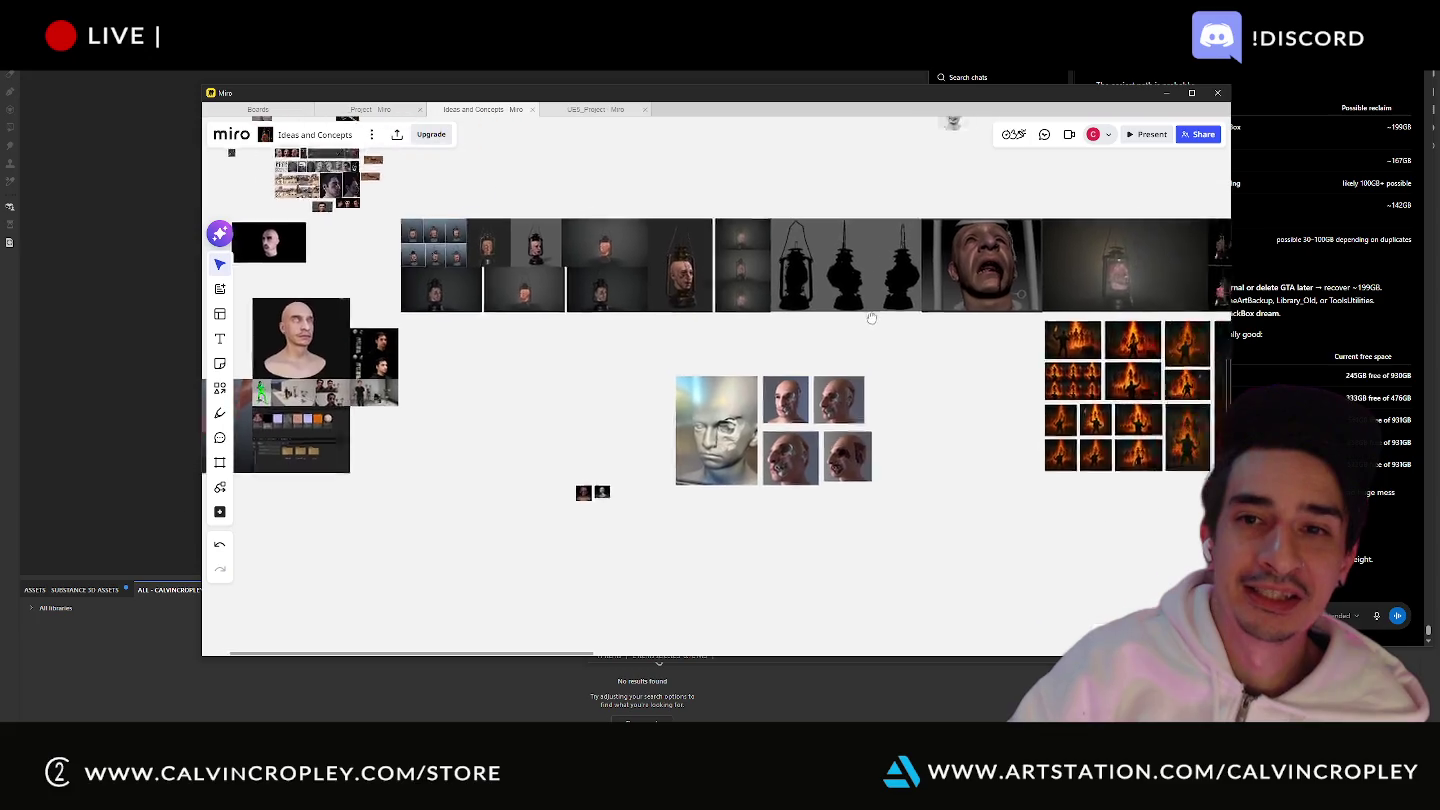
scroll(796, 362, "up", 2)
scroll(901, 300, "down", 2)
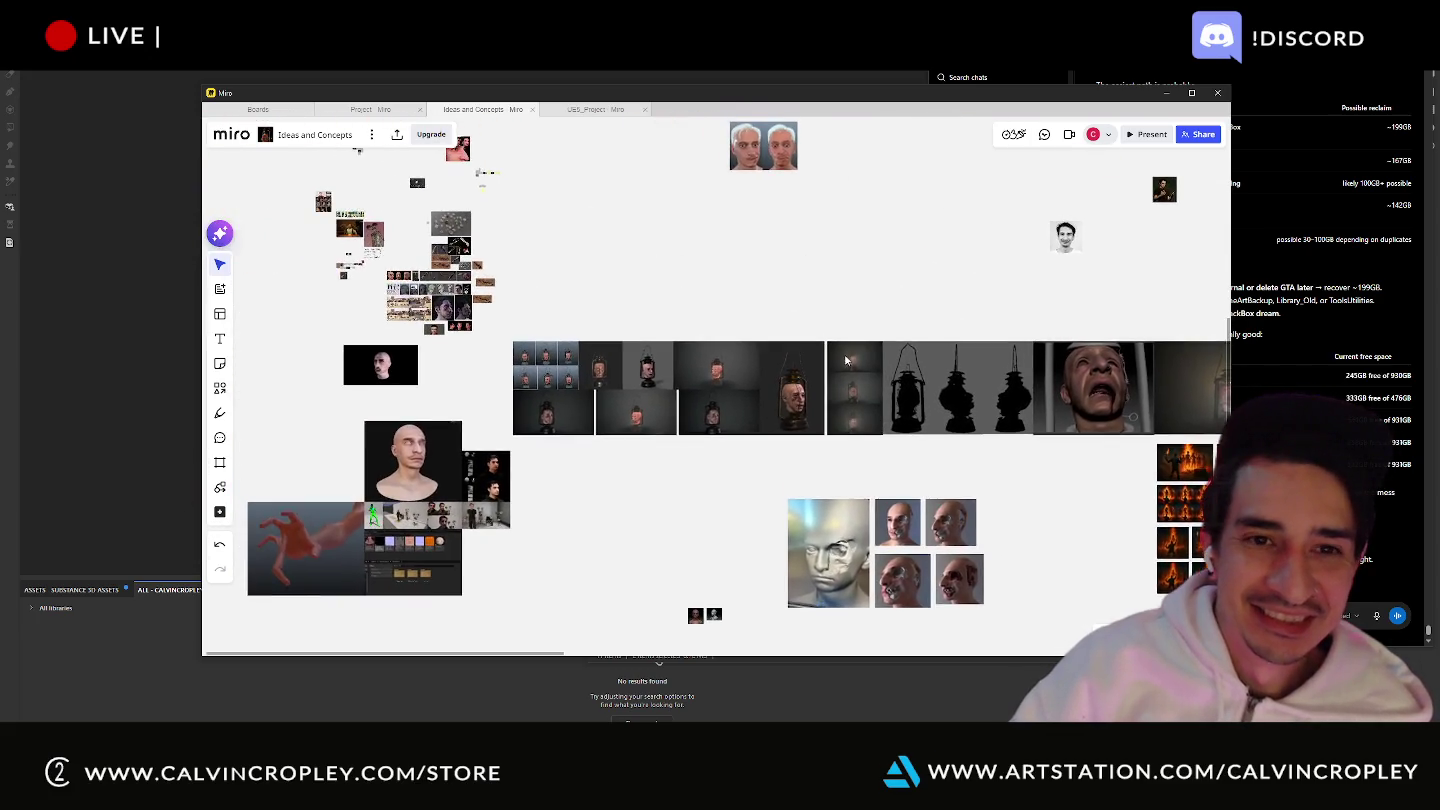
scroll(967, 265, "down", 2)
scroll(722, 353, "up", 3)
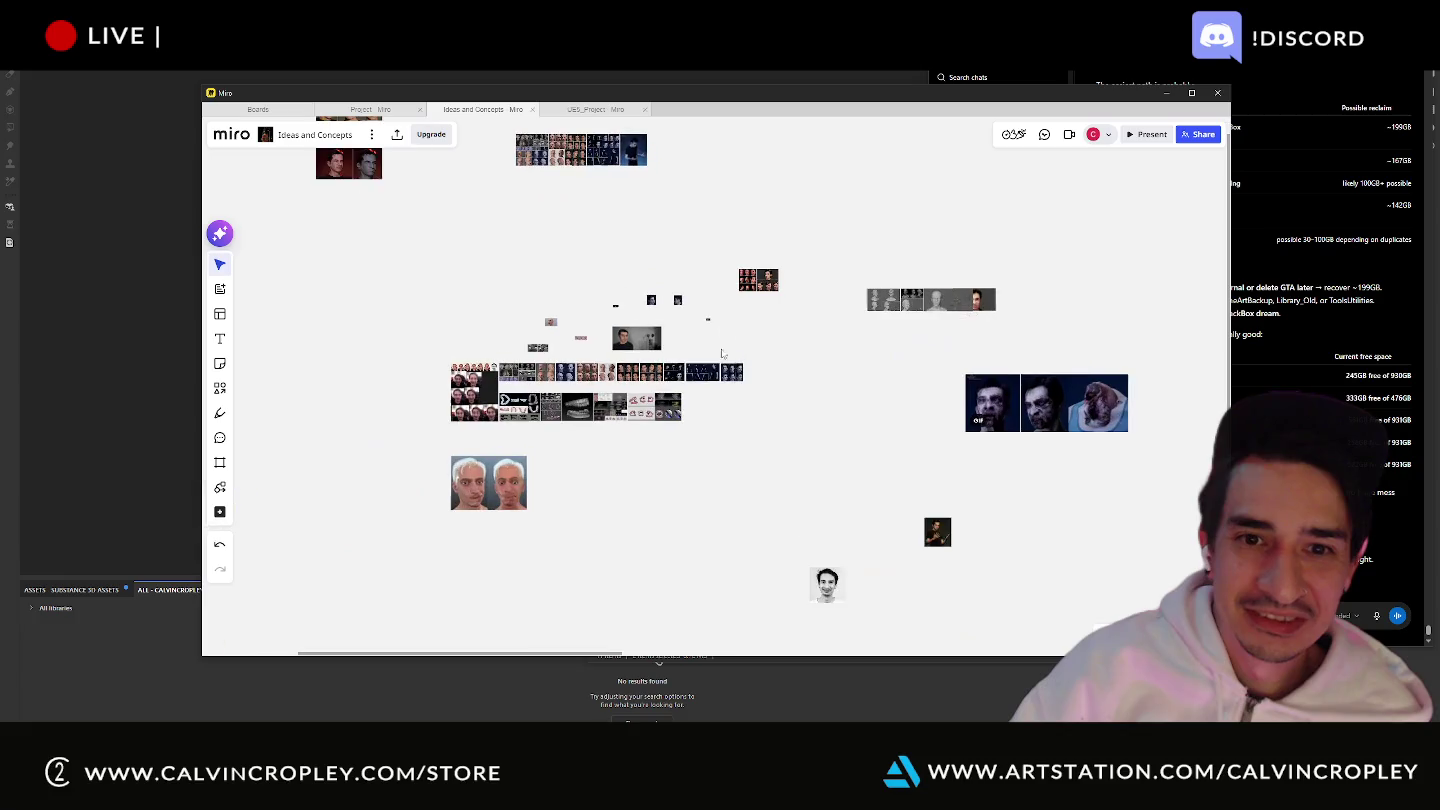
scroll(567, 374, "up", 2)
scroll(650, 360, "up", 2)
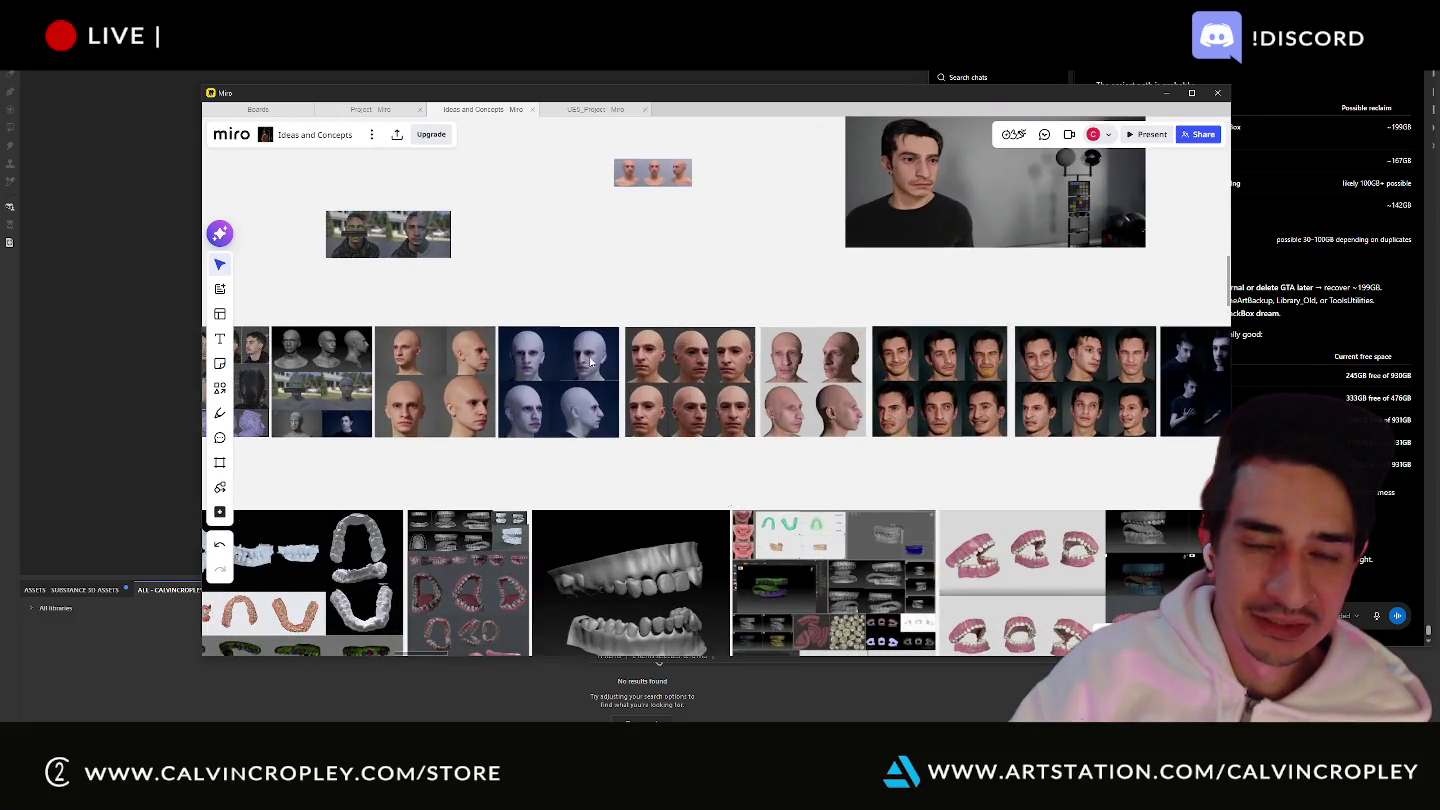
scroll(780, 339, "up", 1)
scroll(858, 330, "up", 1)
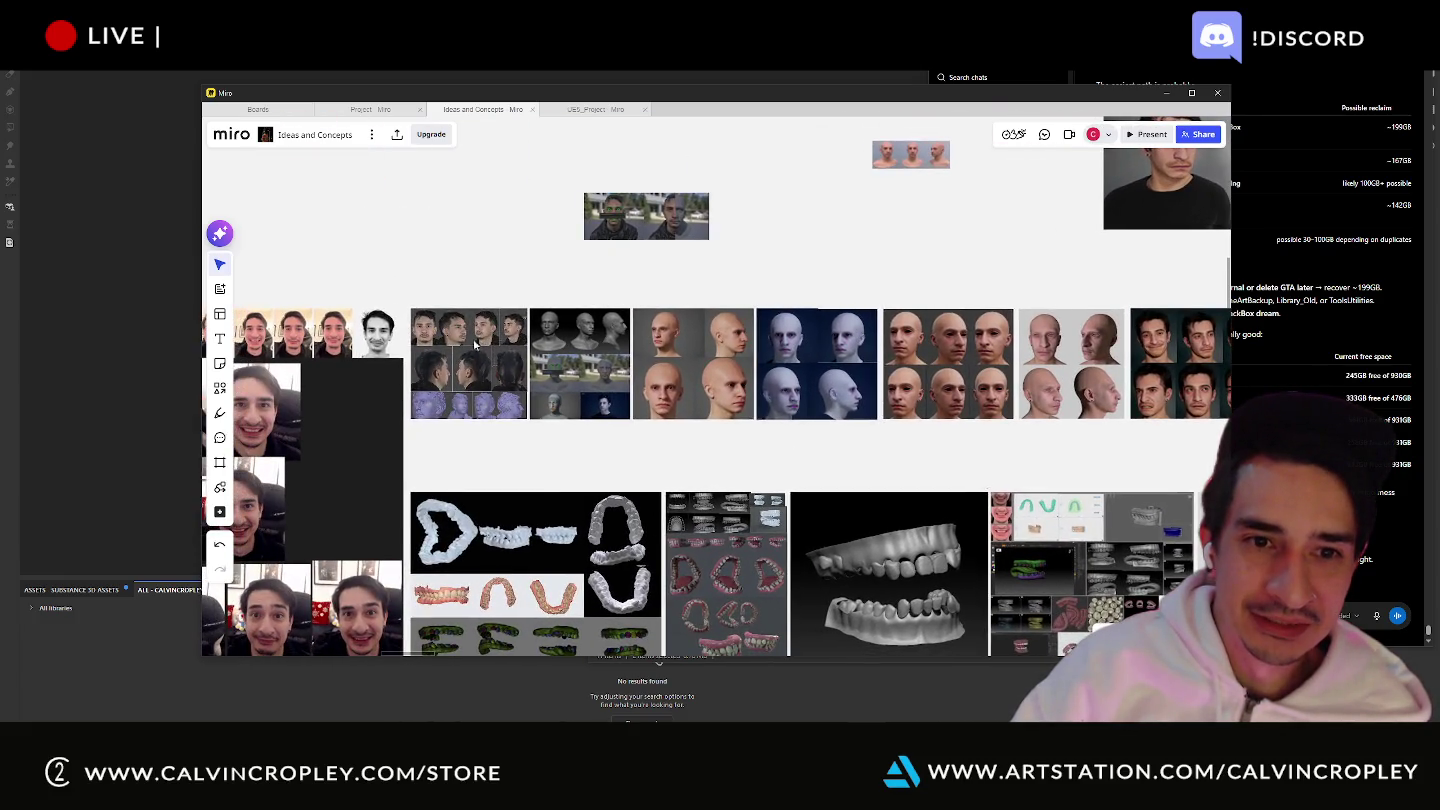
scroll(474, 342, "up", 2)
scroll(473, 342, "up", 2)
mouse_move(473, 342)
middle_mouse_down()
mouse_move(884, 320)
mouse_move(771, 374)
mouse_move(593, 378)
middle_mouse_up()
- Pan across the photo scan sheet and the ZBrush bust renders
scroll(884, 320, "up", 1)
scroll(645, 368, "up", 1)
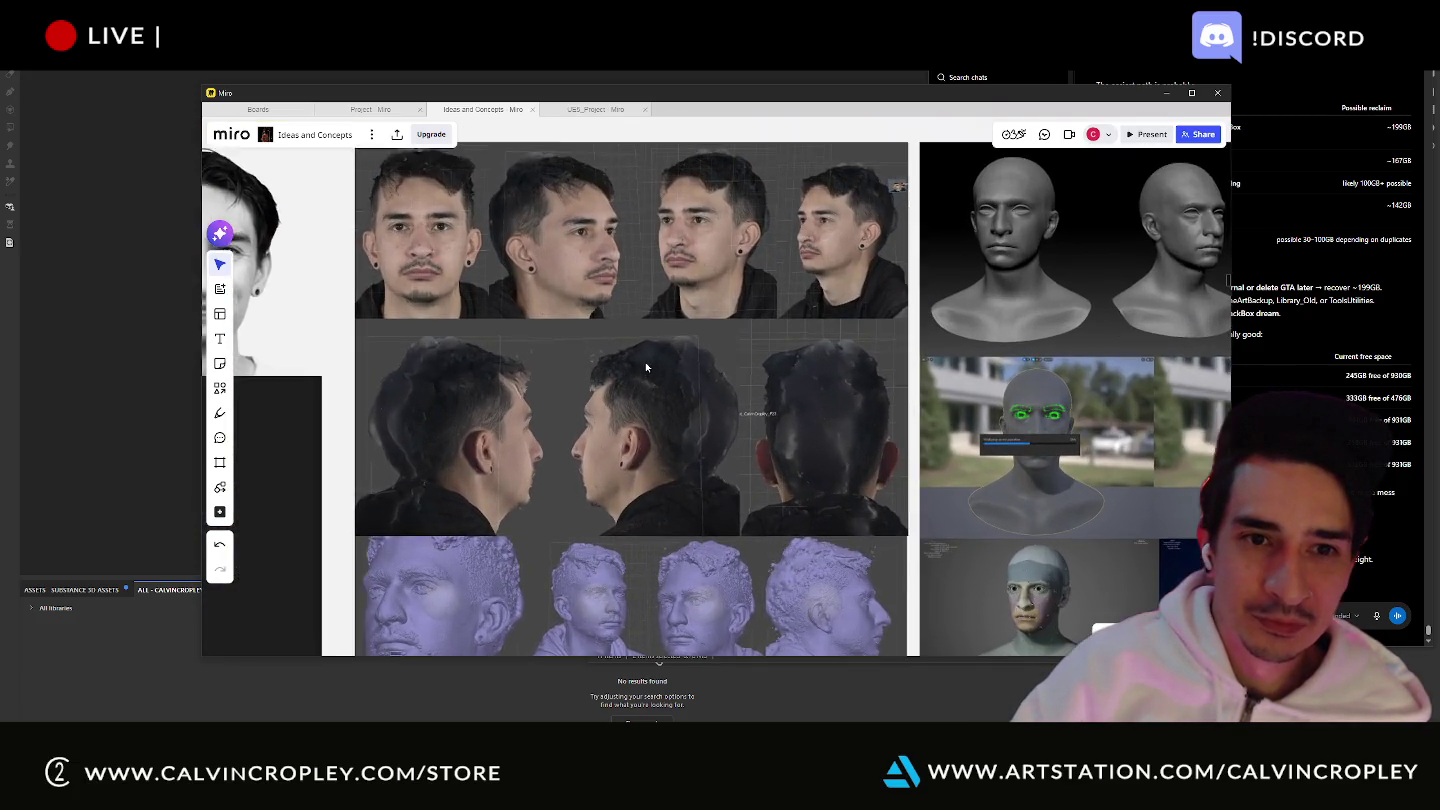
scroll(708, 365, "down", 1)
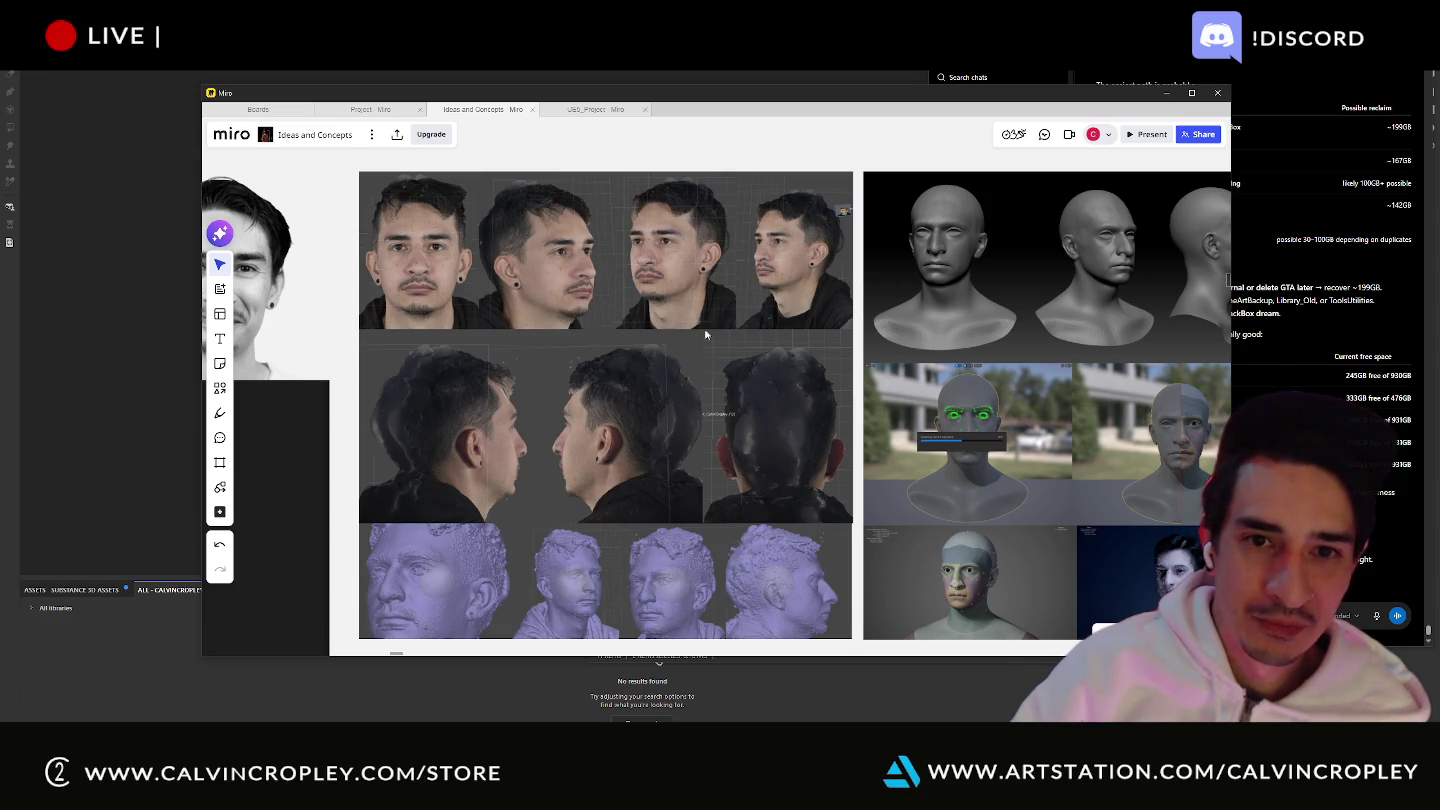
middle_click_drag(977, 313, 627, 319)
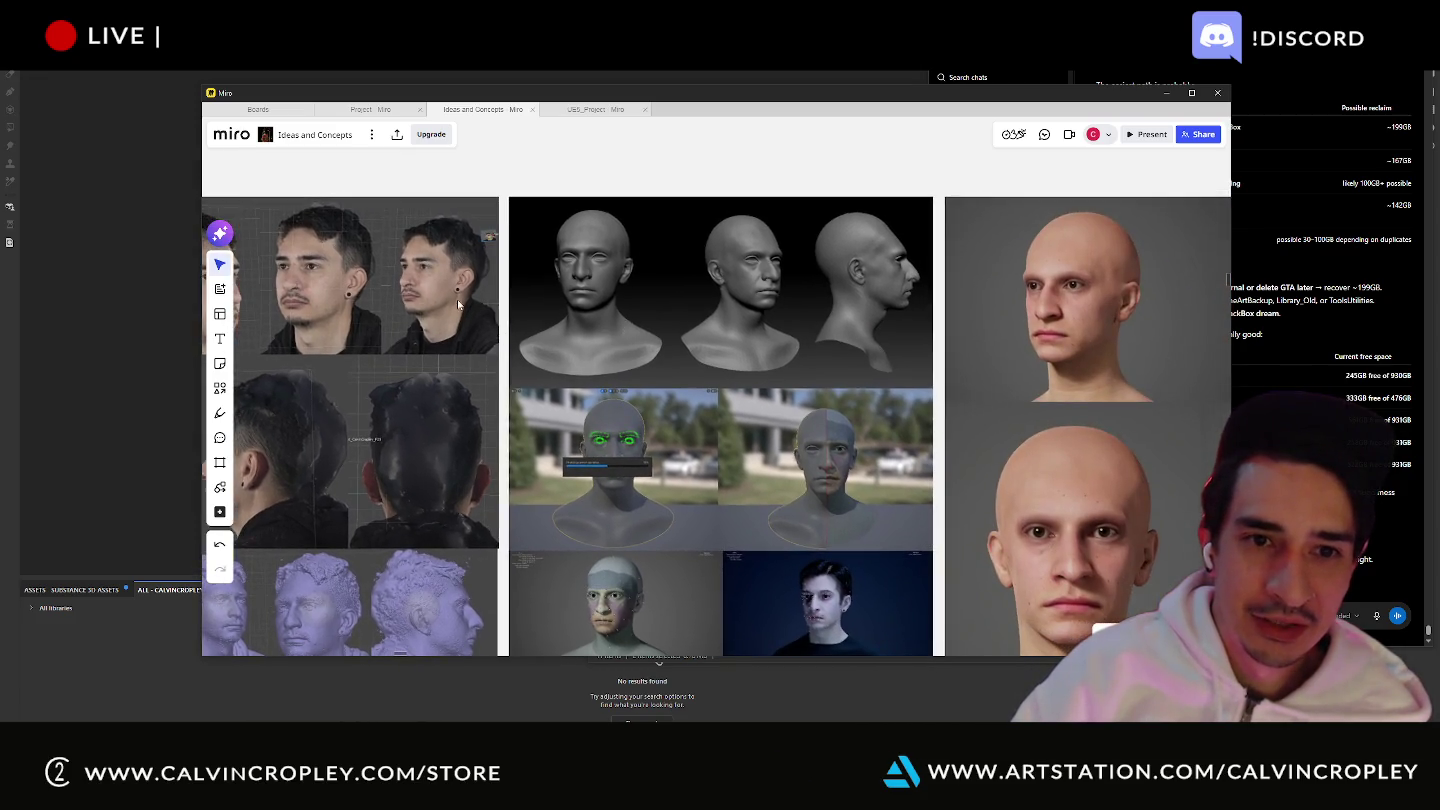
middle_click_drag(457, 299, 658, 243)
mouse_move(949, 309)
middle_mouse_down()
mouse_move(890, 208)
mouse_move(833, 327)
middle_mouse_up()
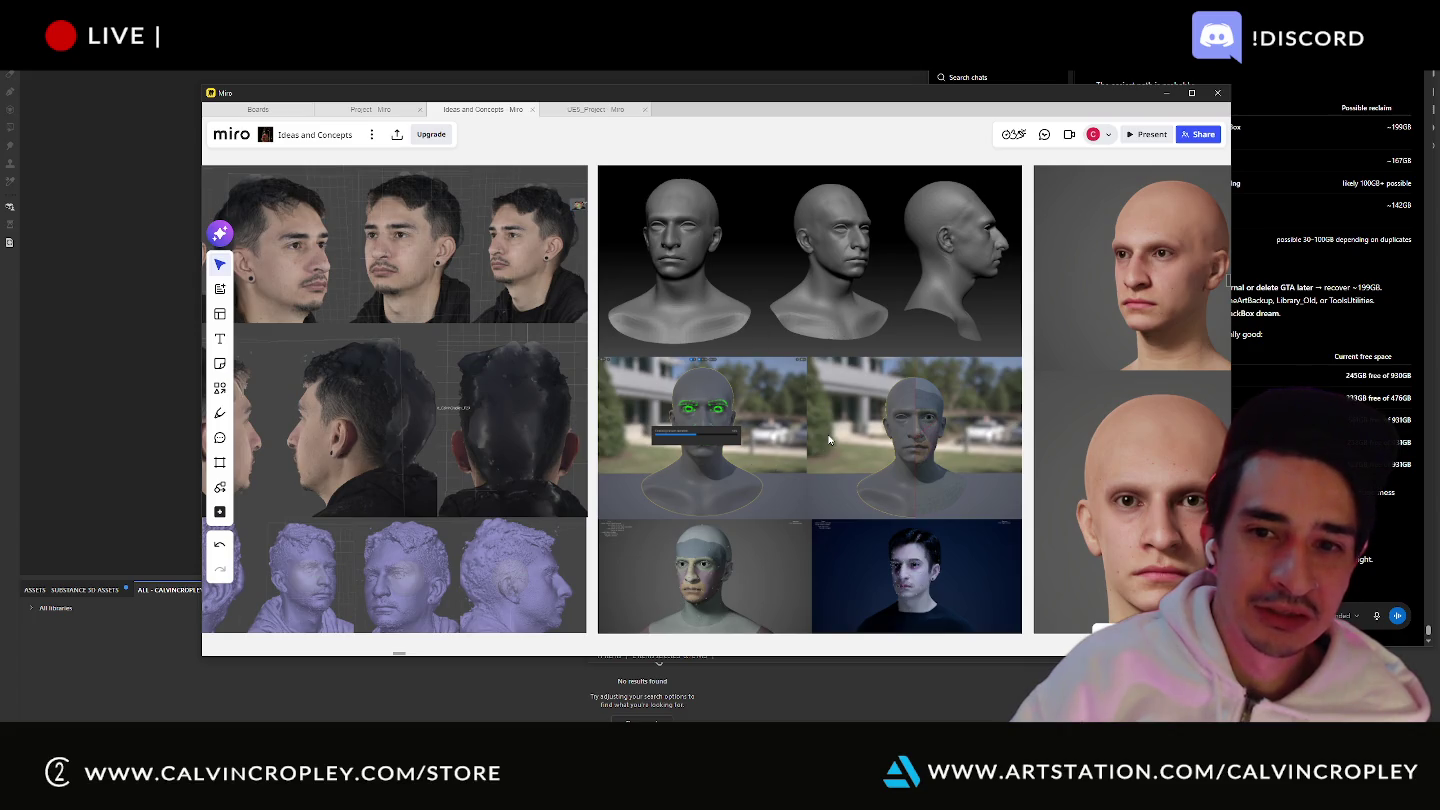
- Zoom far in on the front view of the grey sculpted bust
scroll(810, 390, "up", 2)
scroll(828, 440, "up", 2)
scroll(828, 440, "down", 5)
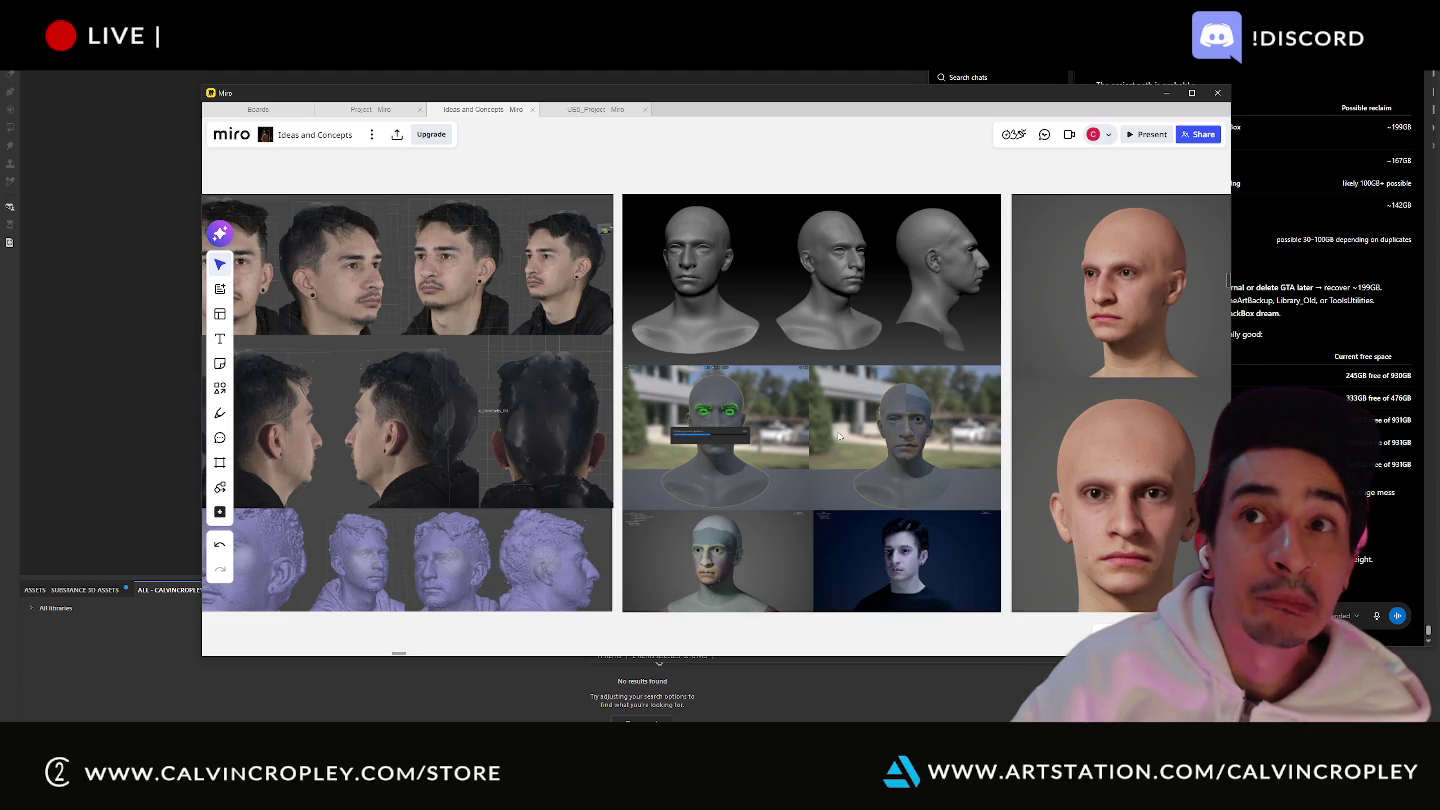
scroll(842, 436, "down", 2)
scroll(843, 444, "down", 2)
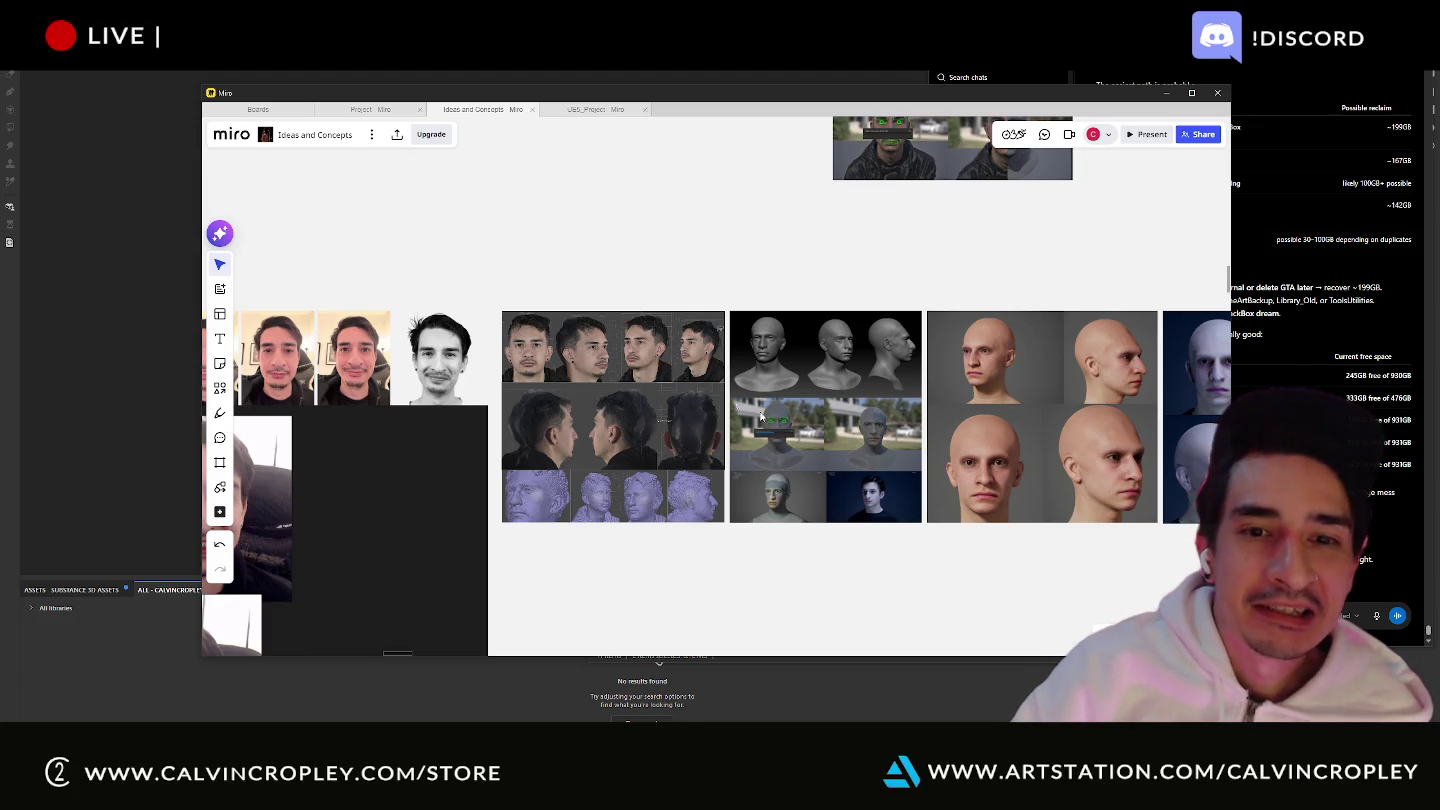
scroll(661, 380, "up", 3)
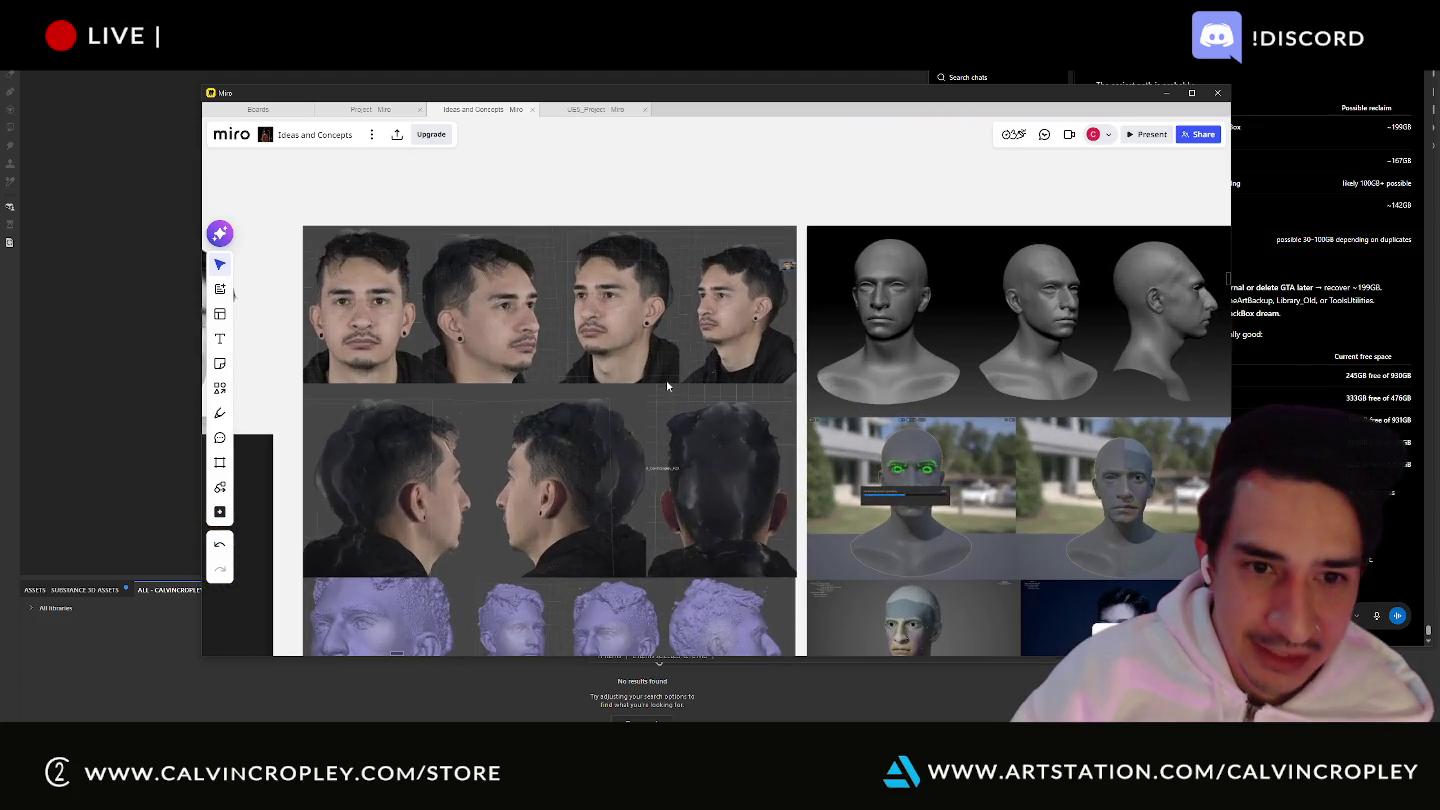
scroll(757, 451, "down", 3)
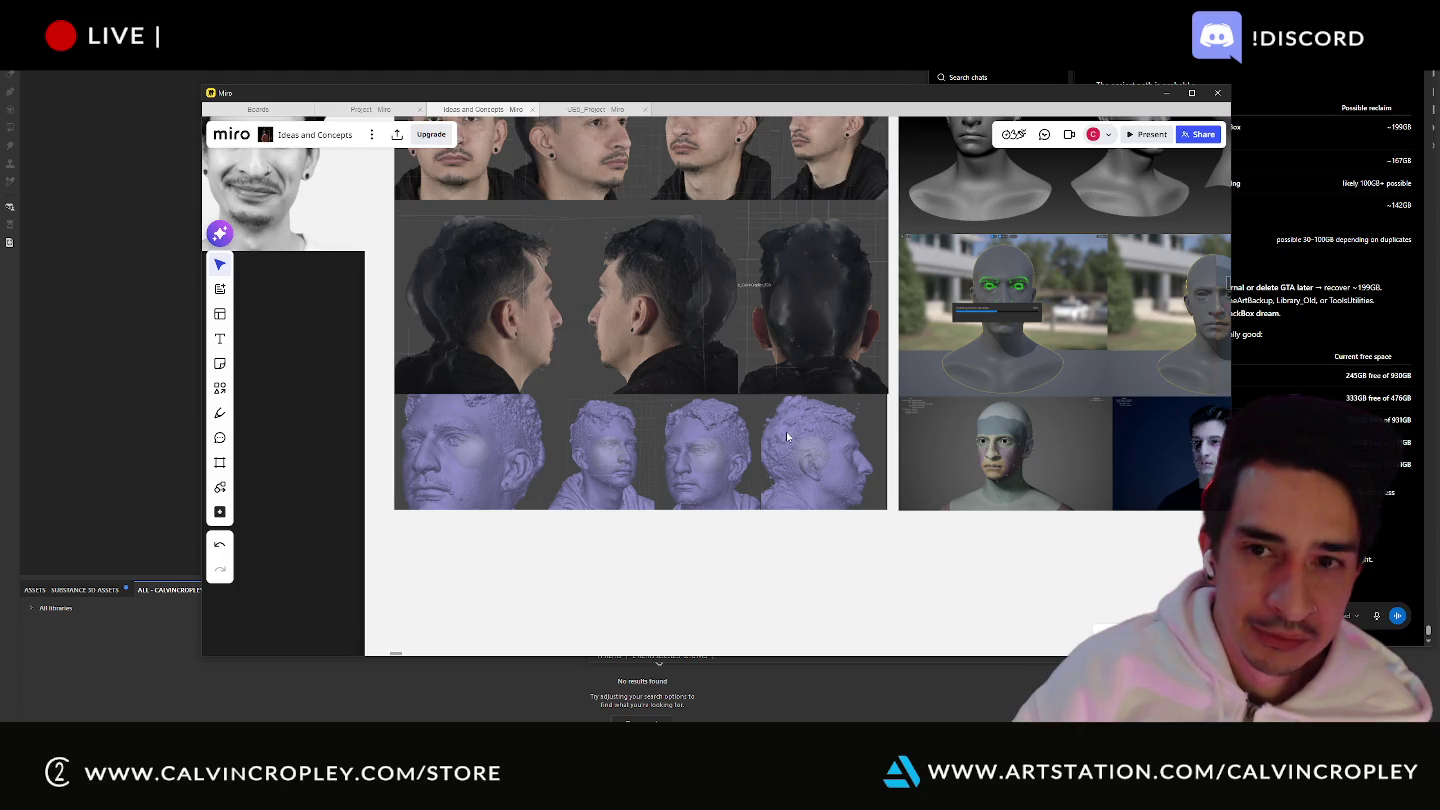
scroll(929, 330, "right", 5)
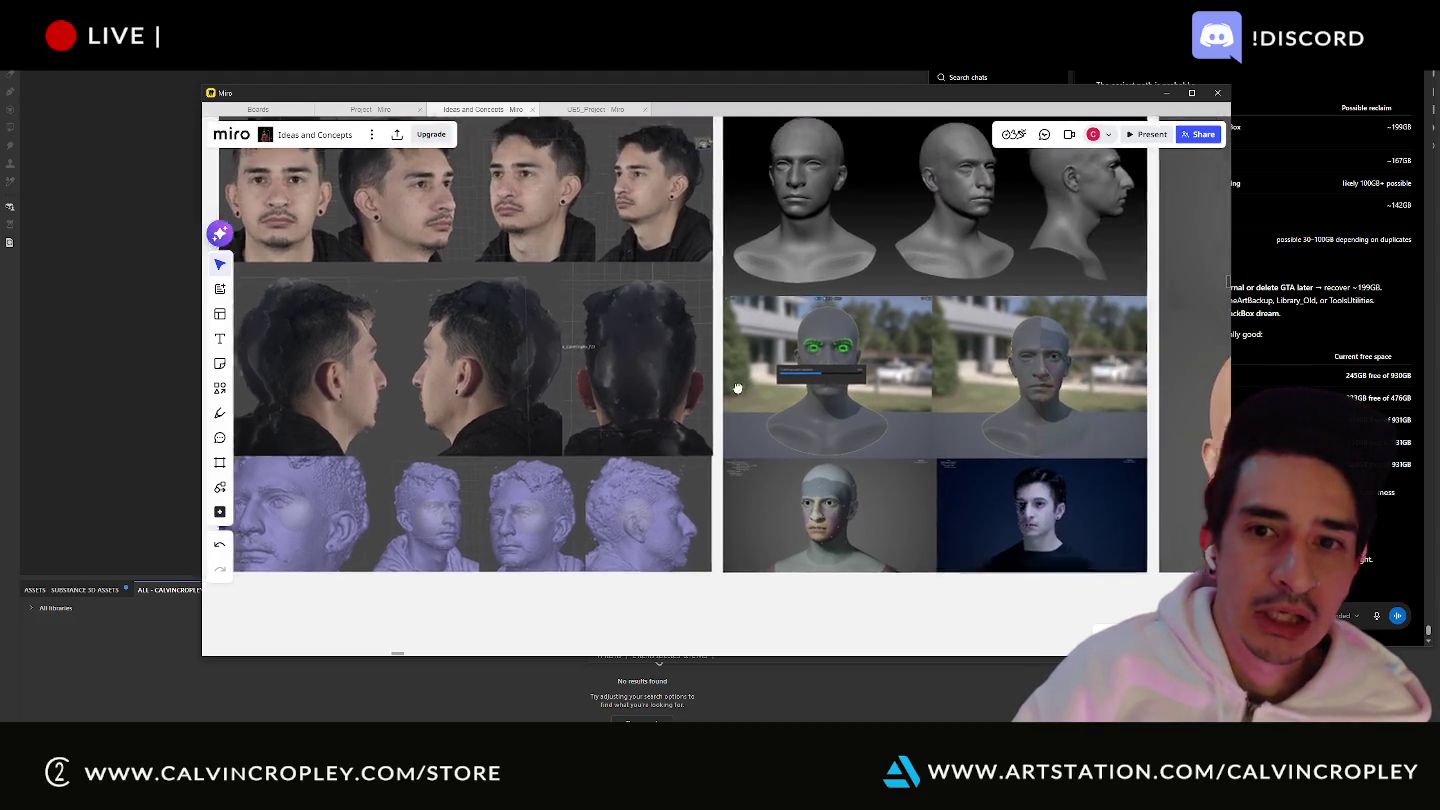
scroll(800, 260, "up", 3)
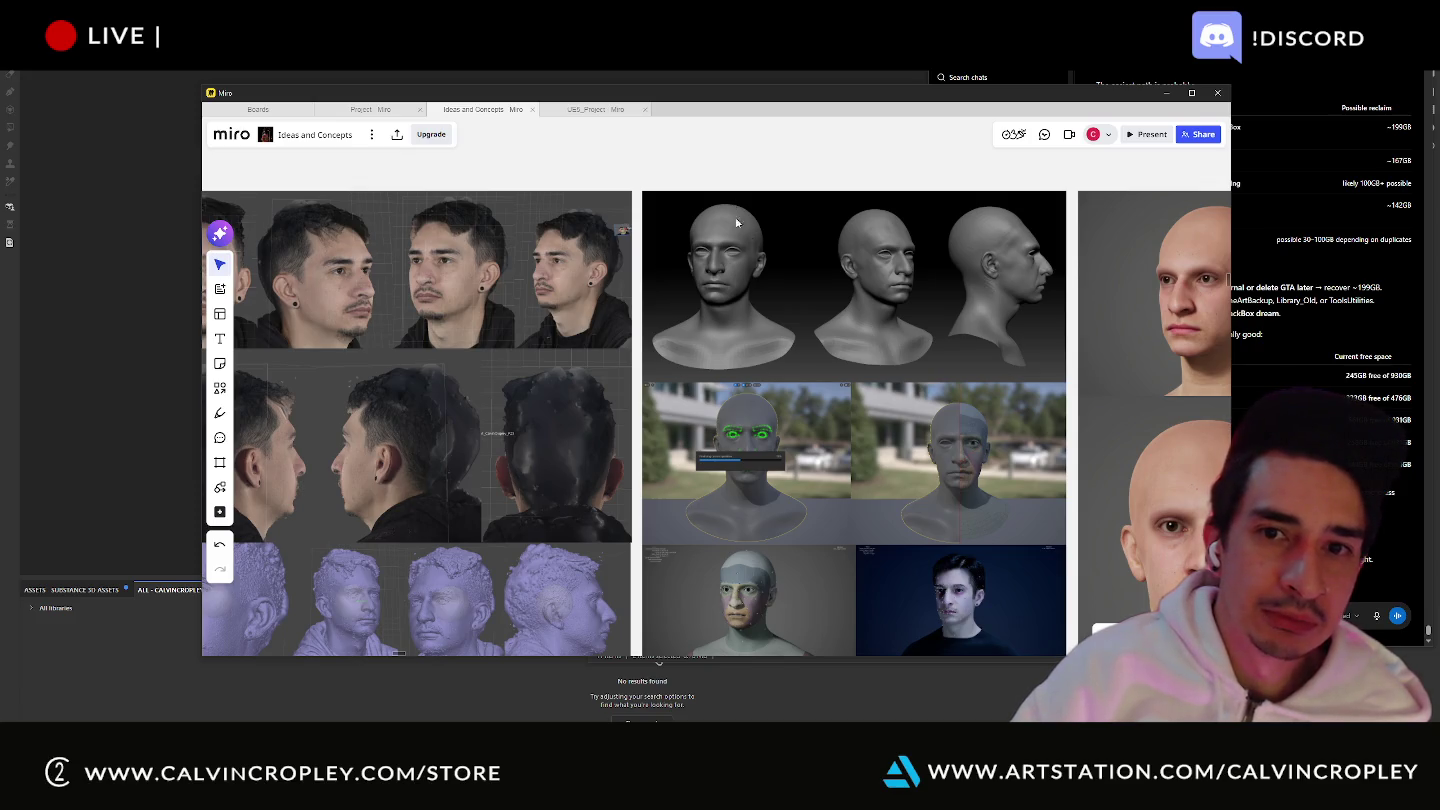
scroll(740, 230, "up", 3)
scroll(755, 256, "up", 3)
scroll(763, 268, "down", 1)
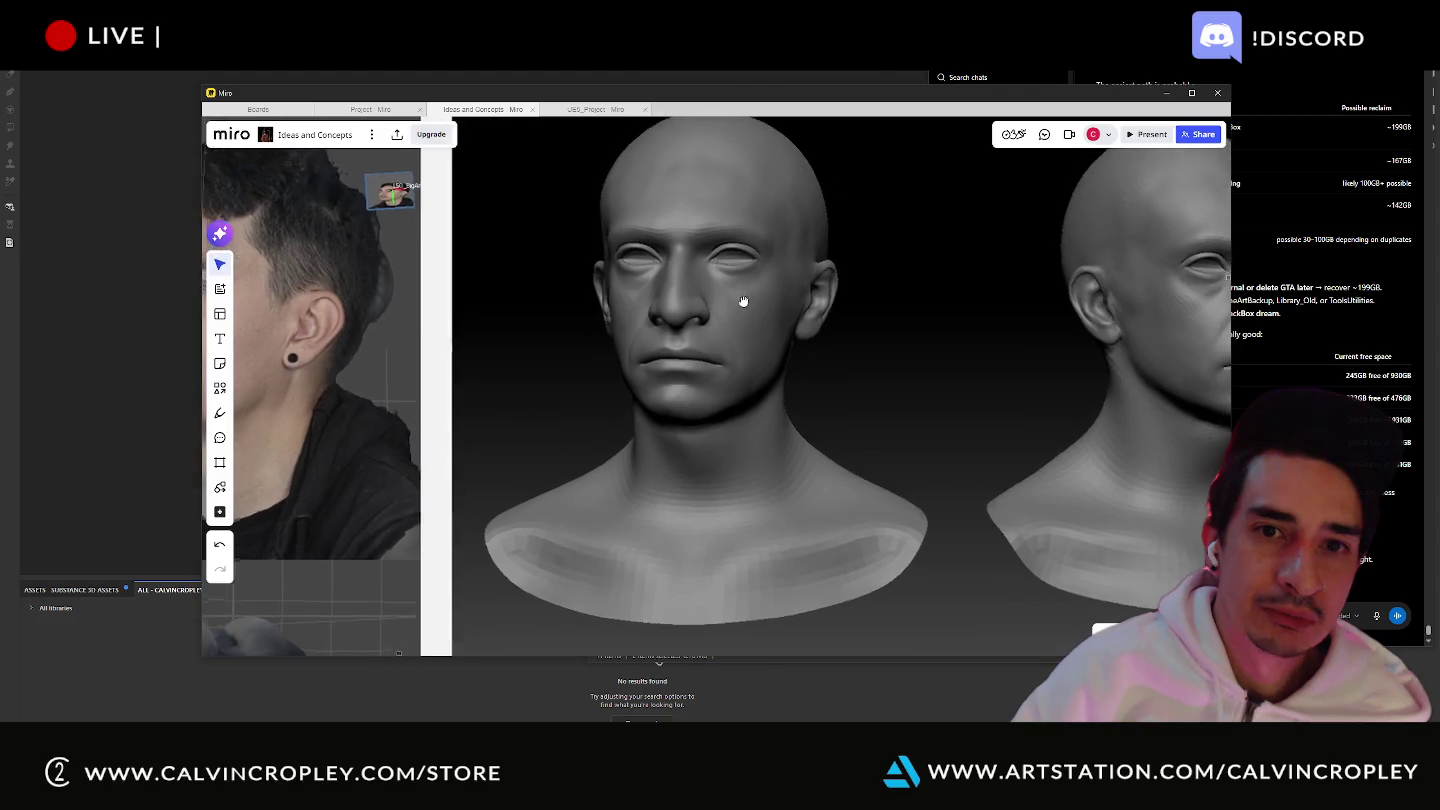
- Zoom out from the bust and pan the grey sculpted busts into view
scroll(720, 320, "down", 2)
scroll(690, 325, "down", 1)
scroll(694, 318, "down", 1)
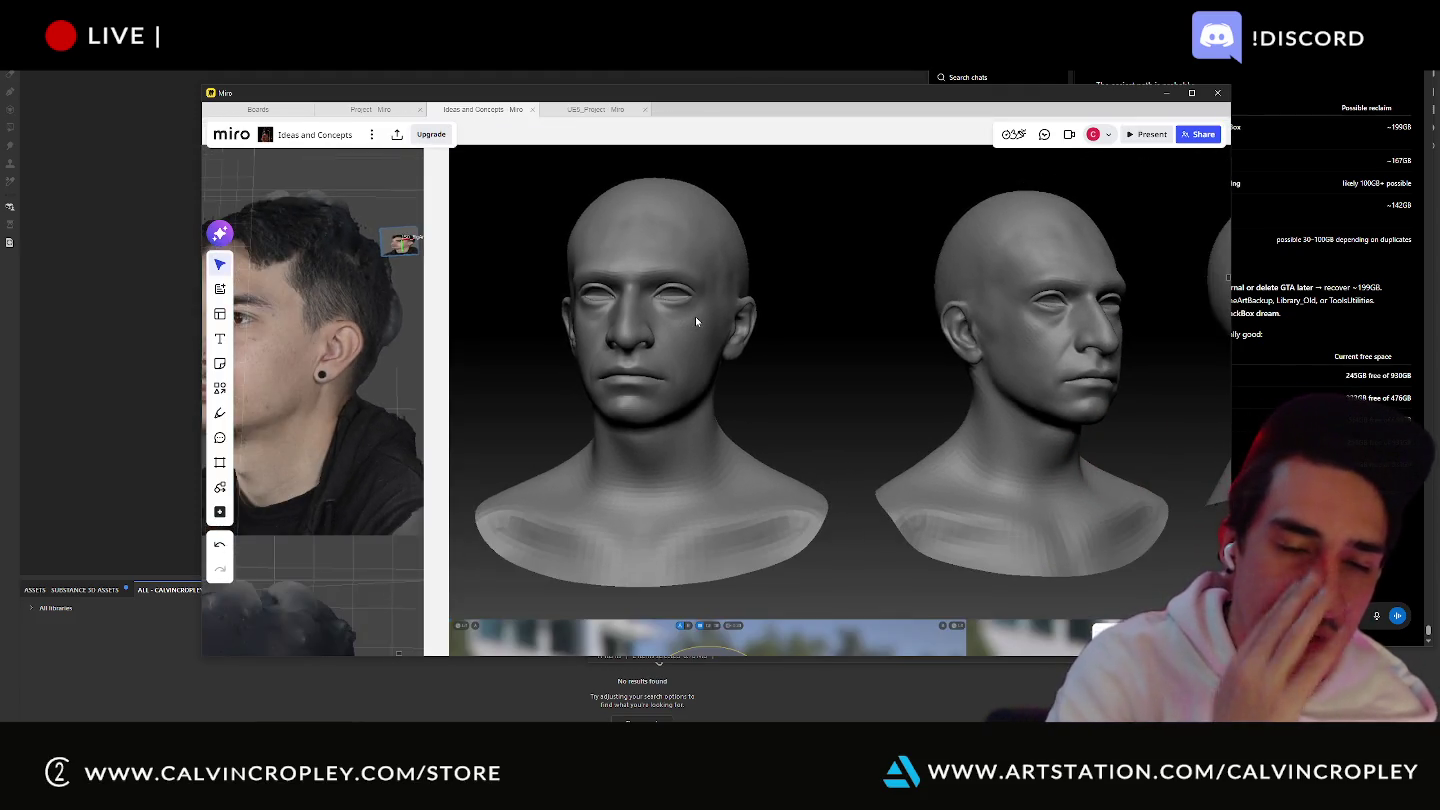
scroll(696, 316, "down", 2)
scroll(571, 345, "up", 3)
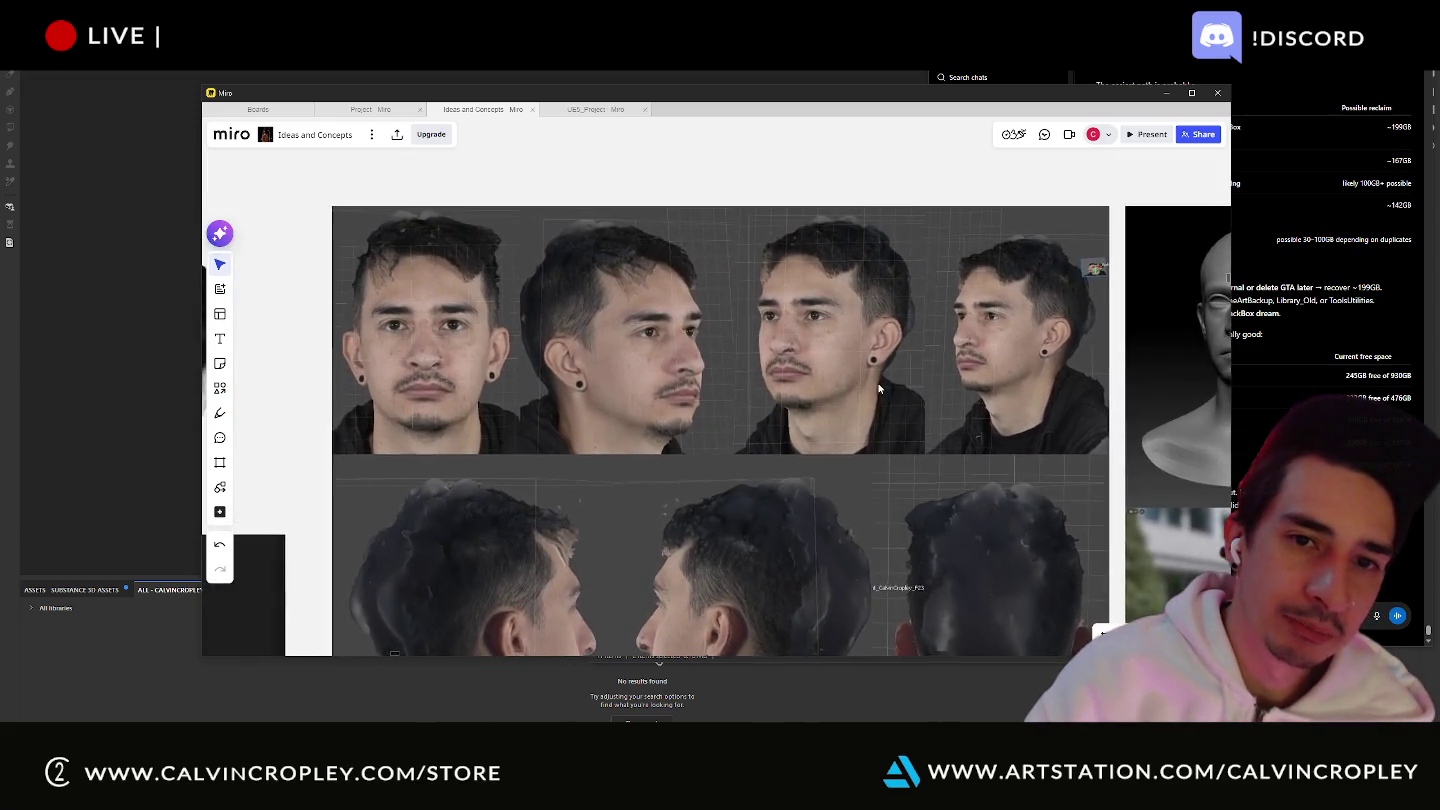
right_click_drag(878, 389, 421, 426)
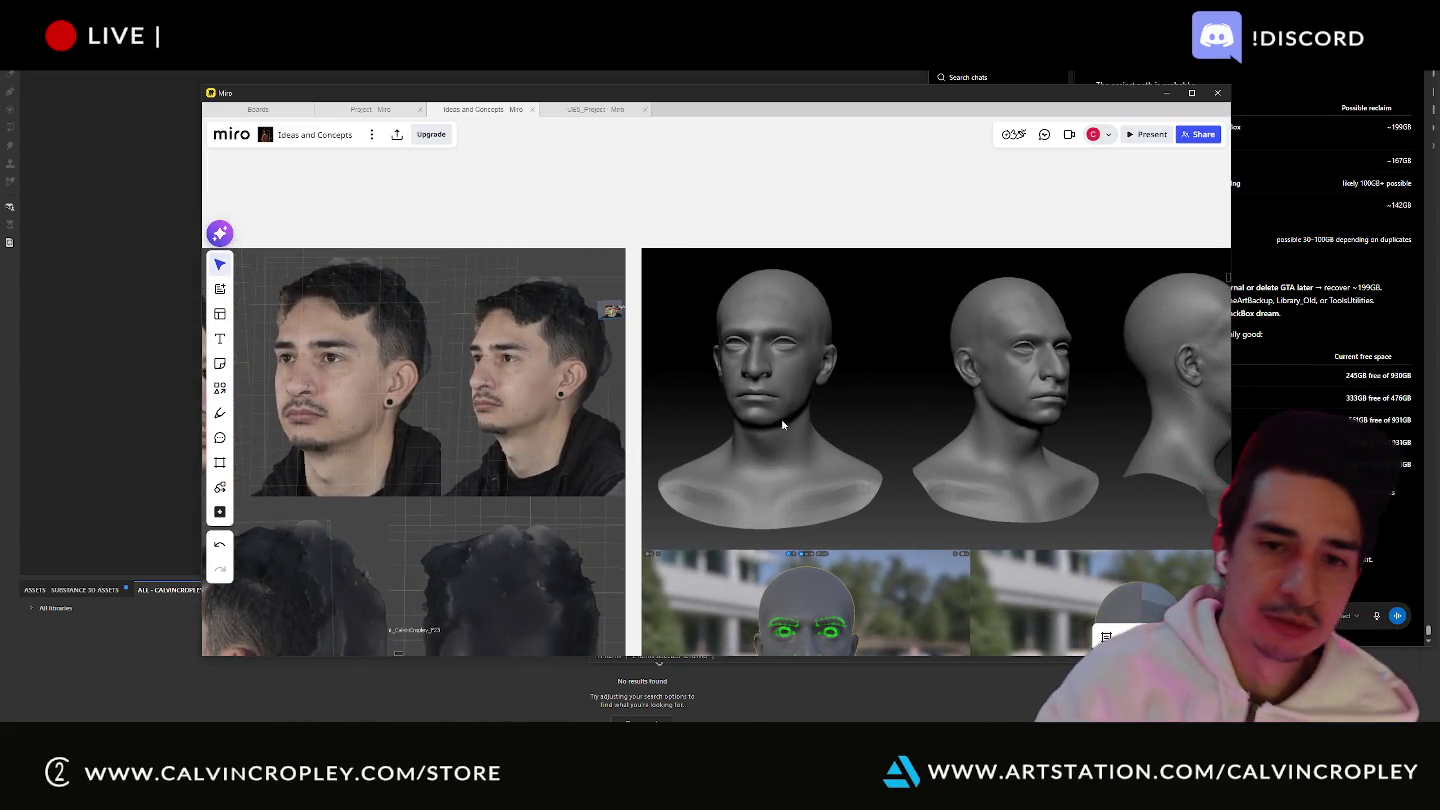
- Scroll over to the bald-head render grids with the pale and tanned heads
scroll(805, 430, "down", 1)
scroll(815, 425, "down", 1)
scroll(828, 427, "down", 1)
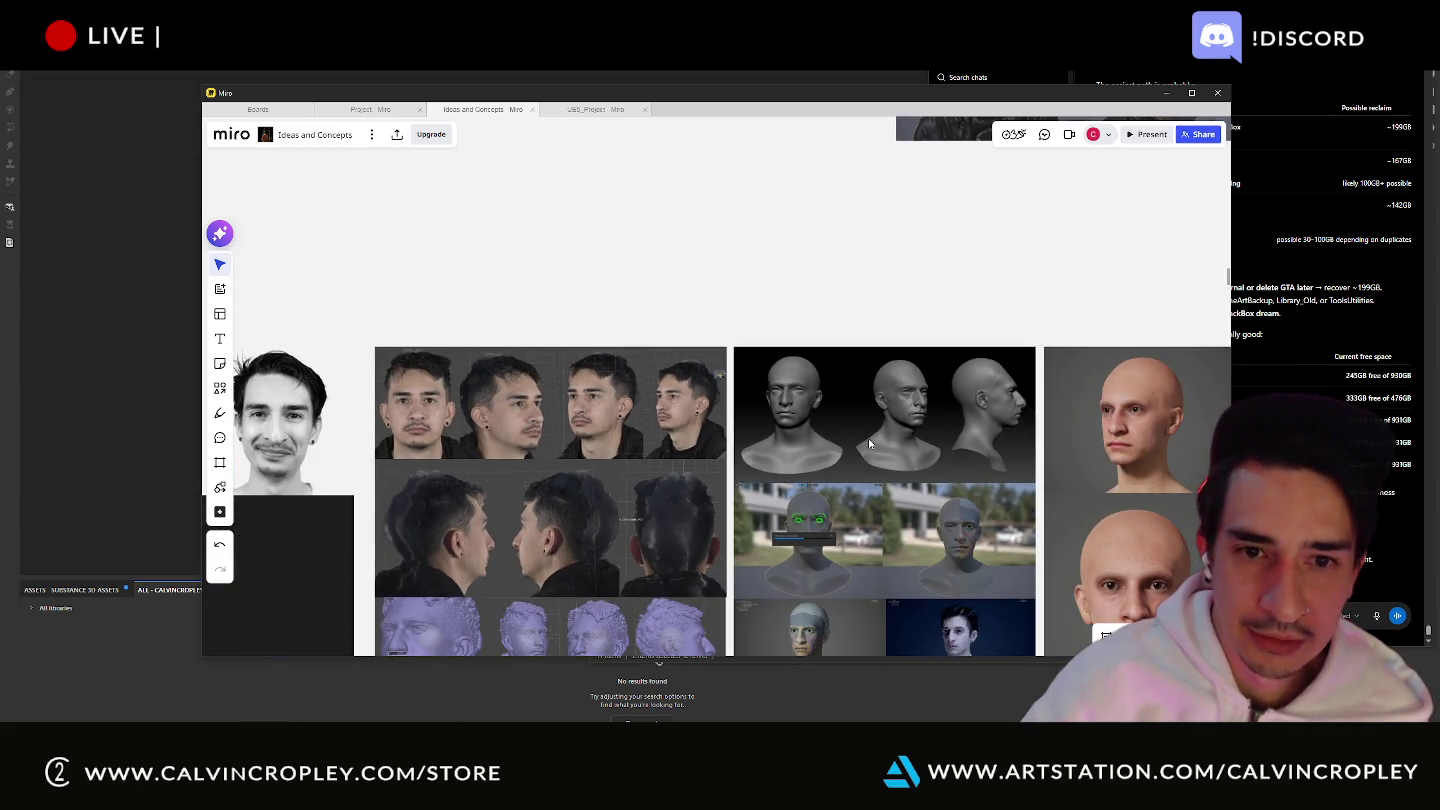
scroll(879, 443, "up", 1)
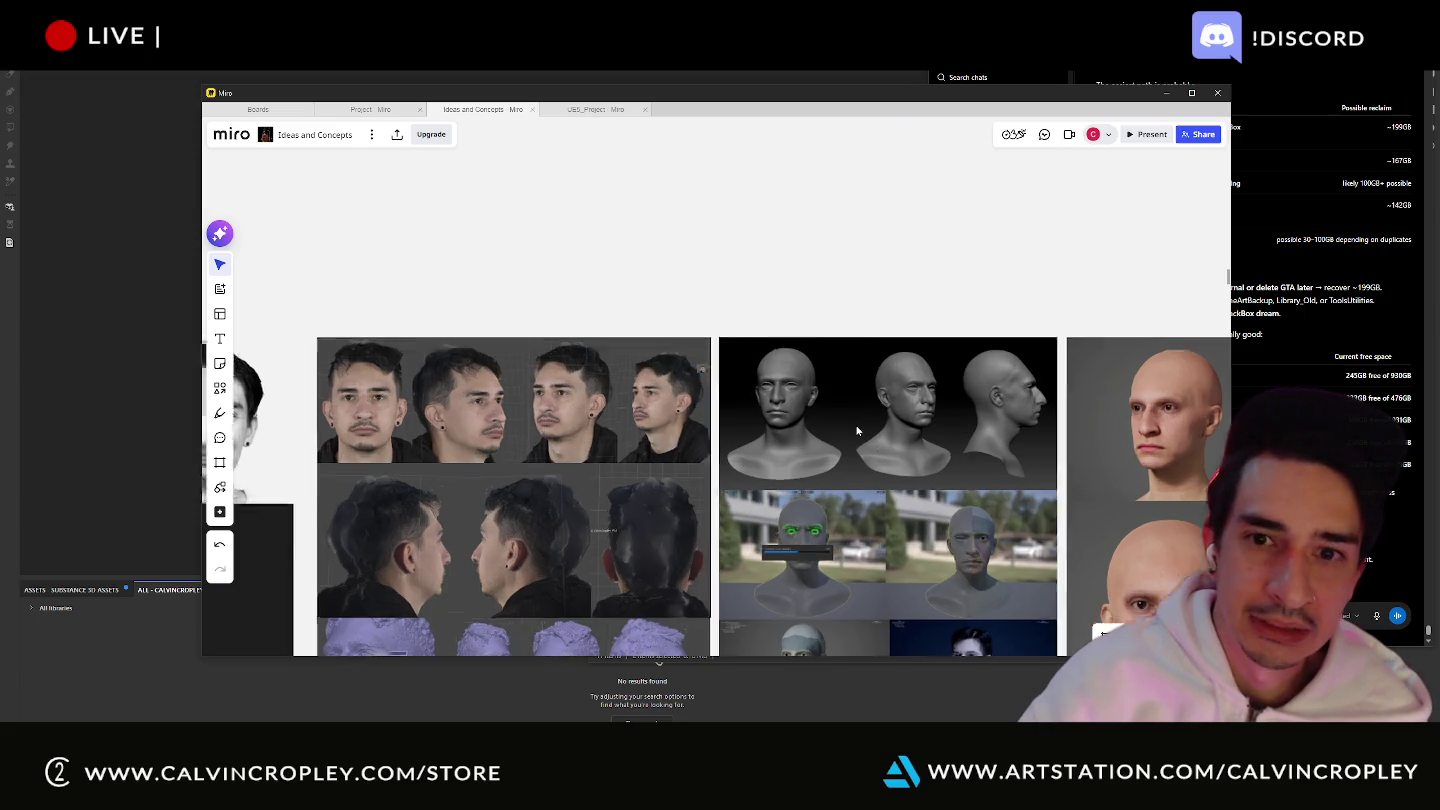
scroll(904, 428, "up", 1)
scroll(800, 405, "up", 1)
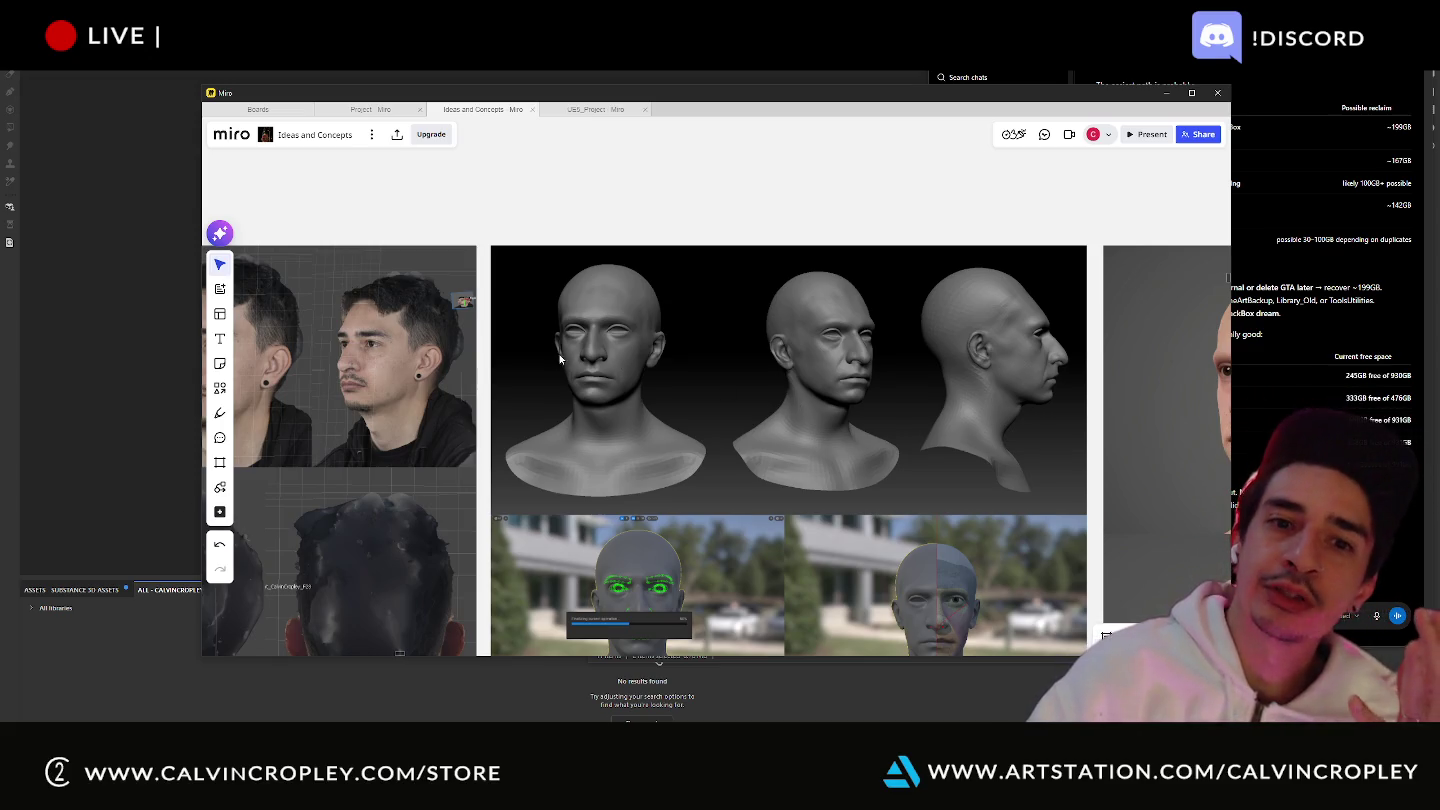
scroll(790, 406, "up", 2)
scroll(617, 340, "down", 1)
scroll(617, 340, "down", 2)
scroll(707, 426, "down", 1)
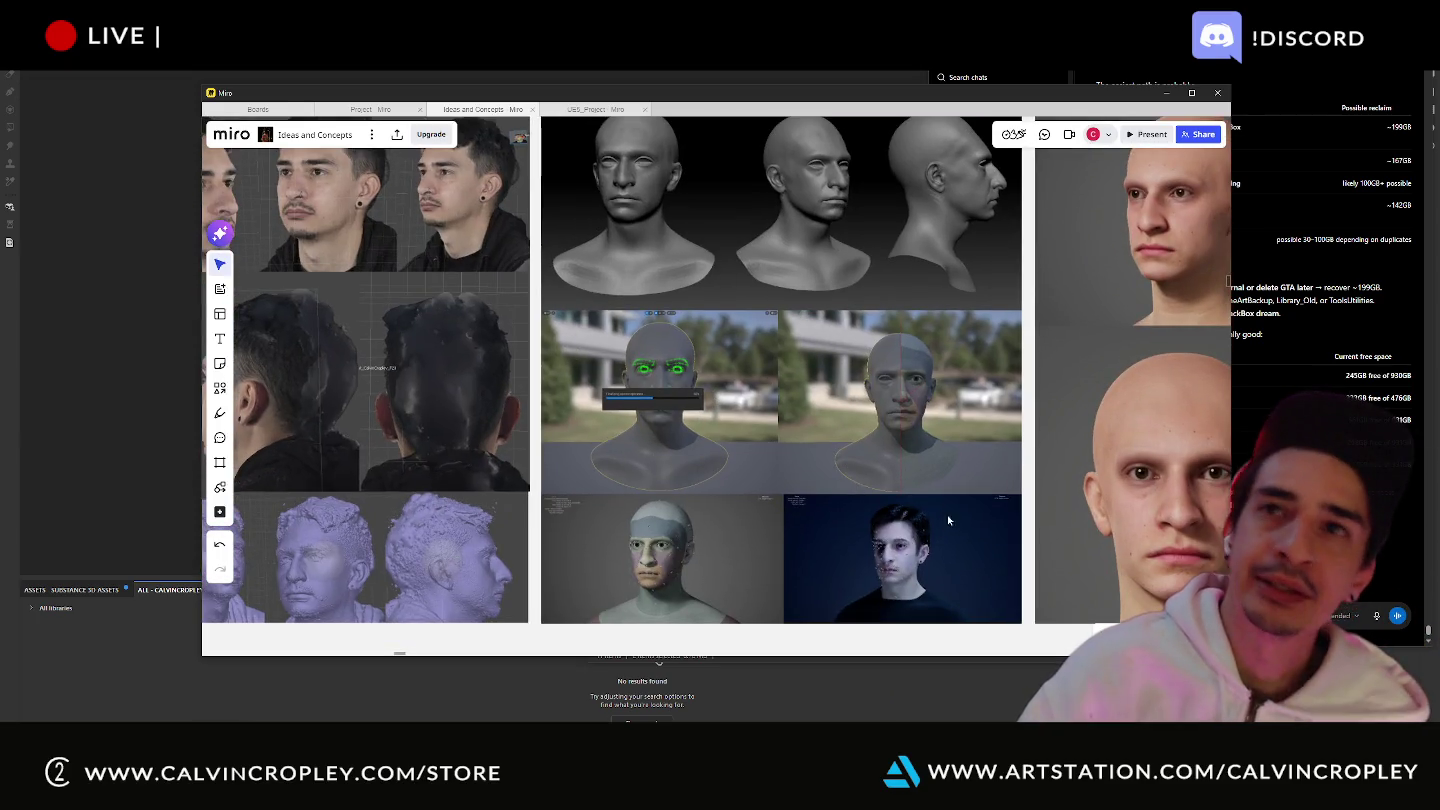
scroll(921, 445, "up", 2)
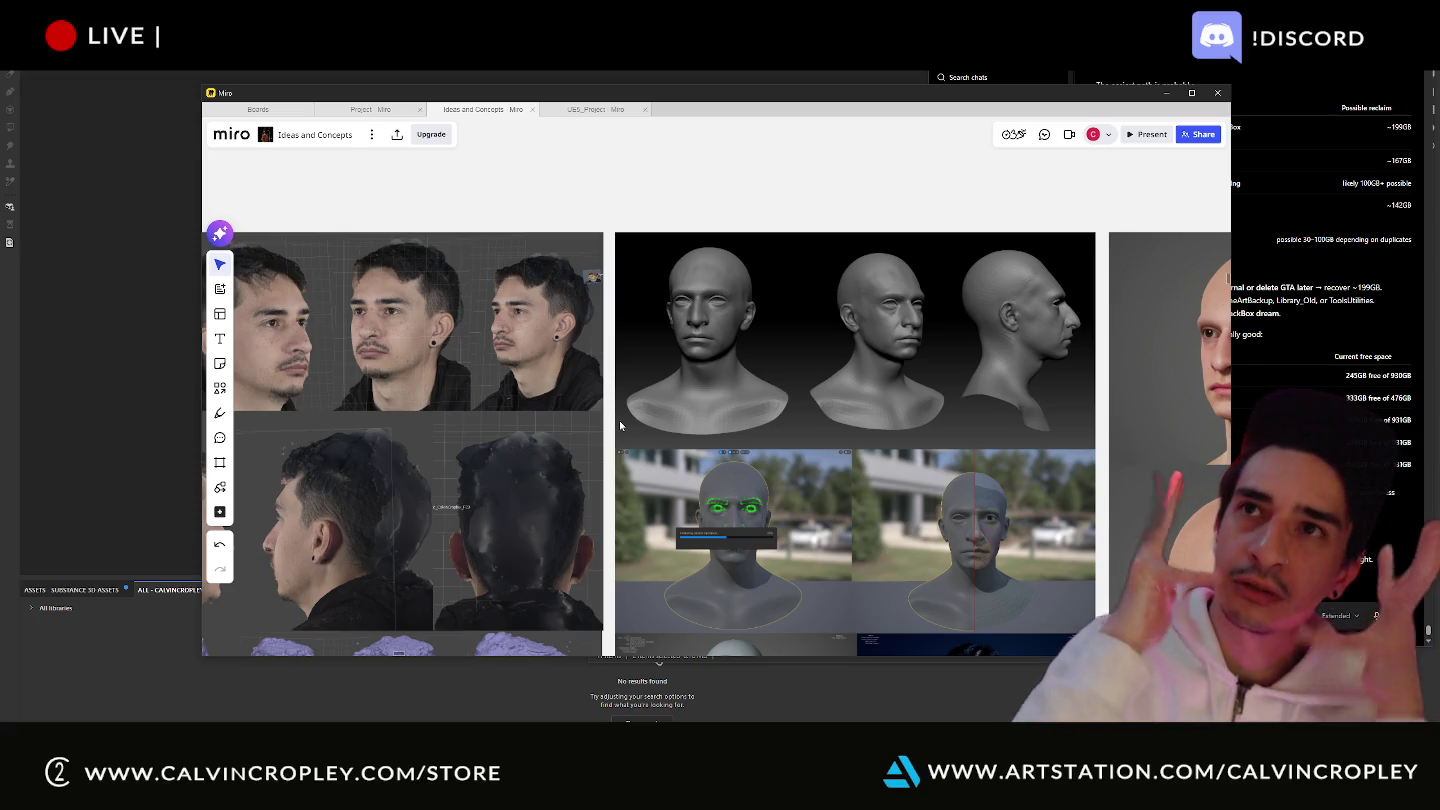
scroll(846, 506, "right", 3)
scroll(846, 505, "down", 1)
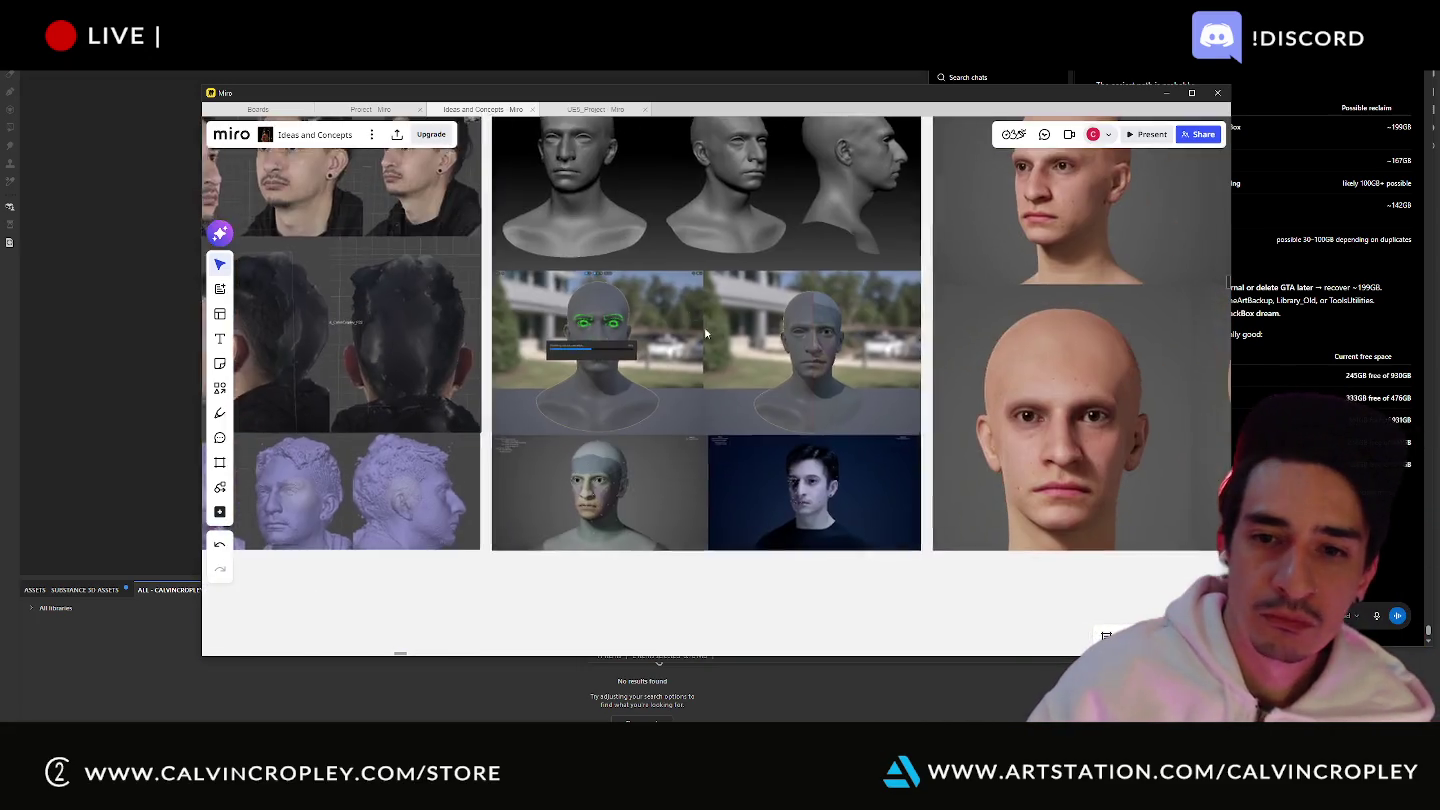
scroll(908, 378, "down", 2)
scroll(863, 414, "right", 5)
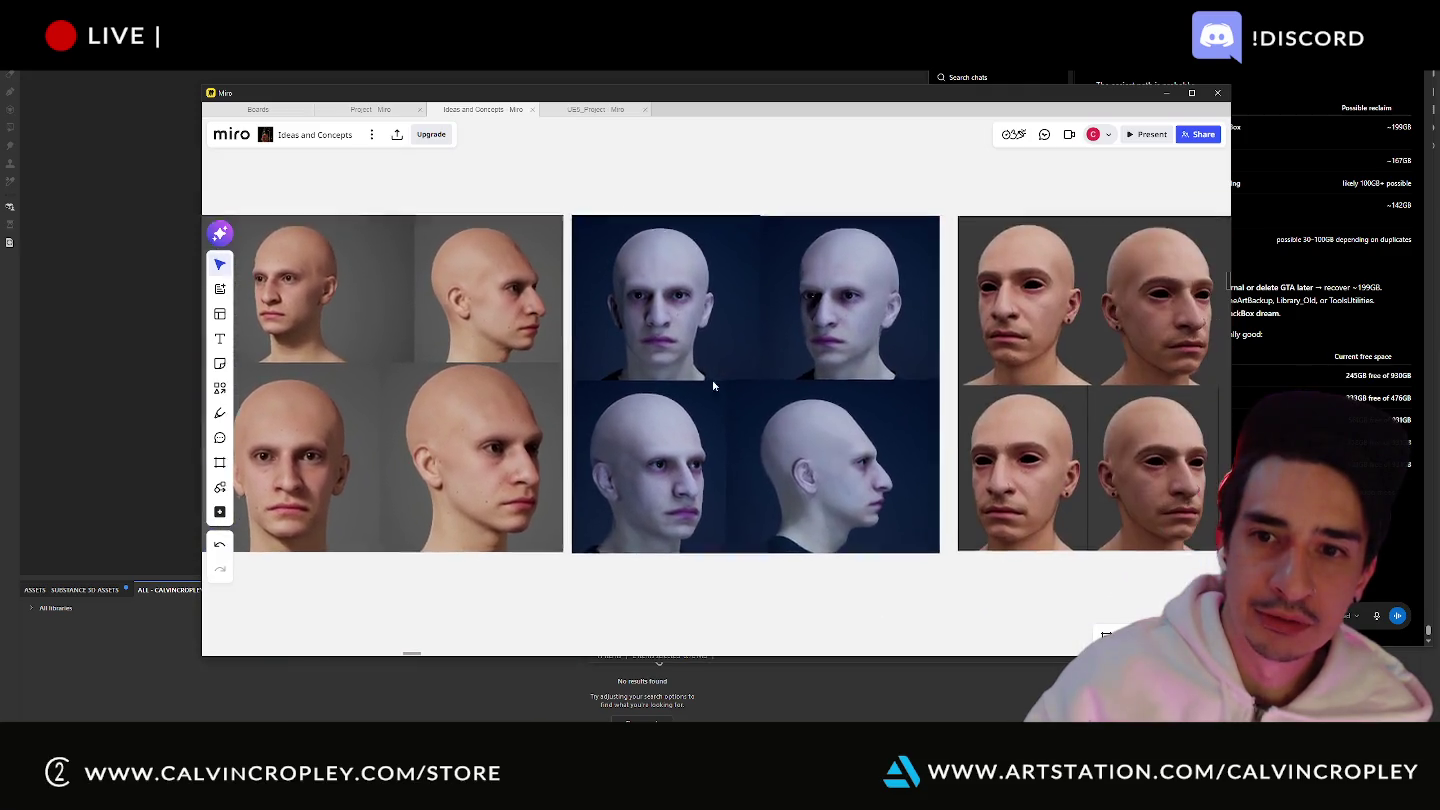
scroll(863, 414, "right", 5)
scroll(922, 417, "right", 5)
scroll(920, 414, "right", 5)
scroll(904, 408, "right", 5)
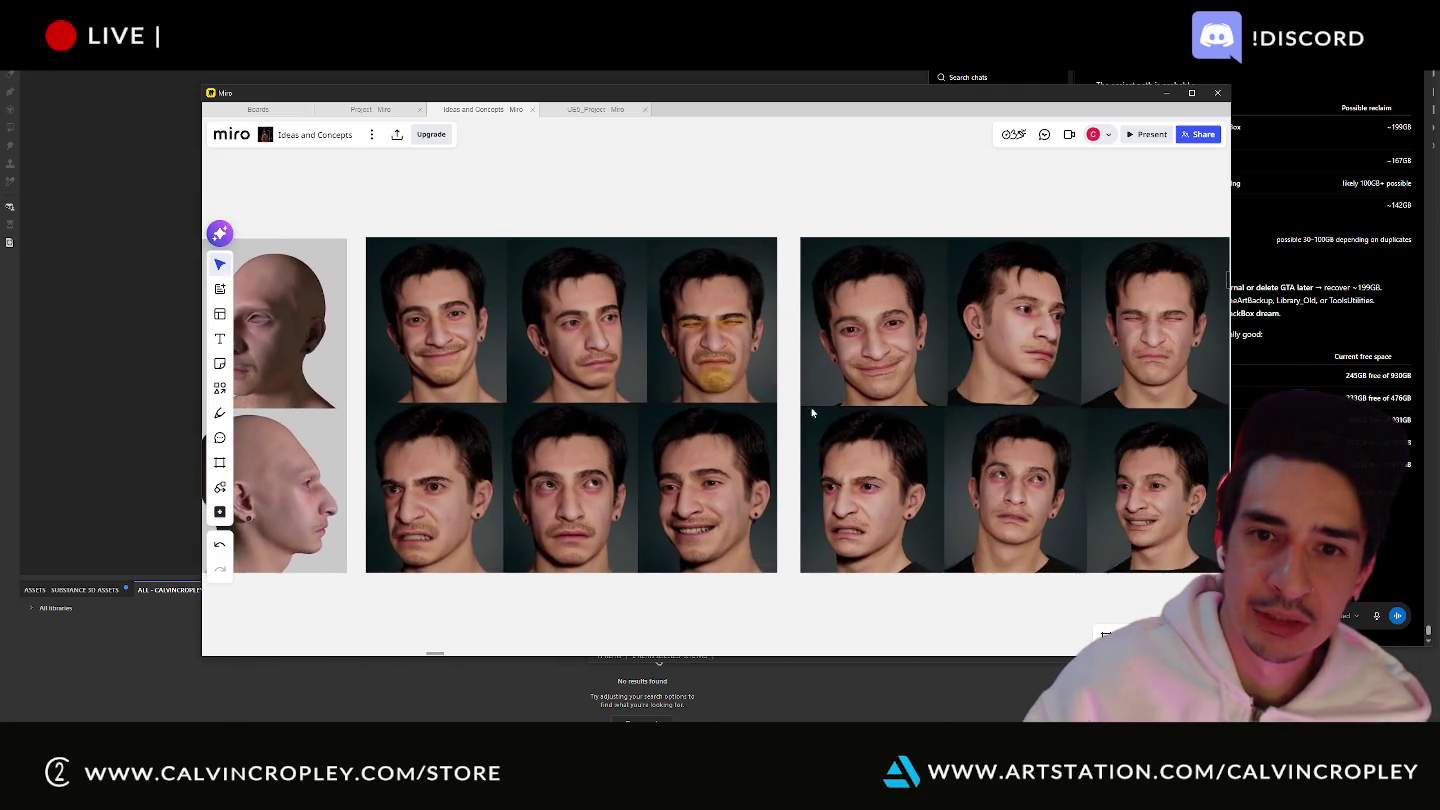
scroll(890, 401, "right", 5)
scroll(881, 396, "right", 5)
scroll(898, 389, "down", 3)
scroll(1001, 395, "up", 2)
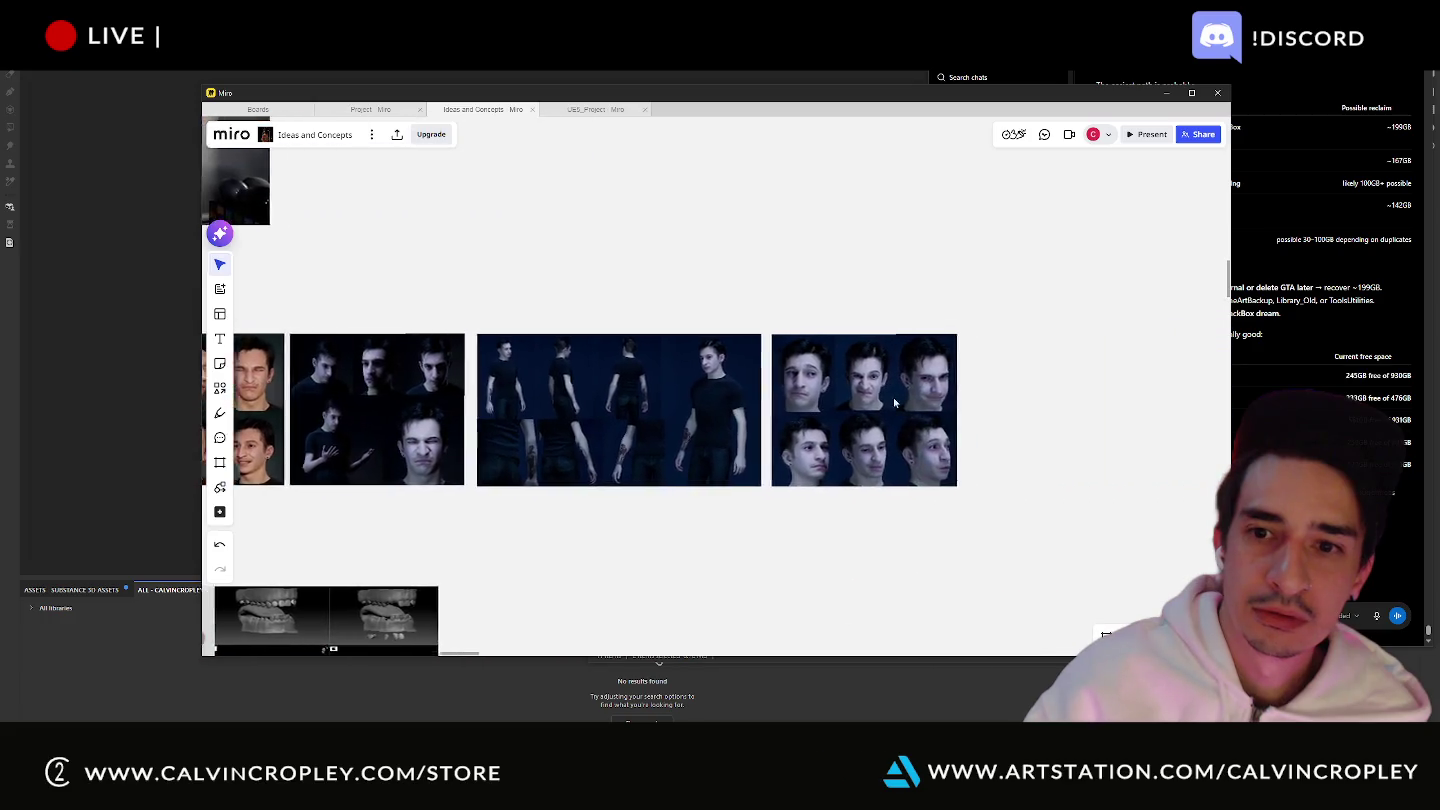
scroll(851, 390, "right", 5)
scroll(814, 383, "down", 2)
scroll(814, 382, "down", 3)
scroll(903, 365, "up", 2)
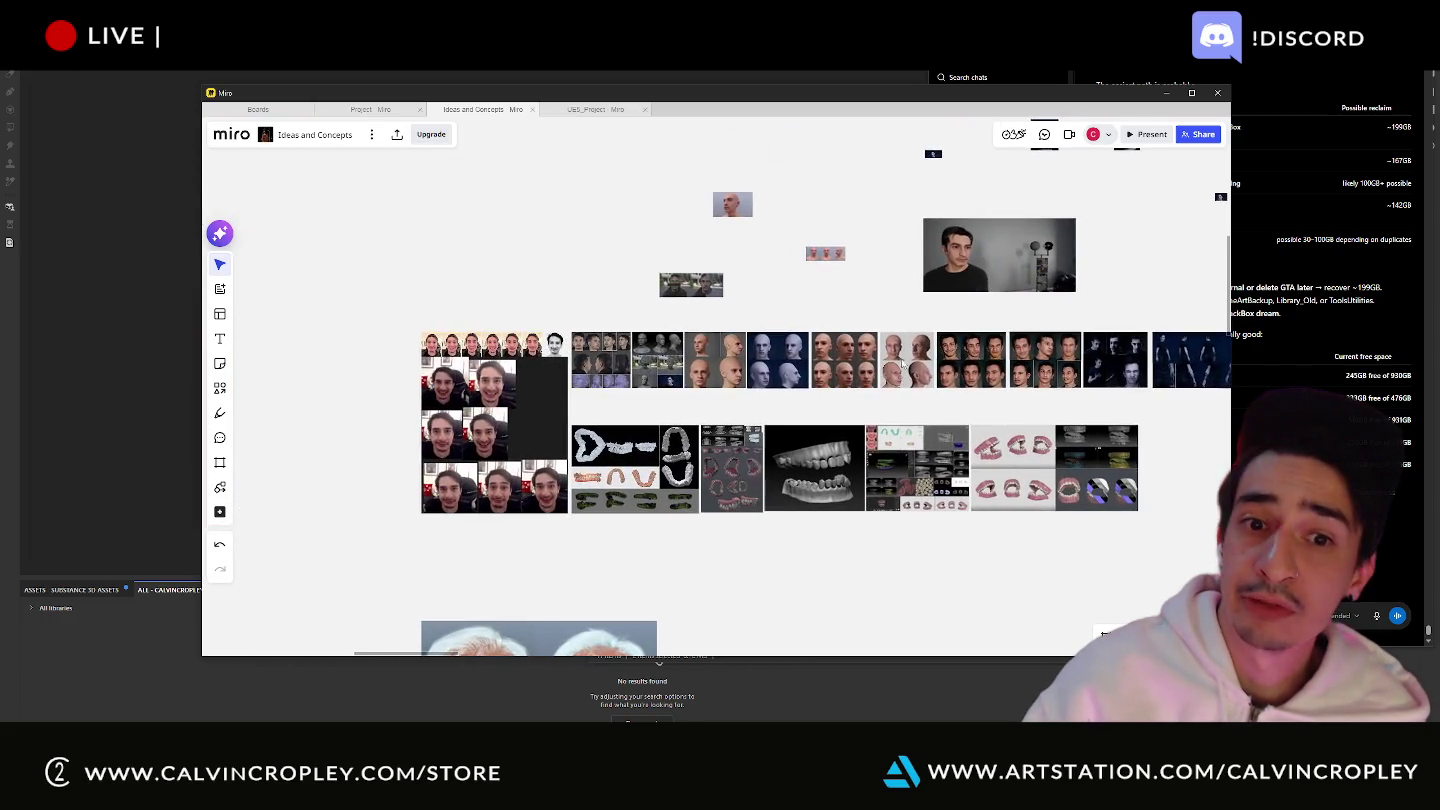
scroll(625, 355, "up", 5)
scroll(780, 338, "up", 2)
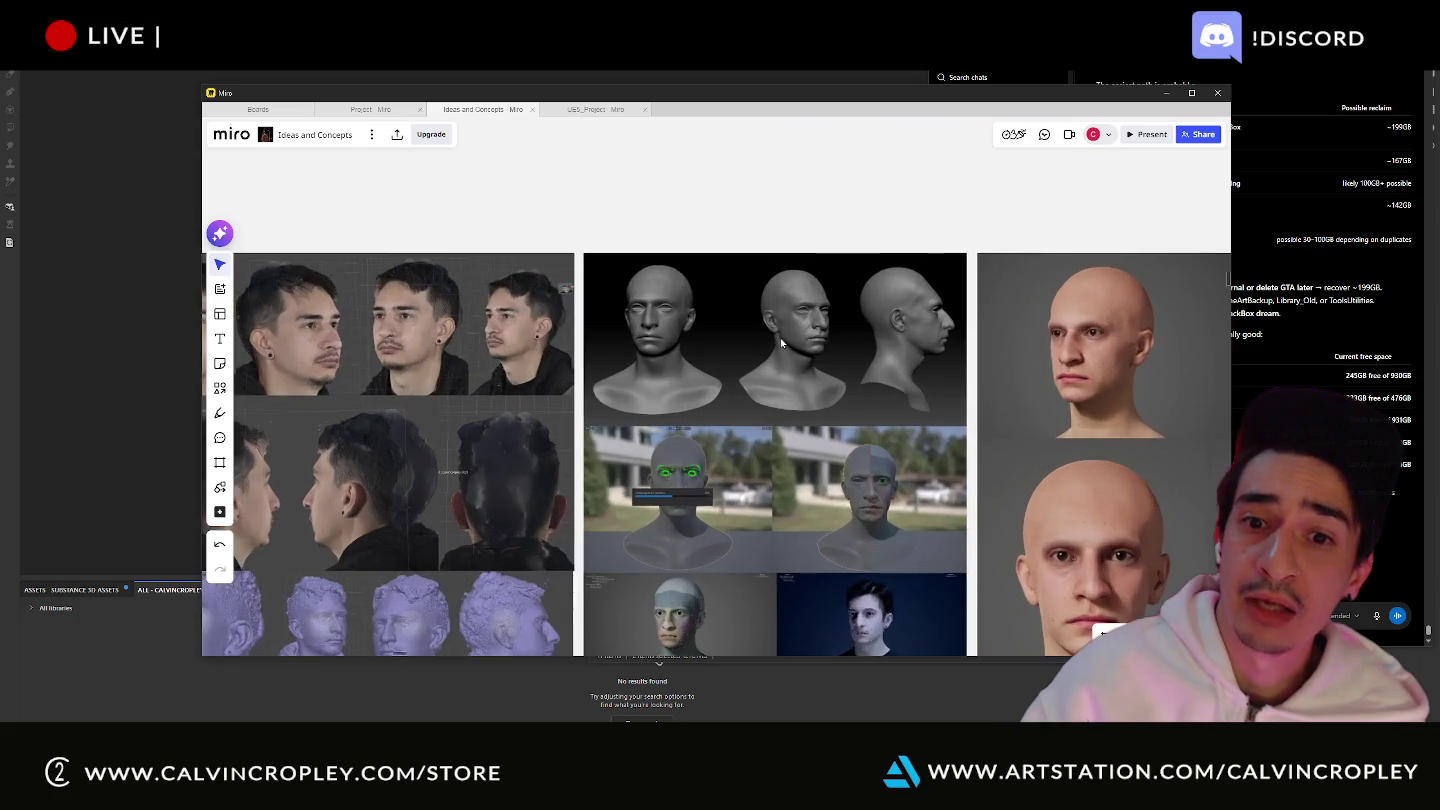
scroll(812, 330, "up", 2)
scroll(866, 404, "down", 3)
scroll(870, 462, "down", 2)
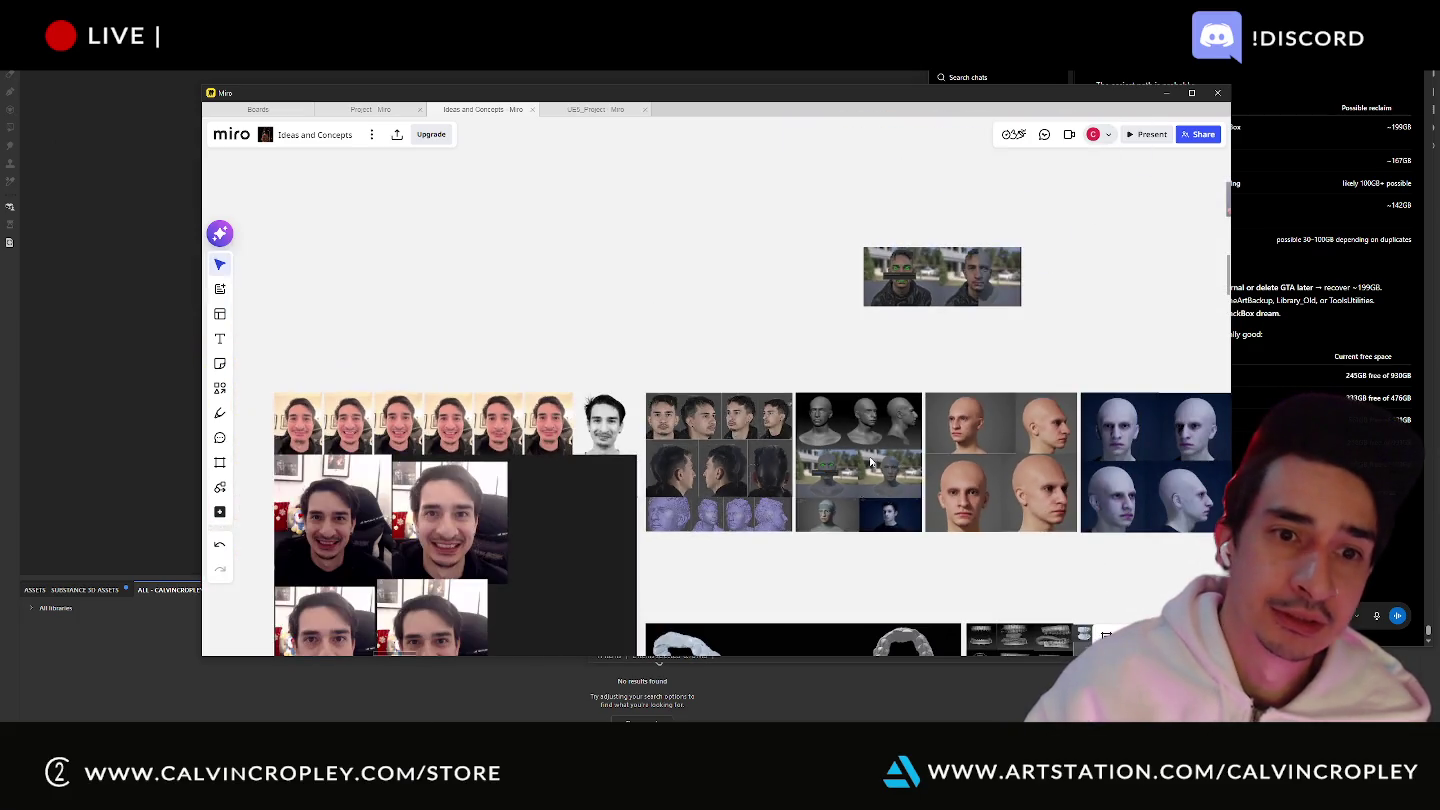
middle_click_drag(760, 516, 712, 300)
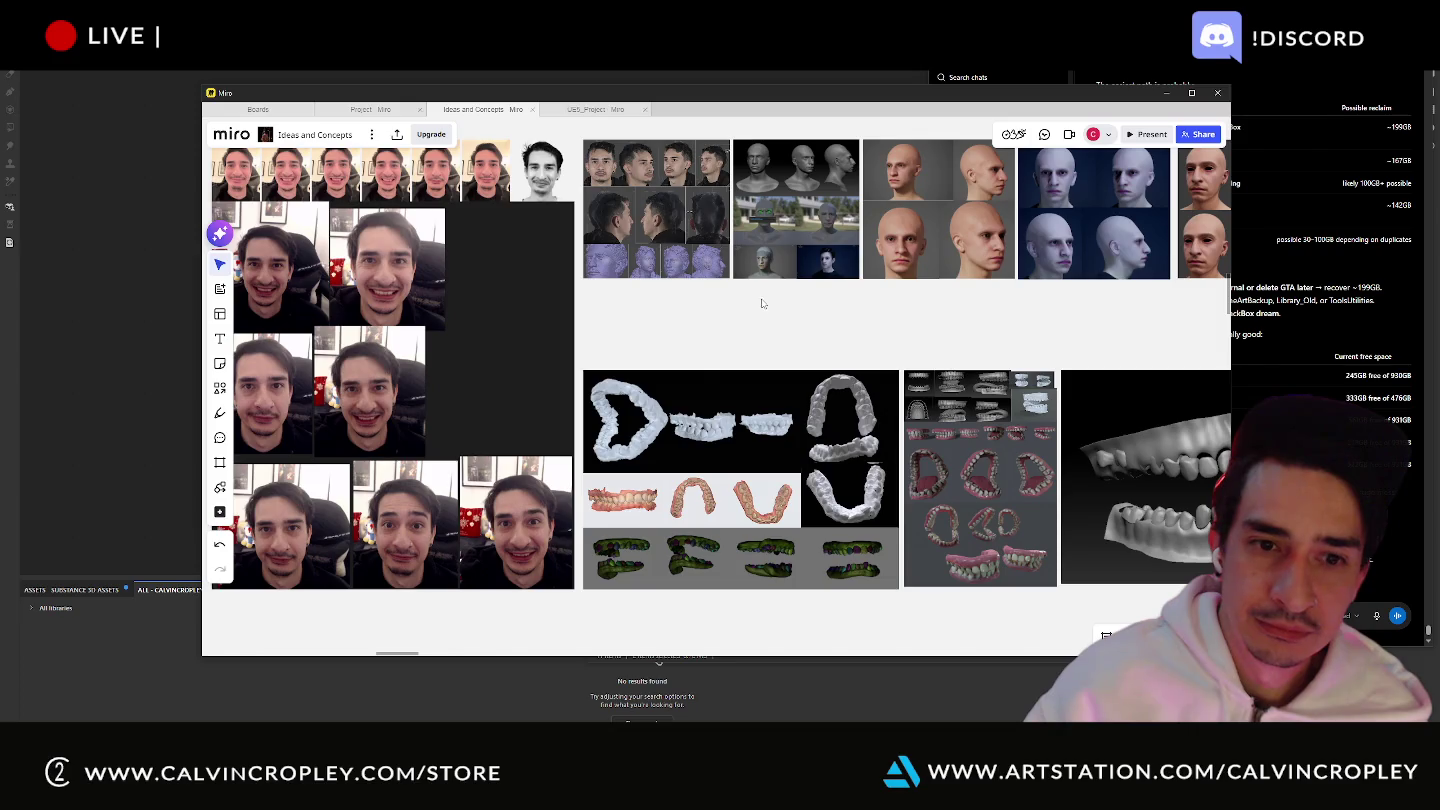
scroll(804, 355, "down", 1)
scroll(868, 386, "down", 2)
scroll(867, 394, "down", 3)
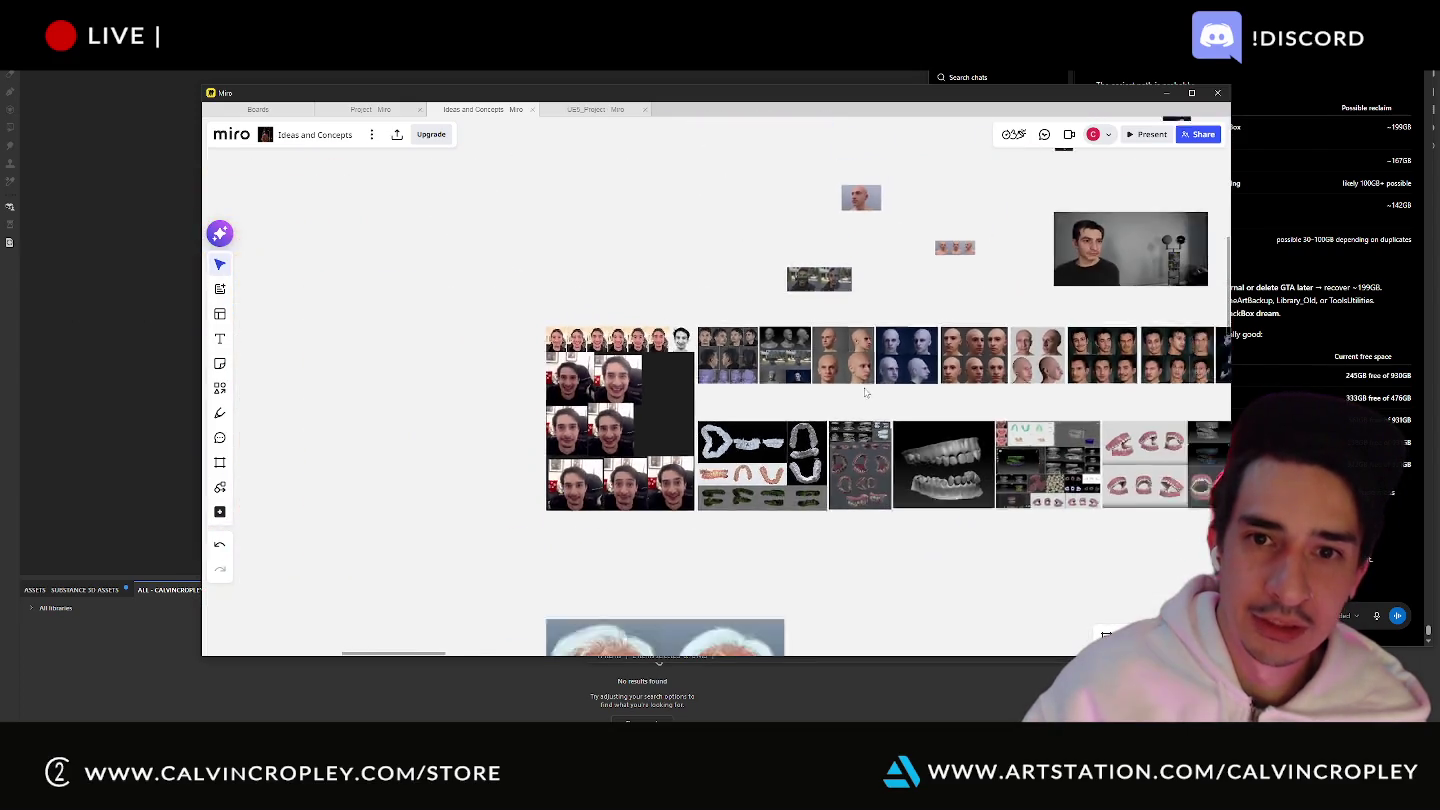
scroll(867, 395, "up", 3)
scroll(850, 350, "up", 3)
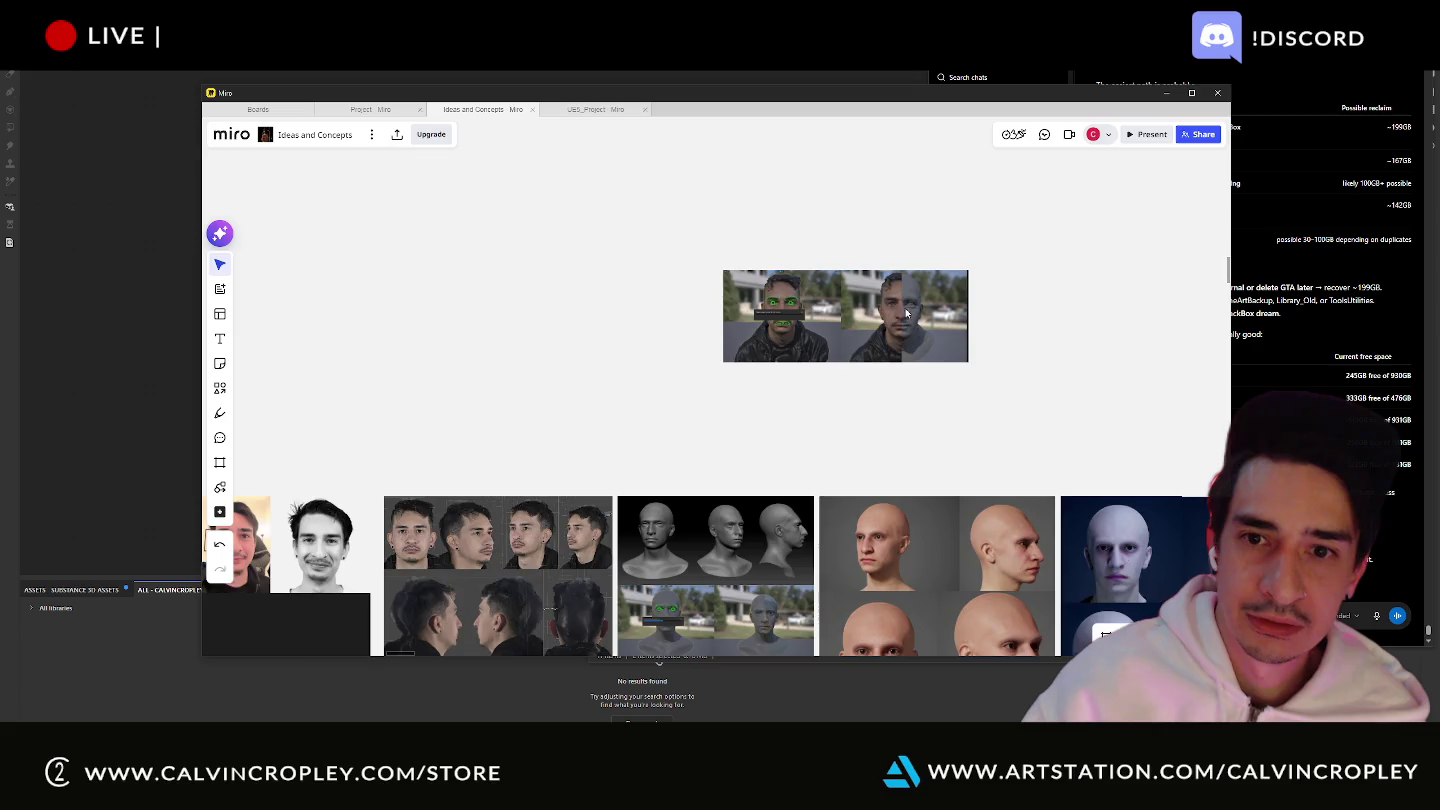
scroll(905, 313, "up", 3)
scroll(906, 304, "up", 3)
scroll(846, 308, "up", 2)
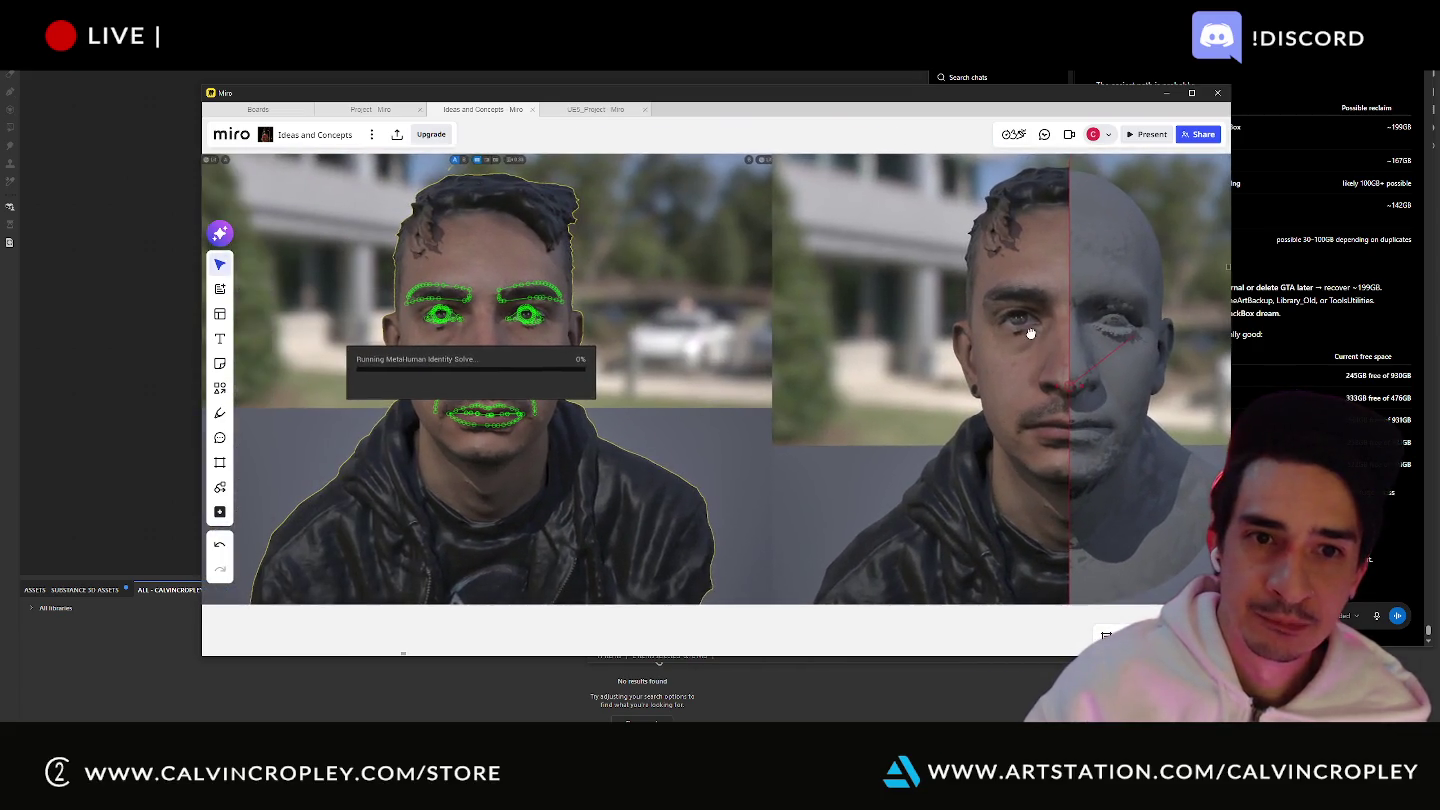
scroll(1030, 333, "down", 3)
scroll(967, 450, "down", 3)
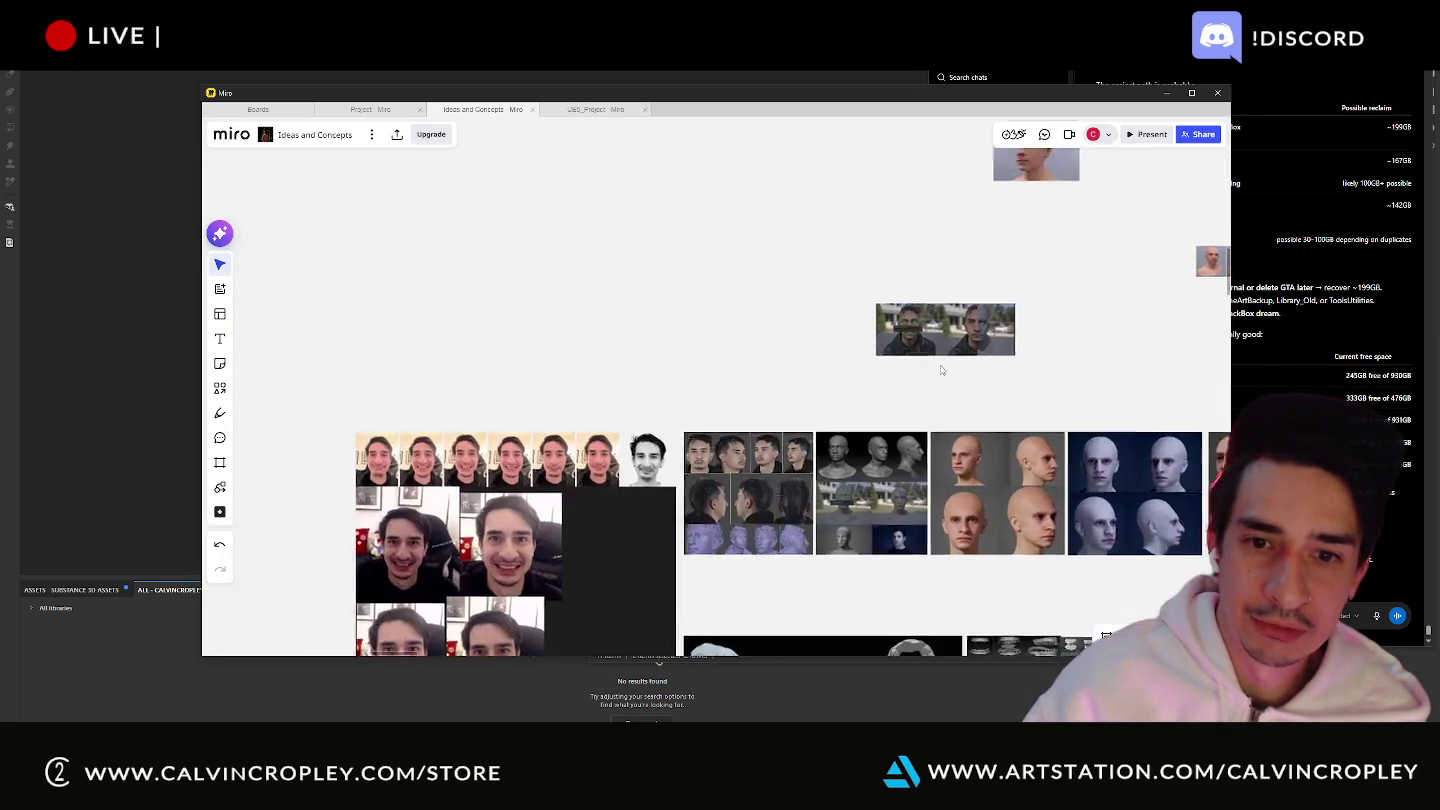
scroll(661, 369, "up", 3)
scroll(700, 380, "down", 3)
scroll(761, 400, "up", 3)
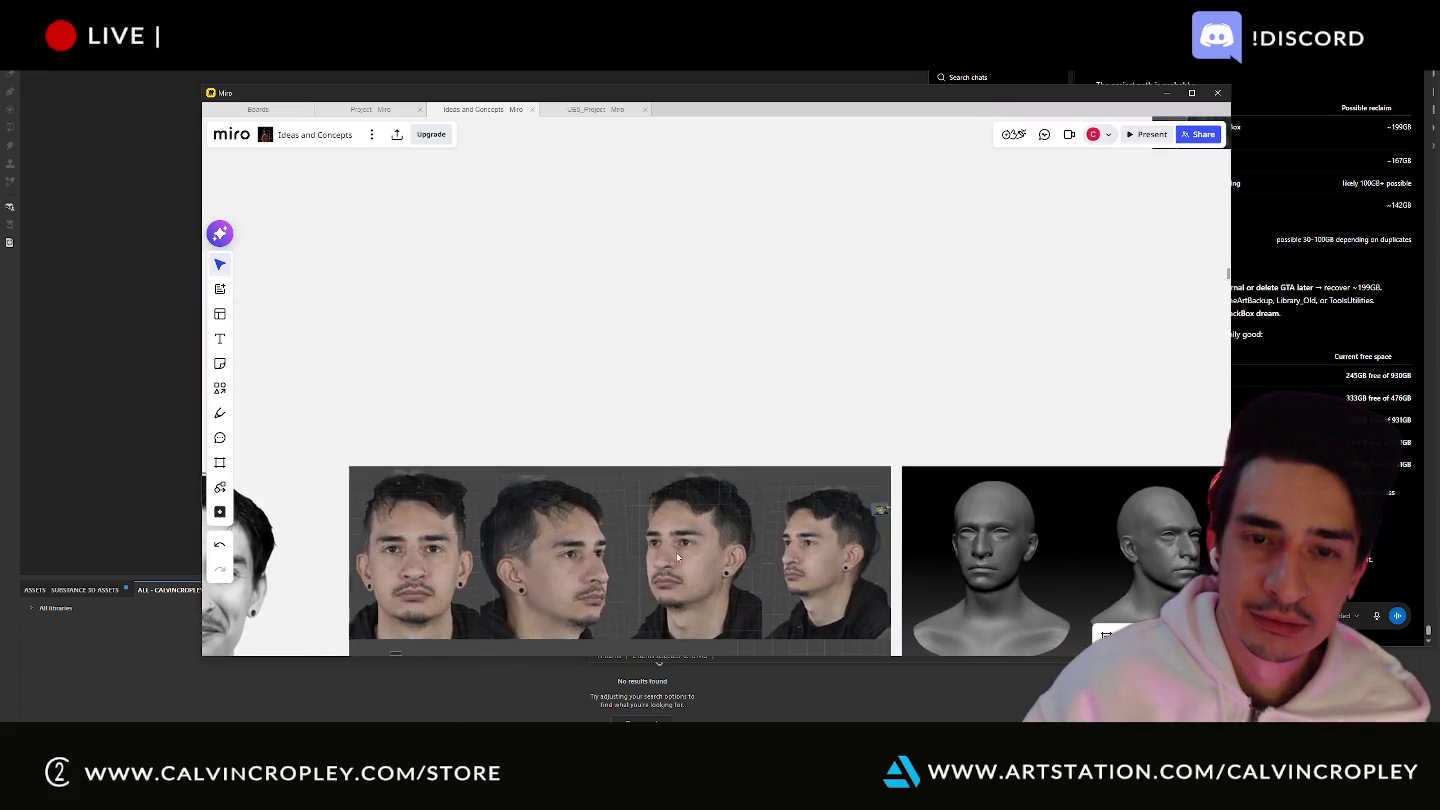
scroll(817, 407, "up", 3)
left_click_drag(817, 406, 624, 378)
scroll(879, 308, "up", 3)
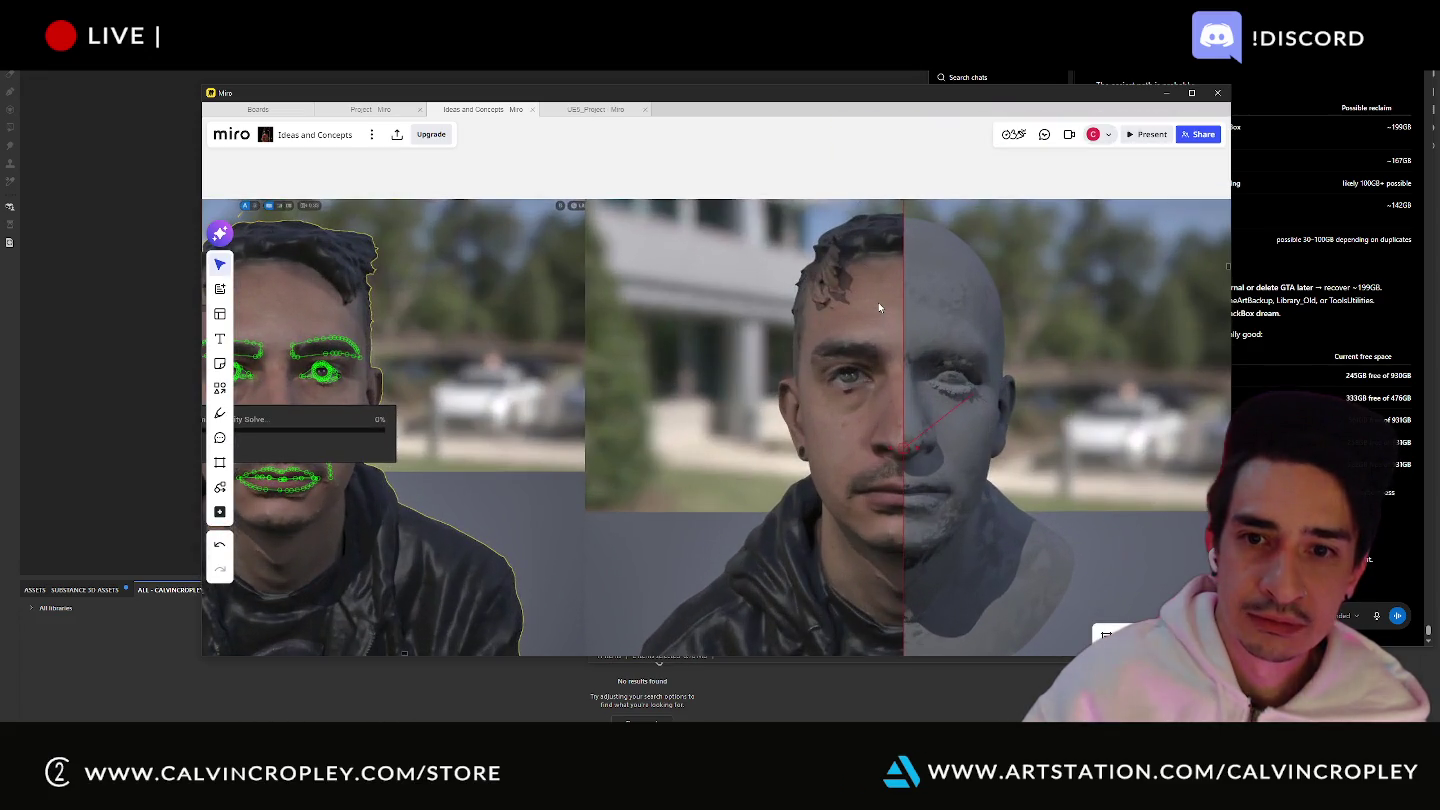
scroll(882, 307, "down", 2)
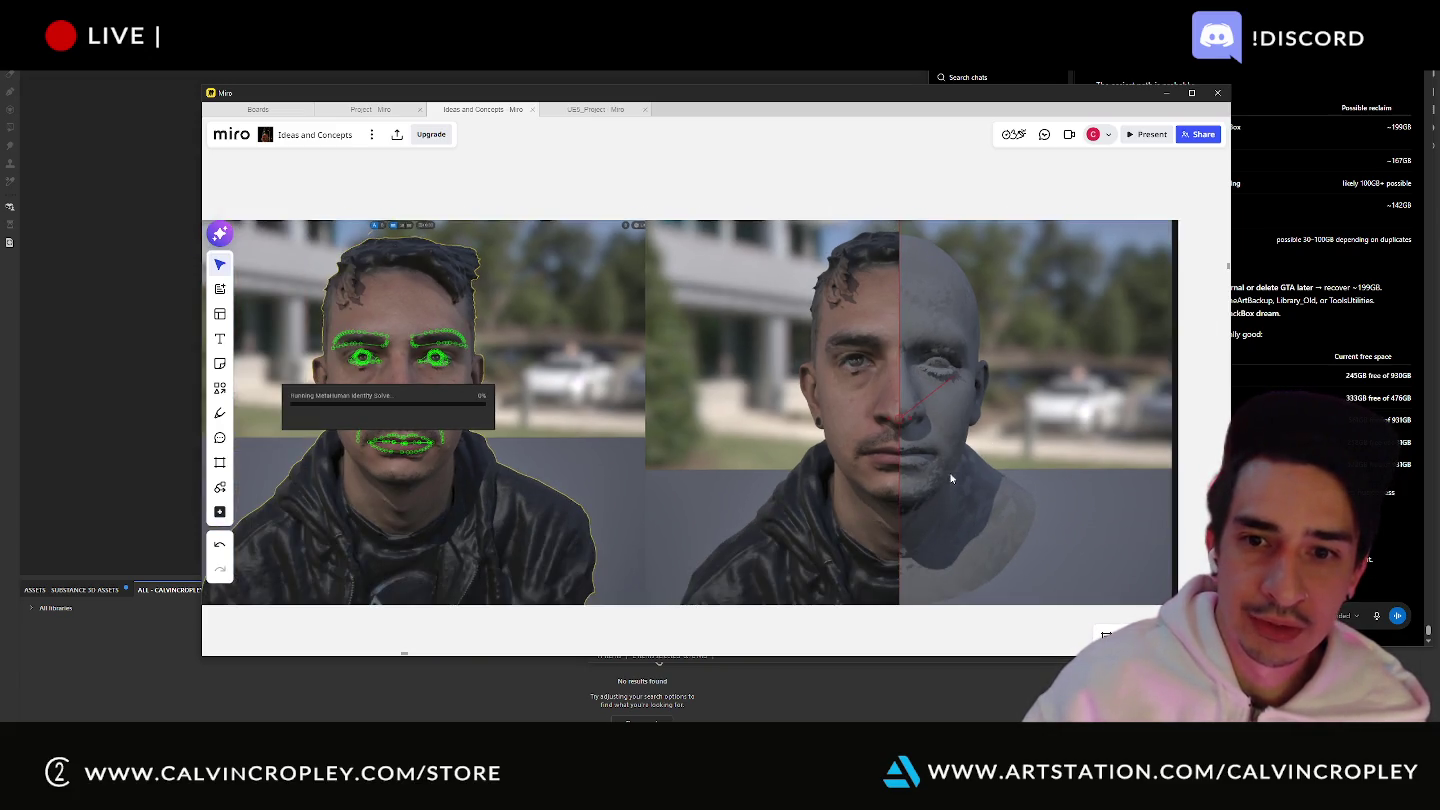
scroll(939, 391, "down", 1)
scroll(901, 415, "down", 3)
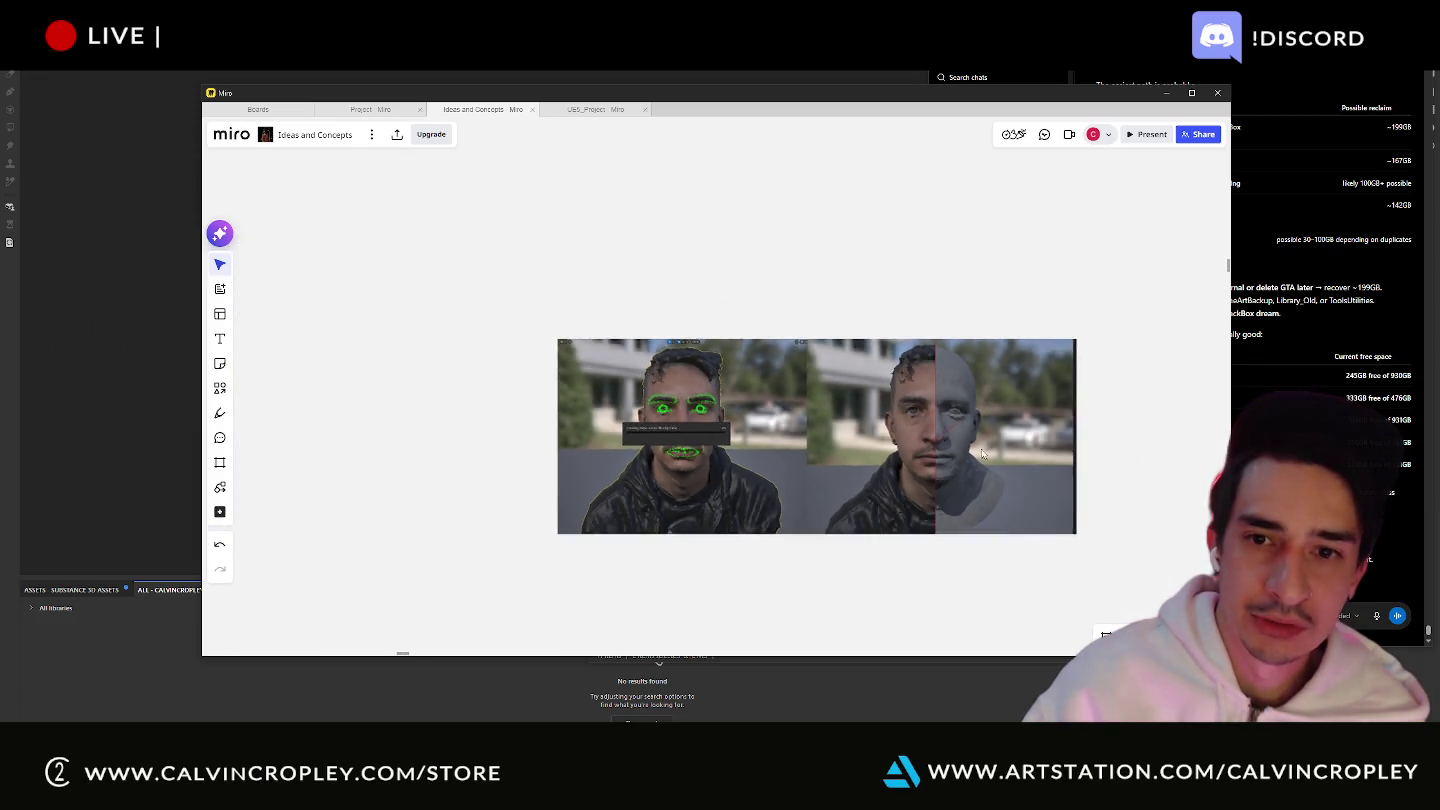
scroll(860, 439, "down", 3)
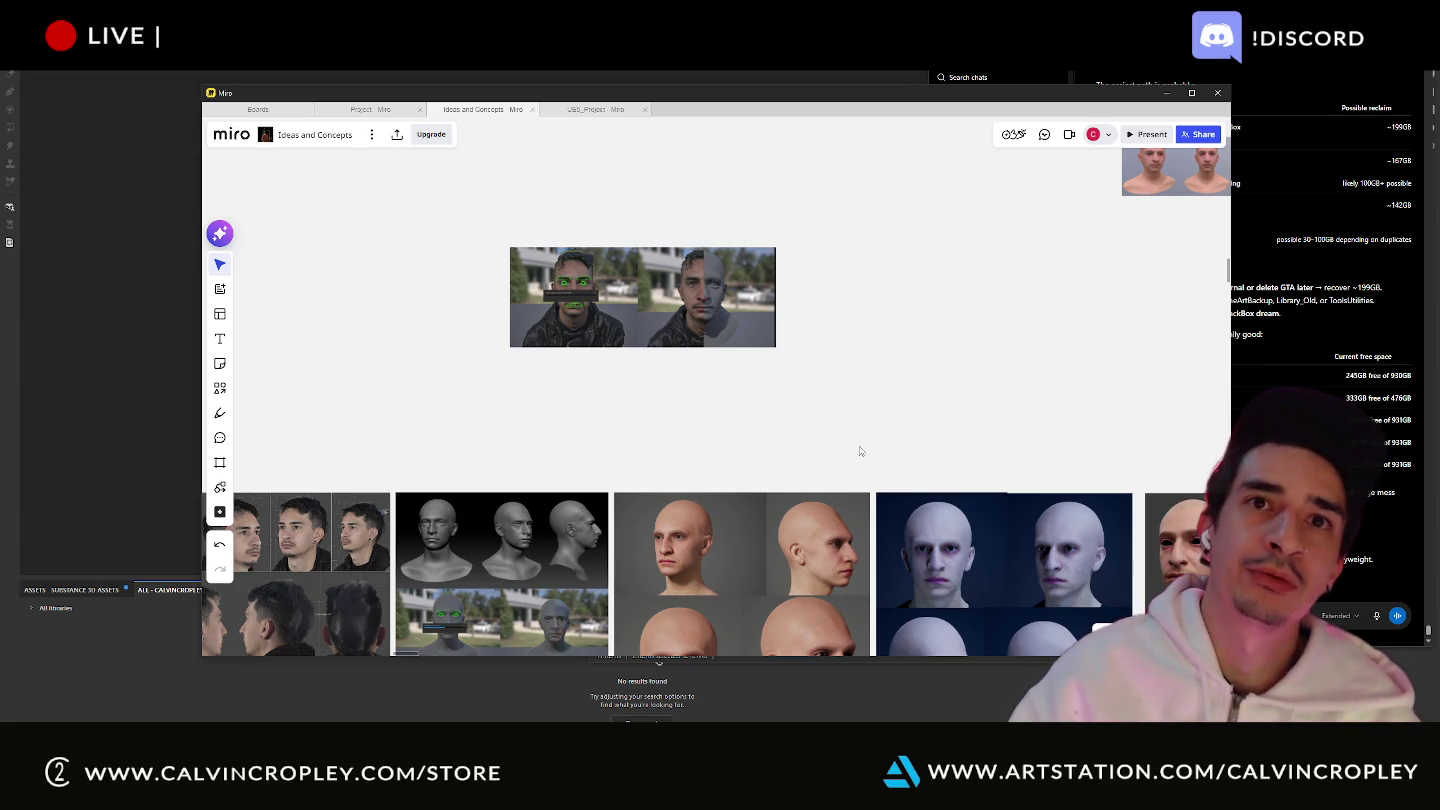
scroll(834, 446, "up", 1)
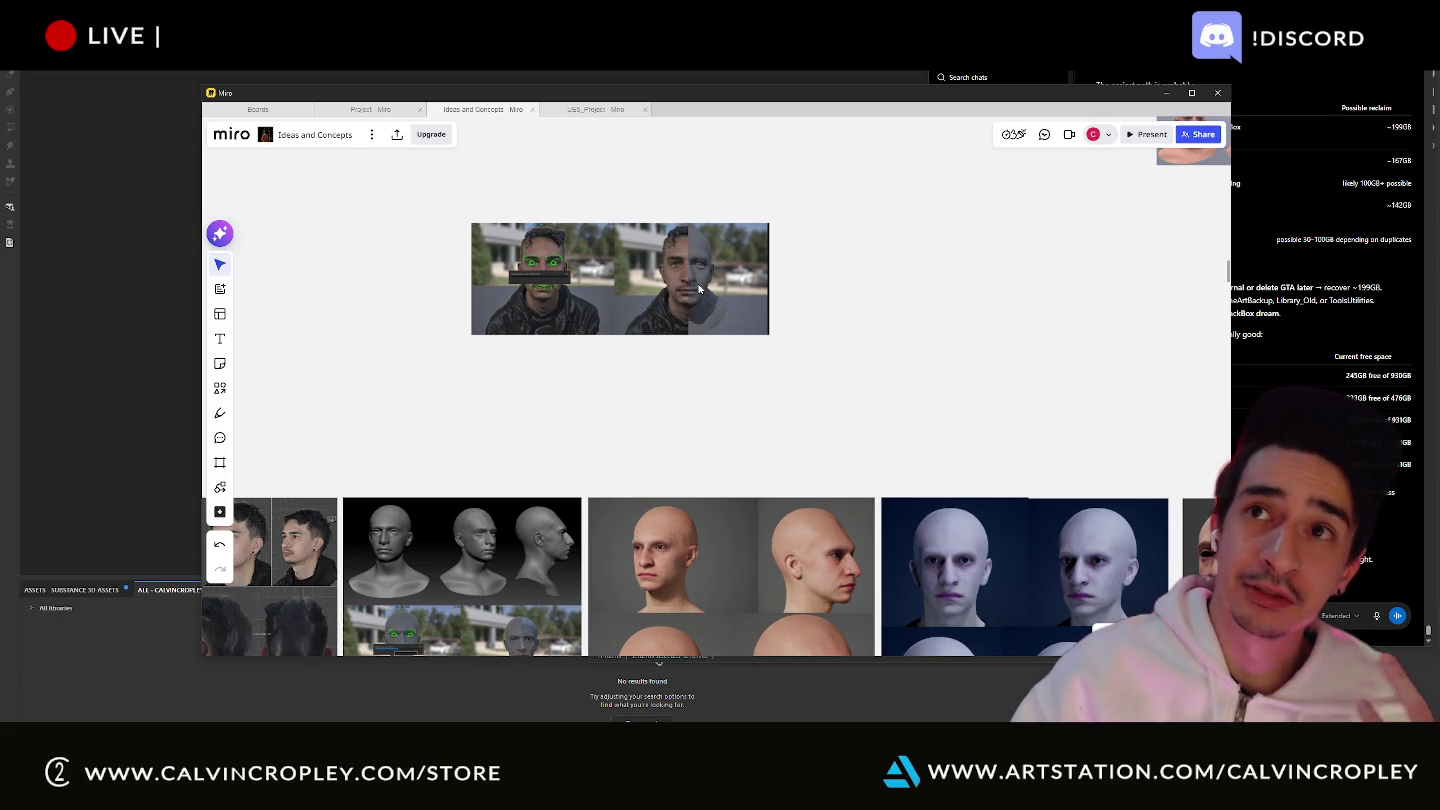
scroll(699, 289, "up", 3)
scroll(721, 285, "up", 3)
scroll(761, 520, "up", 2)
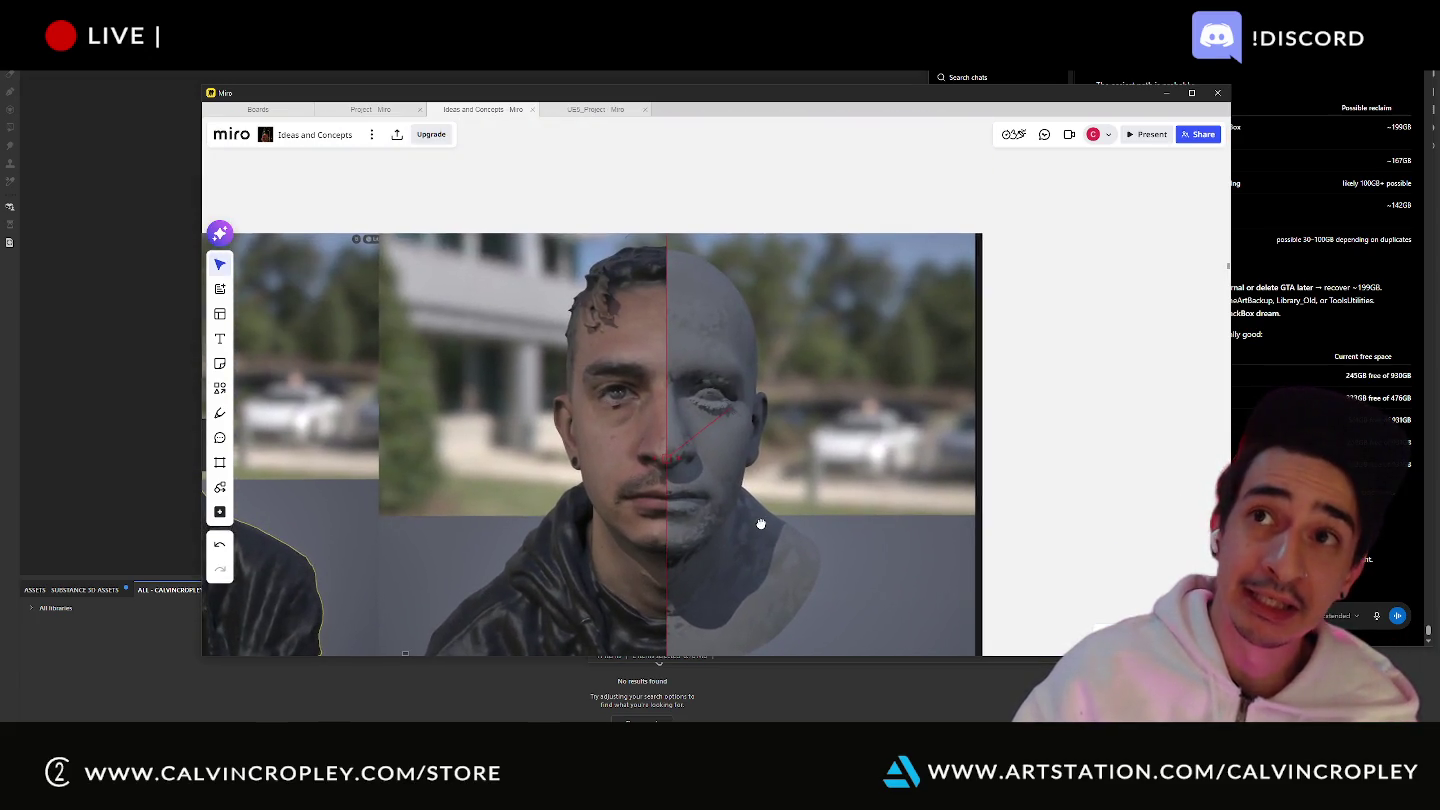
middle_click_drag(760, 525, 742, 509)
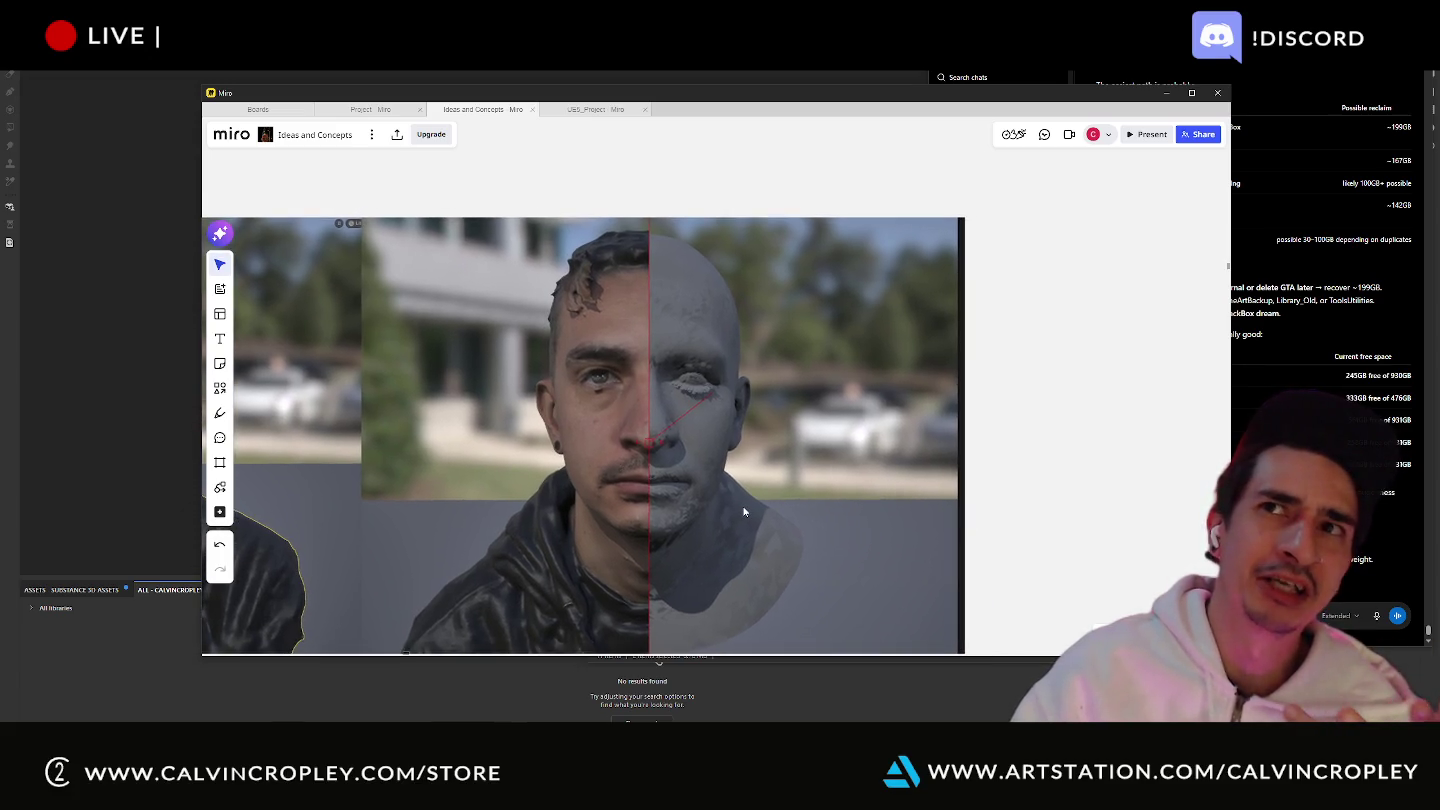
scroll(752, 486, "down", 3)
scroll(721, 508, "down", 2)
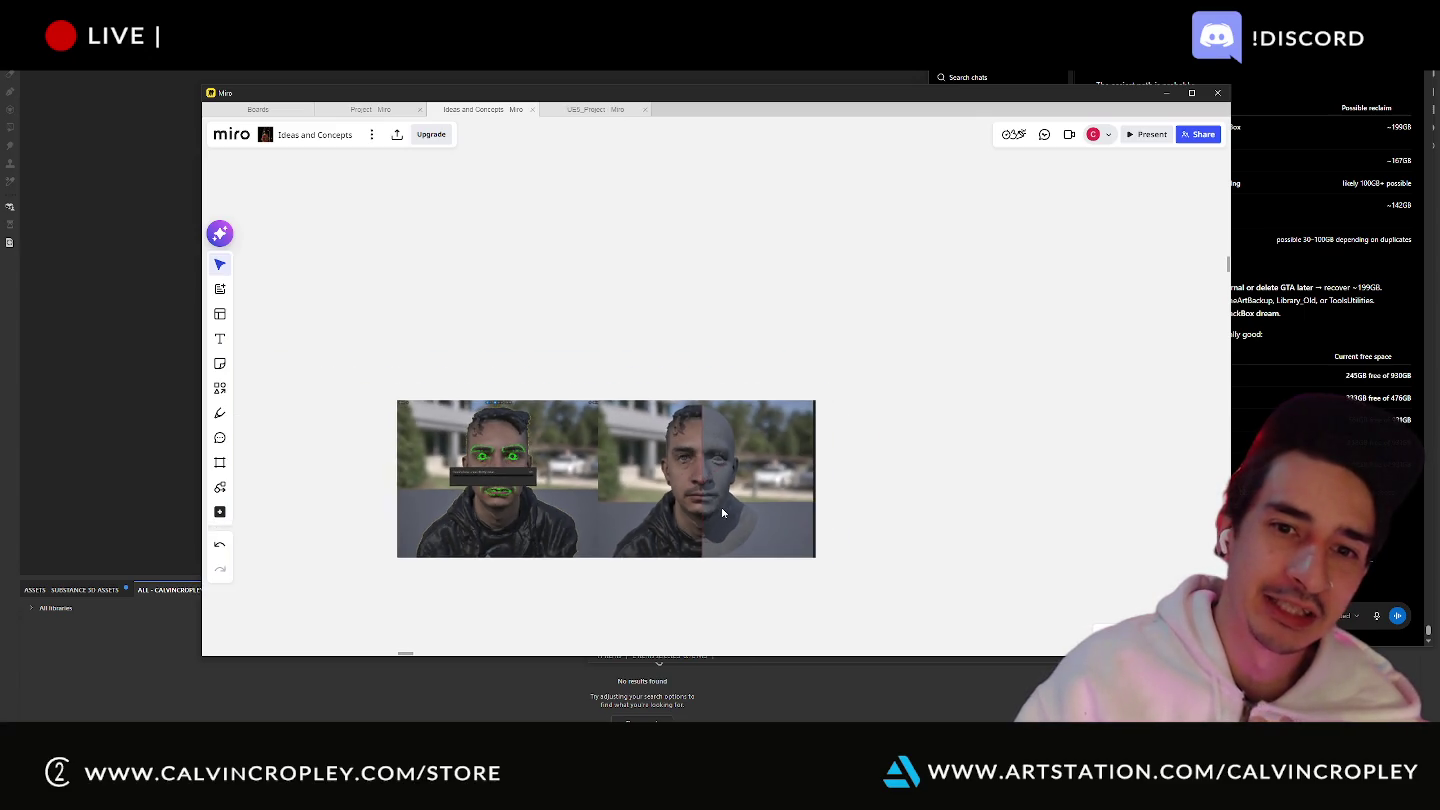
middle_click_drag(721, 508, 731, 301)
scroll(761, 381, "up", 2)
scroll(697, 375, "up", 2)
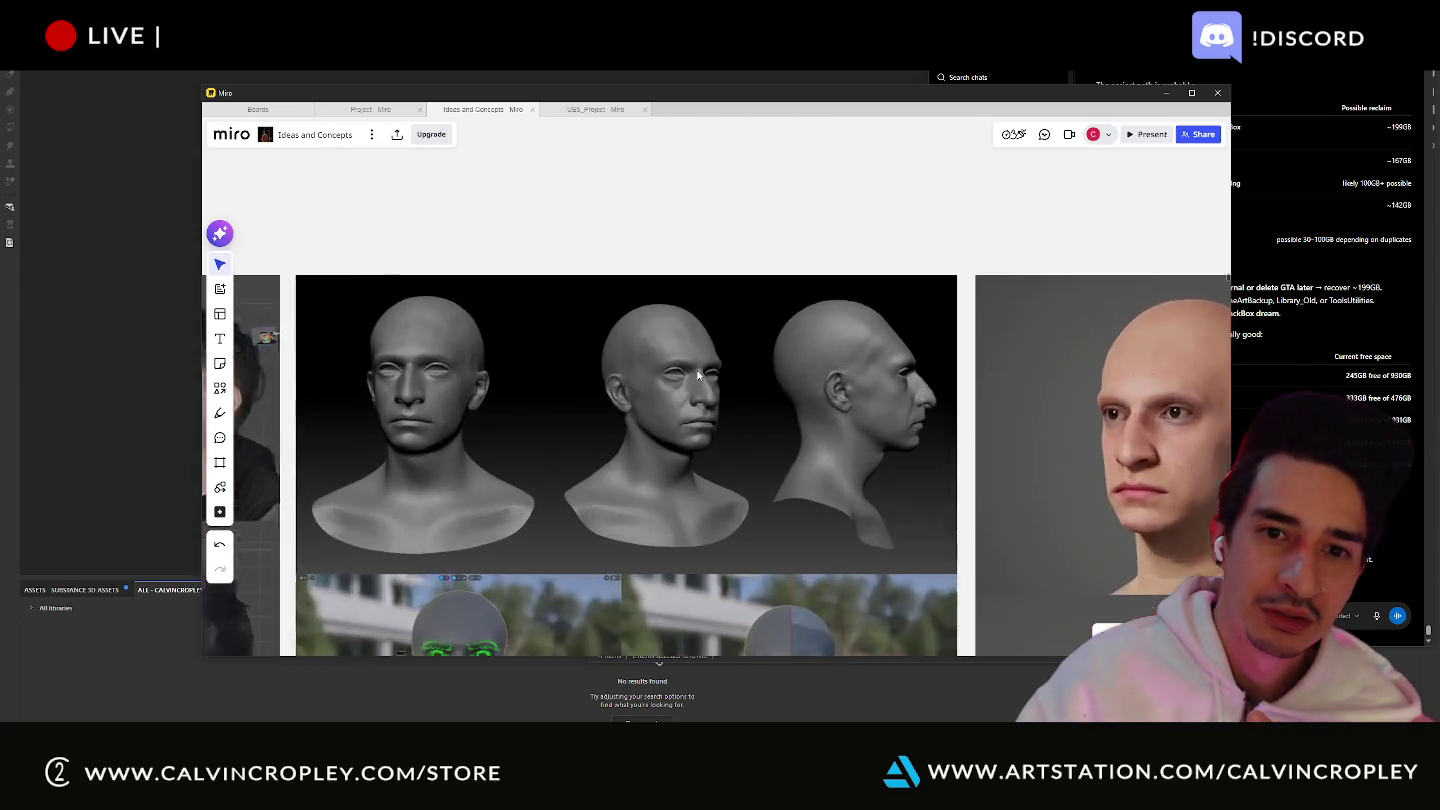
- Pan from the face comparison image to the three rendered head images
scroll(697, 375, "up", 2)
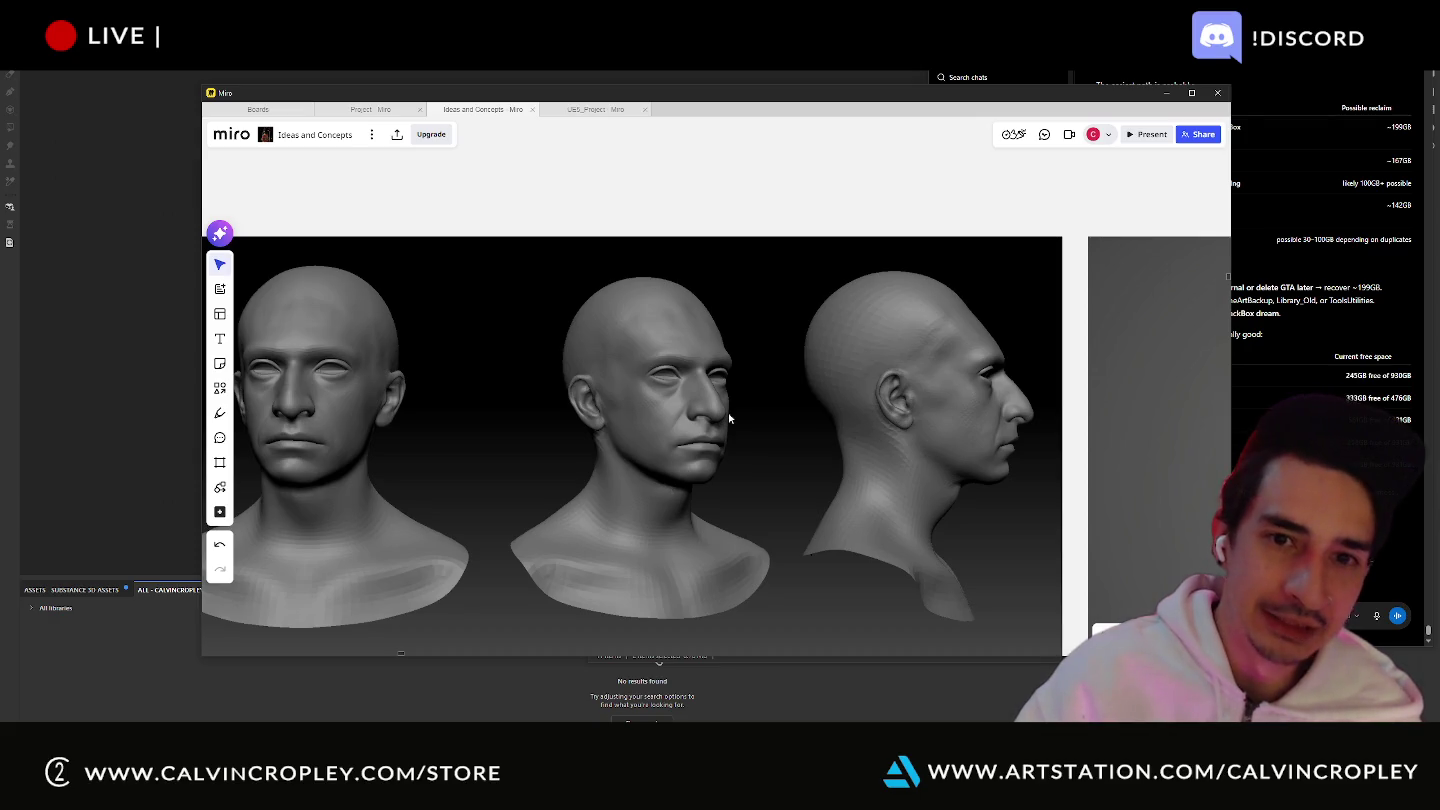
scroll(728, 418, "down", 1)
scroll(728, 418, "down", 3)
scroll(728, 419, "up", 1)
middle_click_drag(749, 256, 651, 536)
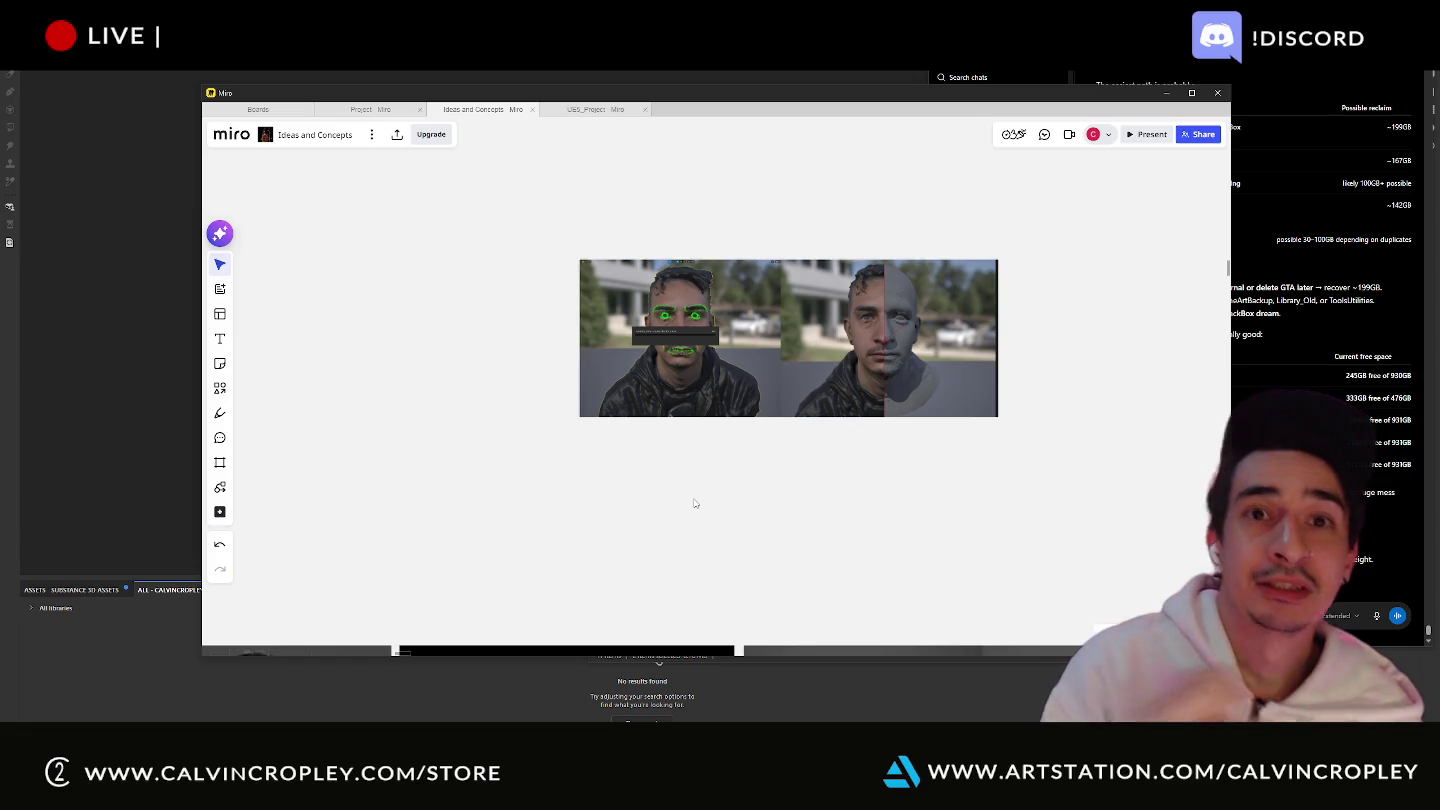
scroll(741, 495, "down", 5)
middle_click_drag(931, 491, 884, 505)
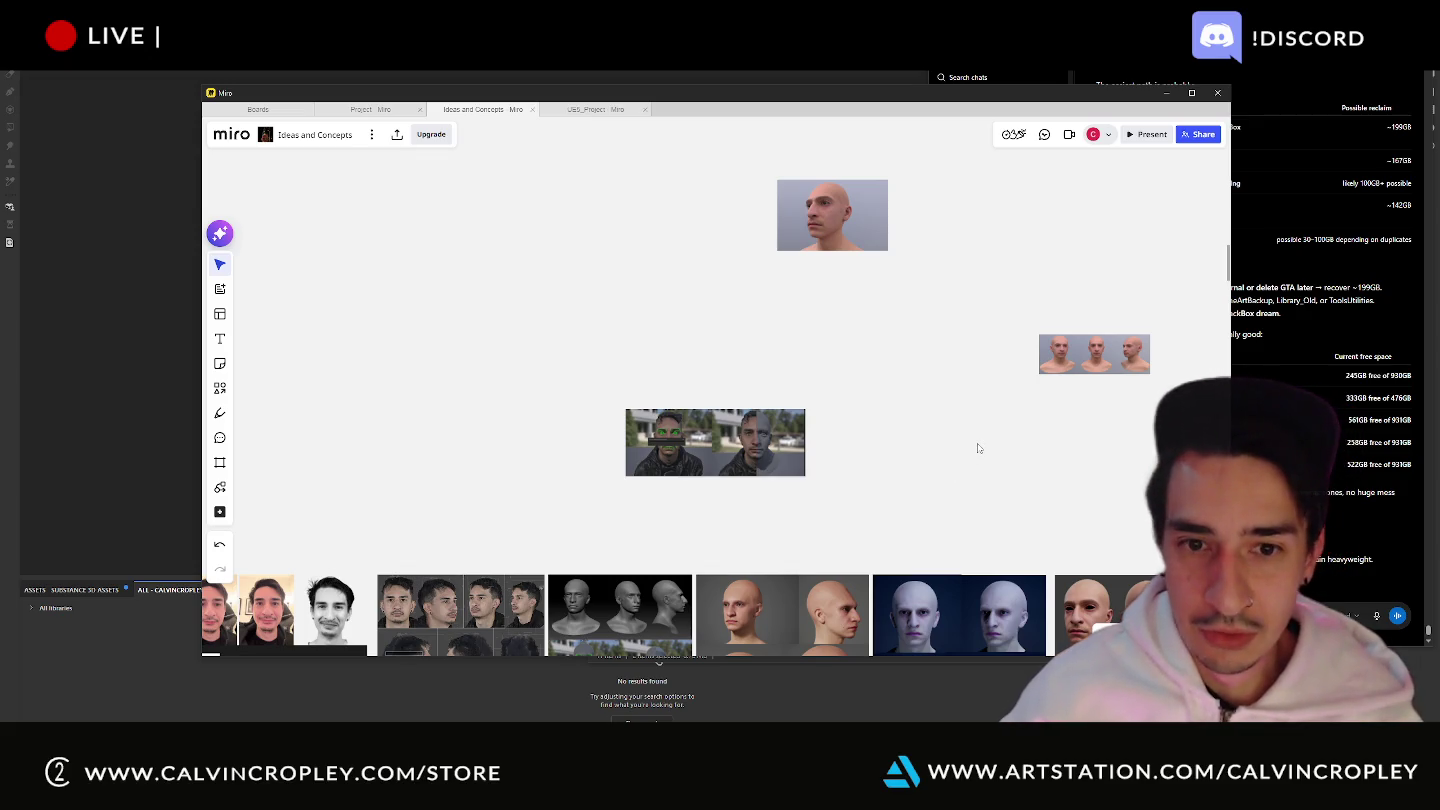
scroll(1081, 369, "up", 4)
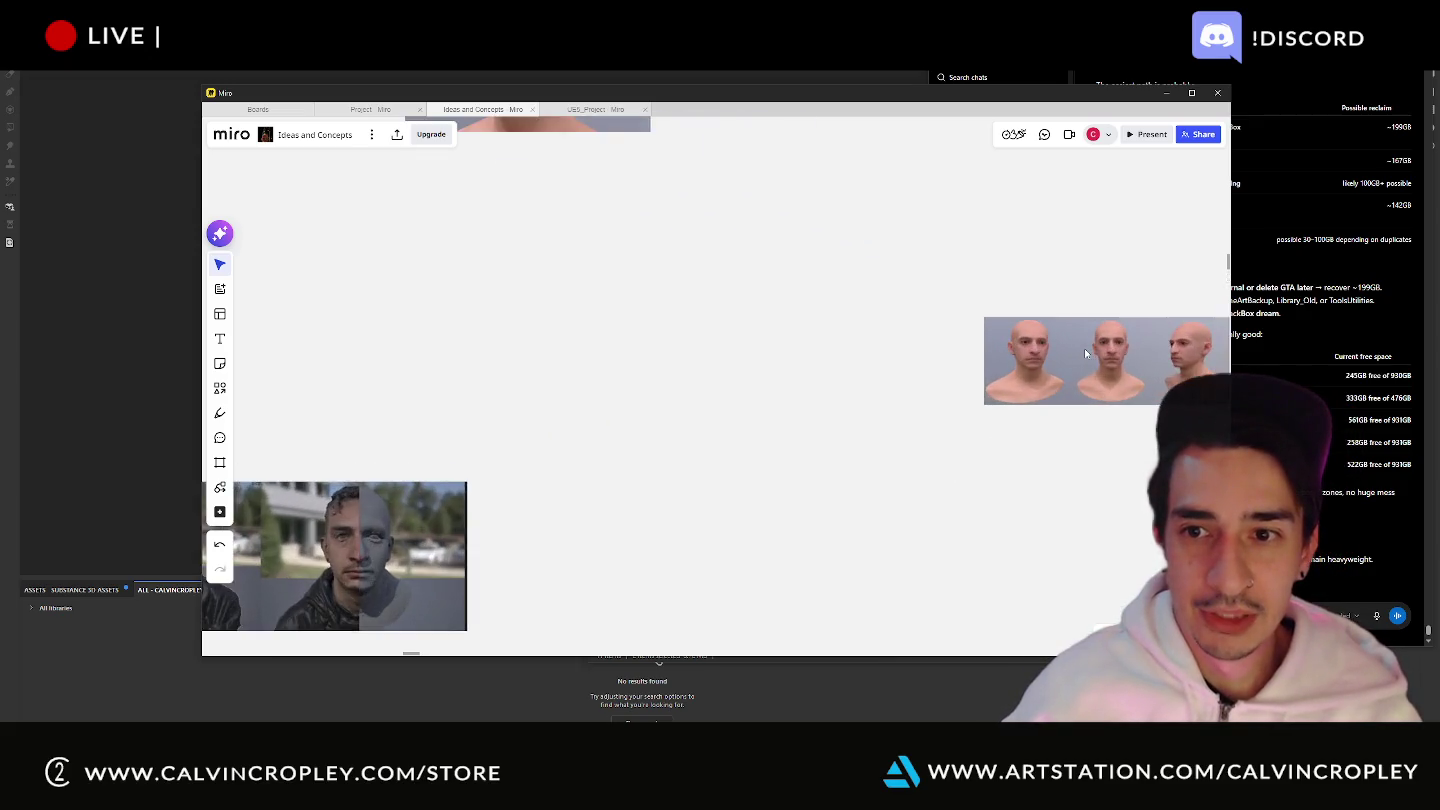
scroll(1084, 348, "up", 4)
scroll(1080, 352, "up", 4)
scroll(1086, 352, "down", 3)
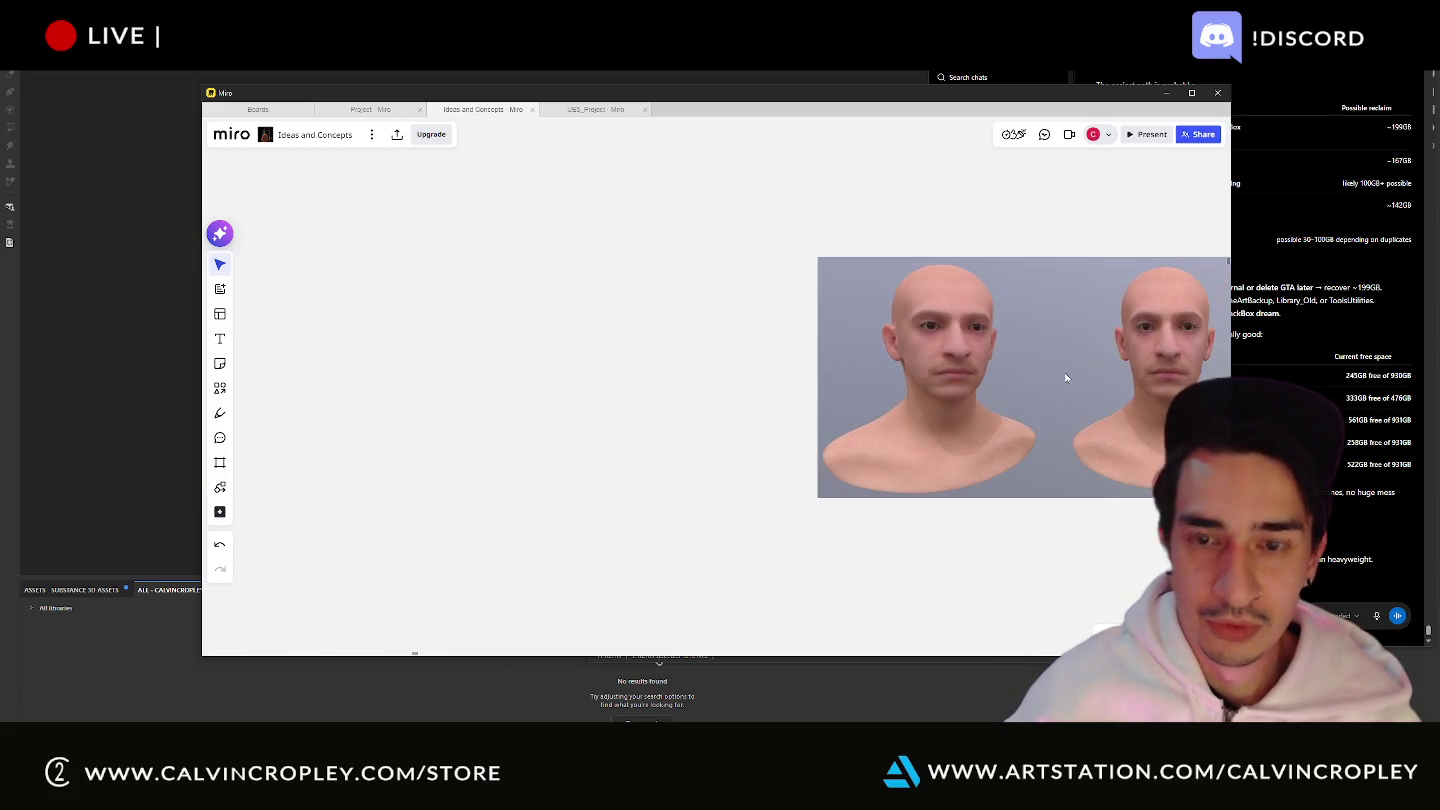
middle_click_drag(1087, 352, 806, 435)
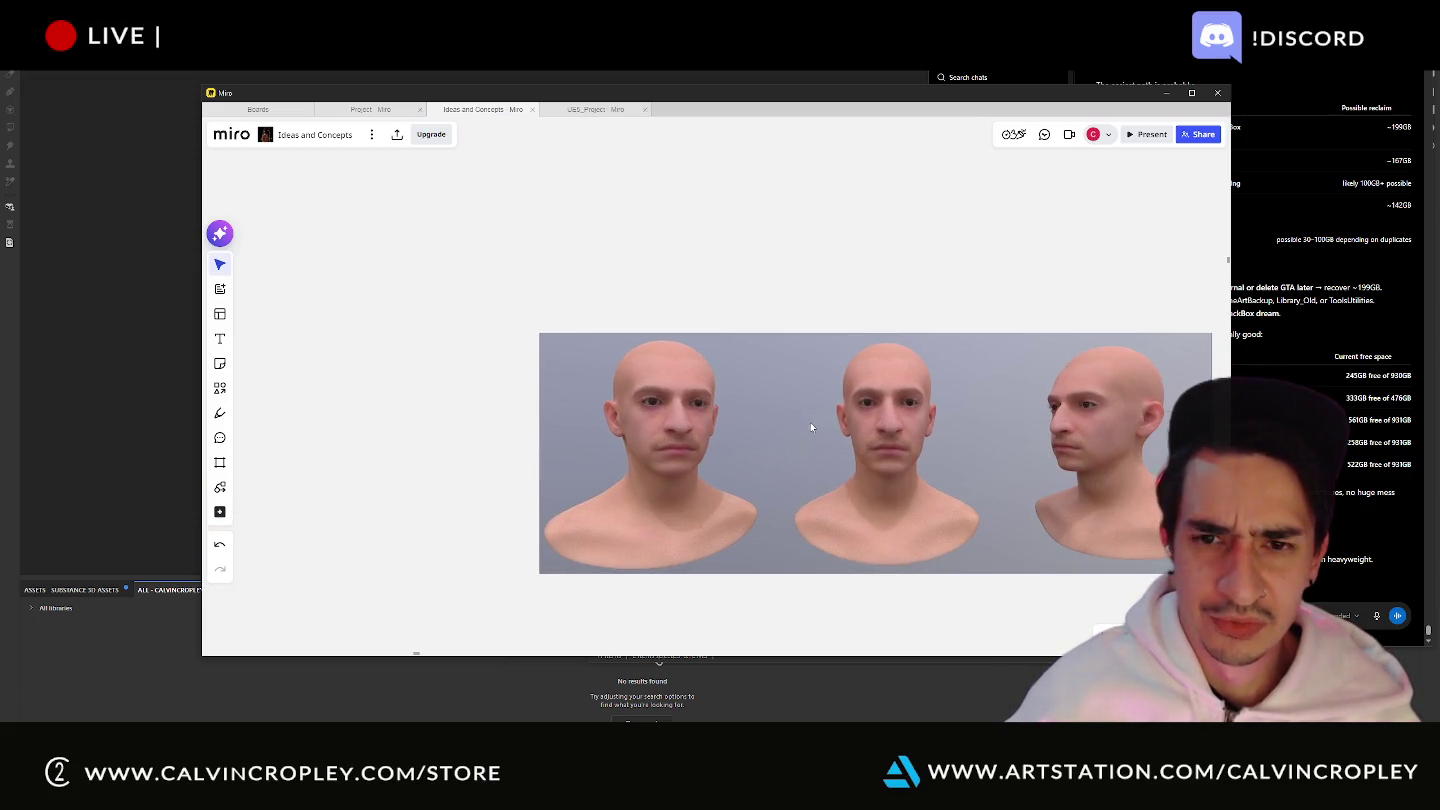
- Centre the single bald head render and nudge it slightly to the right
scroll(810, 428, "down", 4)
mouse_move(652, 313)
middle_mouse_down()
mouse_move(681, 343)
mouse_move(711, 334)
middle_mouse_up()
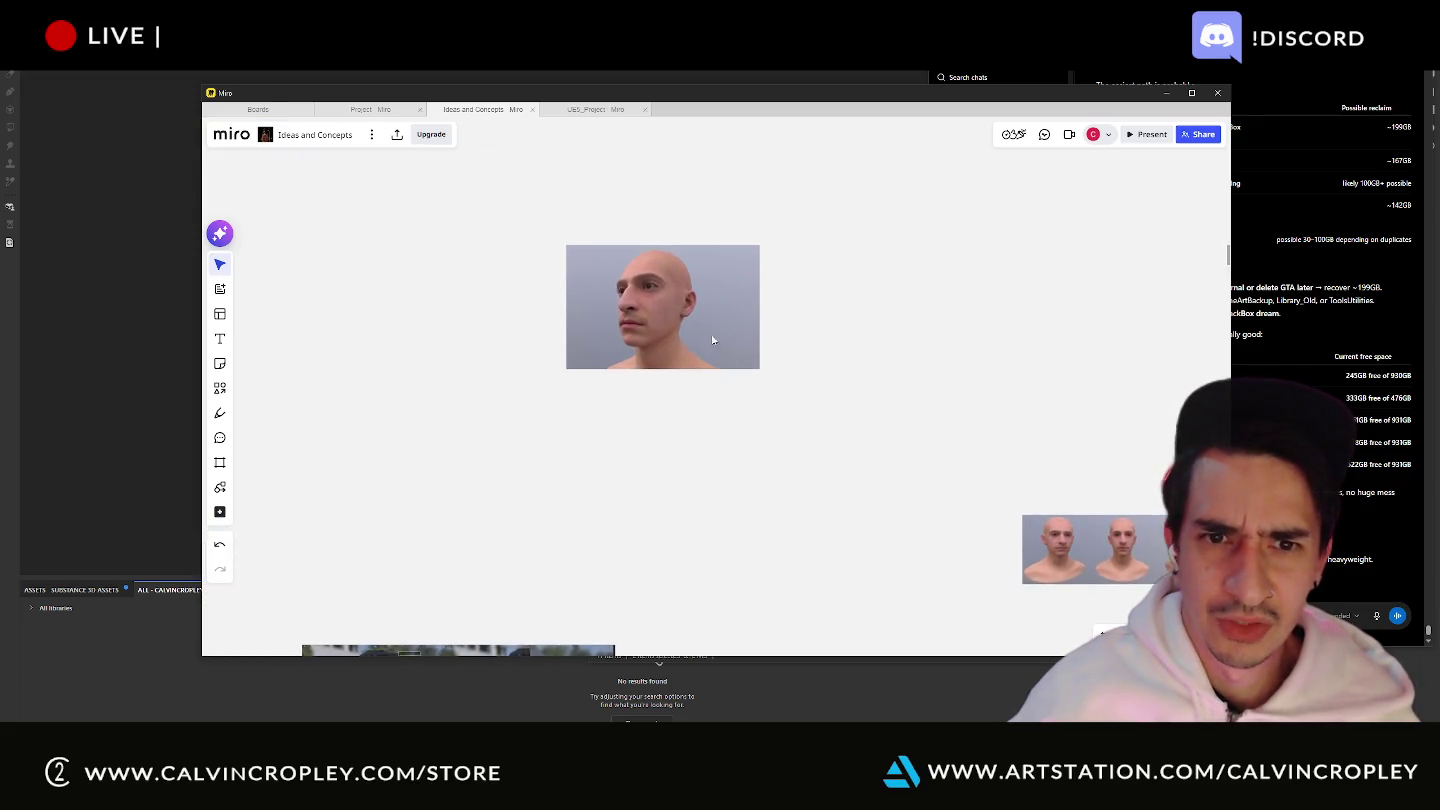
scroll(623, 299, "up", 3)
scroll(627, 271, "up", 3)
scroll(627, 276, "down", 3)
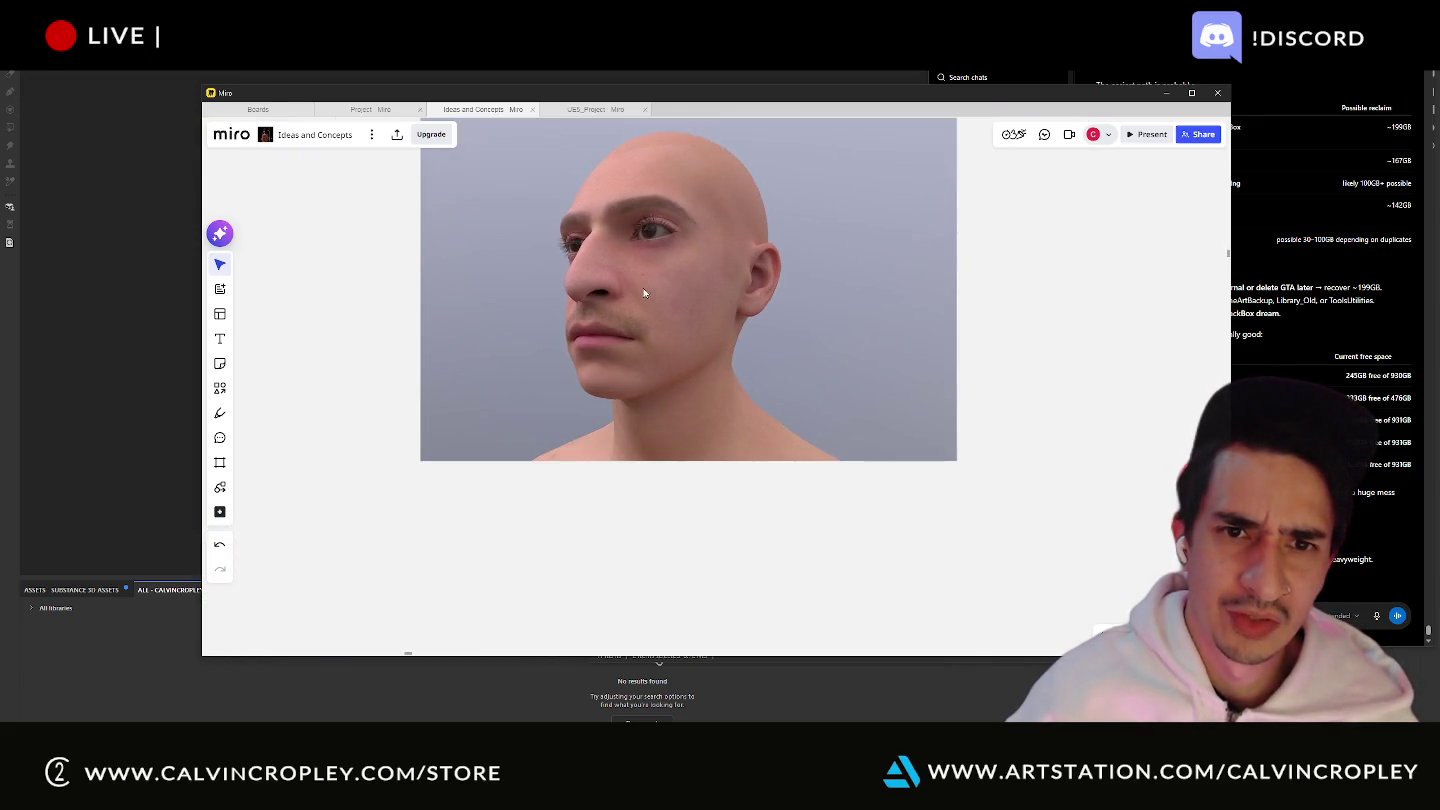
middle_click_drag(643, 293, 694, 363)
scroll(695, 362, "up", 1)
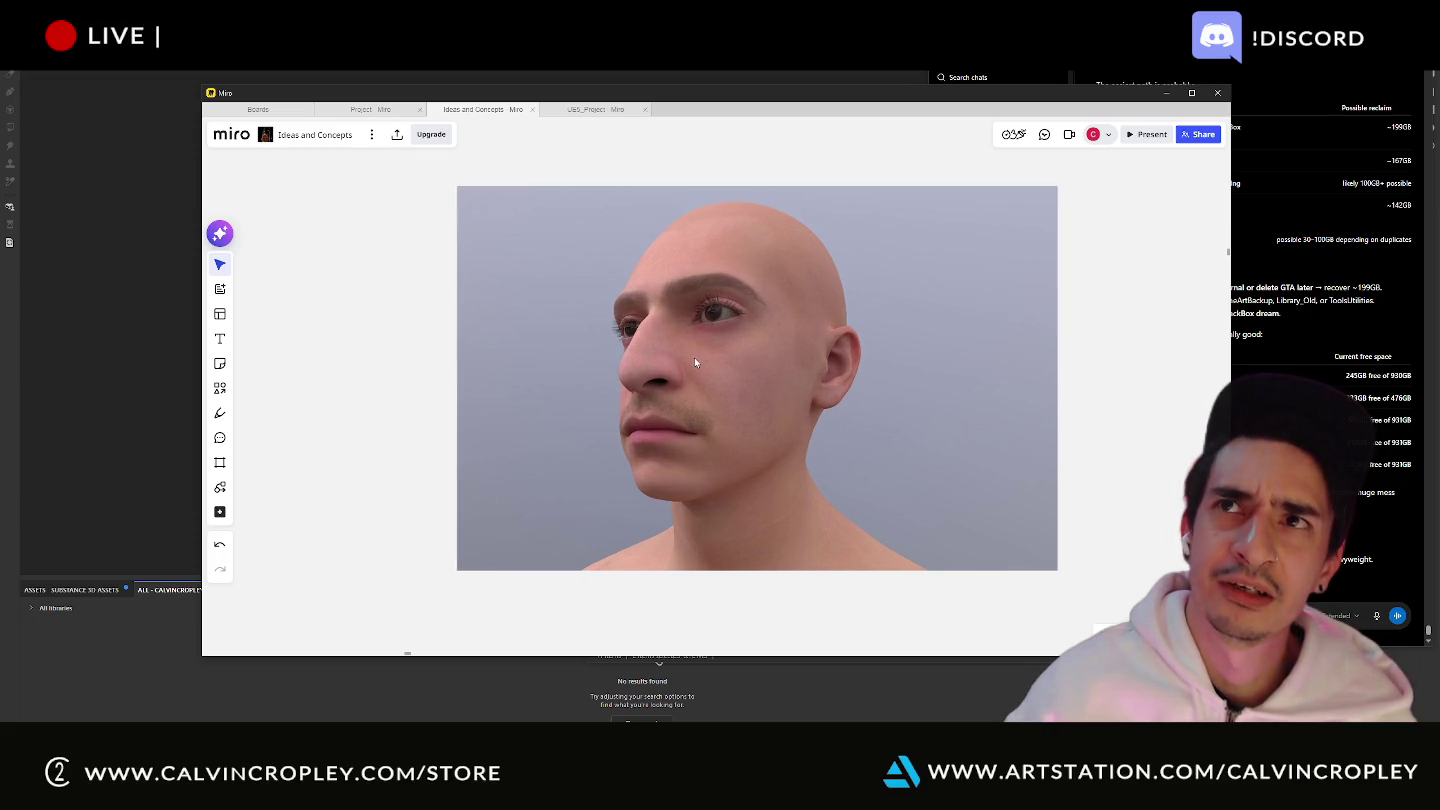
scroll(695, 357, "down", 3)
scroll(694, 357, "down", 3)
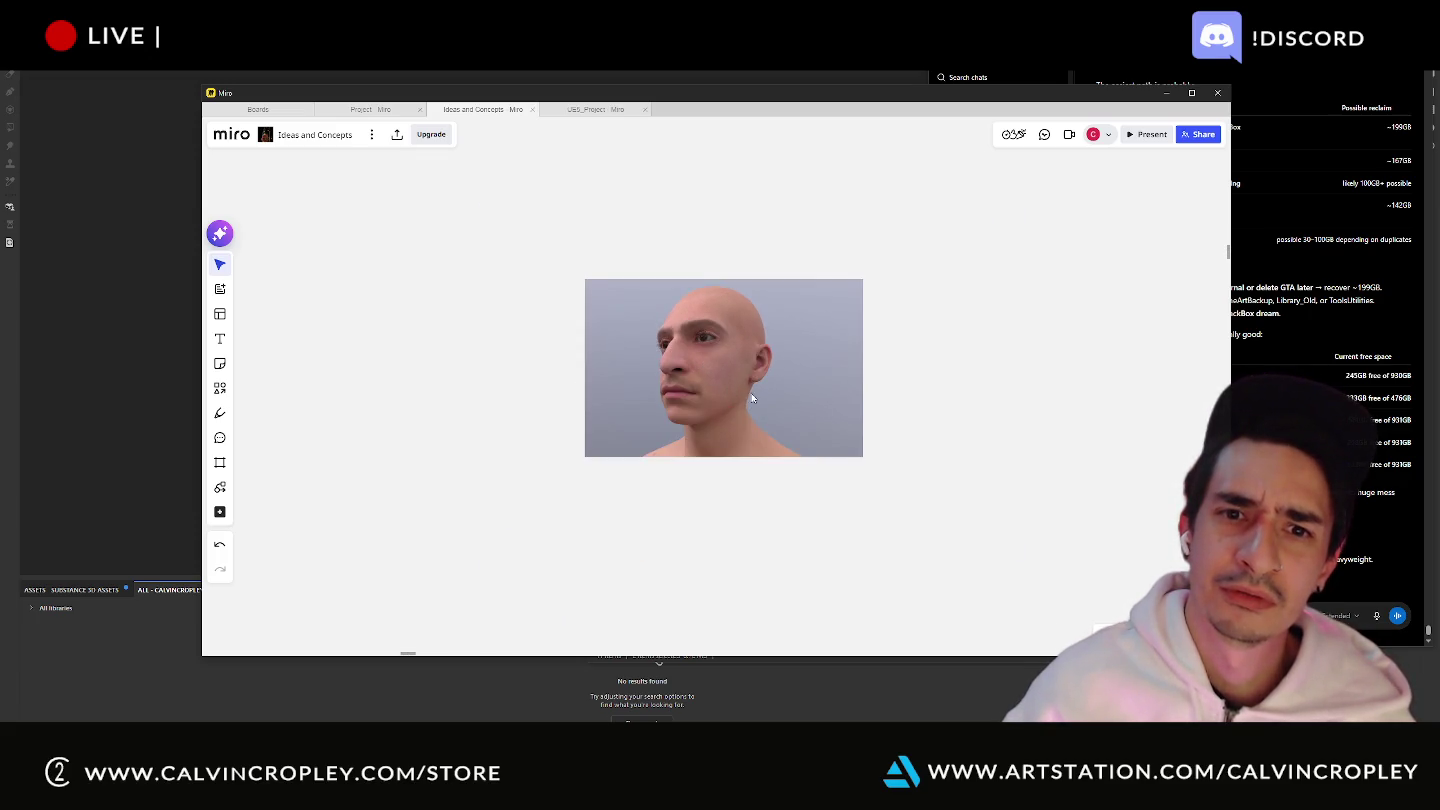
left_click_drag(751, 398, 773, 371)
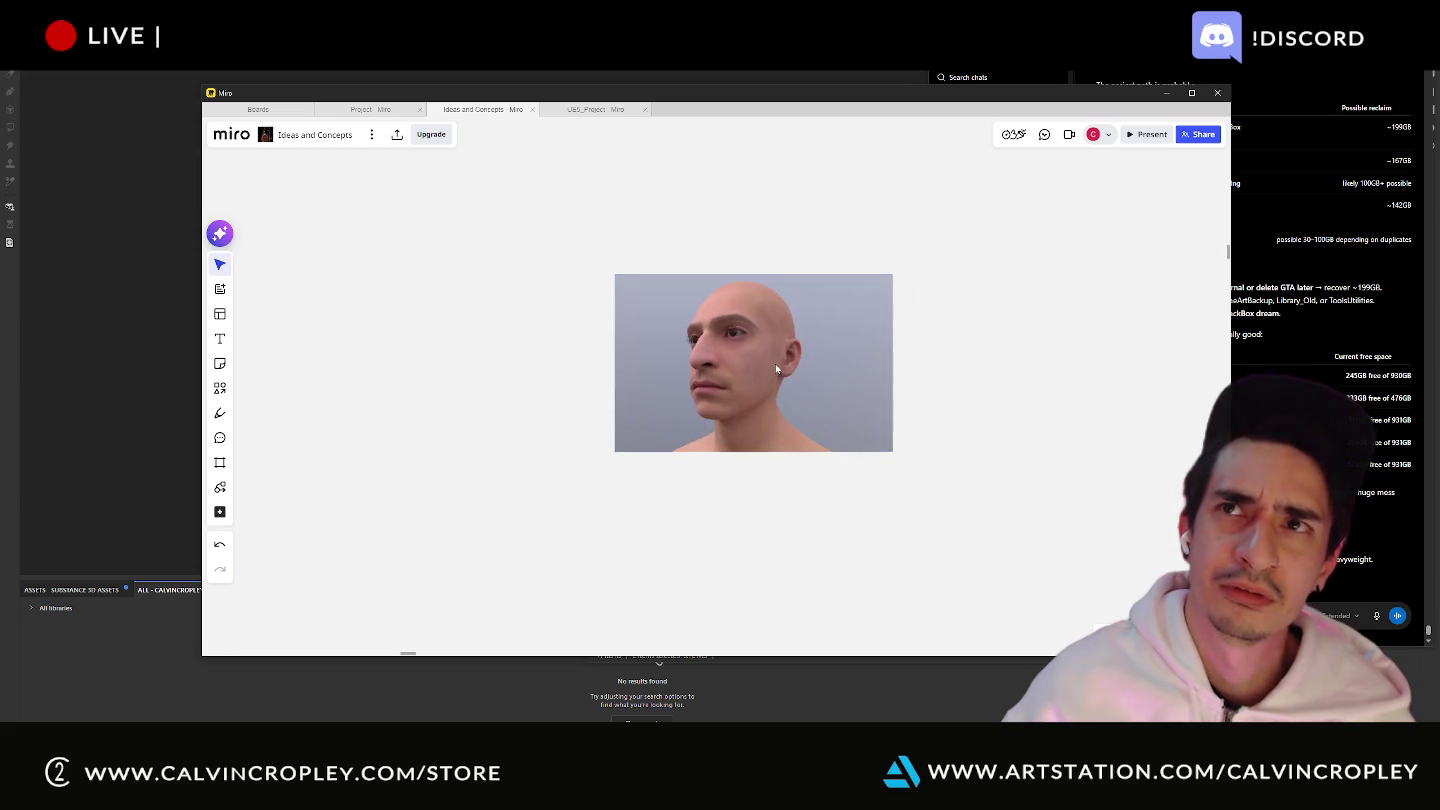
scroll(777, 364, "down", 3)
scroll(777, 365, "down", 3)
scroll(777, 365, "down", 2)
scroll(776, 365, "down", 1)
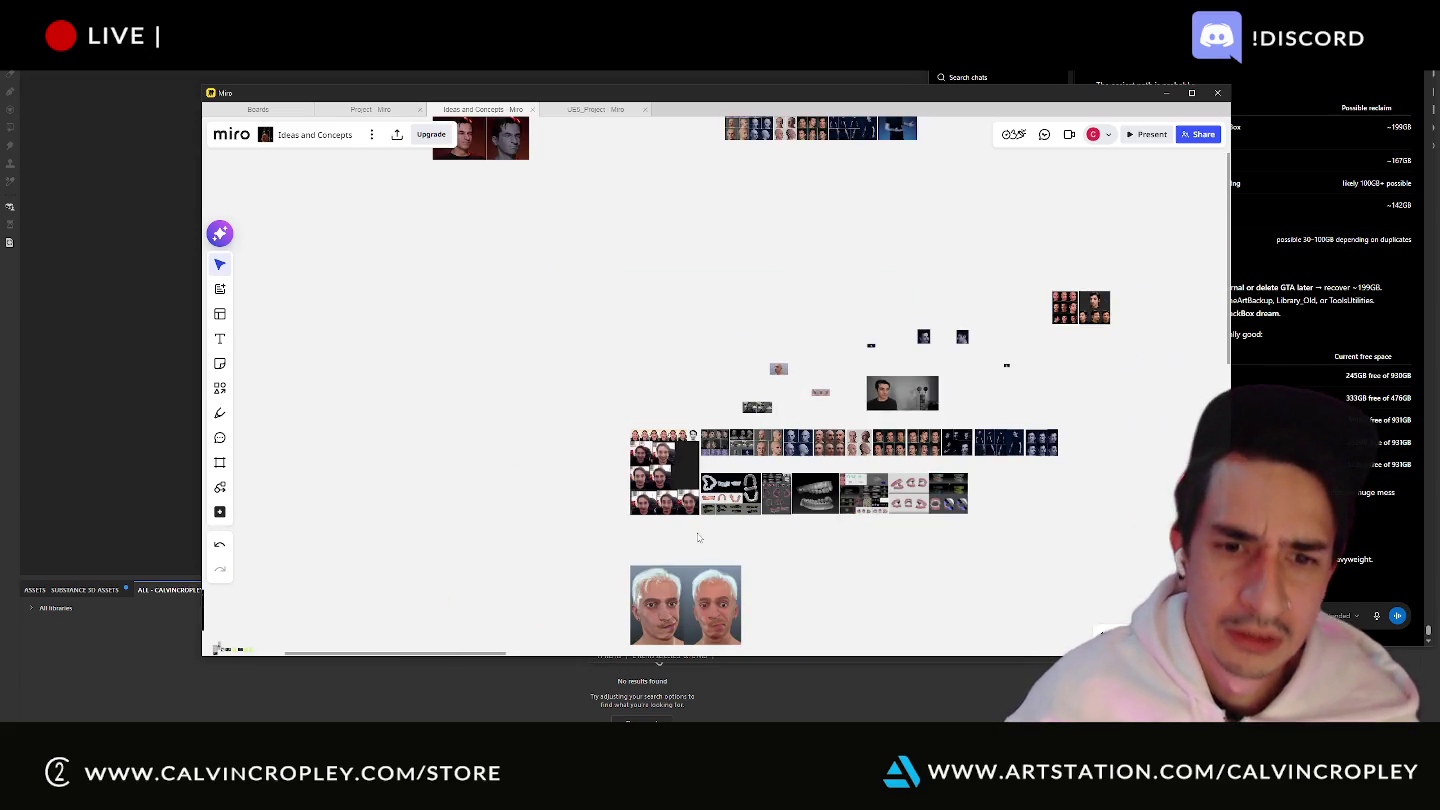
scroll(641, 535, "down", 2)
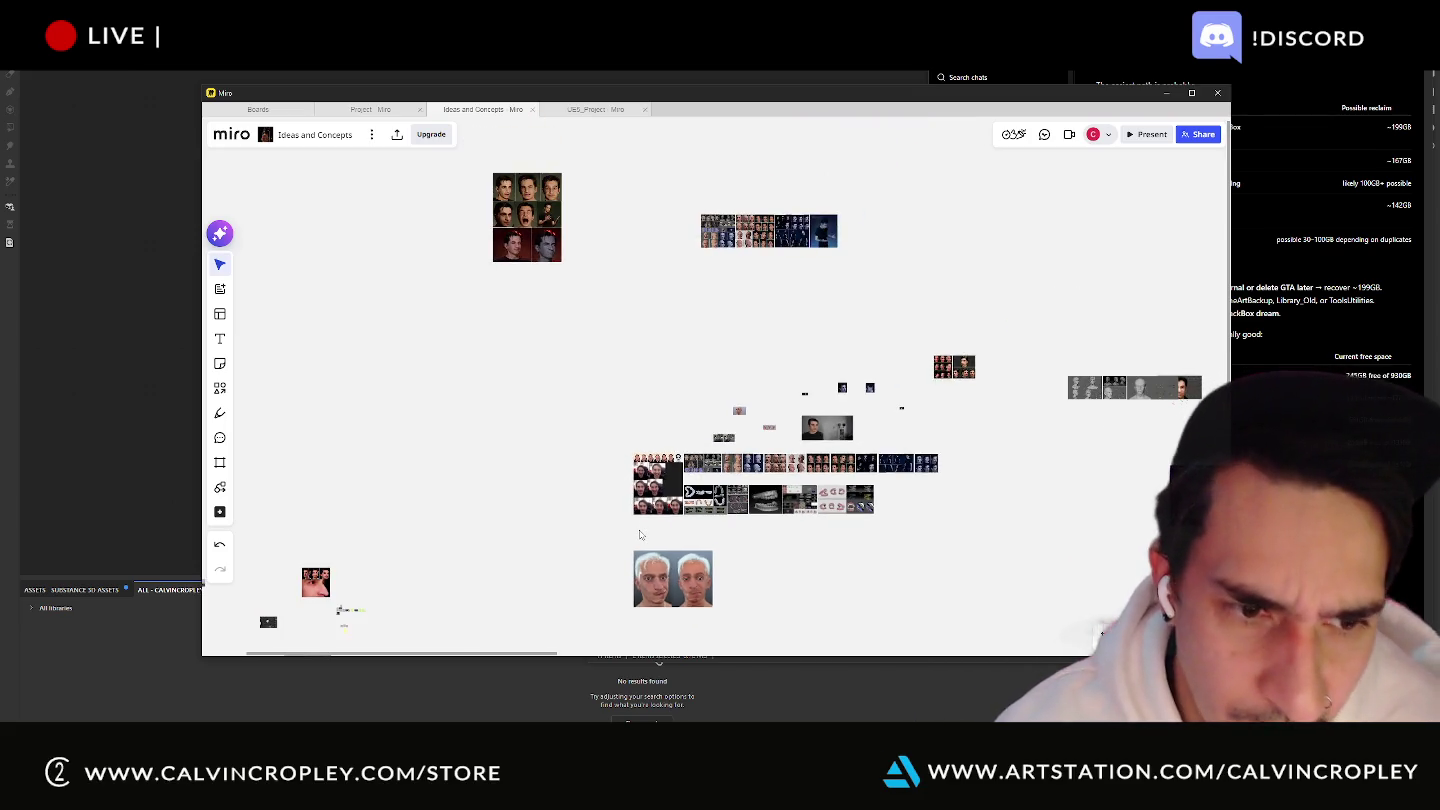
scroll(642, 534, "up", 1)
mouse_move(642, 535)
middle_mouse_down()
mouse_move(890, 321)
mouse_move(996, 284)
middle_mouse_up()
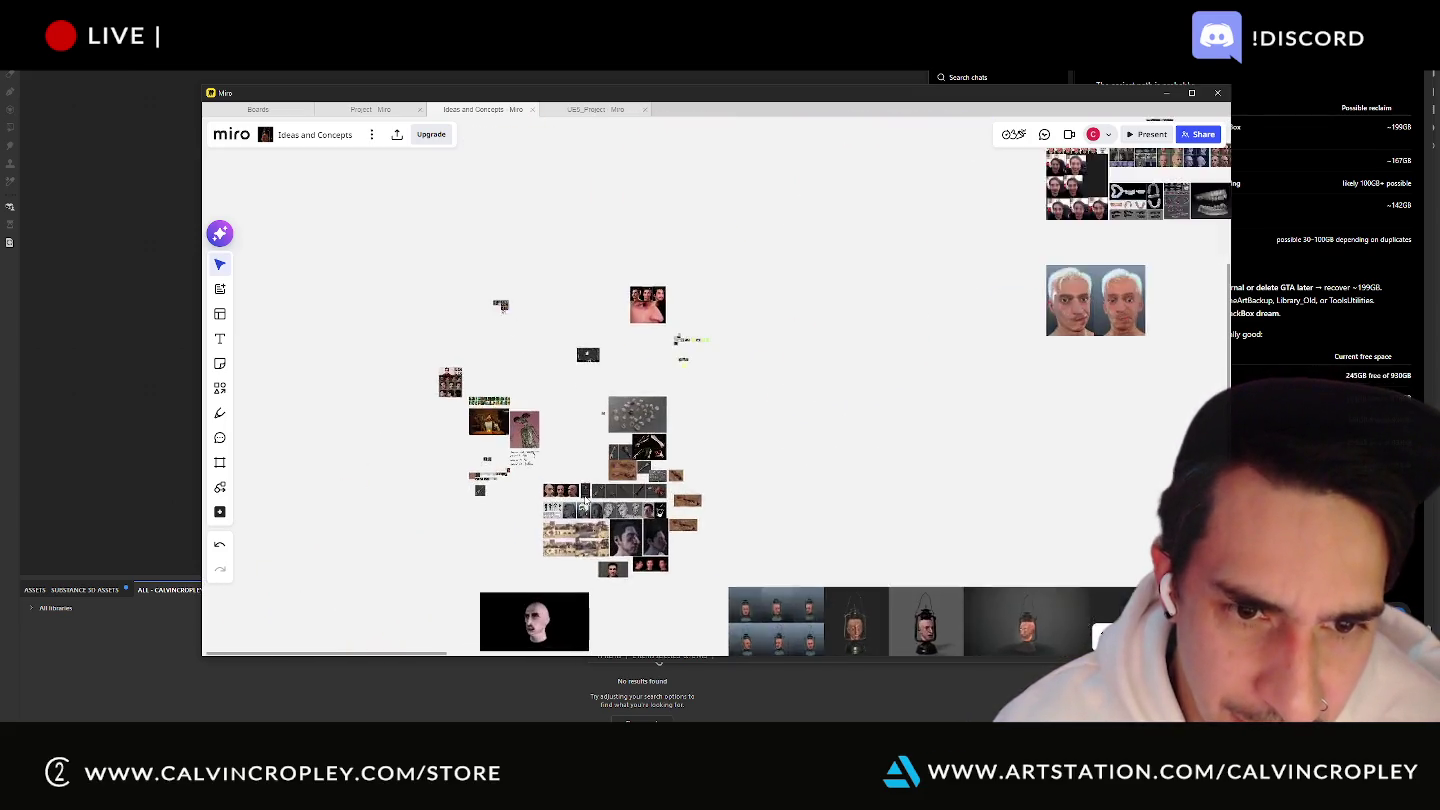
scroll(586, 499, "up", 2)
scroll(353, 282, "up", 2)
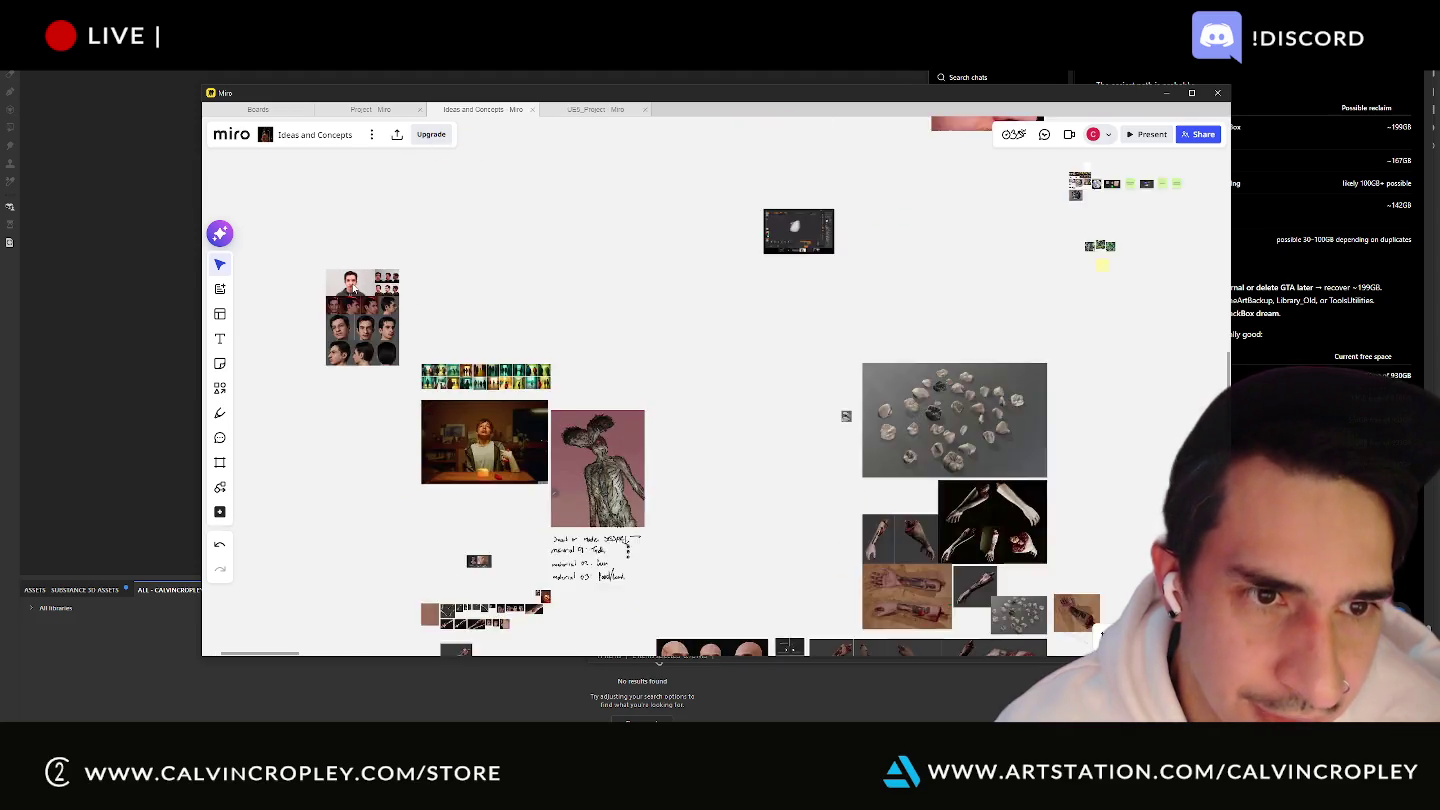
scroll(347, 287, "up", 2)
middle_click_drag(346, 286, 540, 291)
scroll(541, 293, "up", 2)
scroll(650, 283, "up", 2)
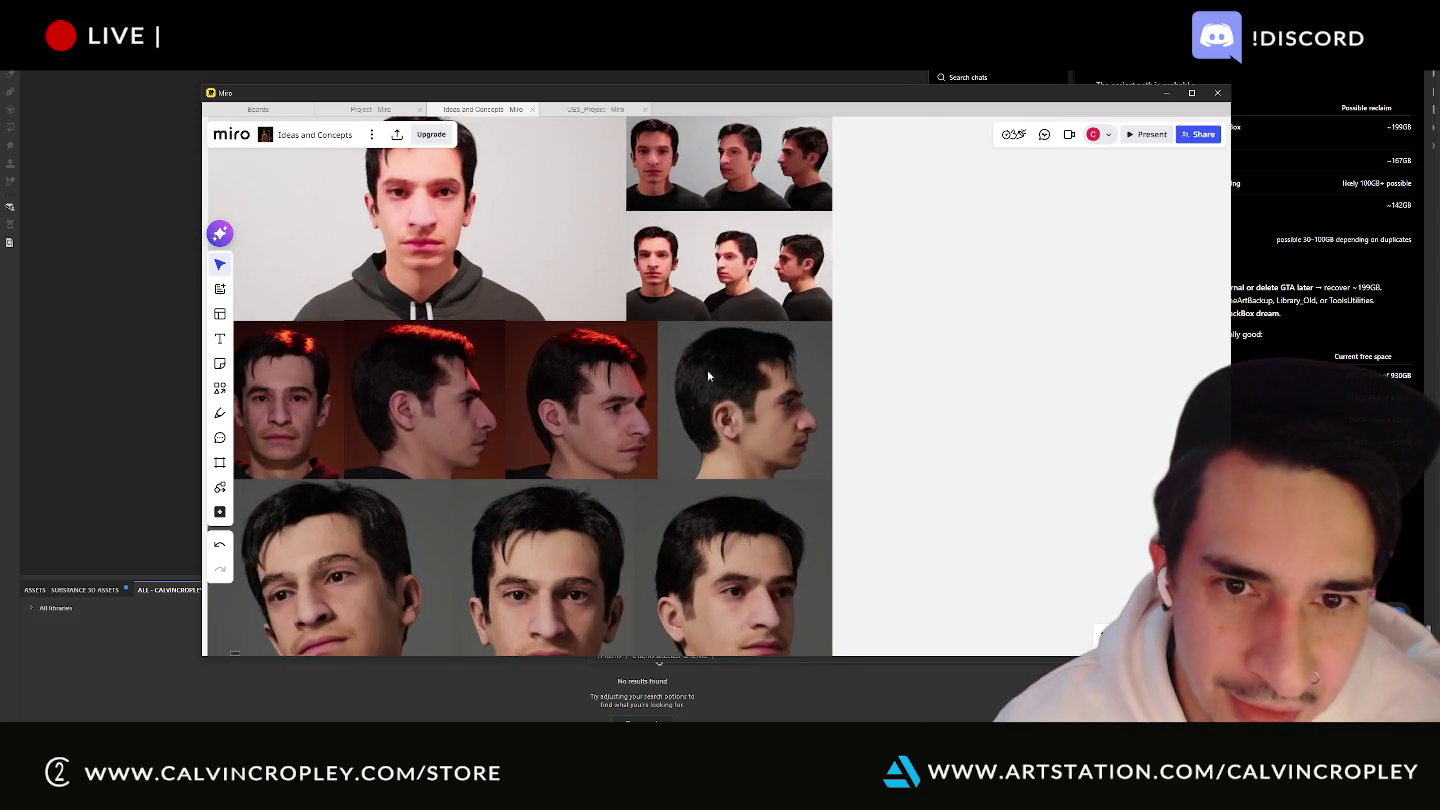
middle_click_drag(664, 375, 705, 226)
scroll(823, 402, "up", 1)
scroll(823, 403, "down", 1)
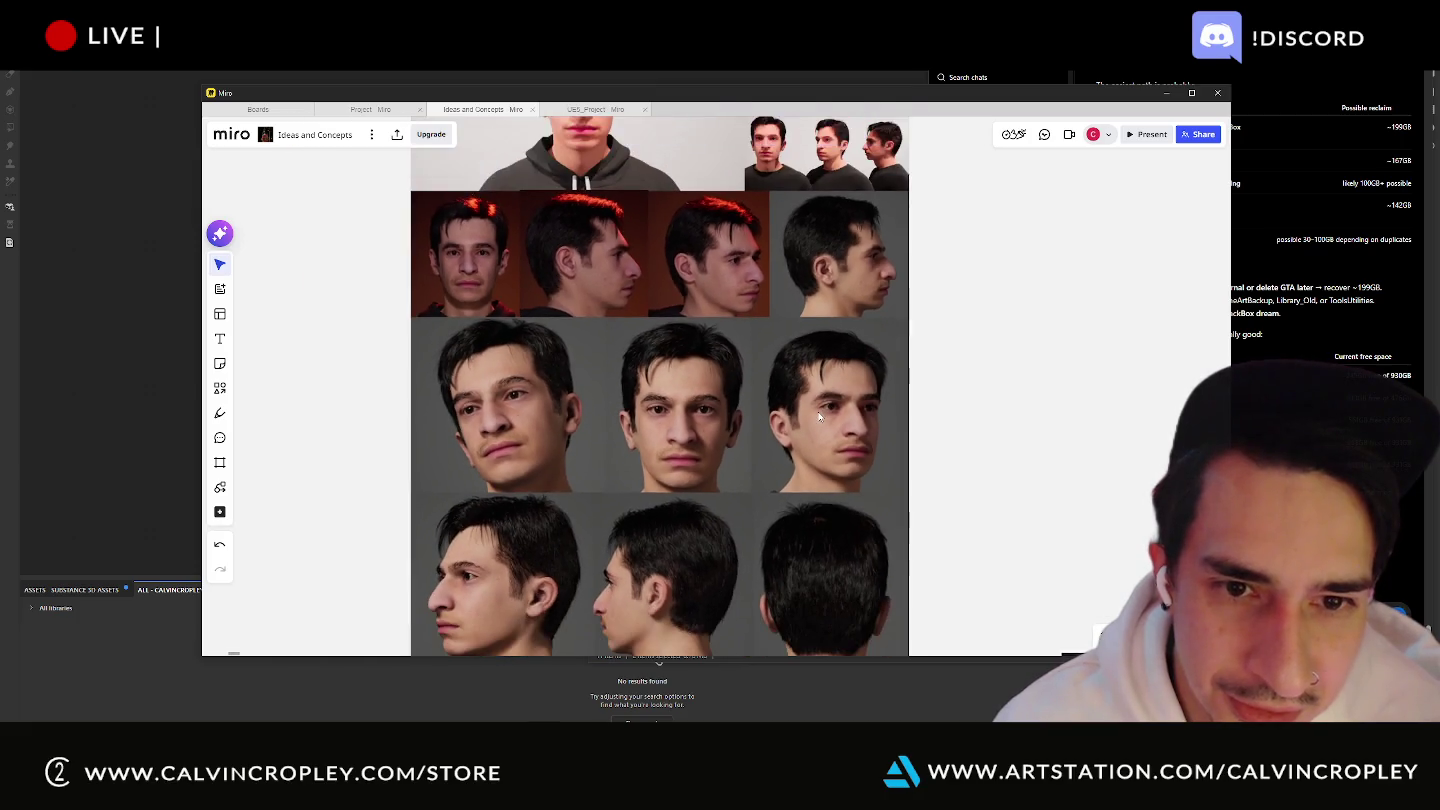
scroll(814, 409, "down", 1)
mouse_move(800, 426)
middle_mouse_down()
mouse_move(780, 393)
mouse_move(663, 481)
middle_mouse_up()
scroll(776, 392, "down", 1)
scroll(776, 393, "down", 1)
scroll(664, 490, "down", 1)
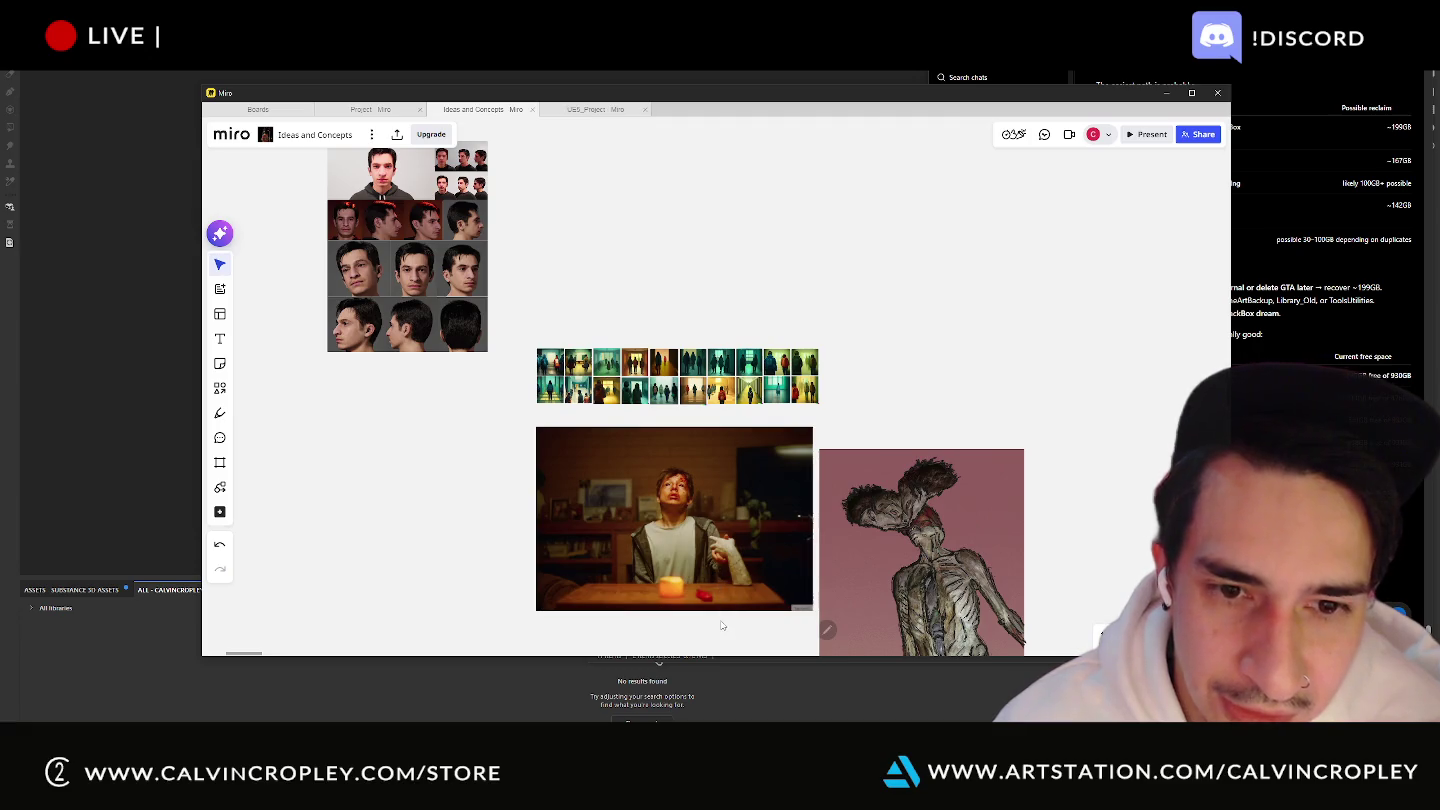
scroll(721, 626, "up", 2)
scroll(697, 464, "up", 1)
scroll(761, 466, "up", 1)
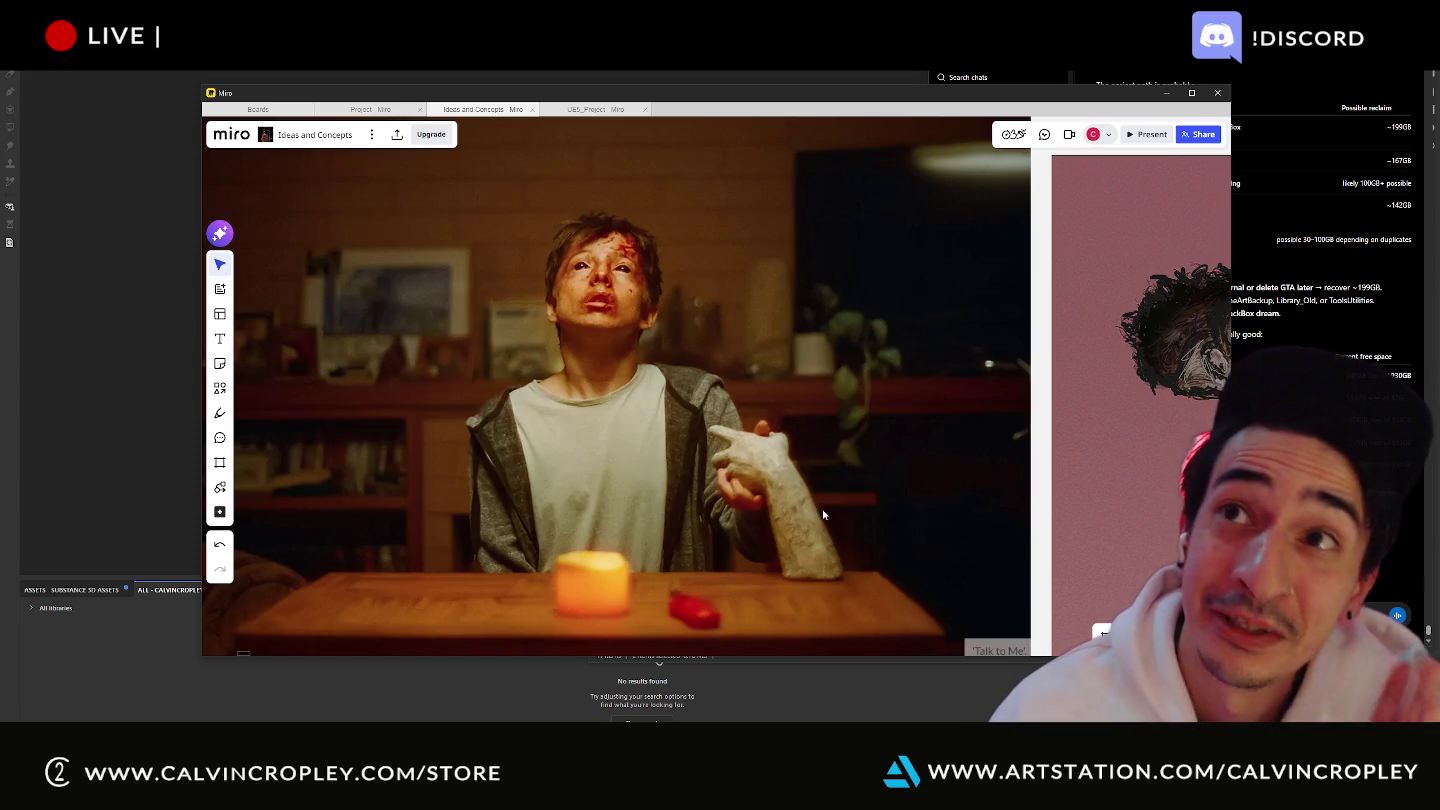
scroll(823, 516, "down", 3)
scroll(820, 484, "down", 2)
middle_click_drag(821, 483, 600, 302)
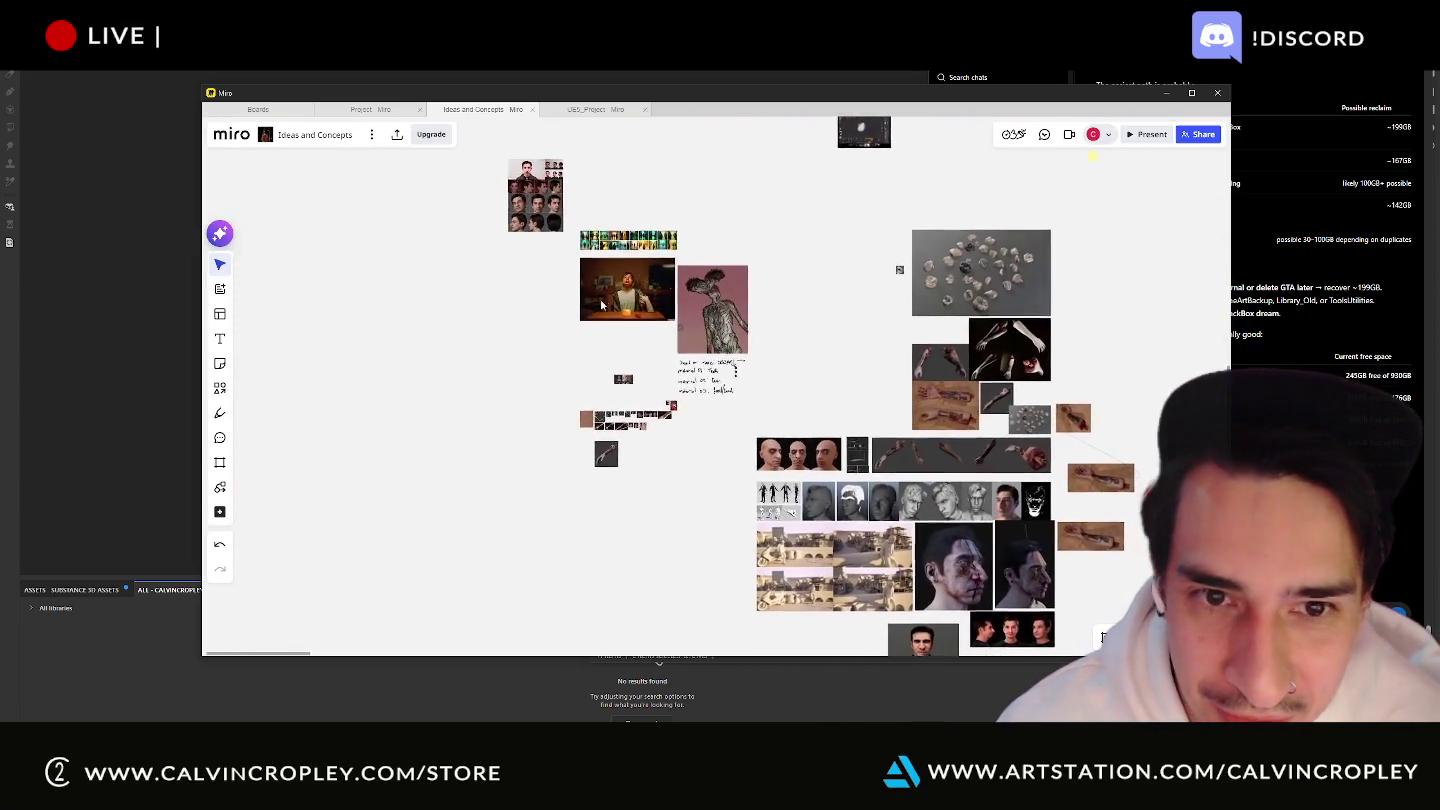
scroll(601, 303, "up", 2)
scroll(669, 353, "up", 2)
scroll(633, 292, "down", 3)
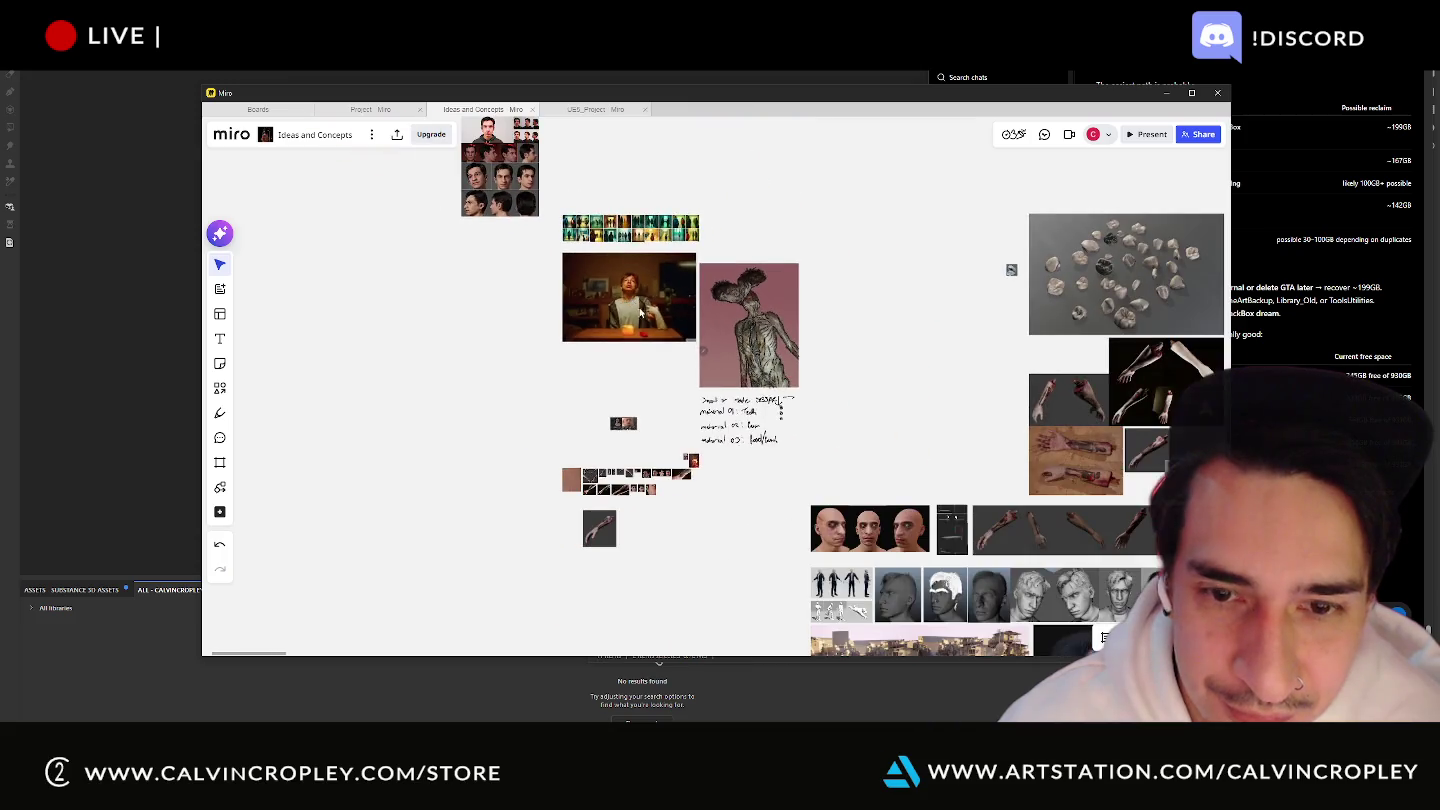
middle_click_drag(941, 397, 672, 199)
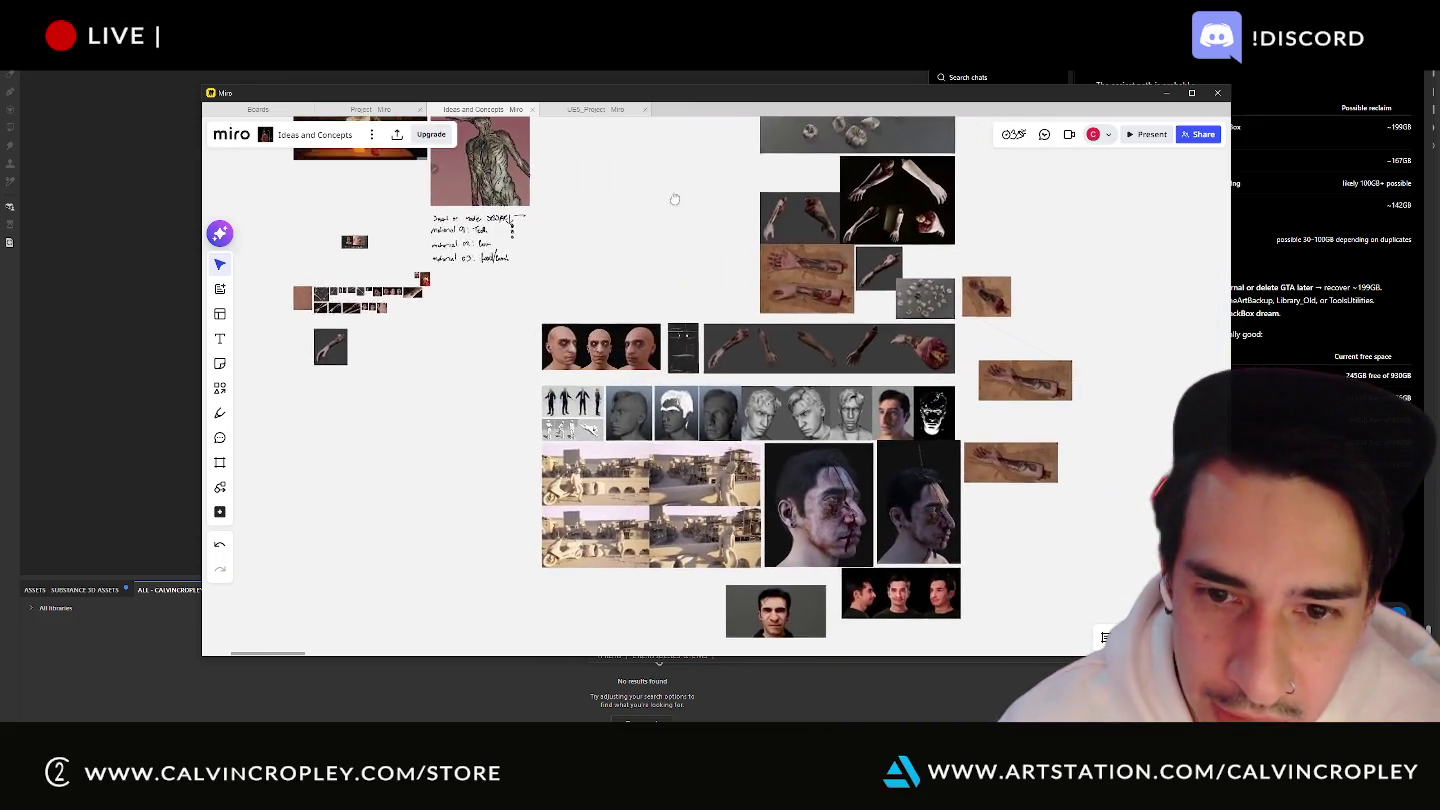
mouse_move(895, 484)
middle_mouse_down()
mouse_move(842, 444)
mouse_move(737, 557)
middle_mouse_up()
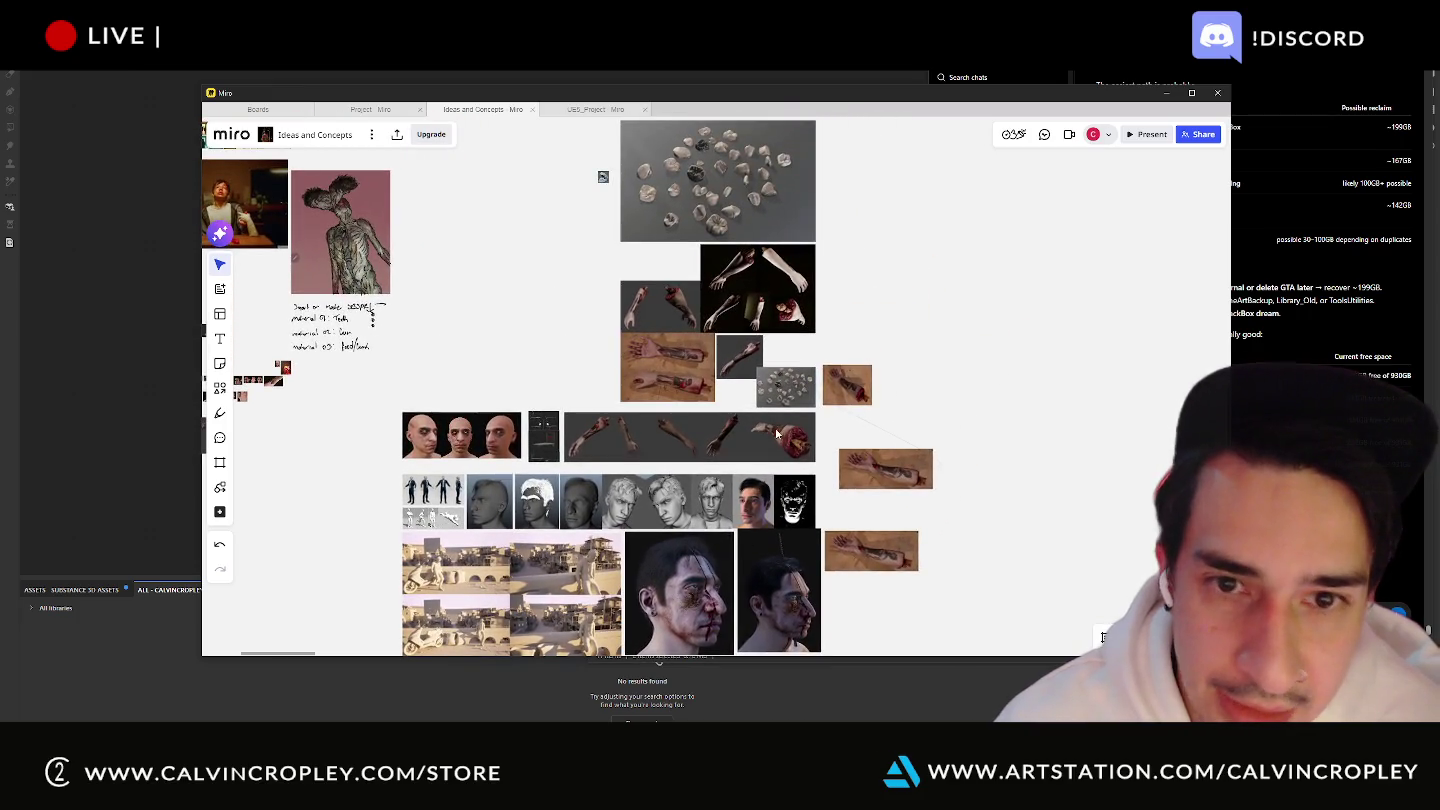
scroll(658, 356, "up", 5)
scroll(667, 372, "down", 4)
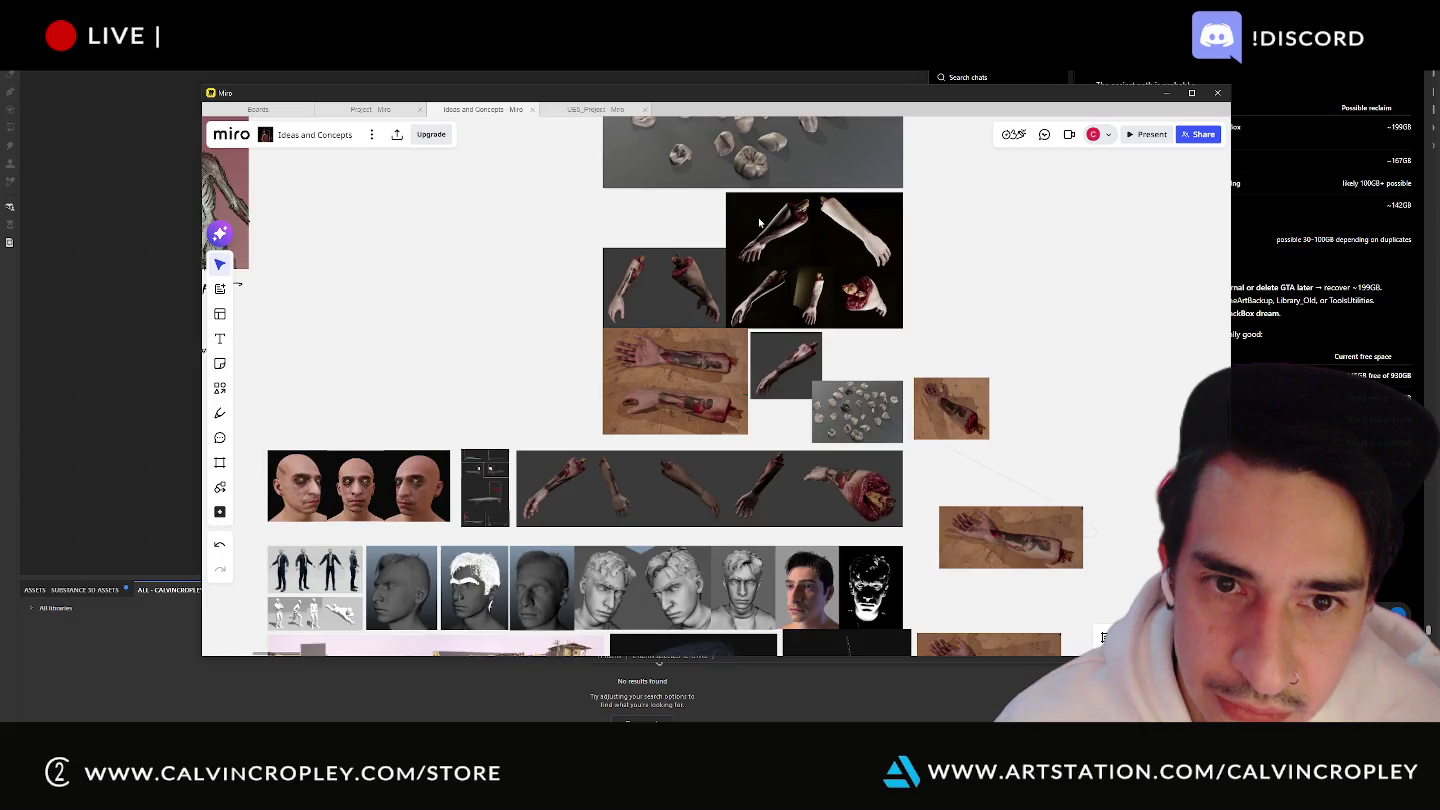
scroll(760, 222, "up", 3)
scroll(730, 370, "down", 8)
scroll(923, 328, "up", 4)
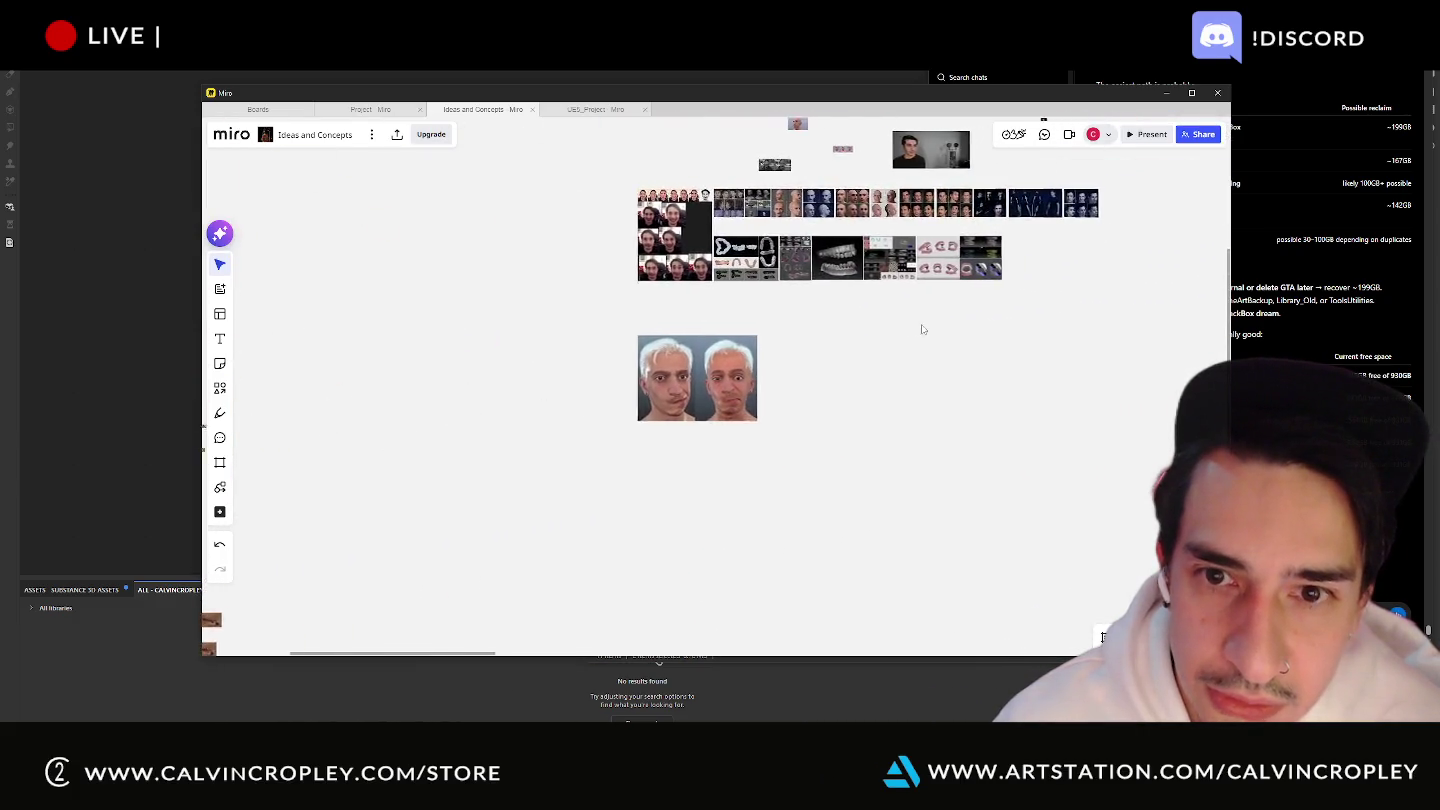
left_click_drag(922, 329, 765, 430)
scroll(773, 428, "down", 2)
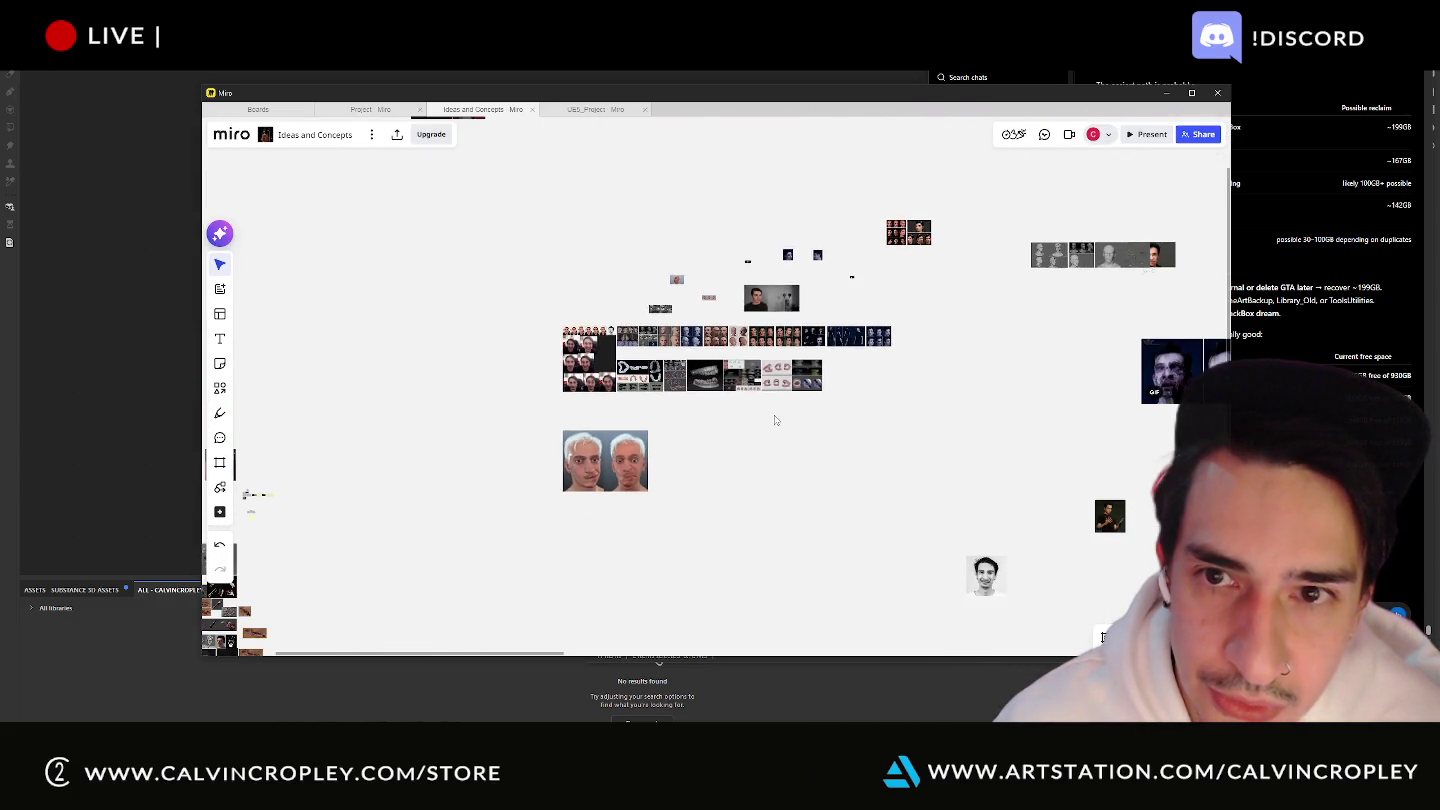
left_click_drag(875, 473, 519, 337)
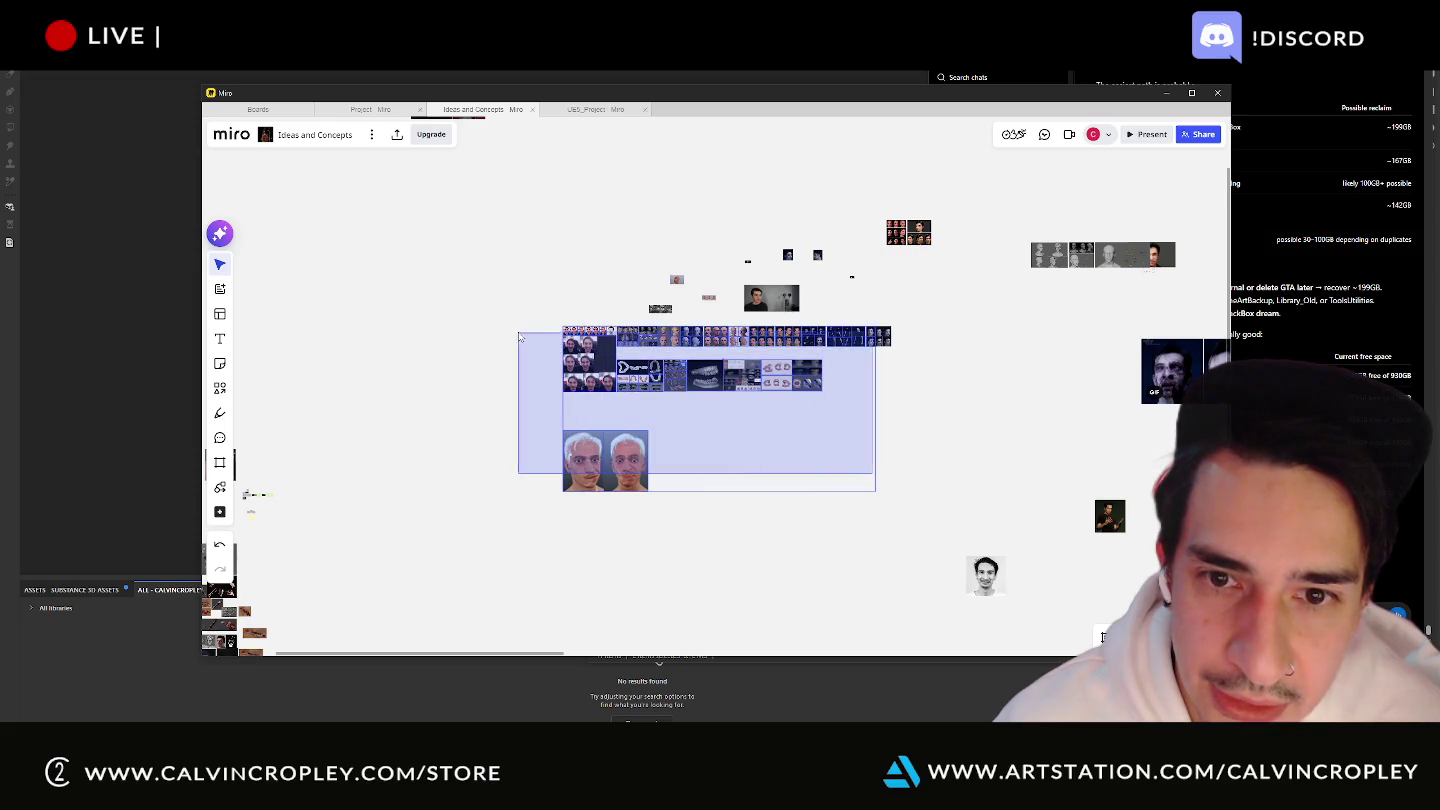
scroll(735, 356, "up", 5)
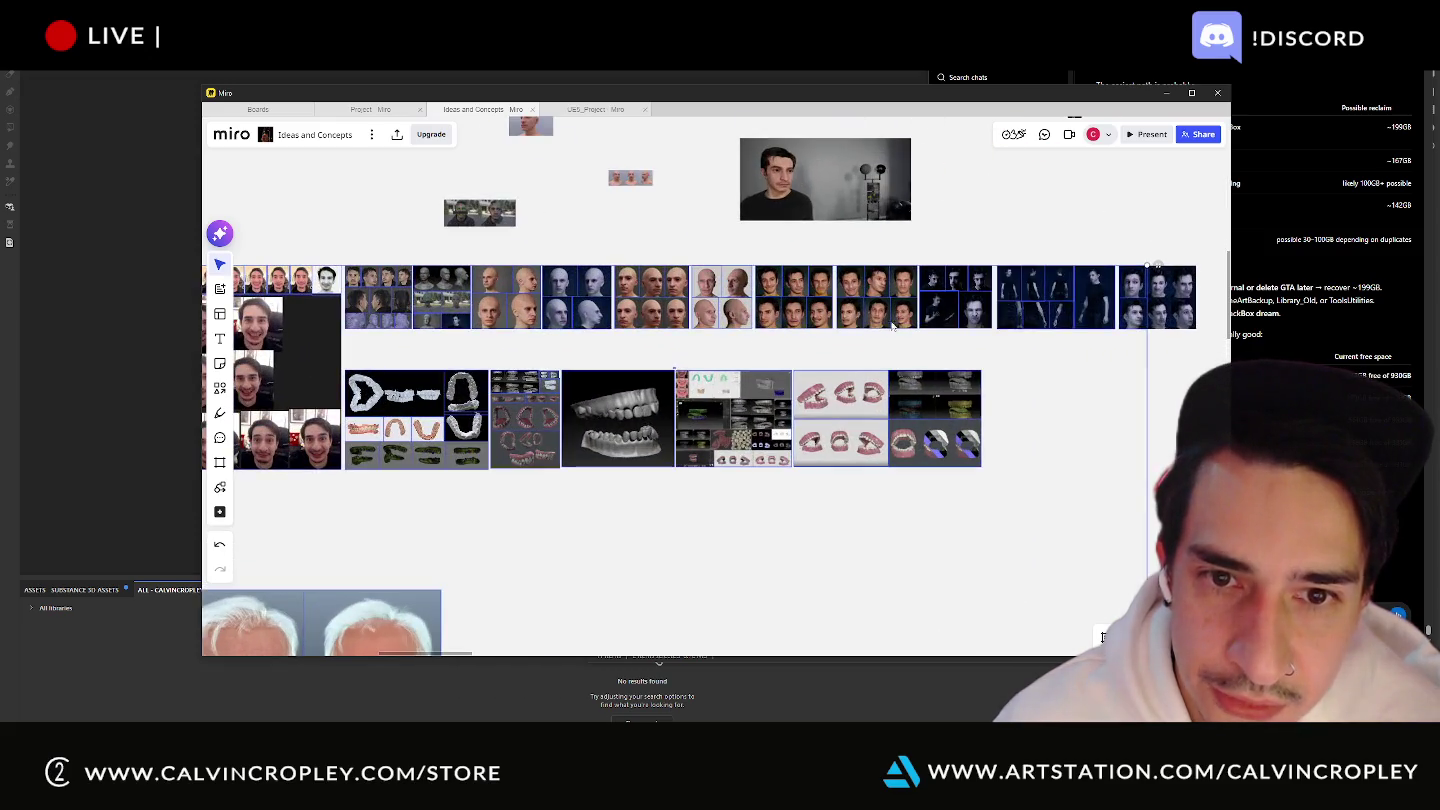
left_click_drag(850, 323, 430, 347)
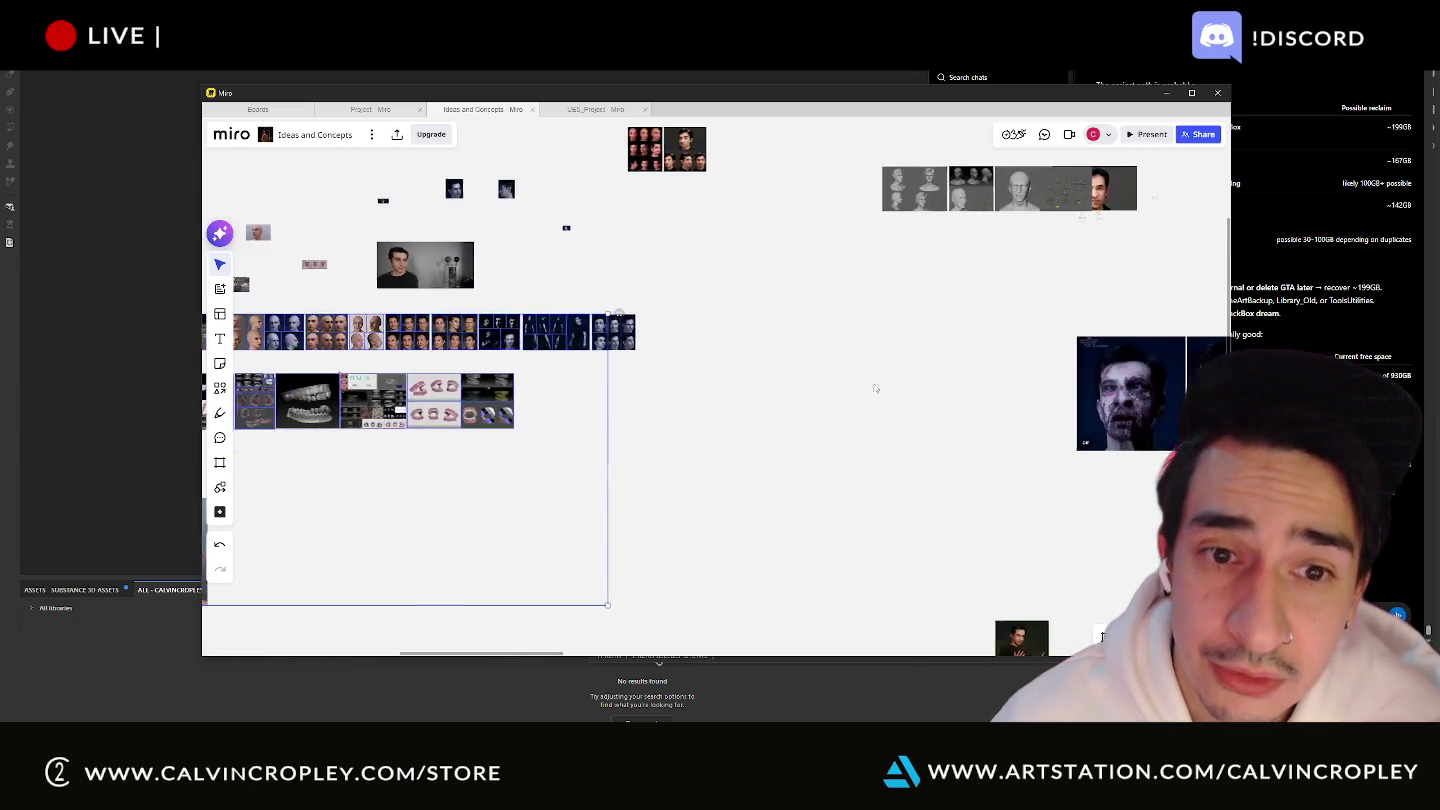
scroll(480, 370, "up", 2)
scroll(544, 356, "up", 2)
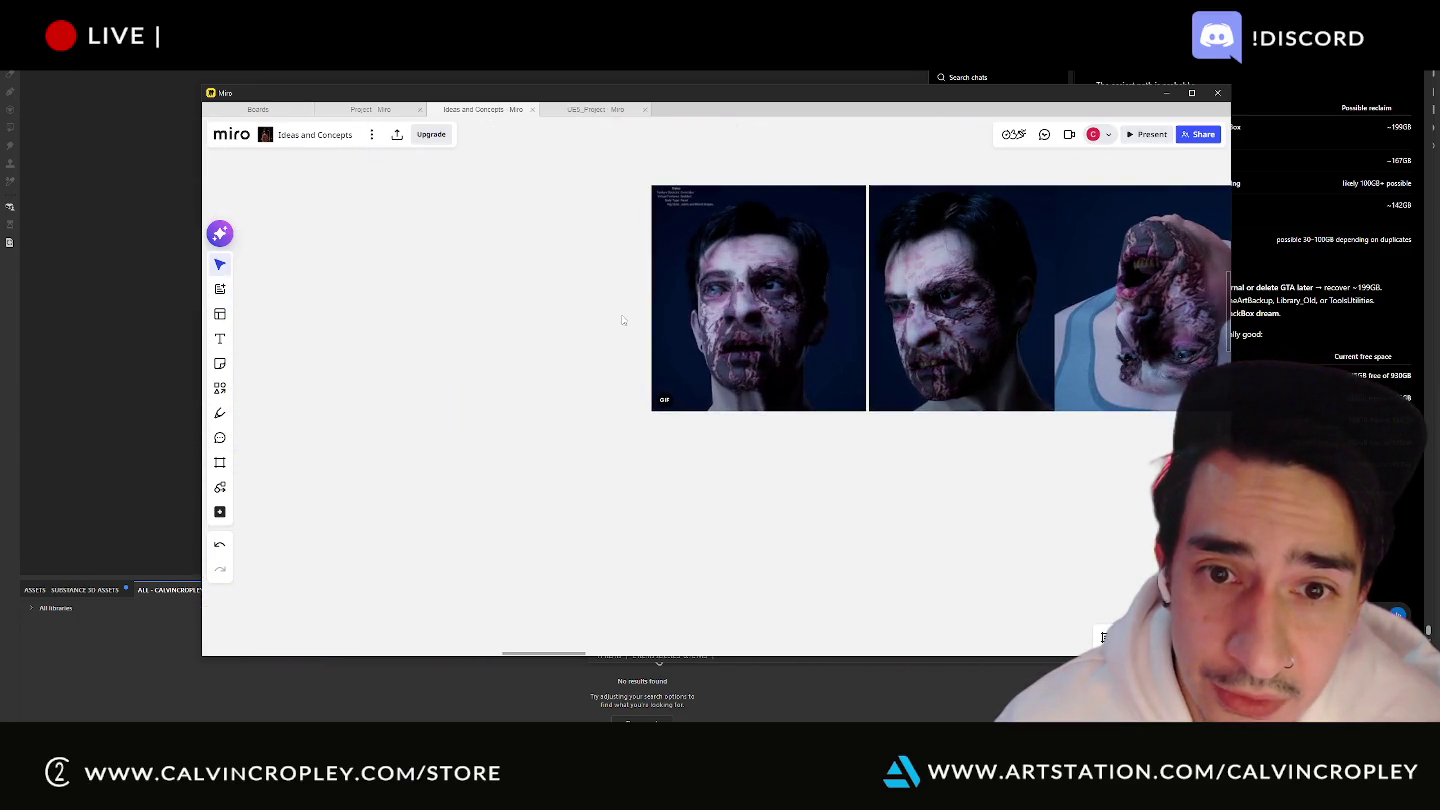
scroll(622, 320, "up", 2)
left_click_drag(624, 330, 415, 367)
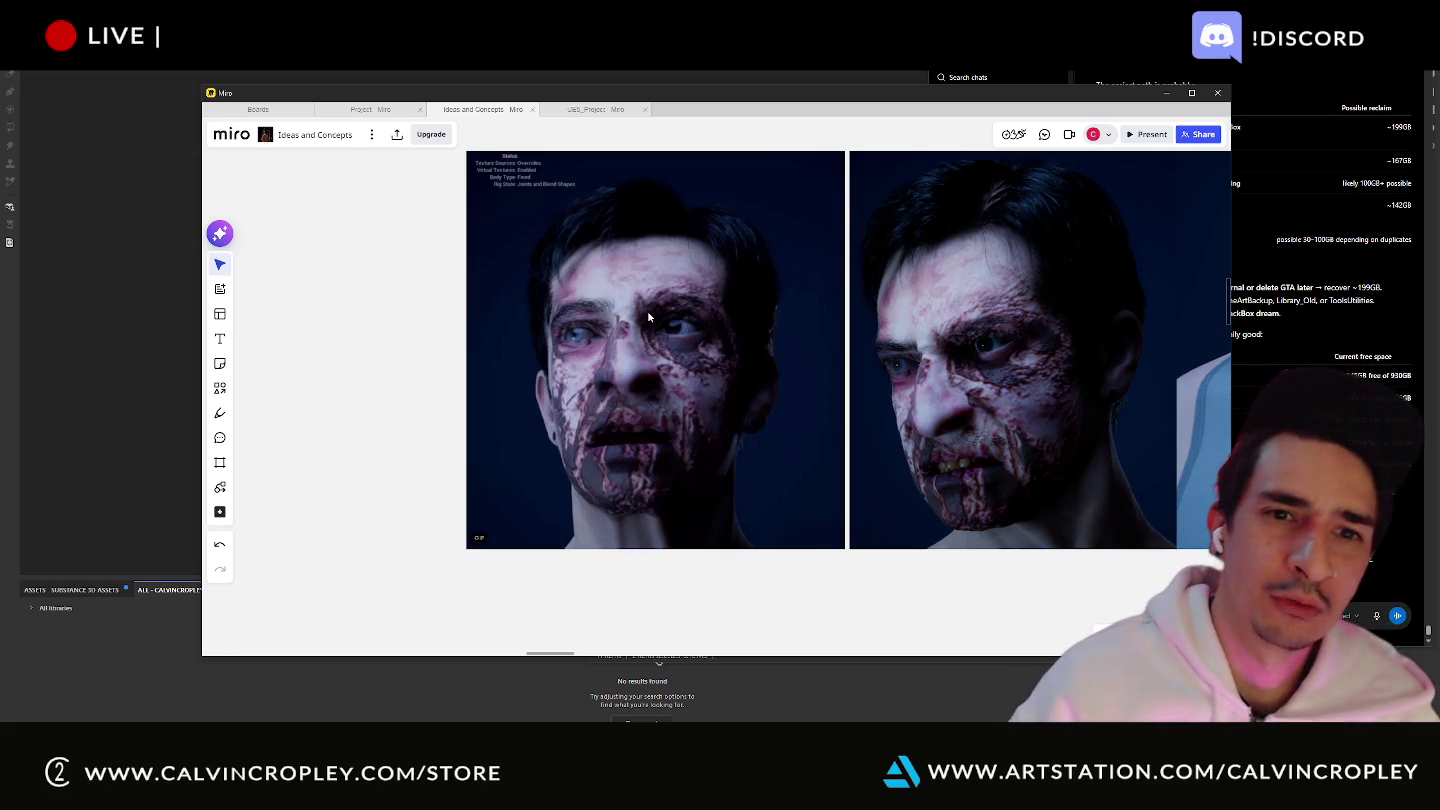
scroll(353, 399, "down", 2)
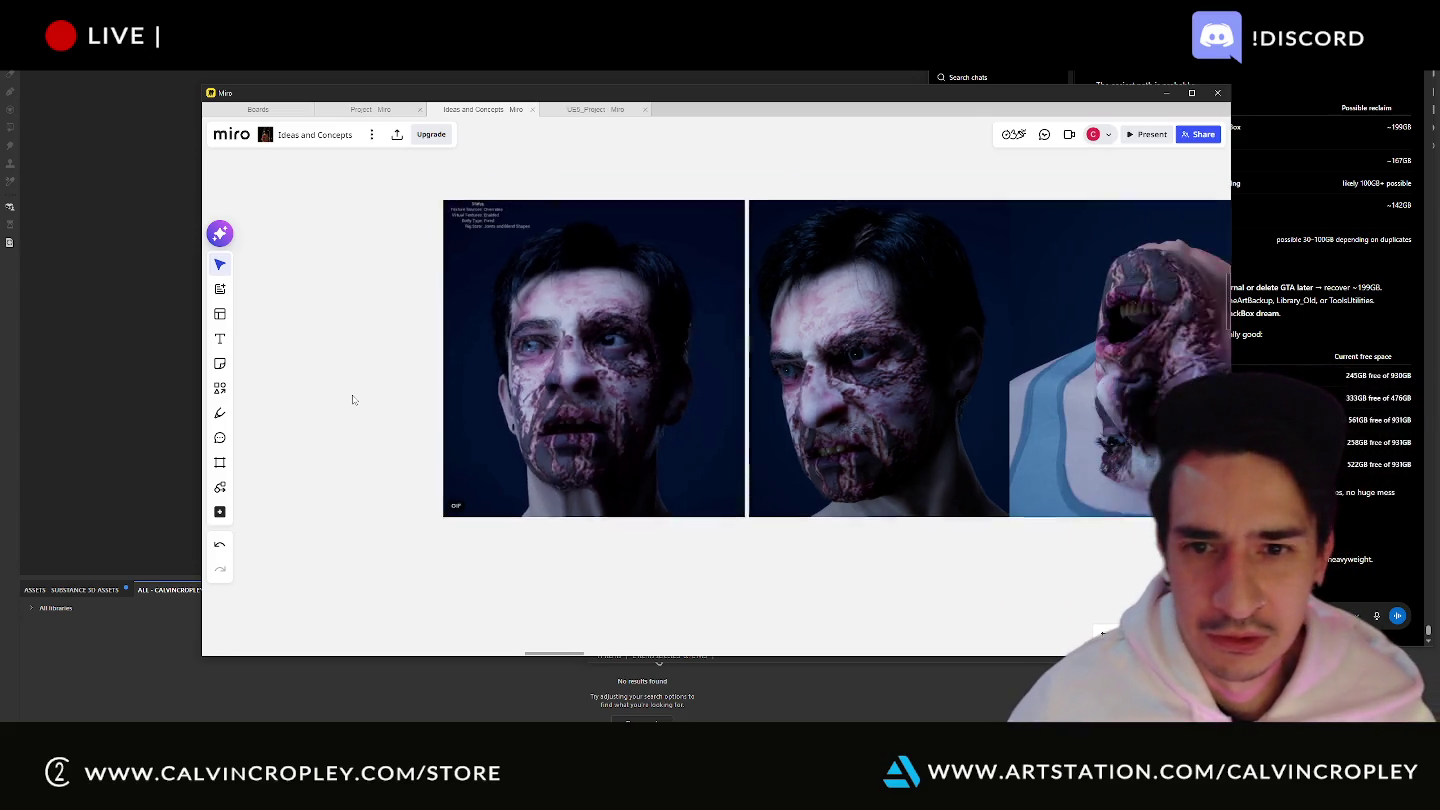
scroll(353, 400, "down", 2)
scroll(353, 401, "up", 3)
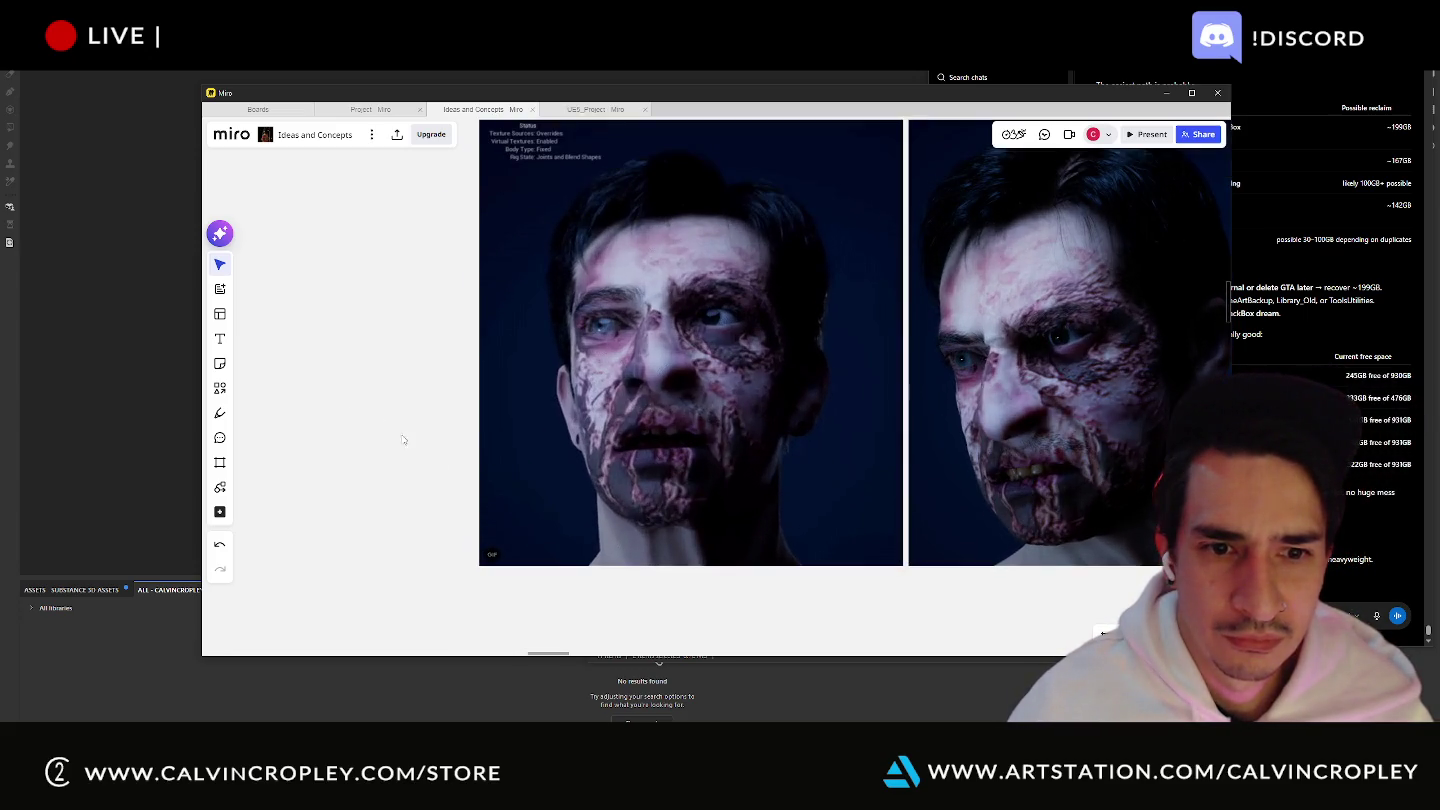
scroll(499, 545, "up", 1)
scroll(519, 500, "up", 2)
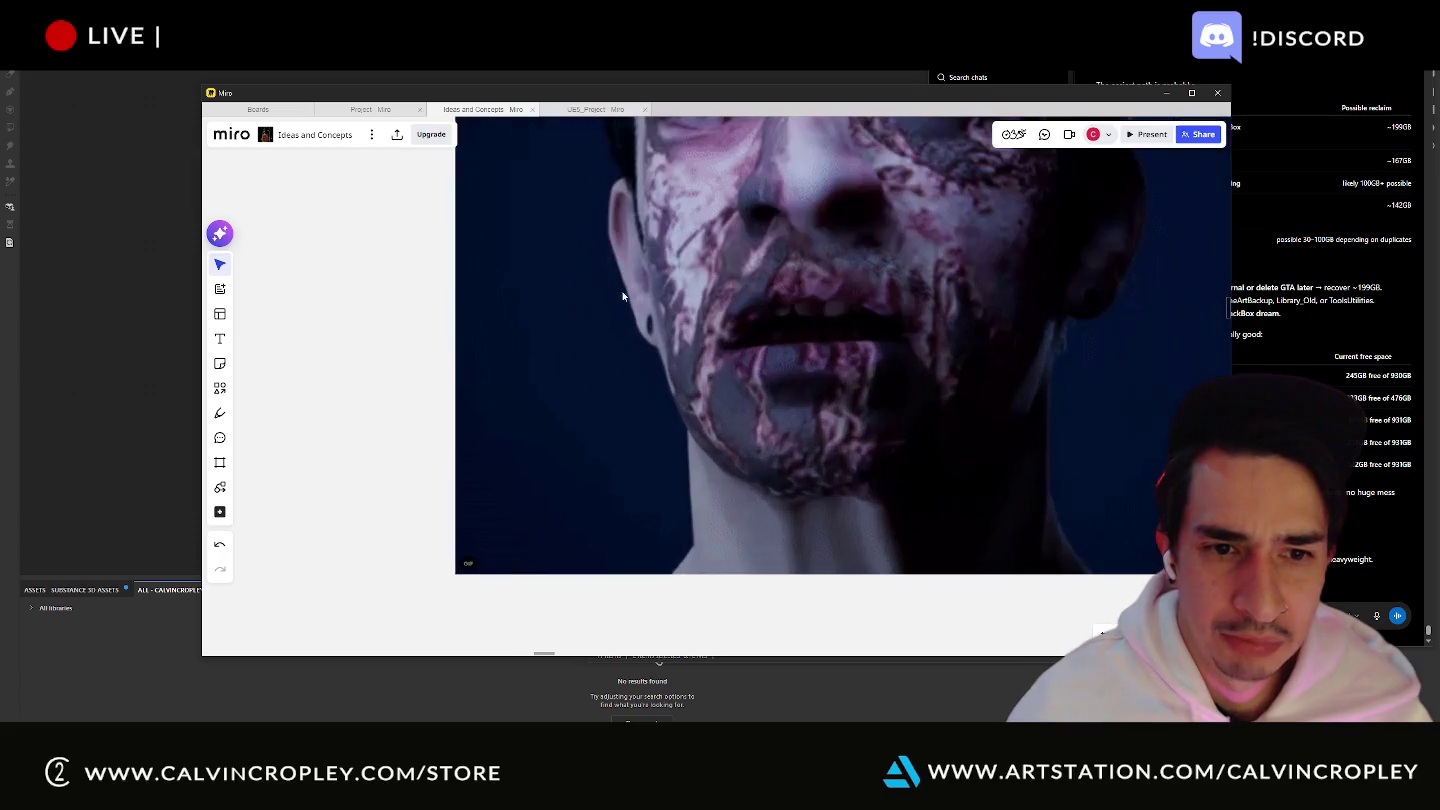
scroll(628, 355, "down", 2)
middle_click_drag(627, 355, 609, 402)
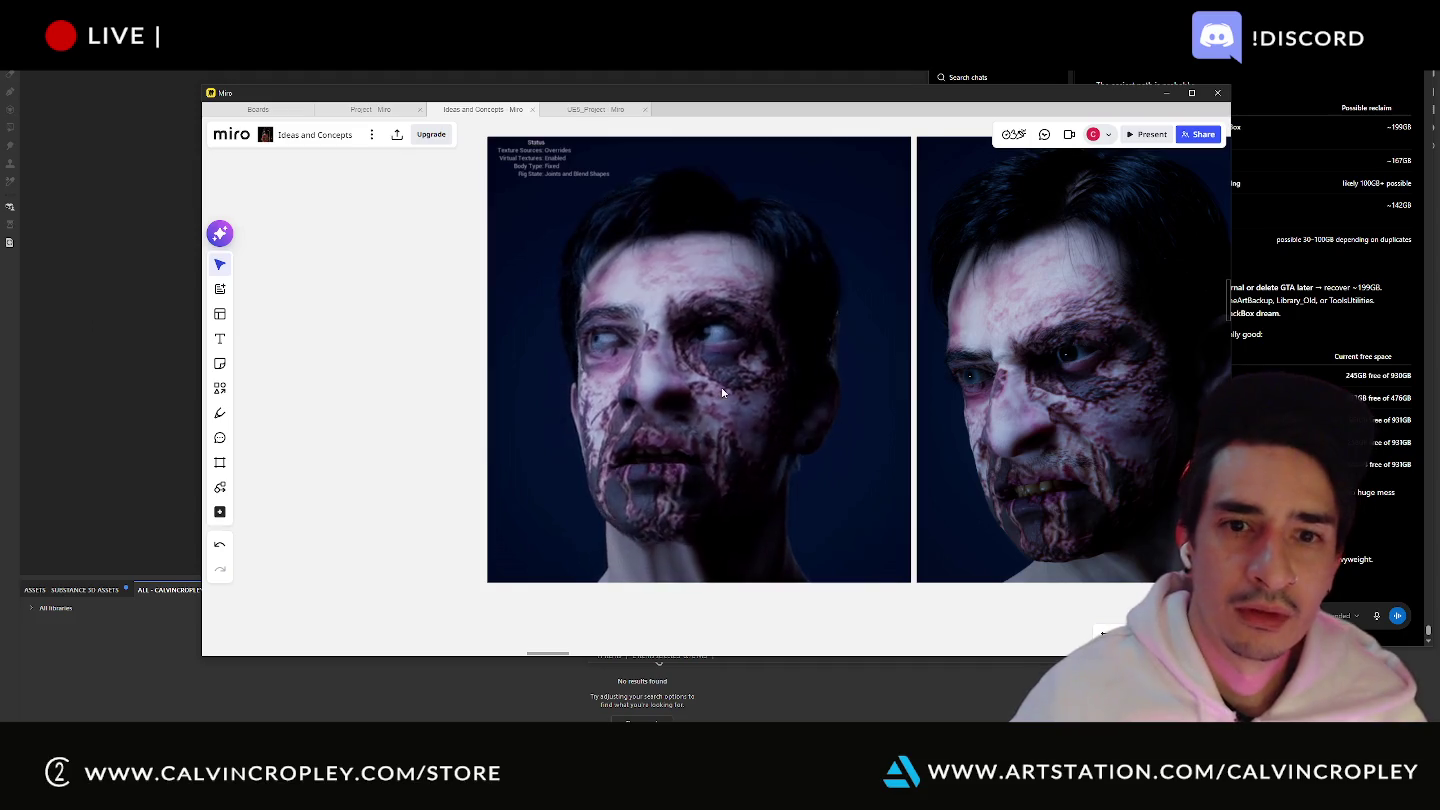
scroll(721, 387, "down", 1)
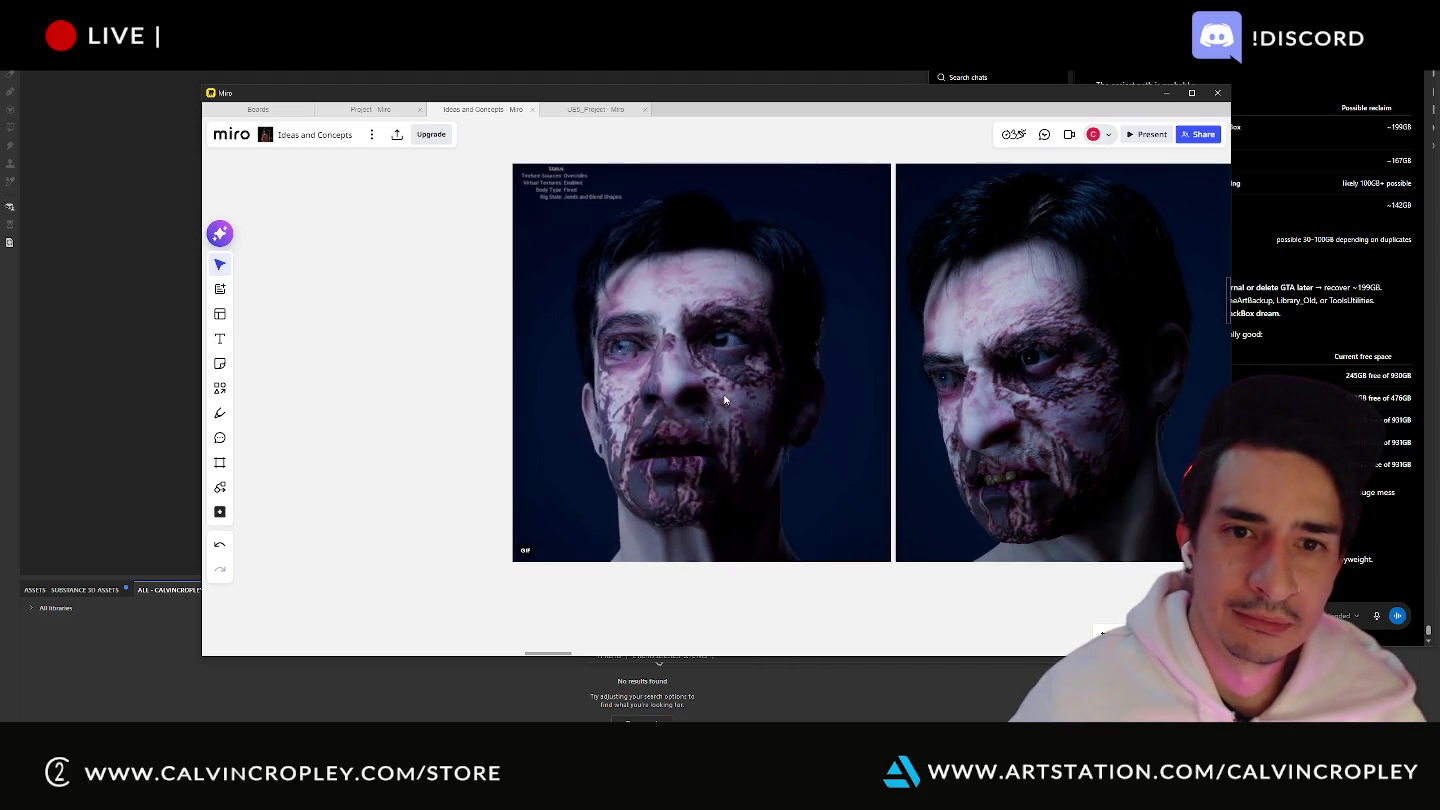
scroll(727, 407, "down", 2)
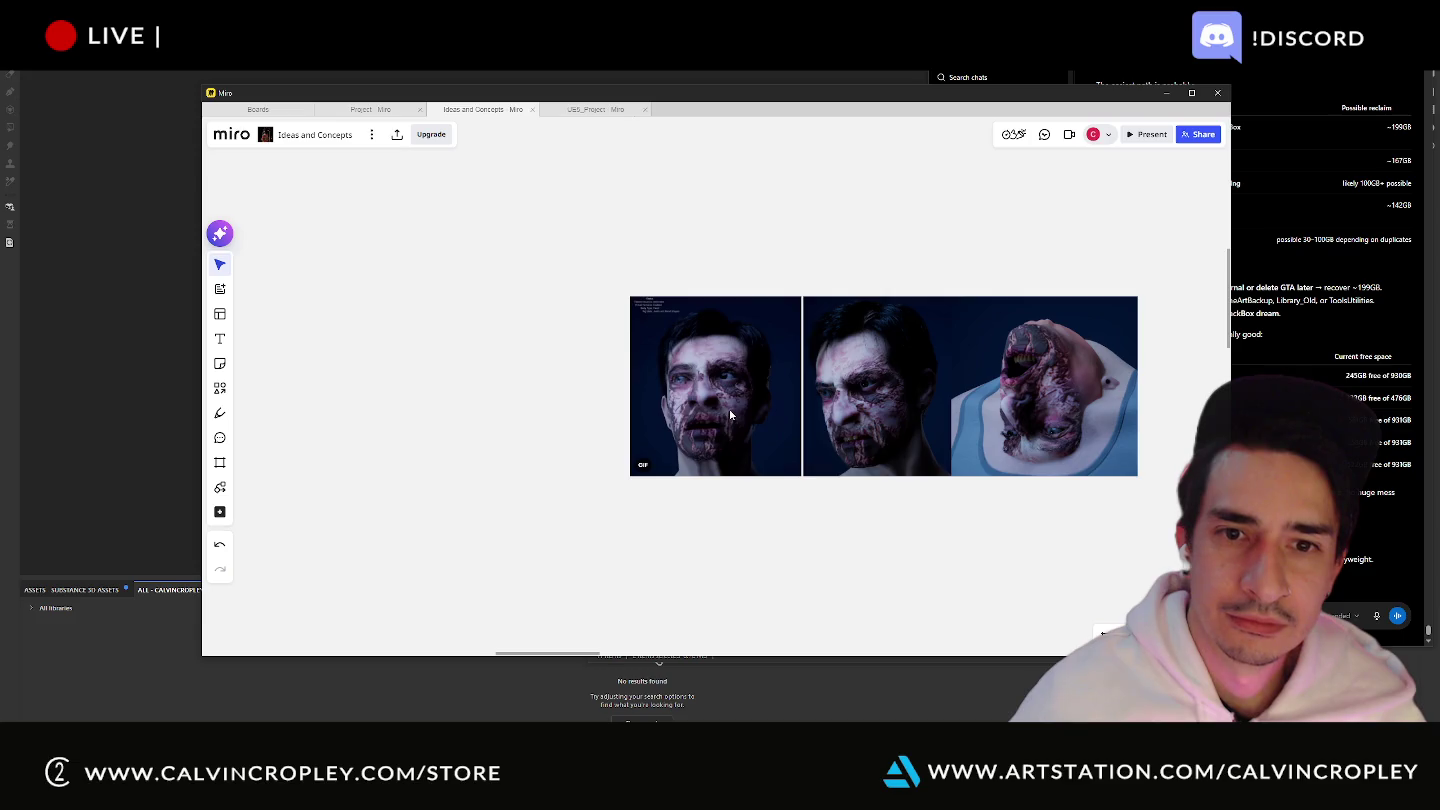
scroll(729, 410, "down", 3)
scroll(906, 425, "up", 3)
scroll(878, 386, "up", 5)
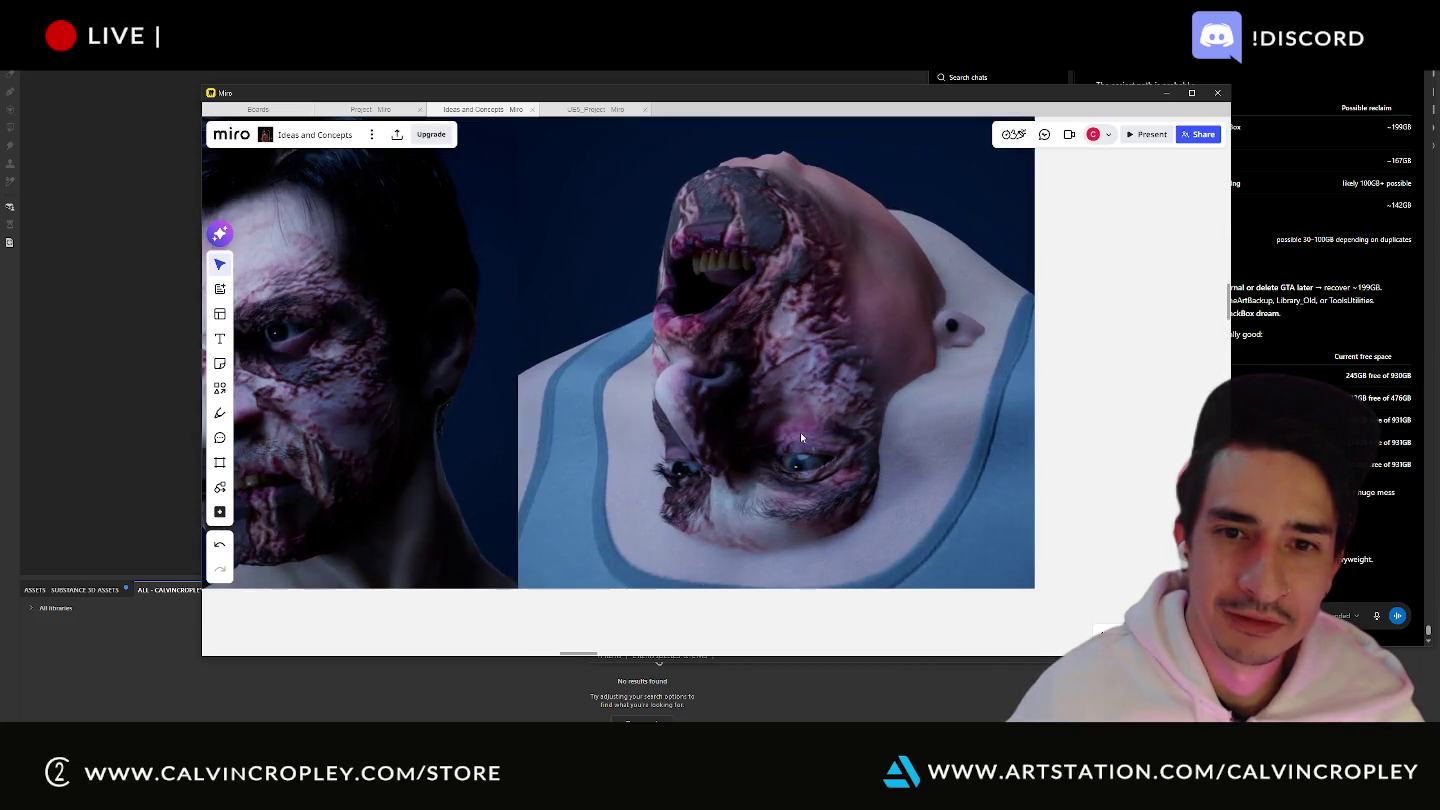
scroll(802, 437, "down", 5)
scroll(800, 426, "down", 2)
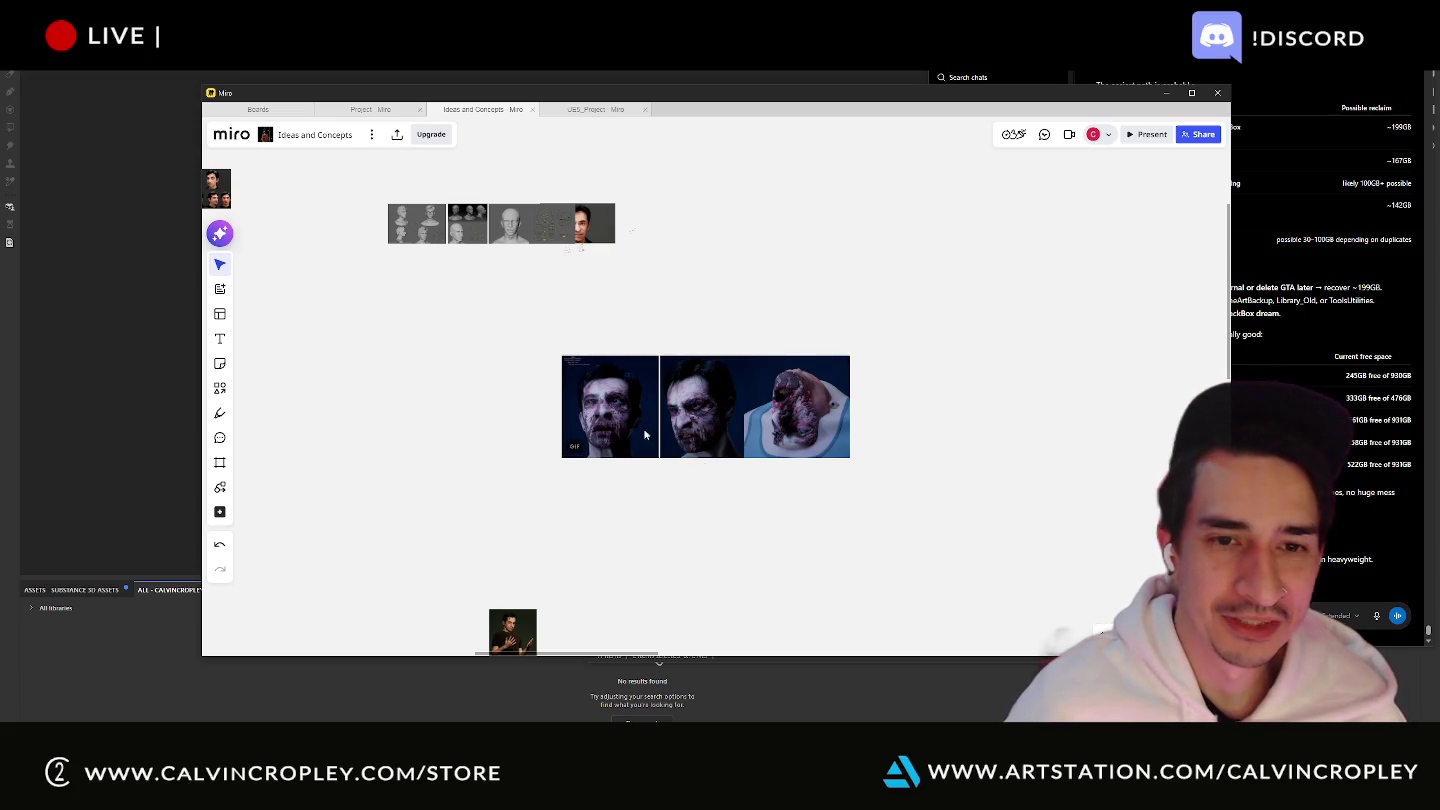
scroll(615, 413, "up", 4)
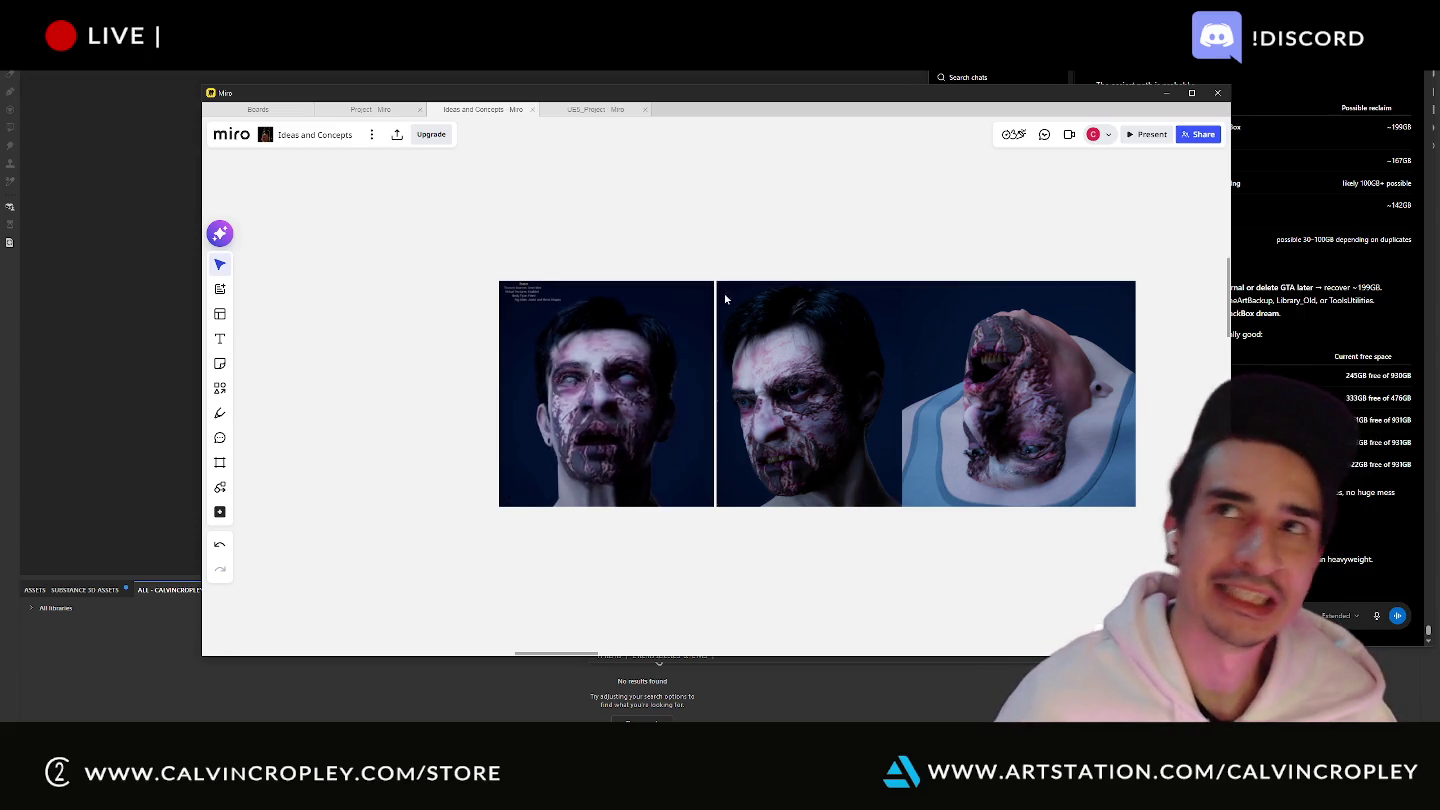
scroll(737, 322, "down", 4)
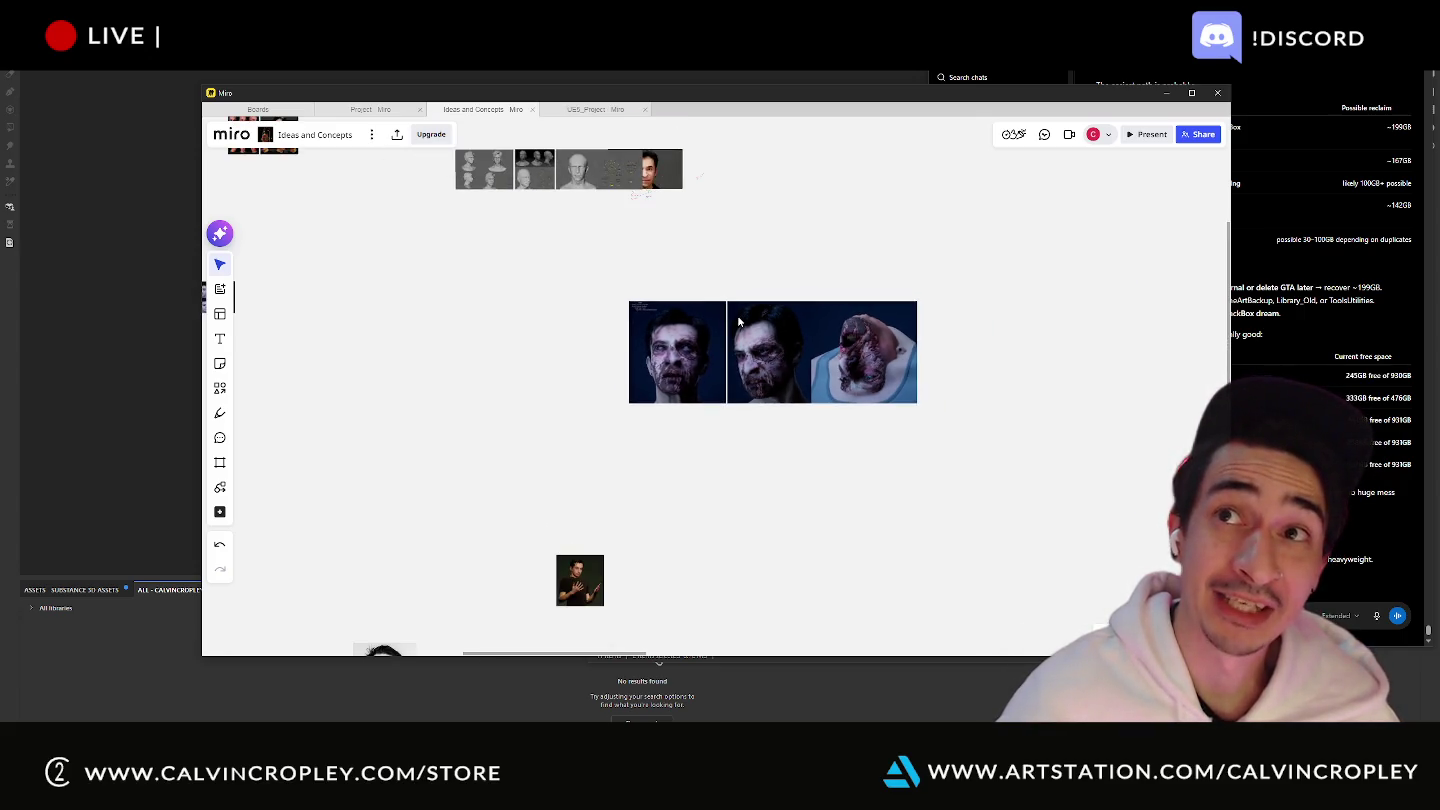
scroll(438, 231, "up", 2)
- Zoom into the sculpt-head strip and centre the bald grimacing head image
scroll(438, 231, "up", 2)
middle_click_drag(438, 230, 422, 421)
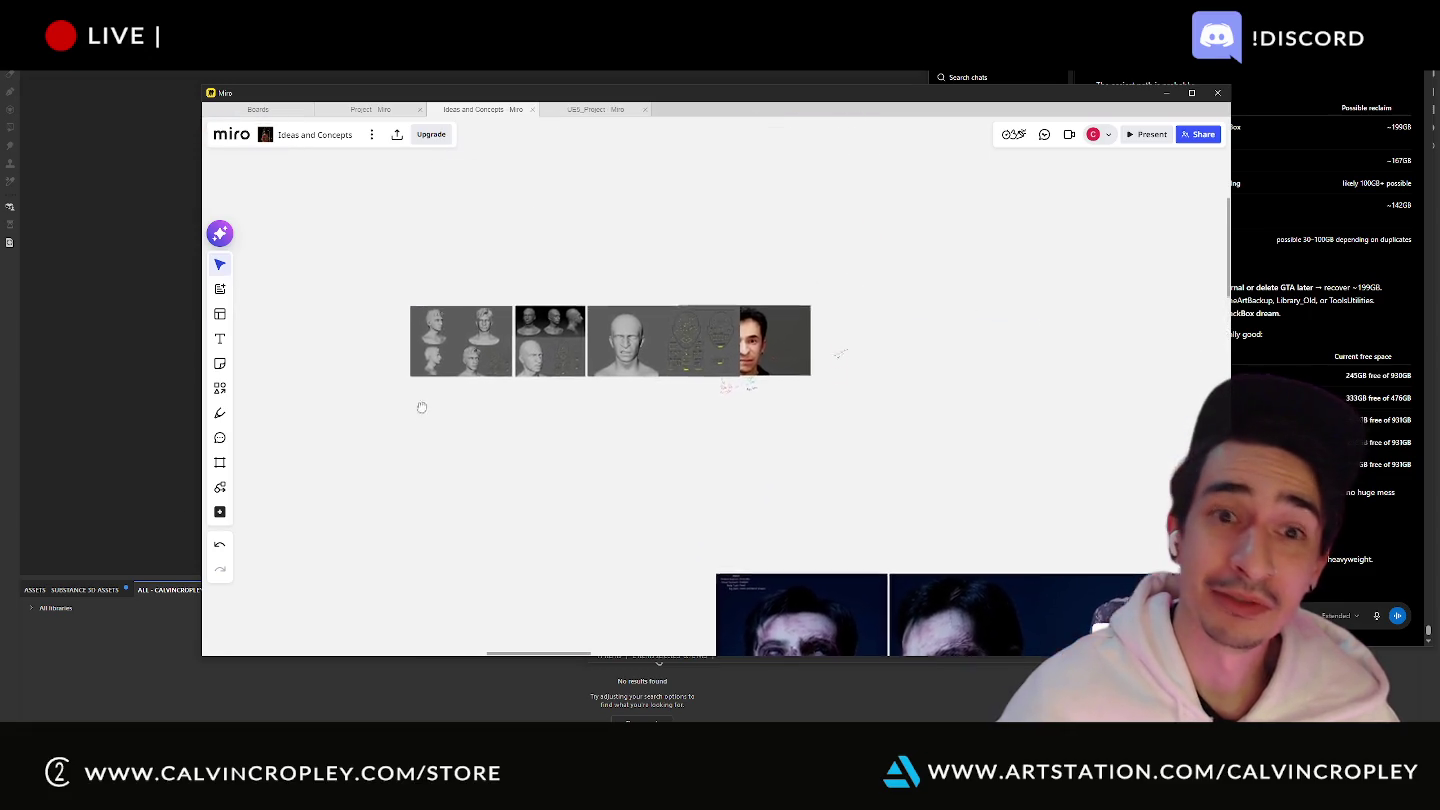
scroll(422, 421, "up", 2)
scroll(435, 390, "up", 2)
middle_click_drag(603, 290, 557, 402)
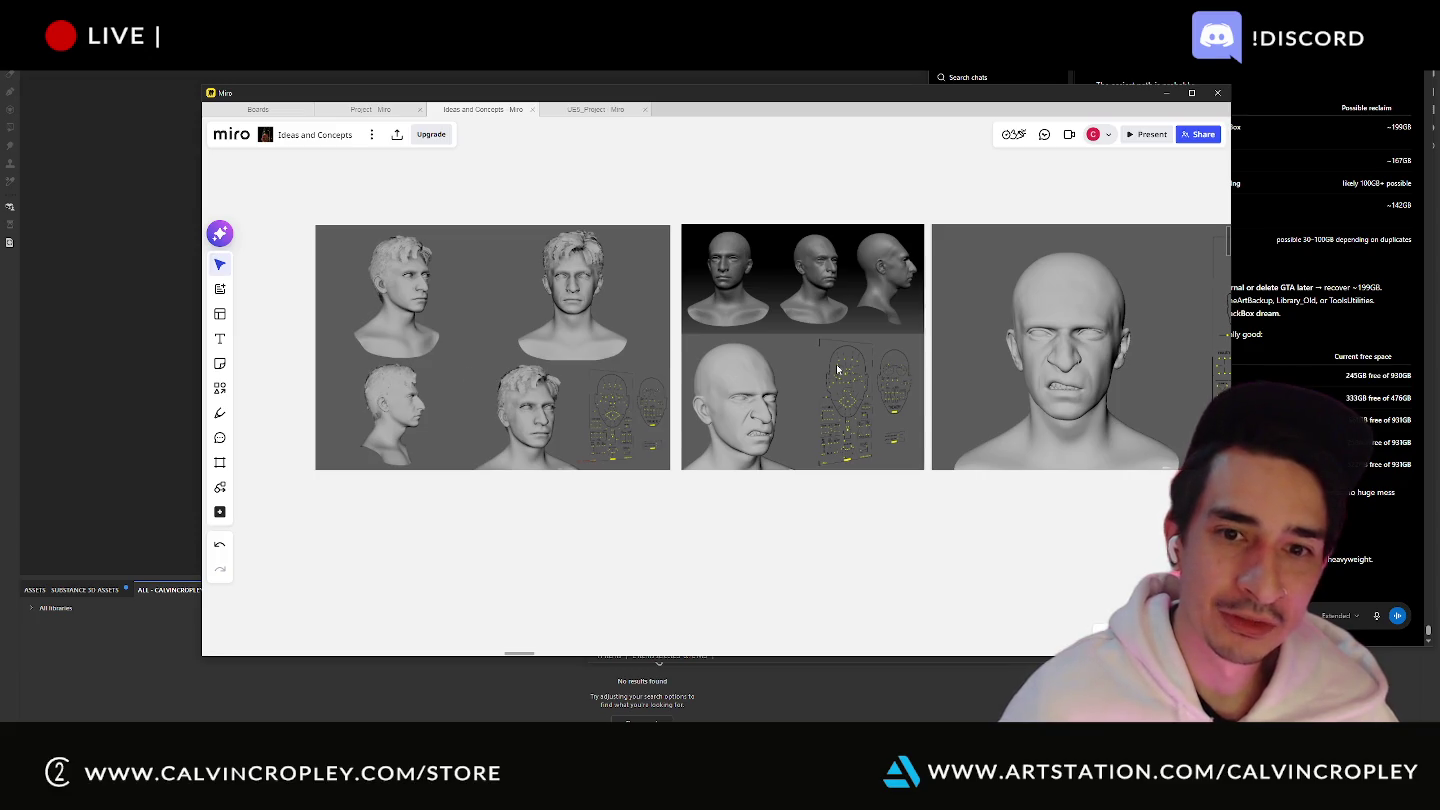
middle_click_drag(836, 364, 622, 363)
scroll(620, 364, "up", 2)
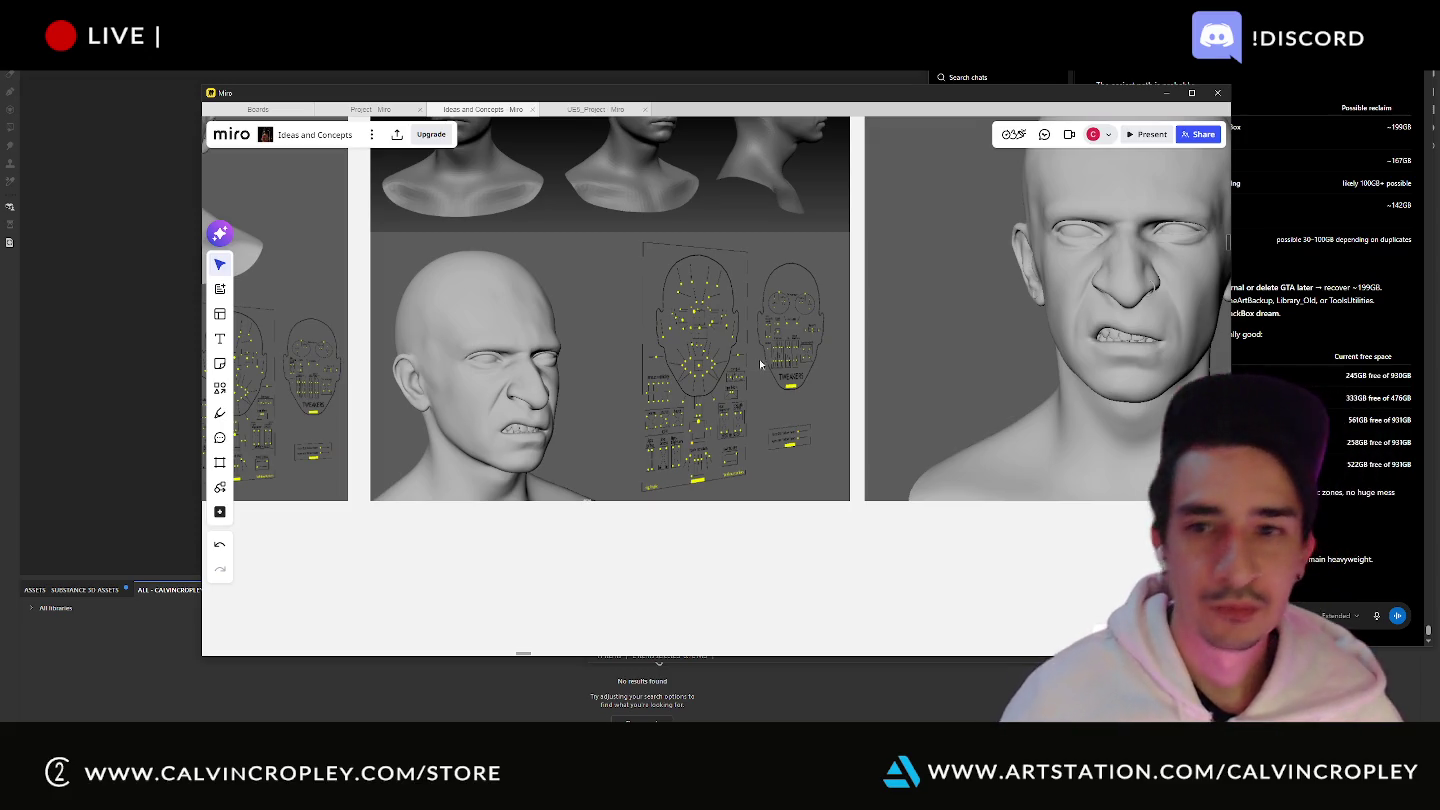
- Zoom out to a wide overview of the board's image groups
scroll(758, 375, "down", 3)
scroll(757, 374, "down", 1)
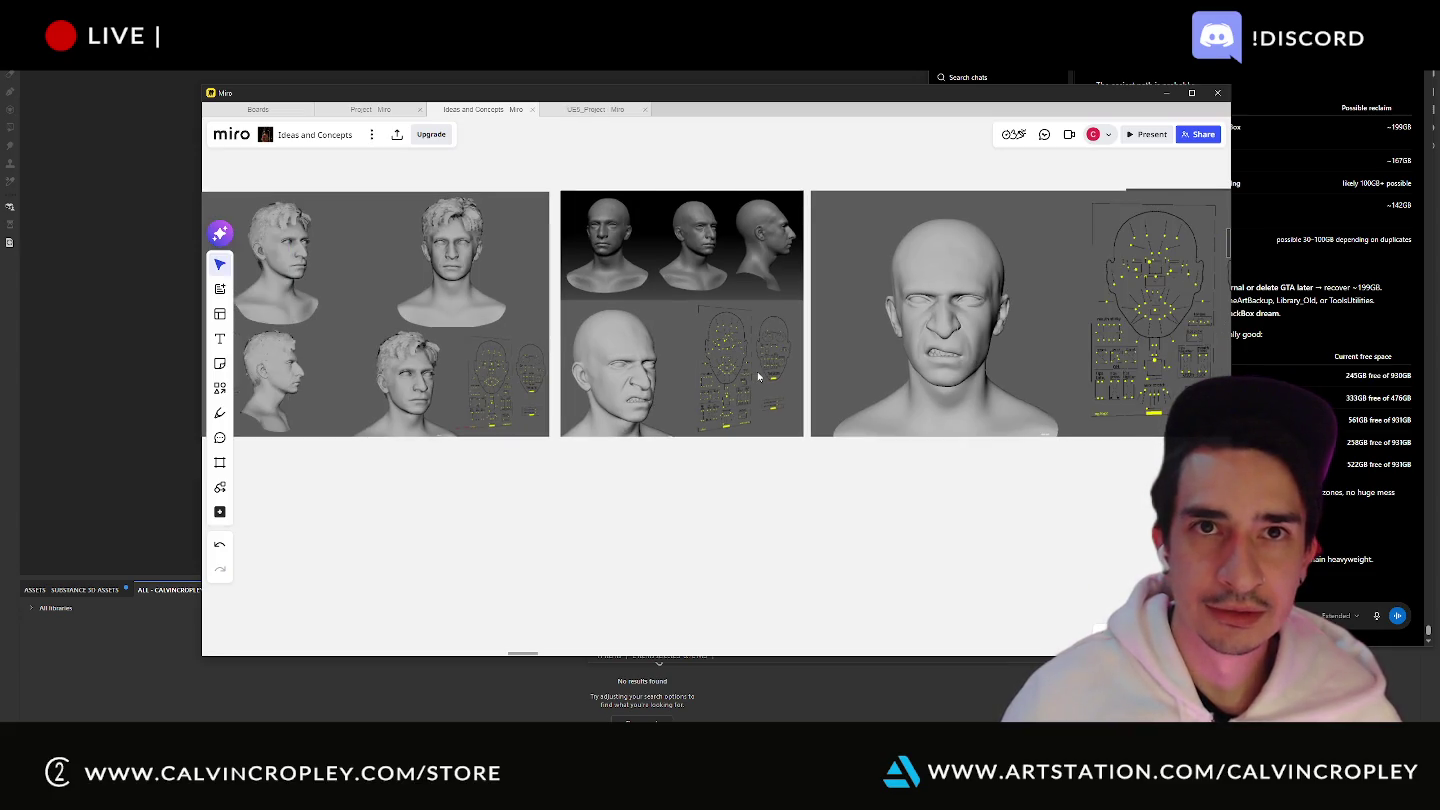
scroll(757, 375, "down", 3)
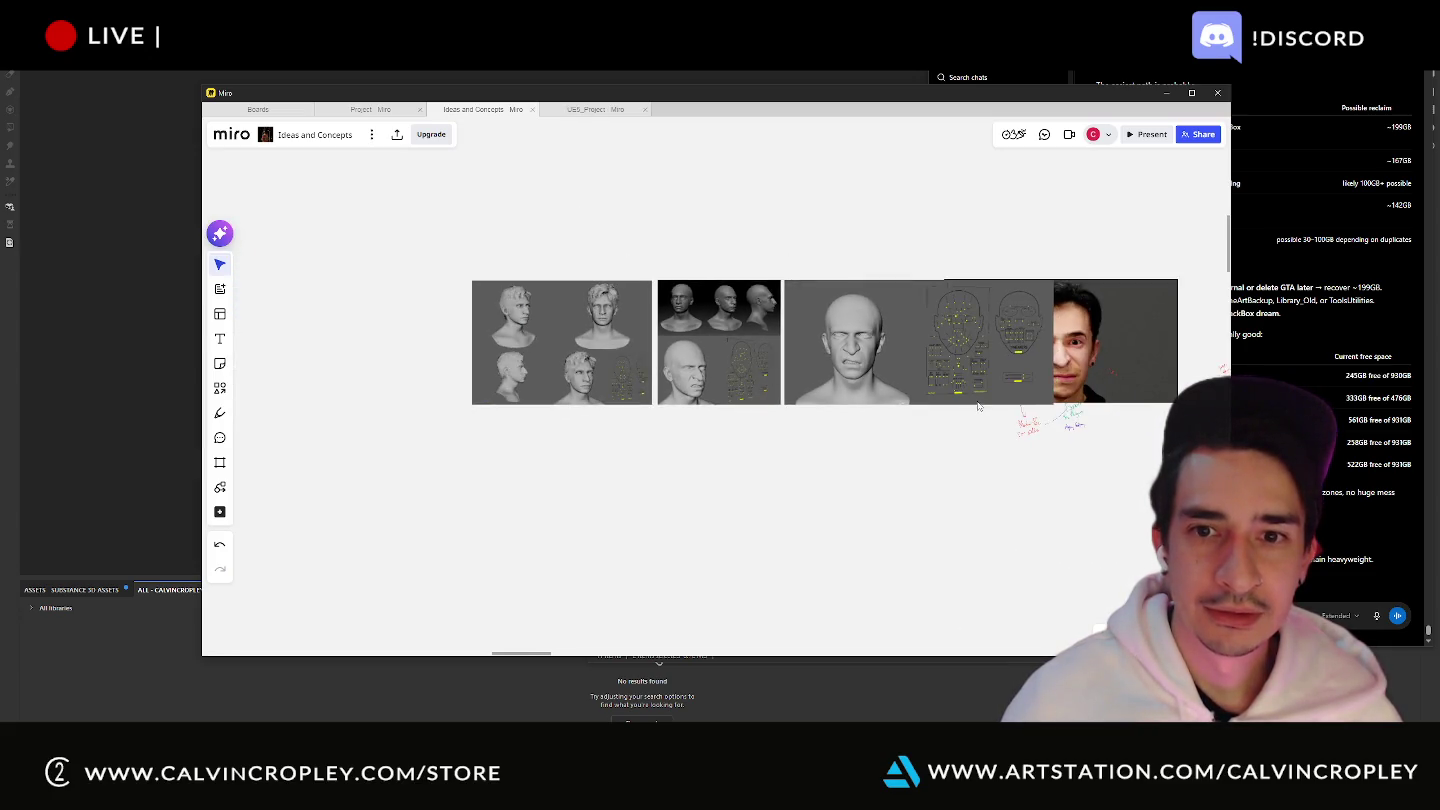
scroll(895, 382, "up", 3)
scroll(890, 381, "up", 3)
scroll(874, 329, "up", 2)
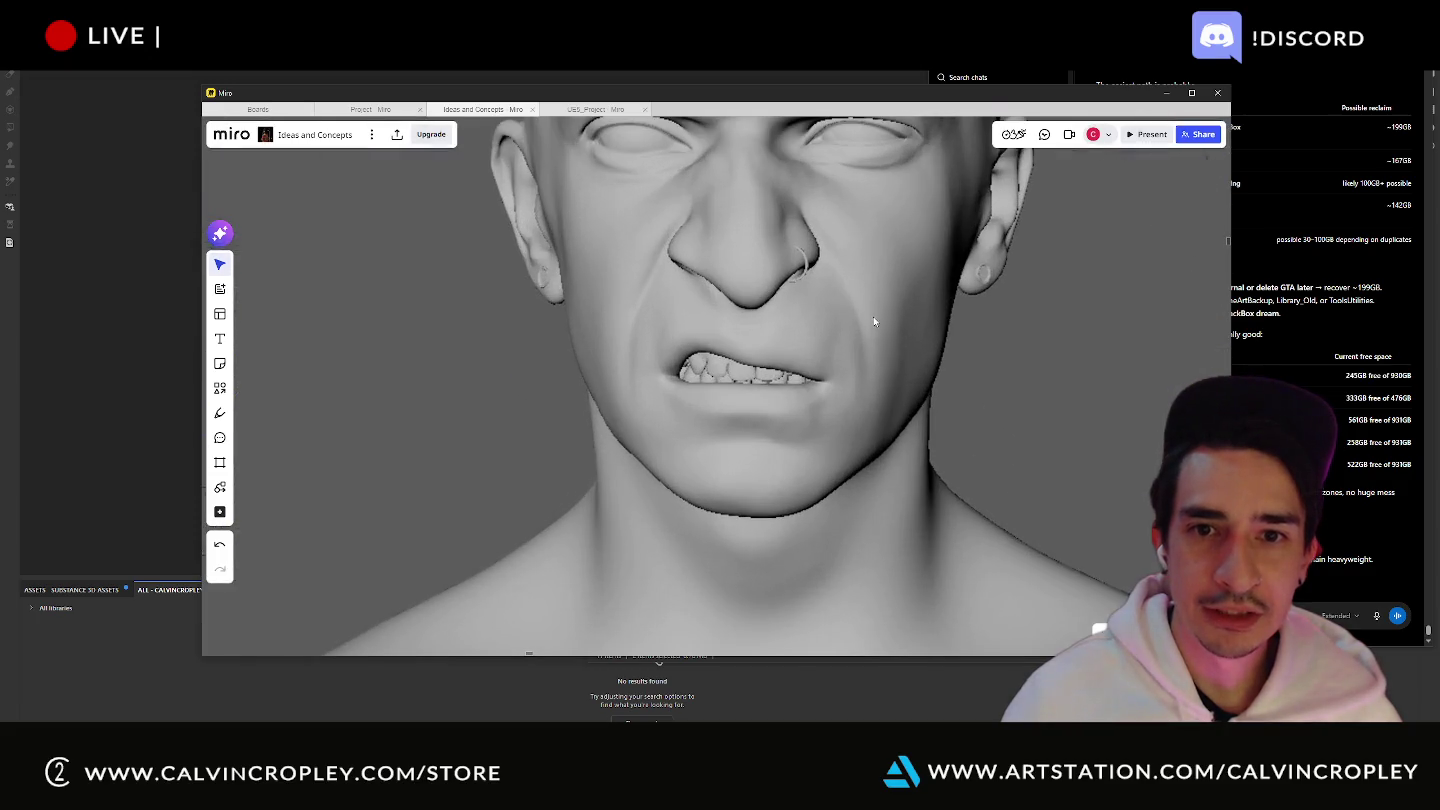
scroll(851, 447, "down", 2)
scroll(851, 447, "down", 2)
scroll(860, 440, "down", 1)
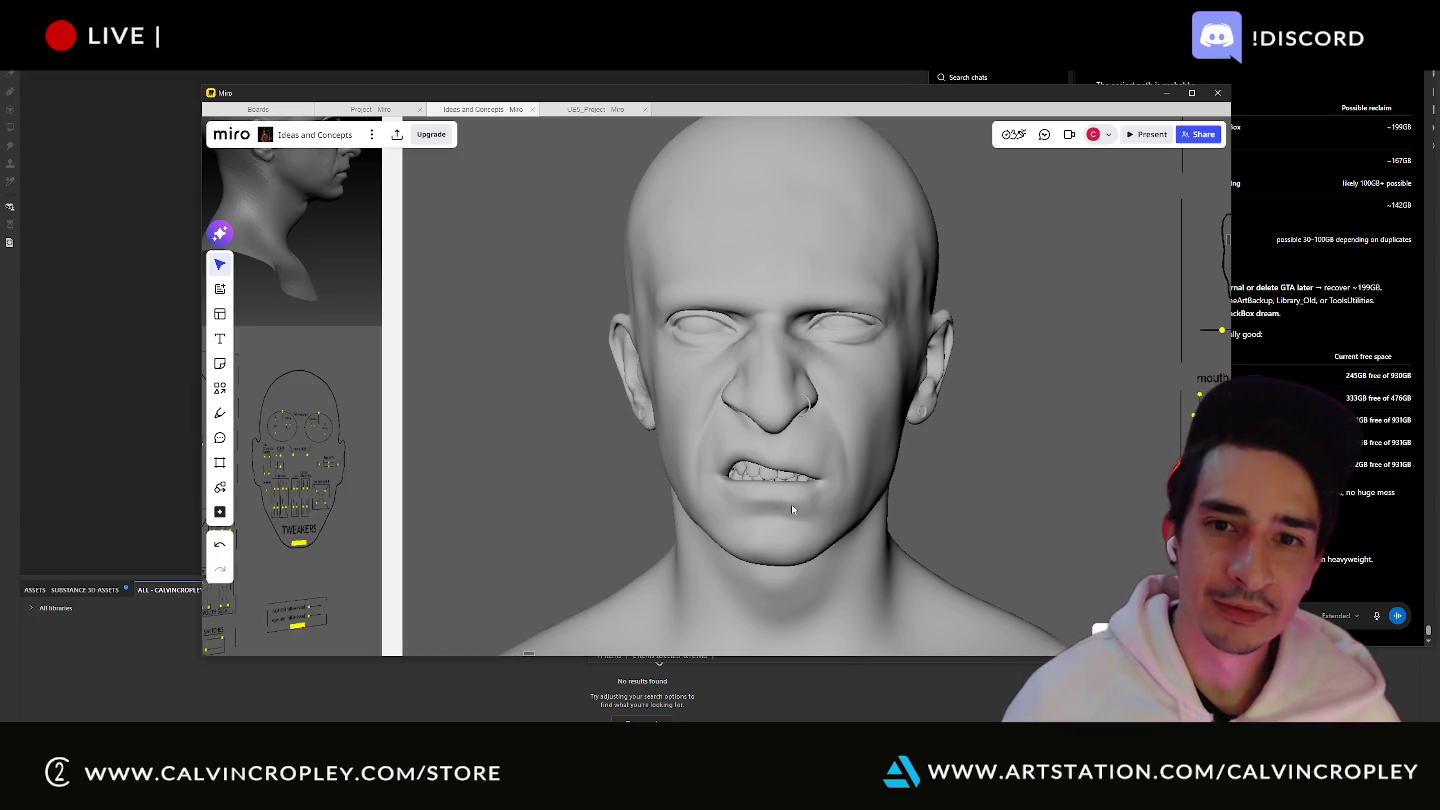
scroll(791, 510, "down", 1)
scroll(780, 481, "down", 3)
scroll(761, 401, "down", 3)
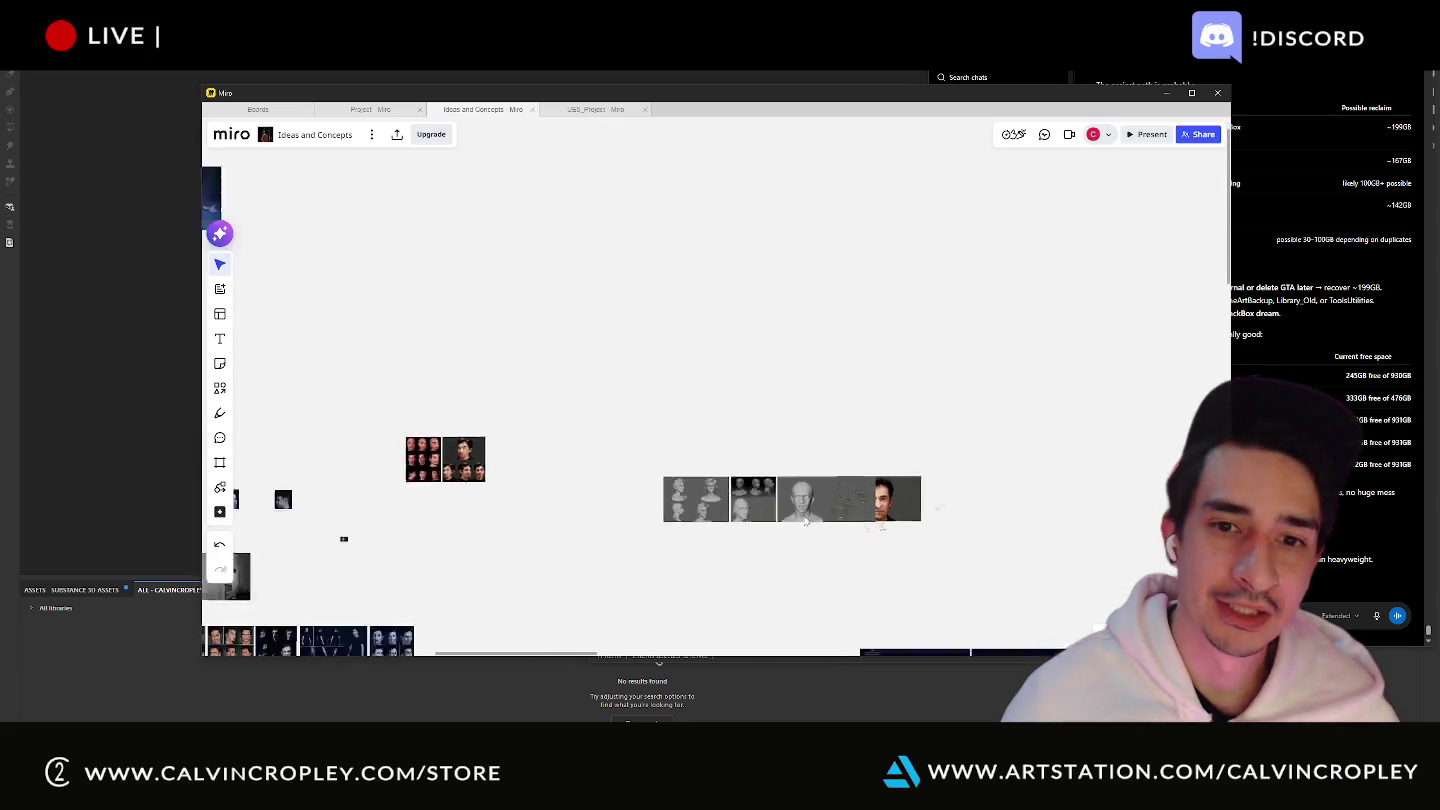
- Pan and zoom to the lantern-encased head renders beside the black lantern silhouettes
scroll(733, 274, "down", 2)
left_click_drag(733, 275, 788, 227)
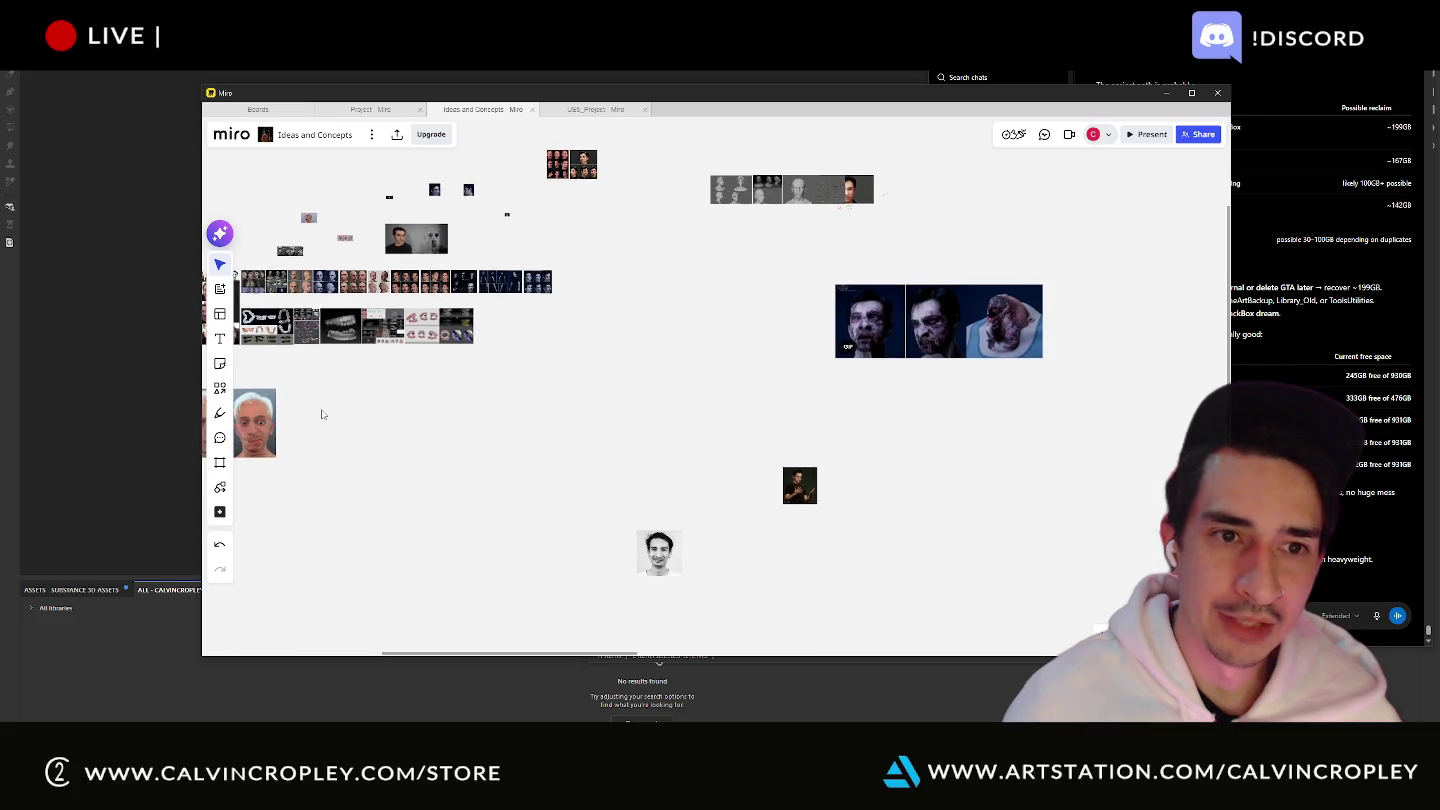
mouse_move(322, 414)
left_mouse_down()
mouse_move(464, 429)
mouse_move(519, 458)
left_mouse_up()
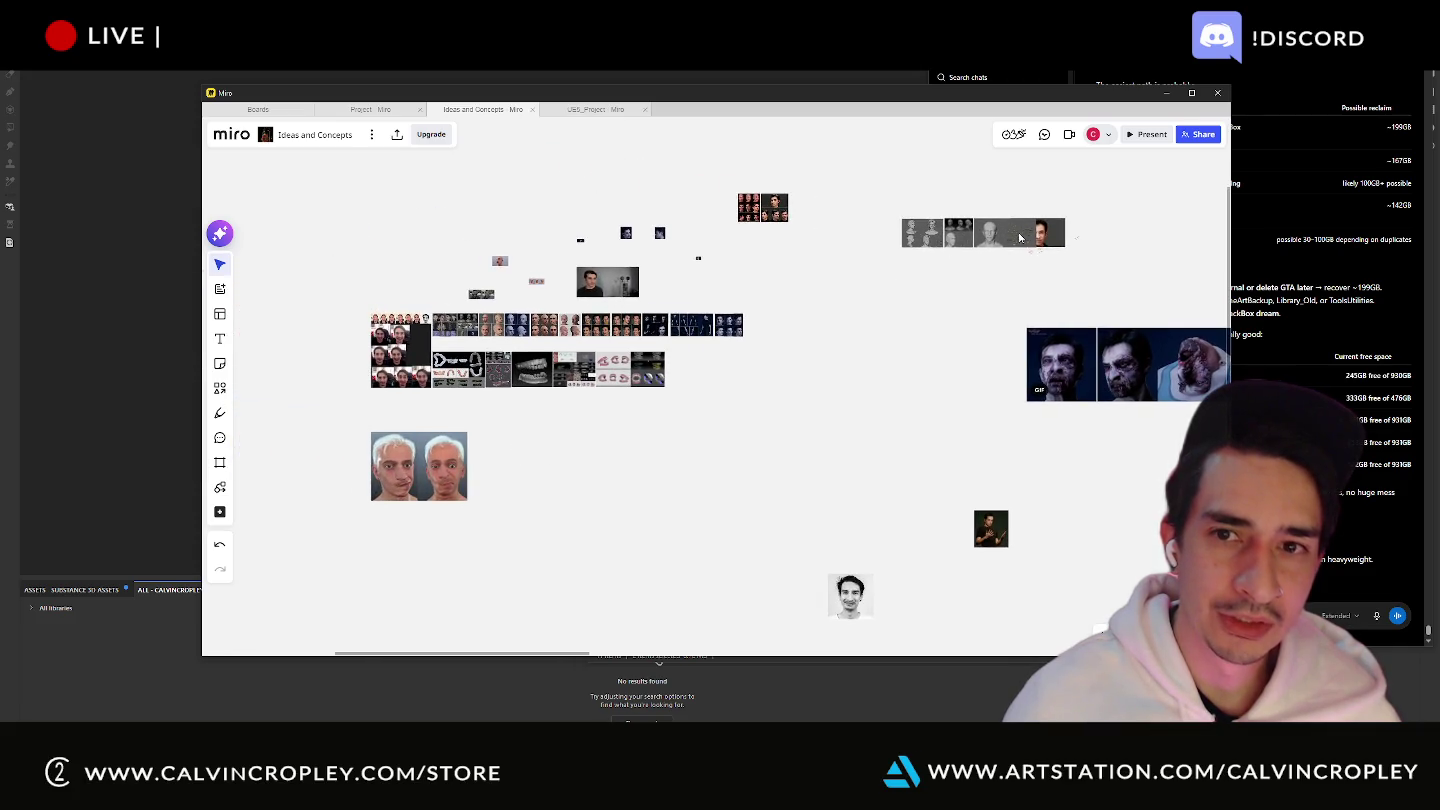
scroll(765, 369, "down", 2)
scroll(779, 406, "down", 2)
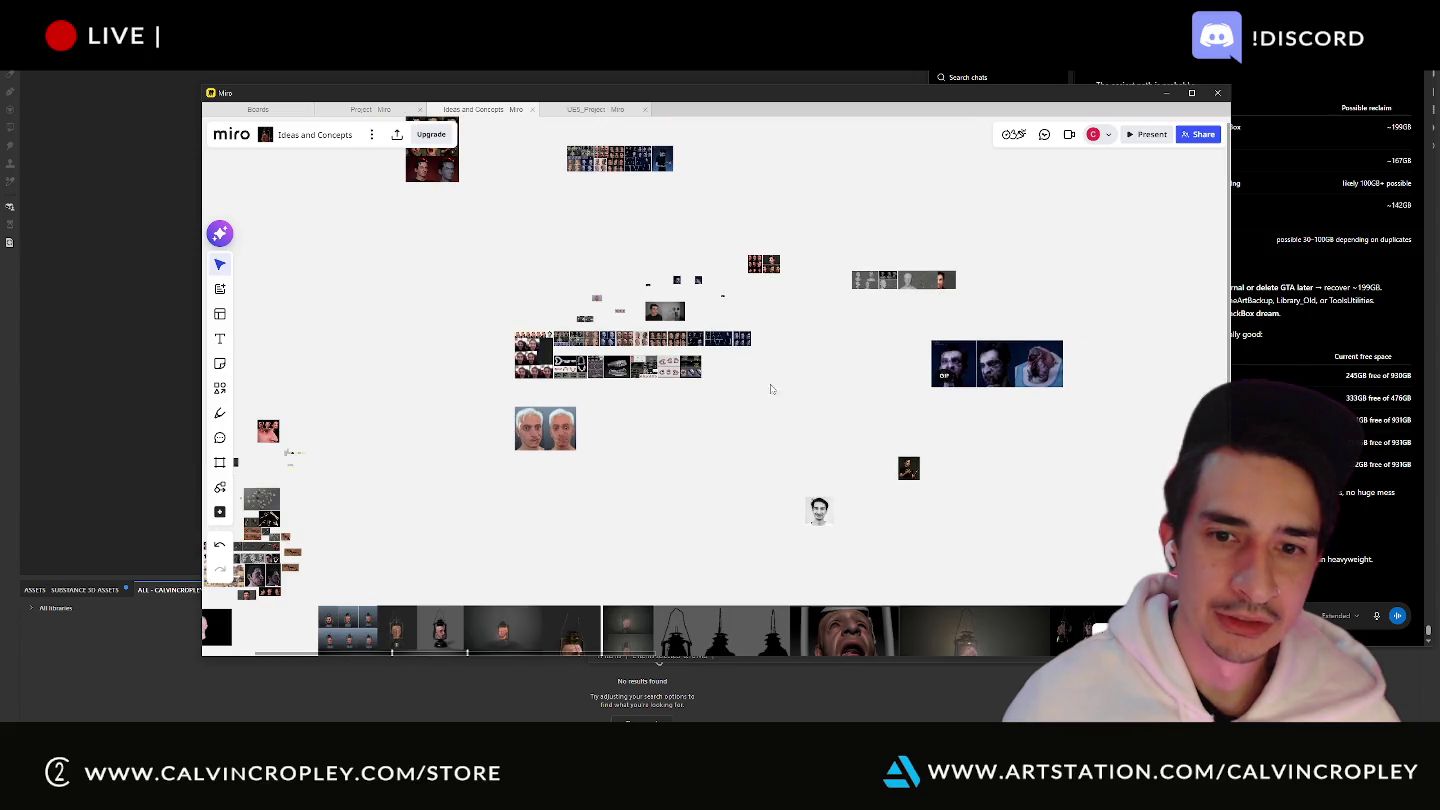
scroll(771, 389, "down", 2)
scroll(561, 394, "up", 1)
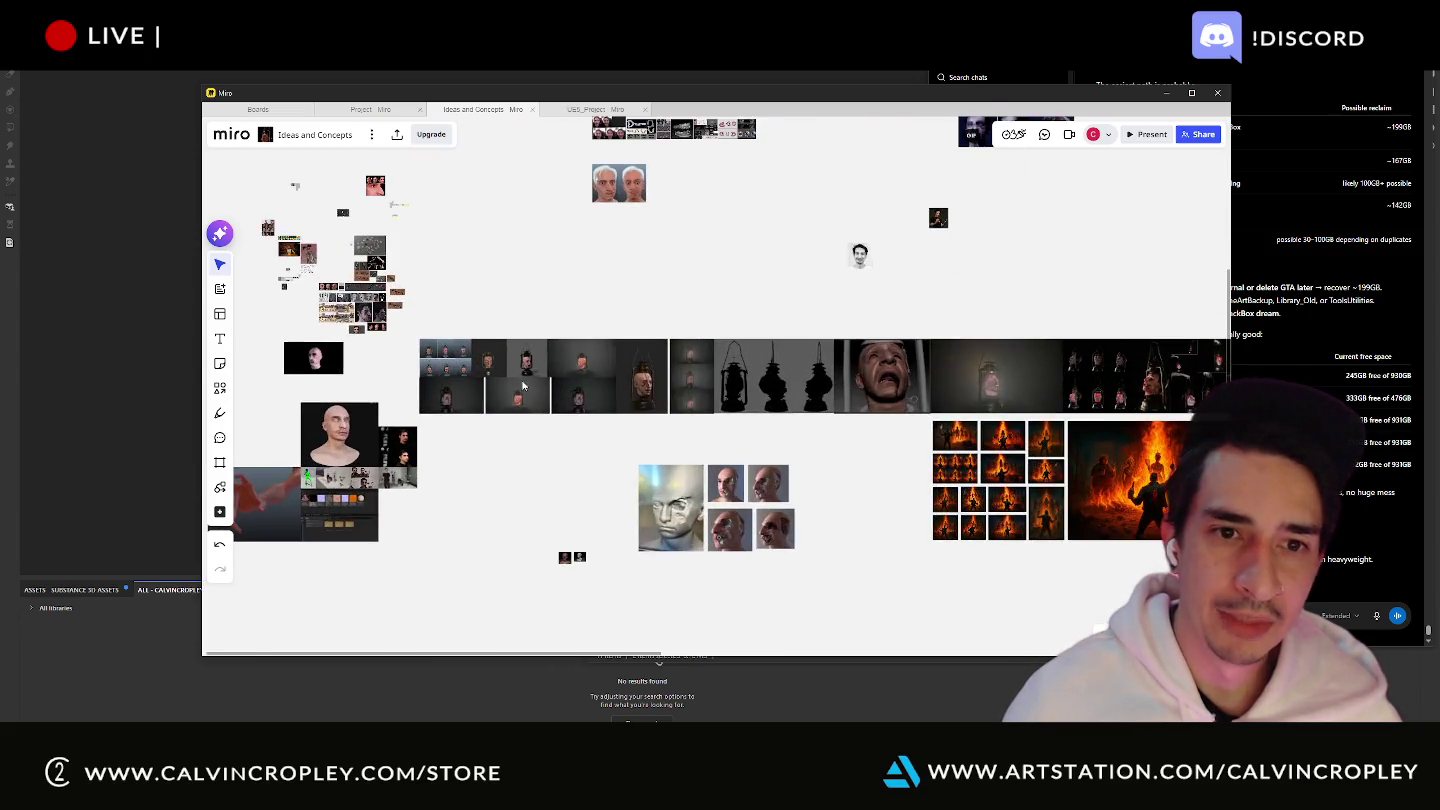
scroll(470, 375, "up", 2)
scroll(727, 379, "up", 1)
scroll(755, 370, "up", 2)
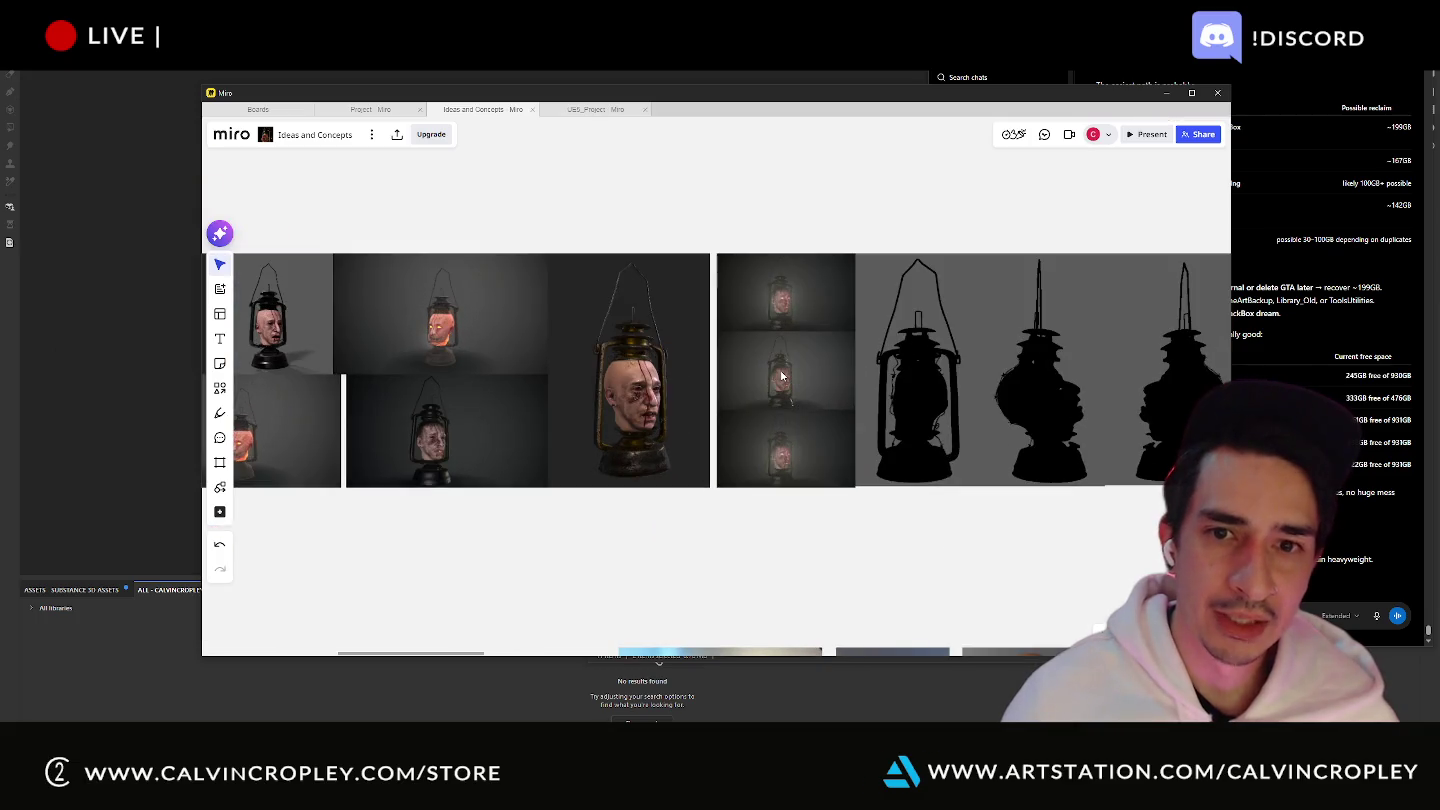
- Pan across the lantern-head render columns and the fire painting
right_click_drag(1104, 360, 402, 390)
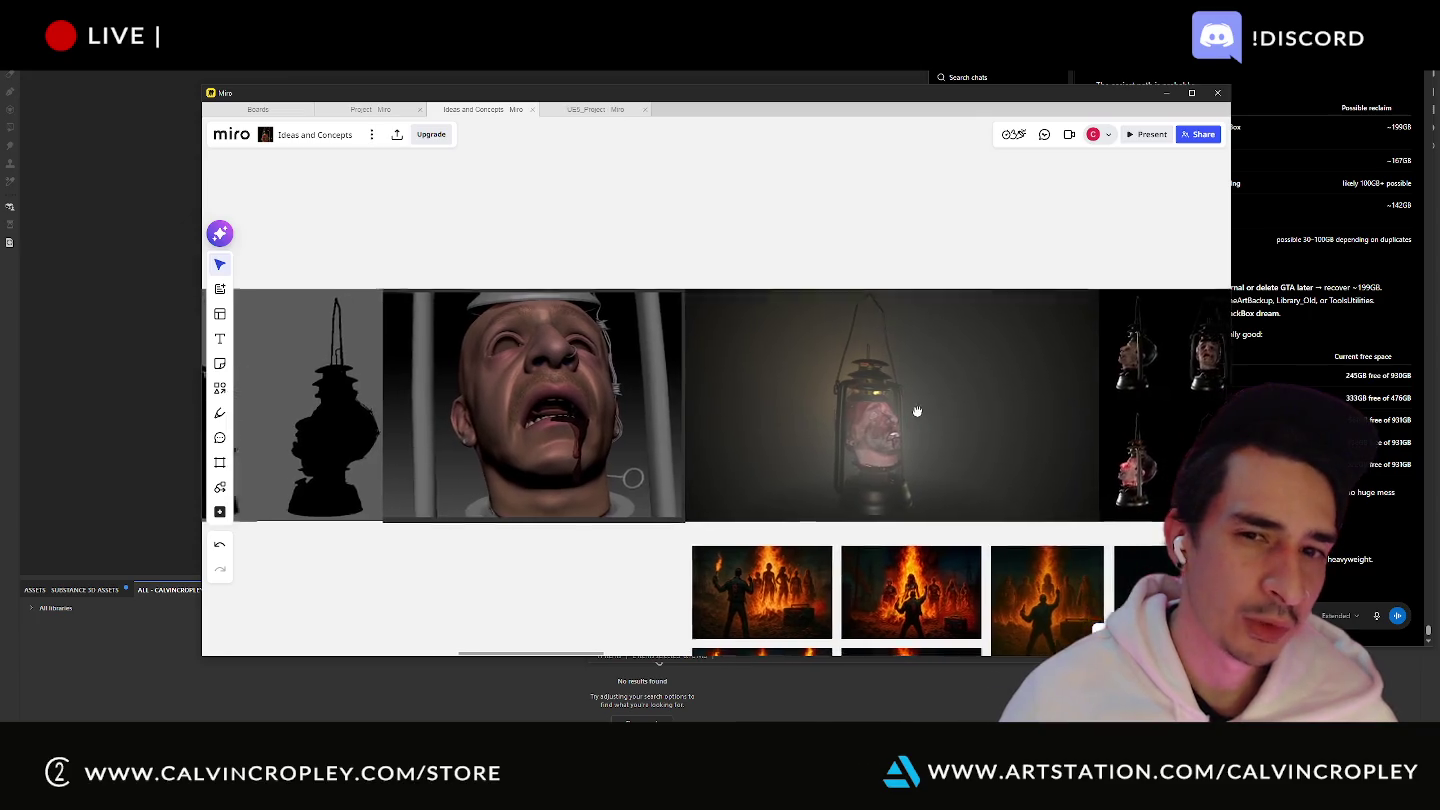
right_click_drag(916, 411, 349, 377)
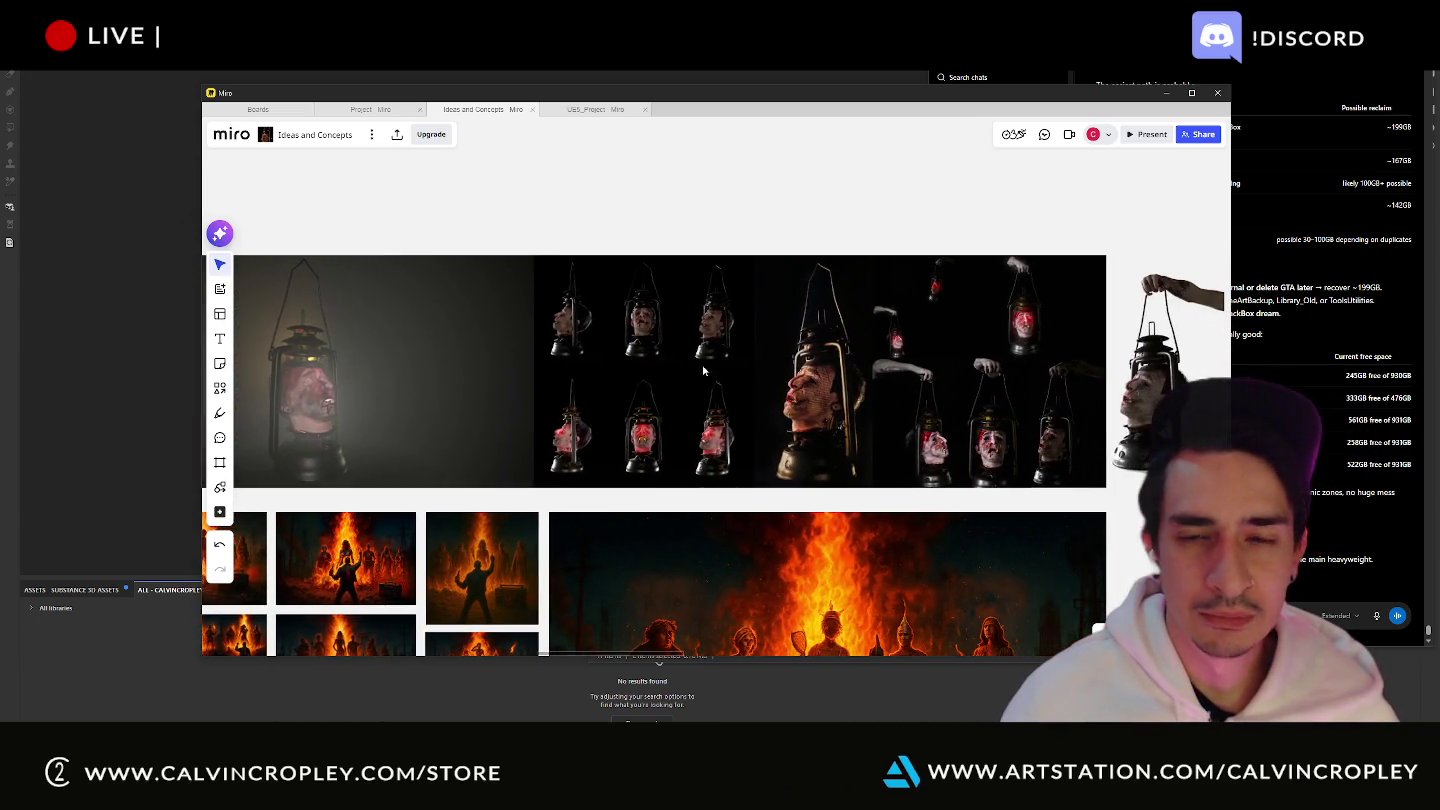
scroll(806, 391, "up", 5)
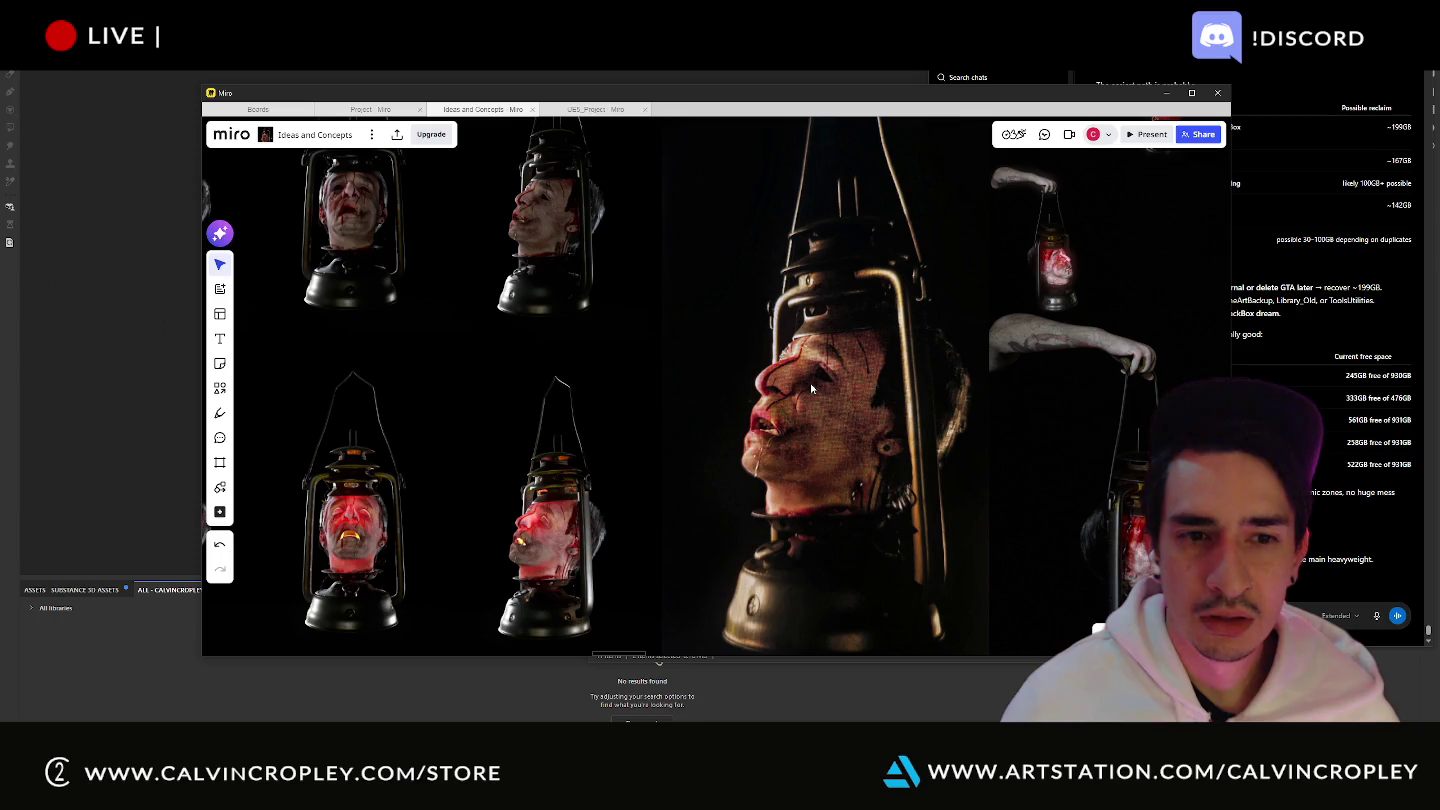
right_click_drag(566, 409, 887, 425)
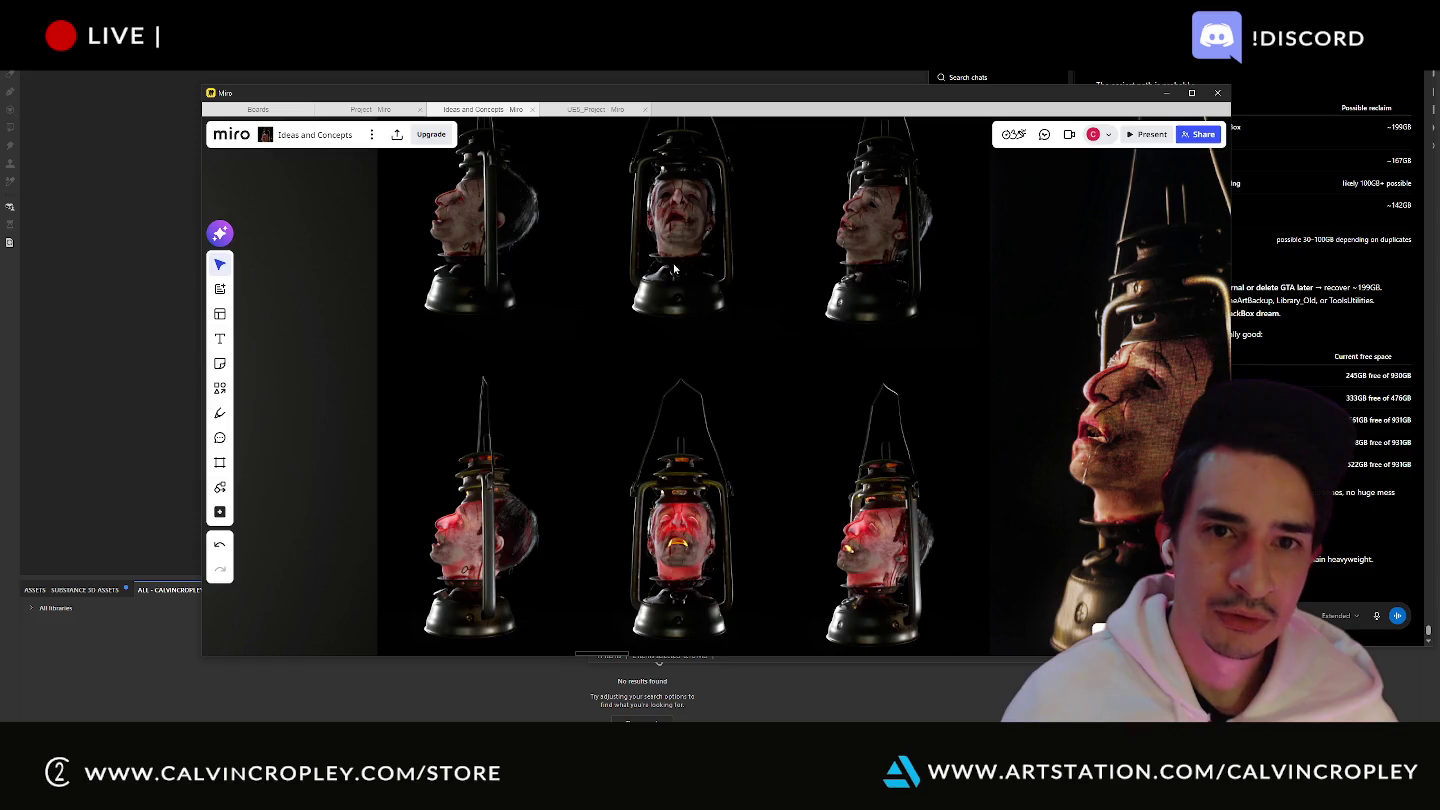
- Zoom in on a lantern head's bloody face and mouth, then back out
scroll(673, 267, "up", 3)
scroll(728, 381, "up", 2)
scroll(741, 389, "up", 2)
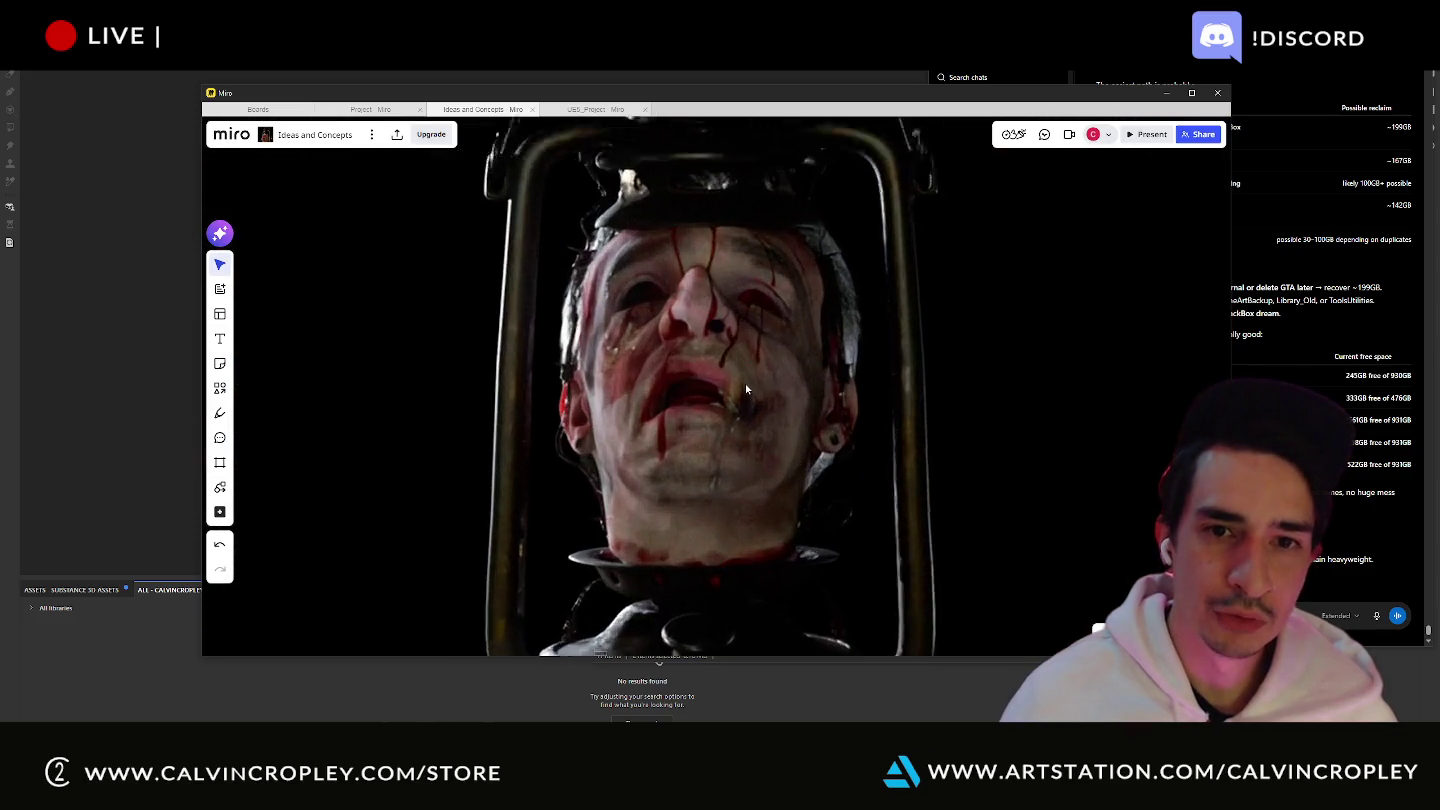
scroll(745, 388, "up", 1)
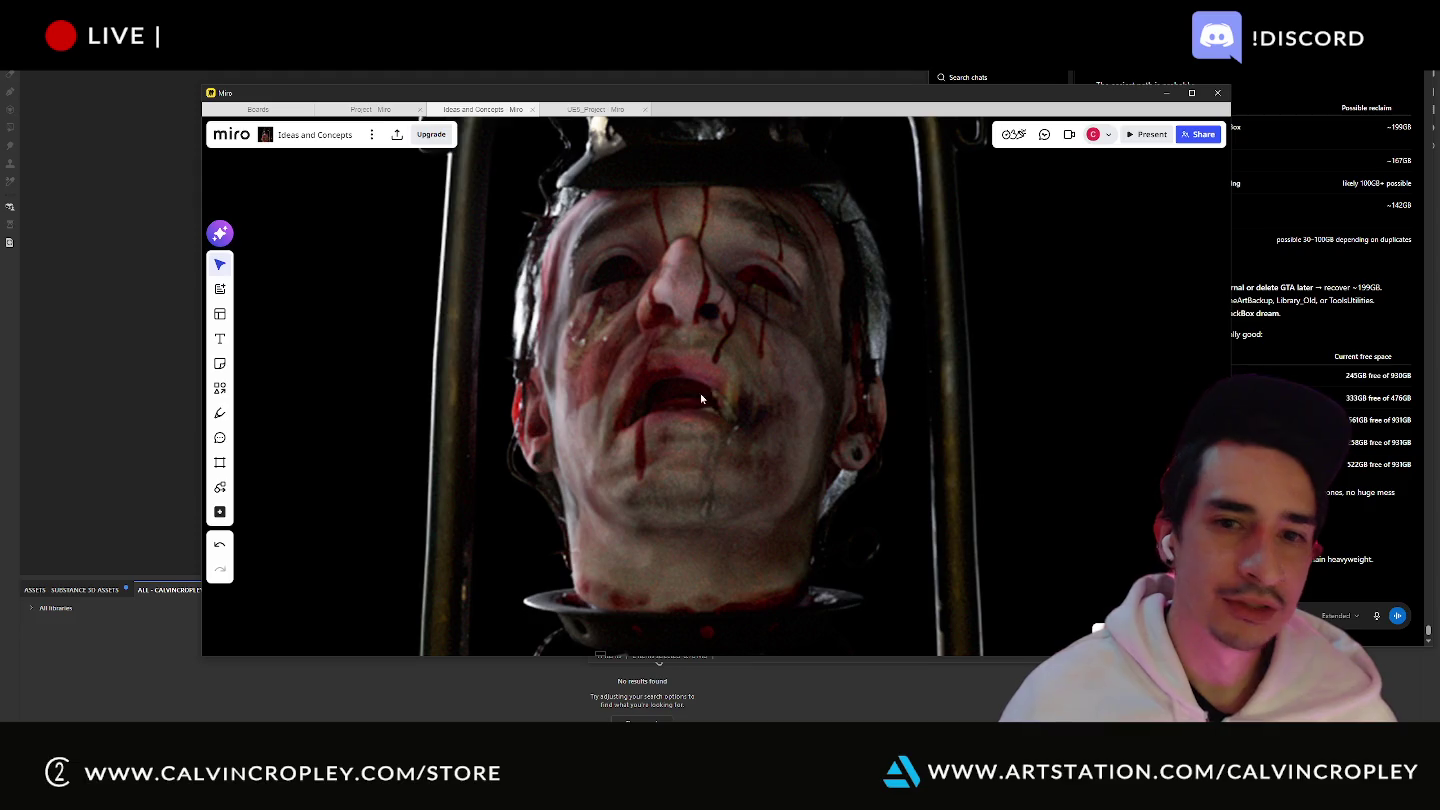
scroll(720, 410, "up", 4)
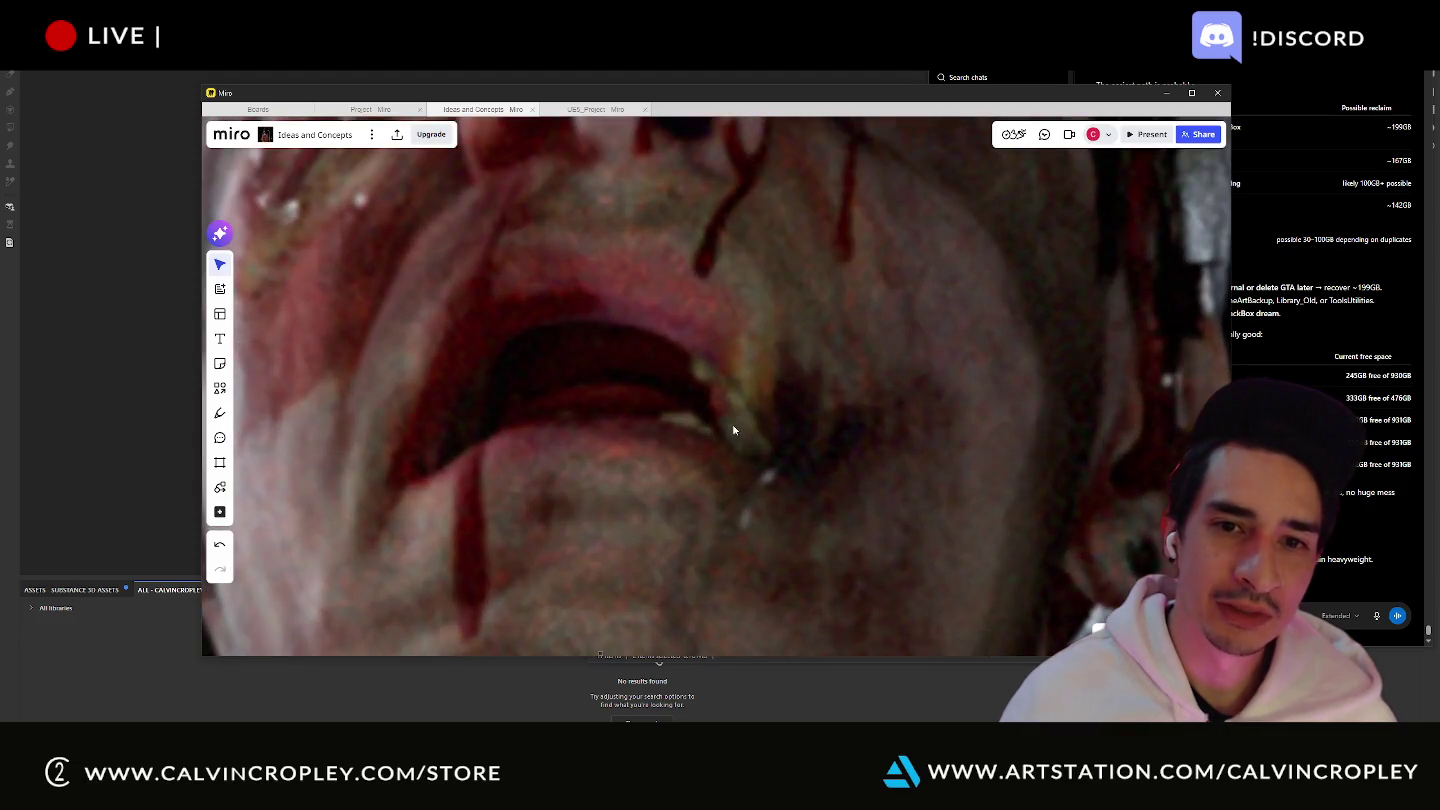
scroll(733, 428, "down", 2)
scroll(716, 415, "down", 4)
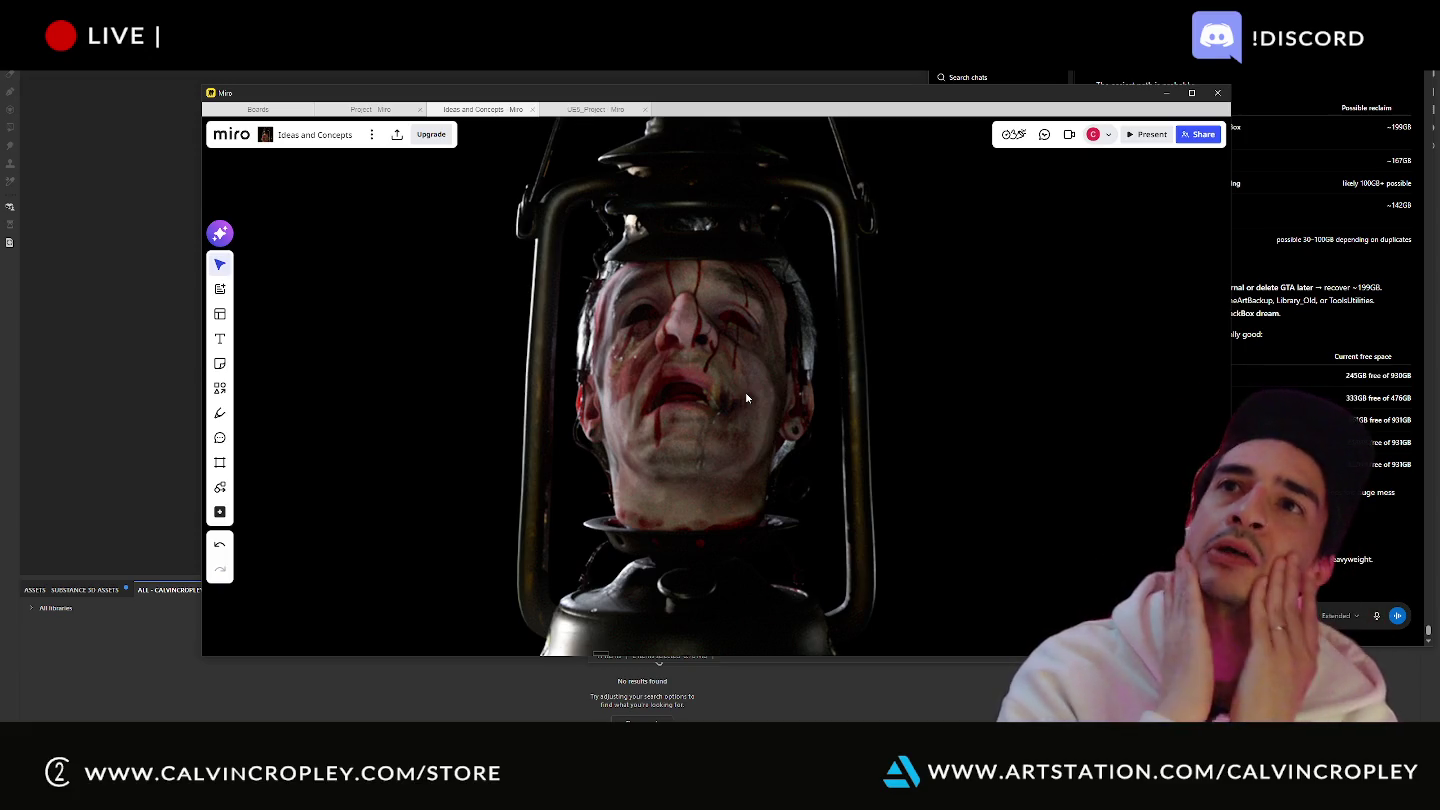
scroll(744, 391, "down", 5)
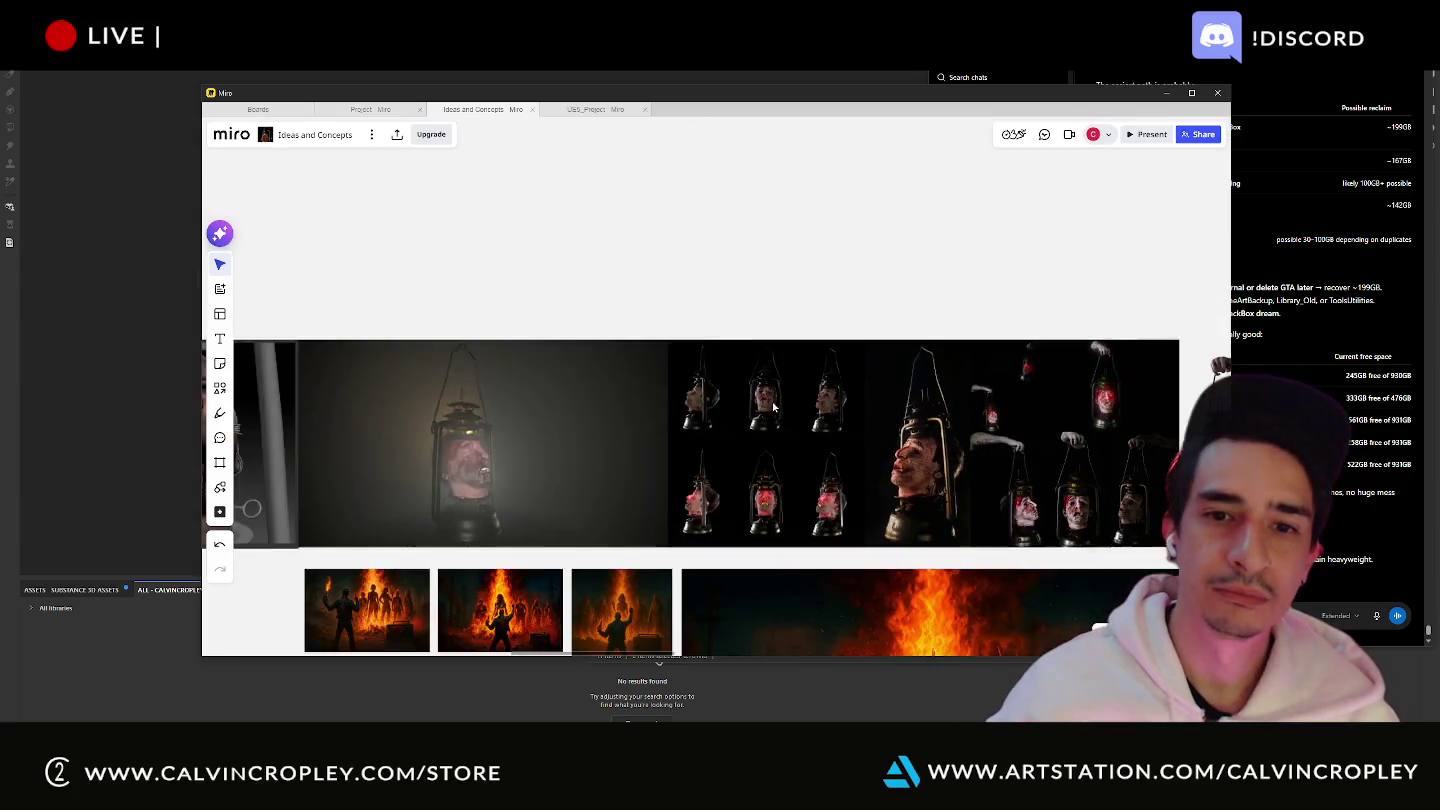
- Zoom onto the bald face render and pan to the lantern and face thumbnails
scroll(484, 438, "up", 5)
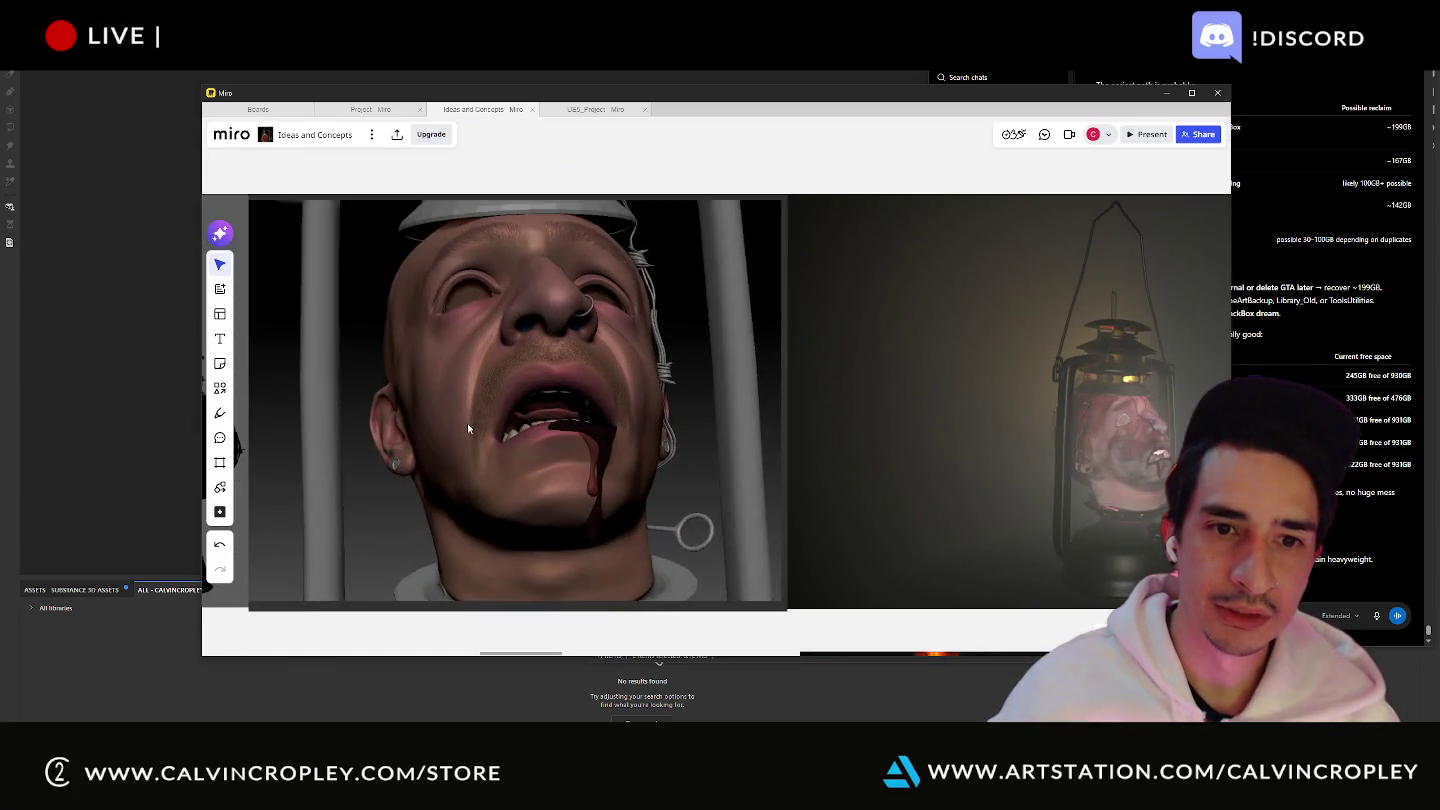
scroll(499, 450, "up", 3)
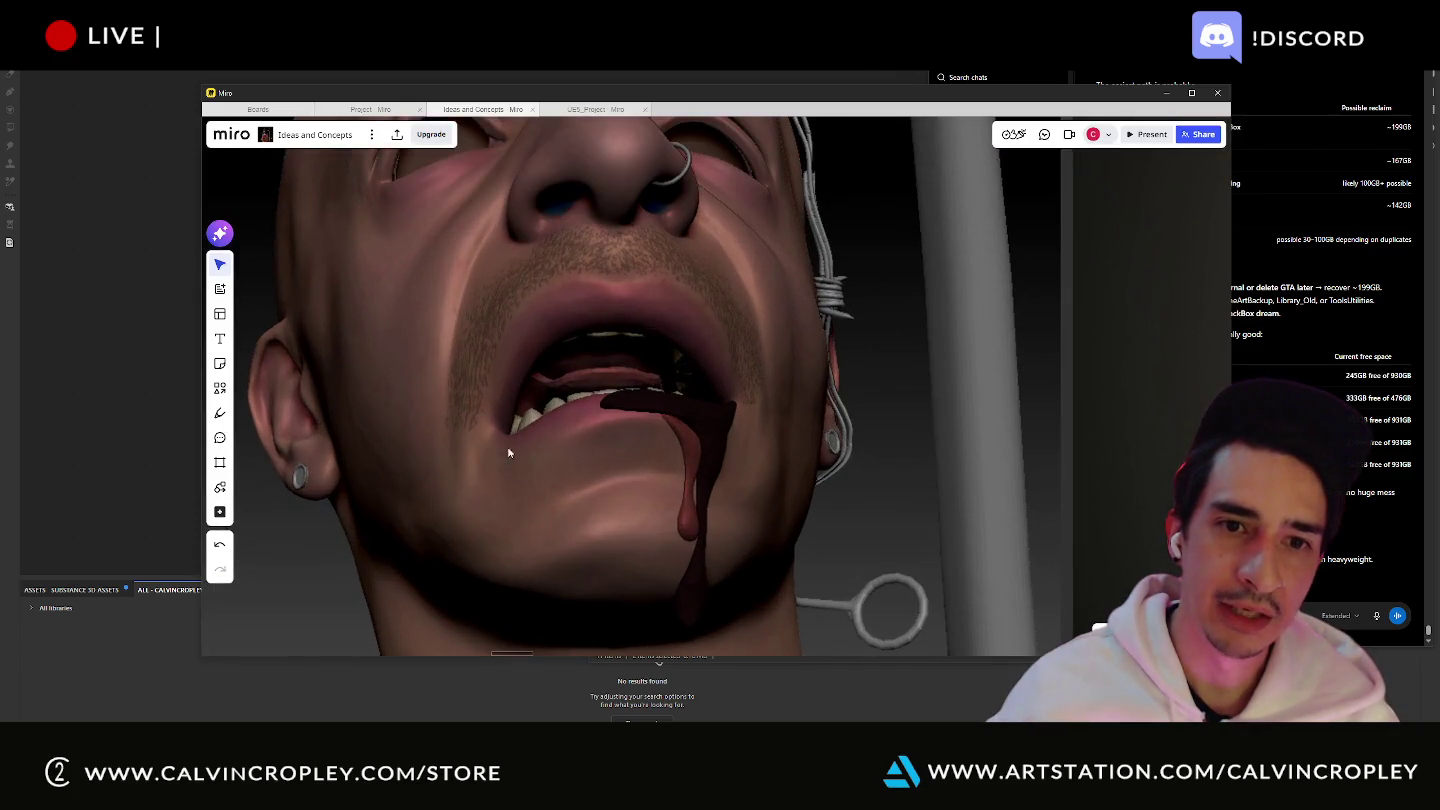
scroll(508, 460, "down", 5)
middle_click_drag(508, 467, 1055, 410)
scroll(535, 437, "down", 3)
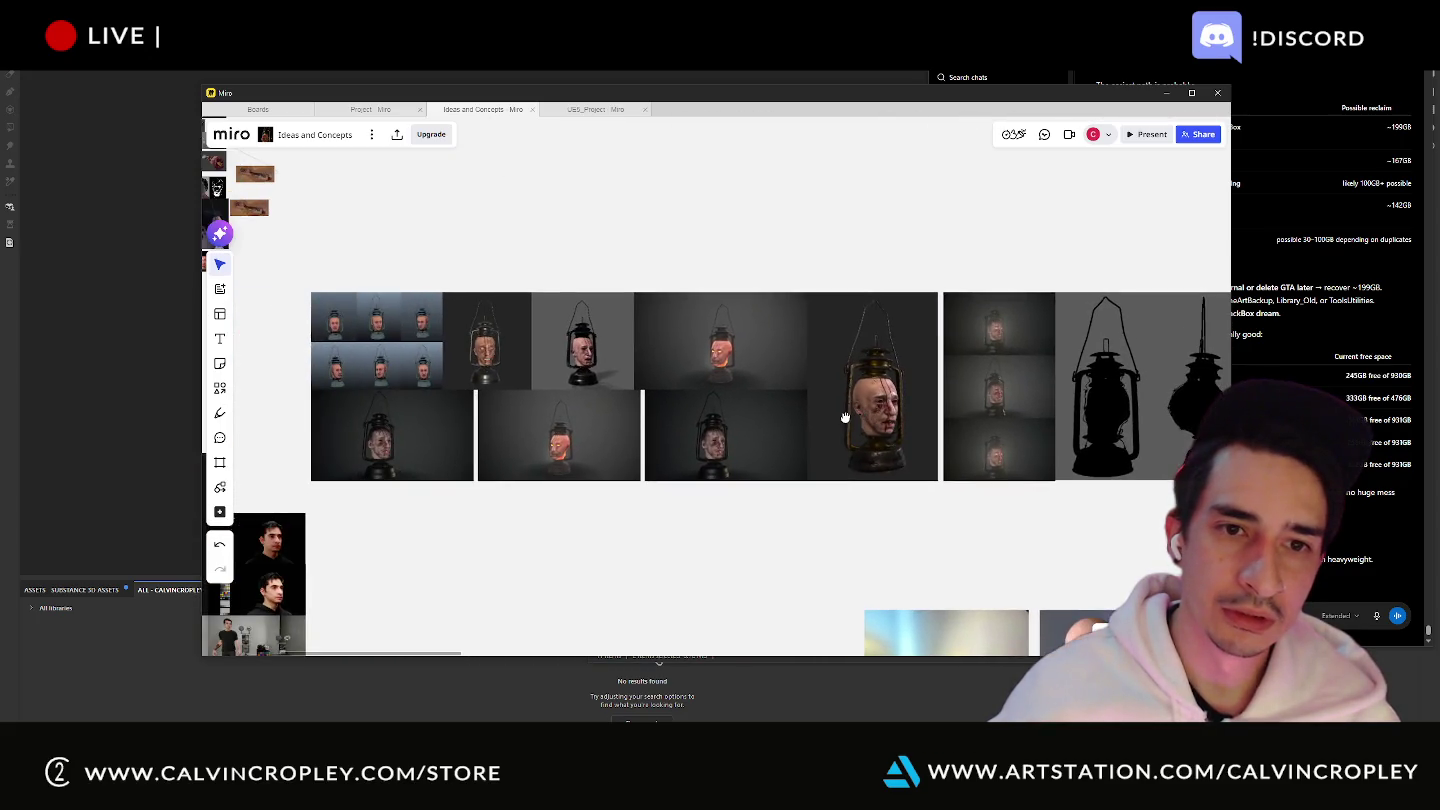
scroll(482, 354, "up", 3)
- Zoom around the hand-held lantern renders, ending on the Santa-hat images above the lantern grid
scroll(482, 354, "right", 5)
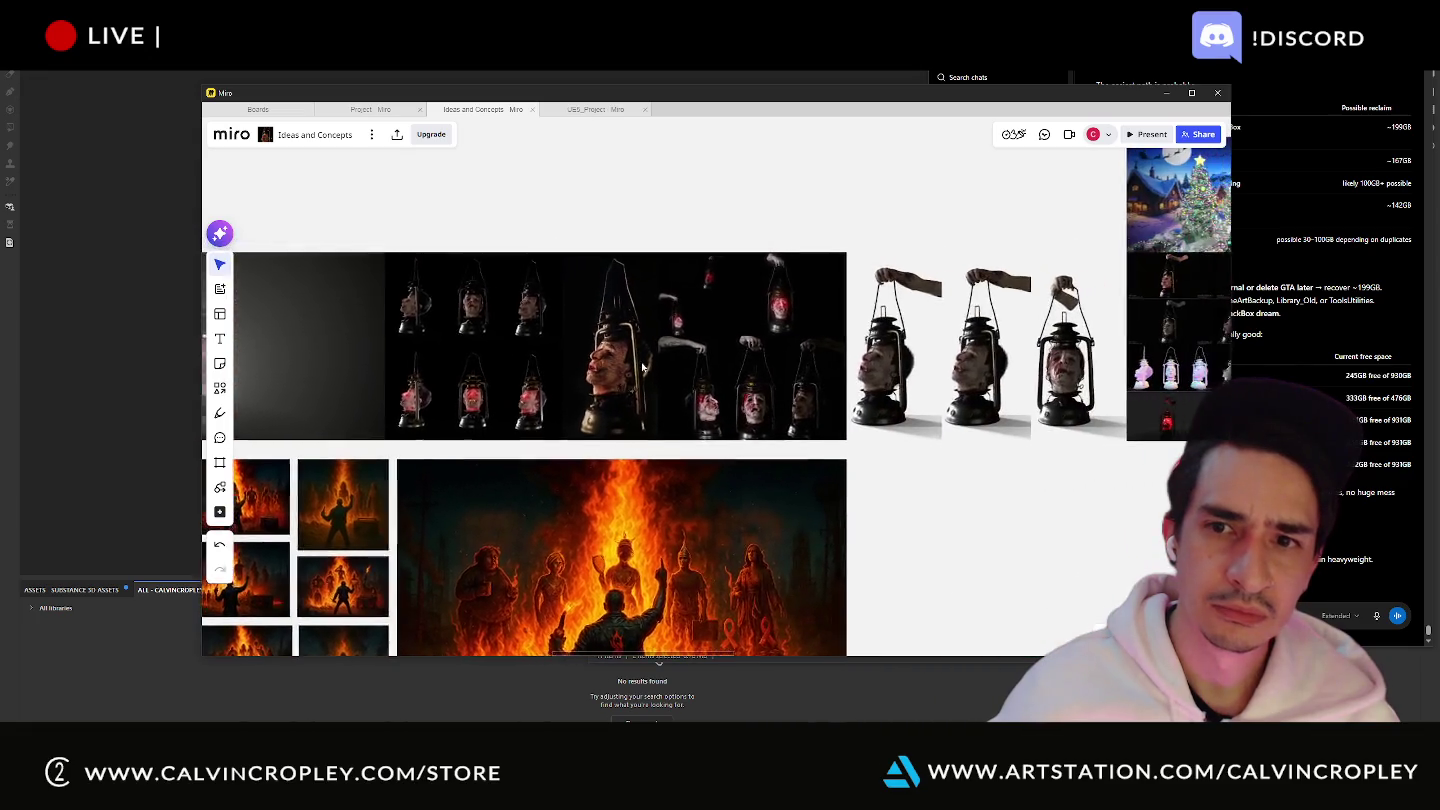
scroll(773, 393, "up", 3)
scroll(773, 393, "up", 3)
scroll(744, 383, "up", 2)
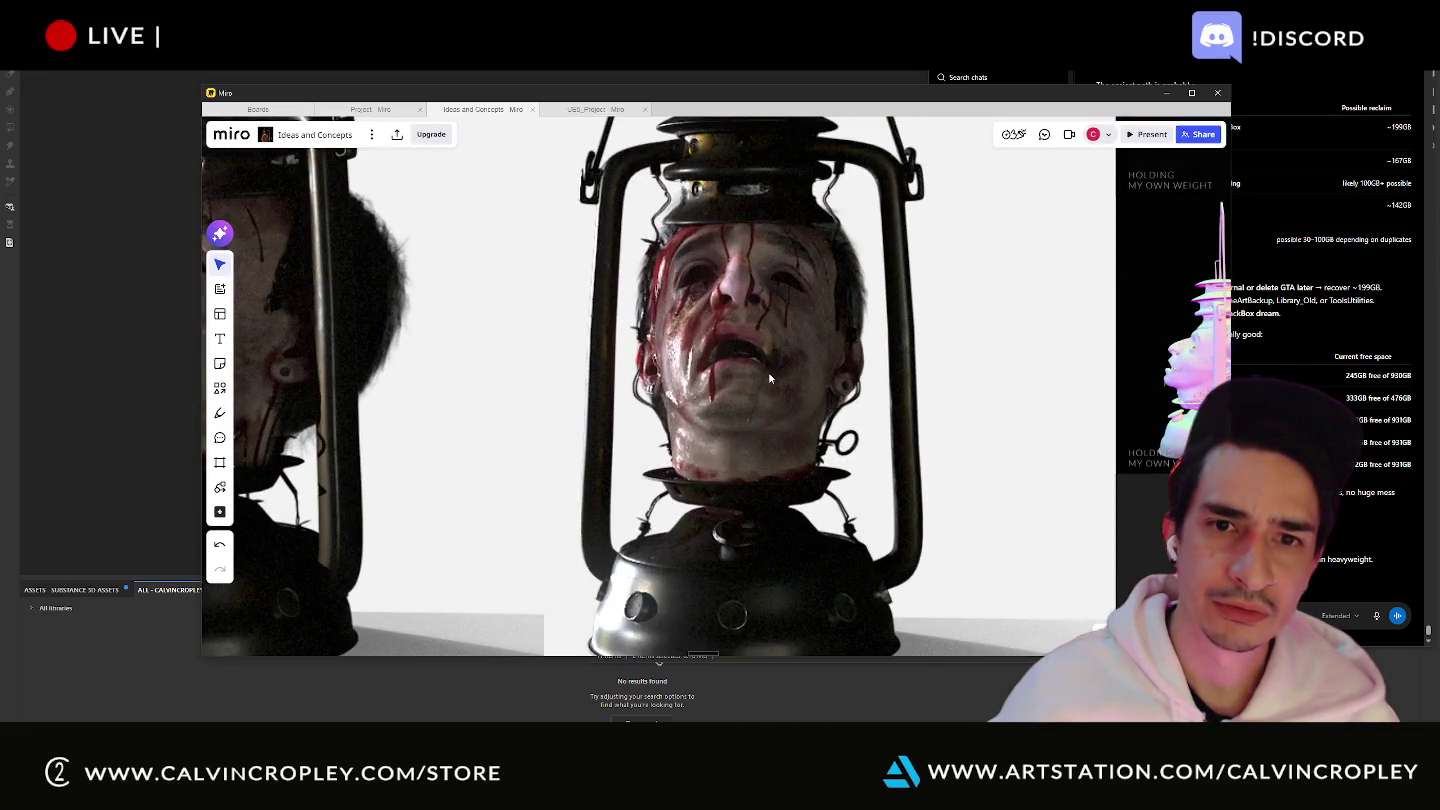
scroll(768, 373, "down", 2)
scroll(857, 380, "down", 2)
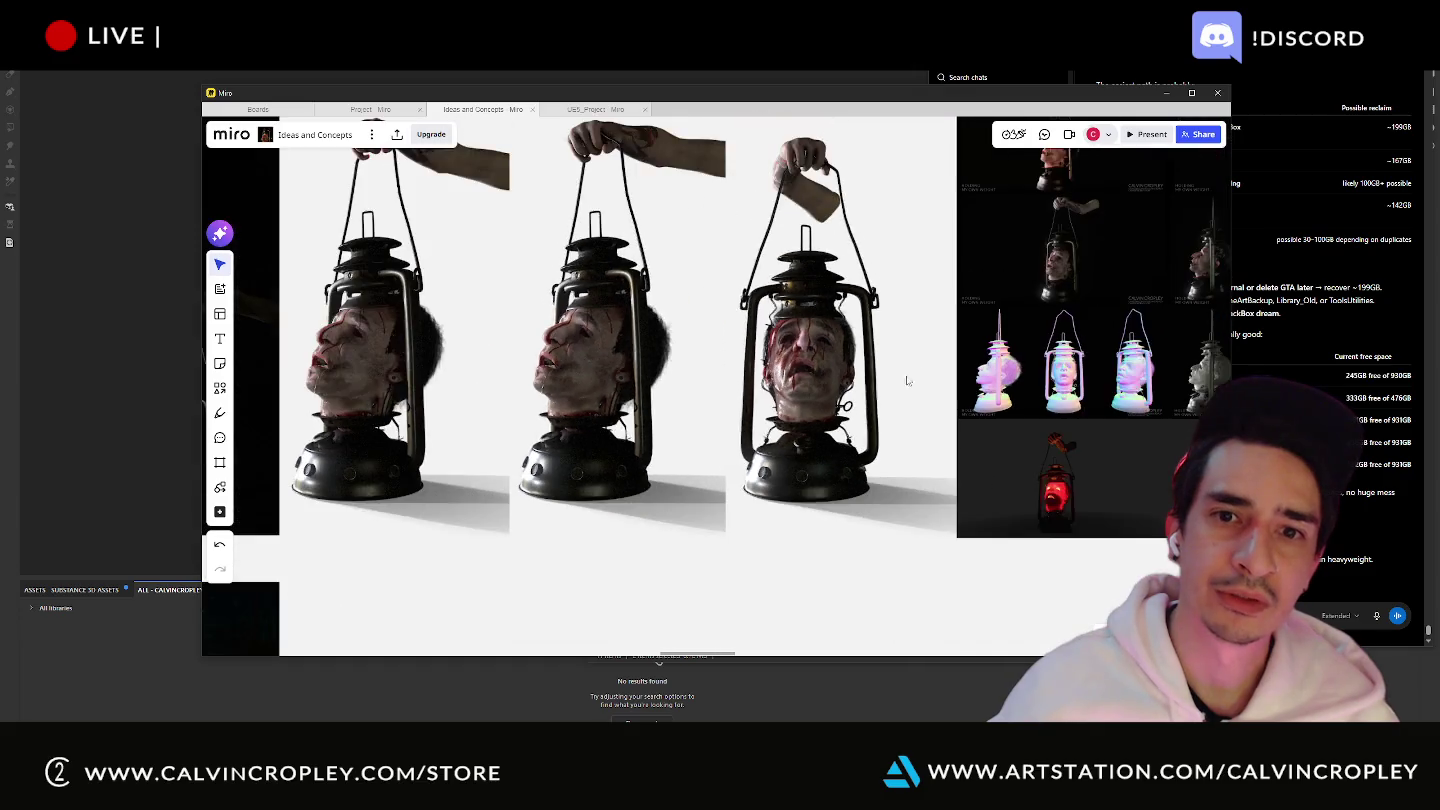
scroll(840, 375, "down", 2)
scroll(825, 371, "down", 1)
middle_click_drag(822, 368, 565, 446)
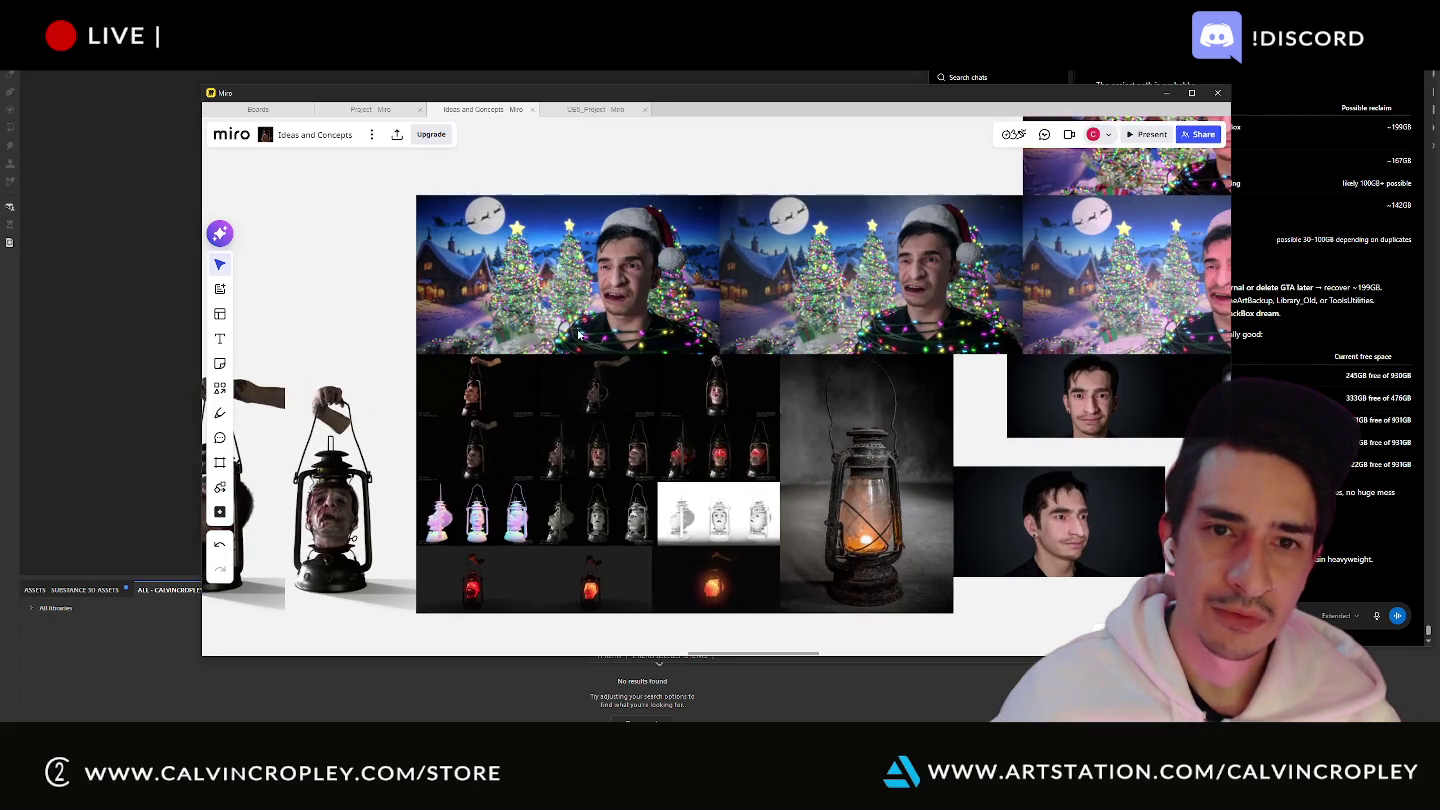
scroll(610, 300, "up", 1)
scroll(626, 278, "up", 2)
scroll(626, 278, "down", 2)
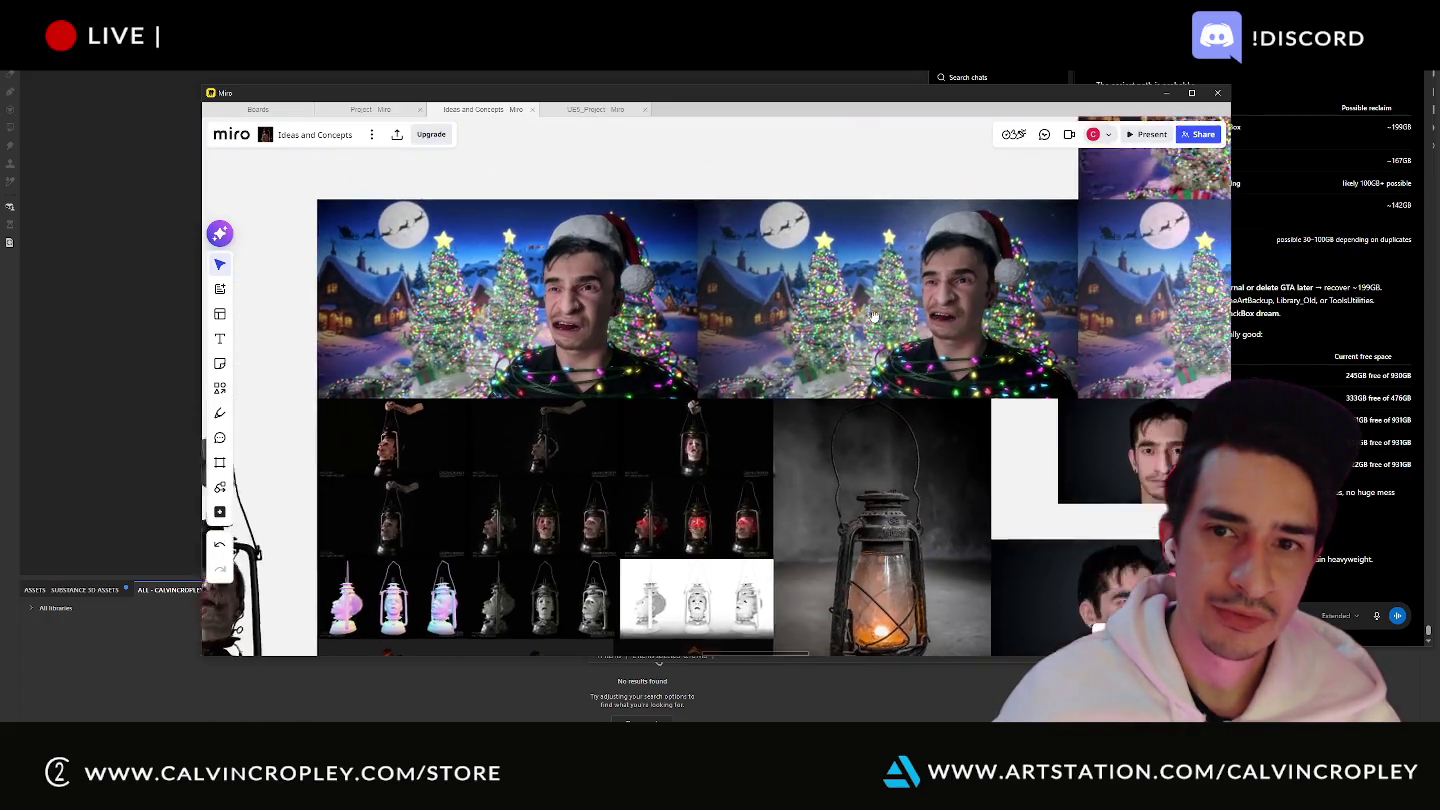
scroll(700, 330, "up", 2)
scroll(759, 368, "up", 2)
scroll(790, 365, "down", 3)
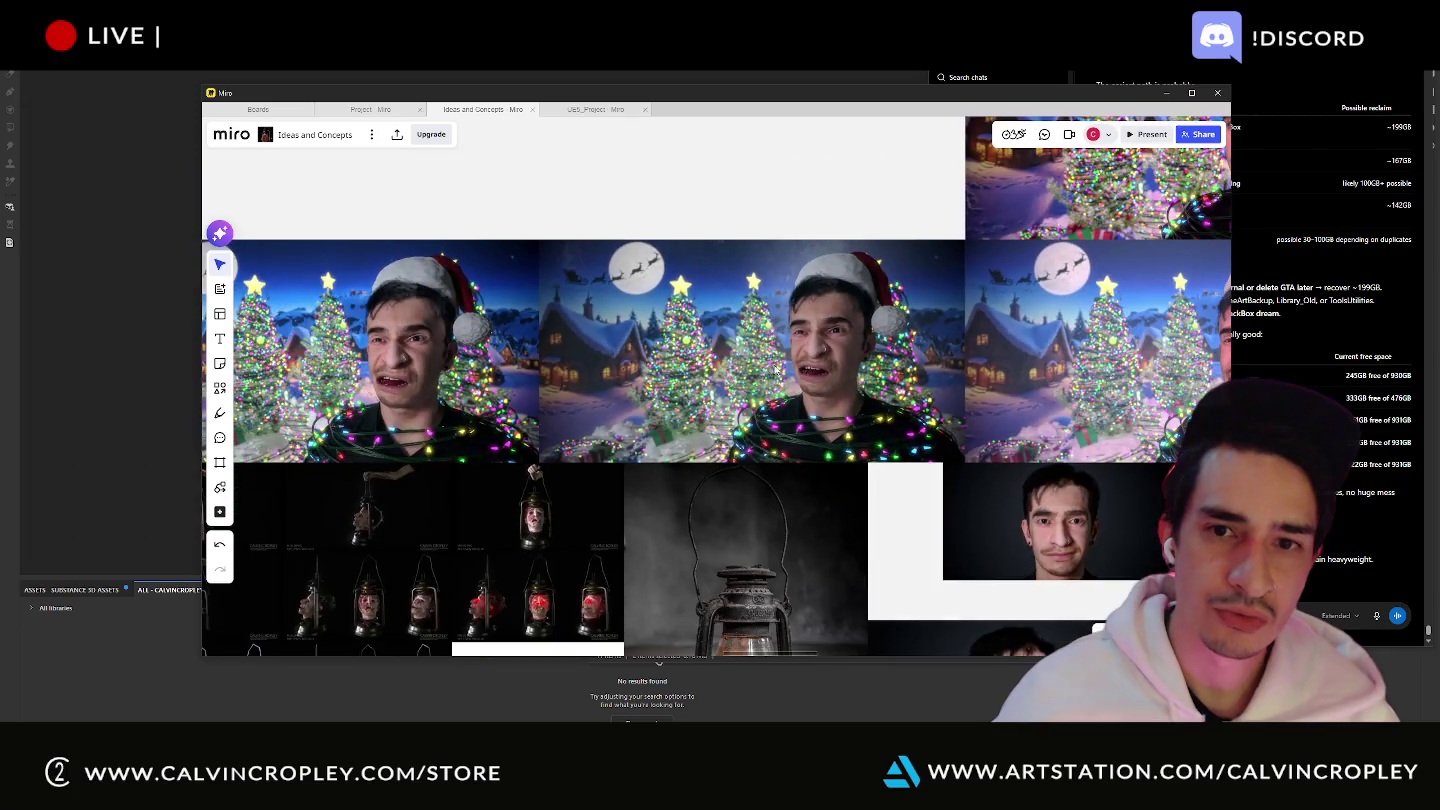
scroll(841, 358, "up", 2)
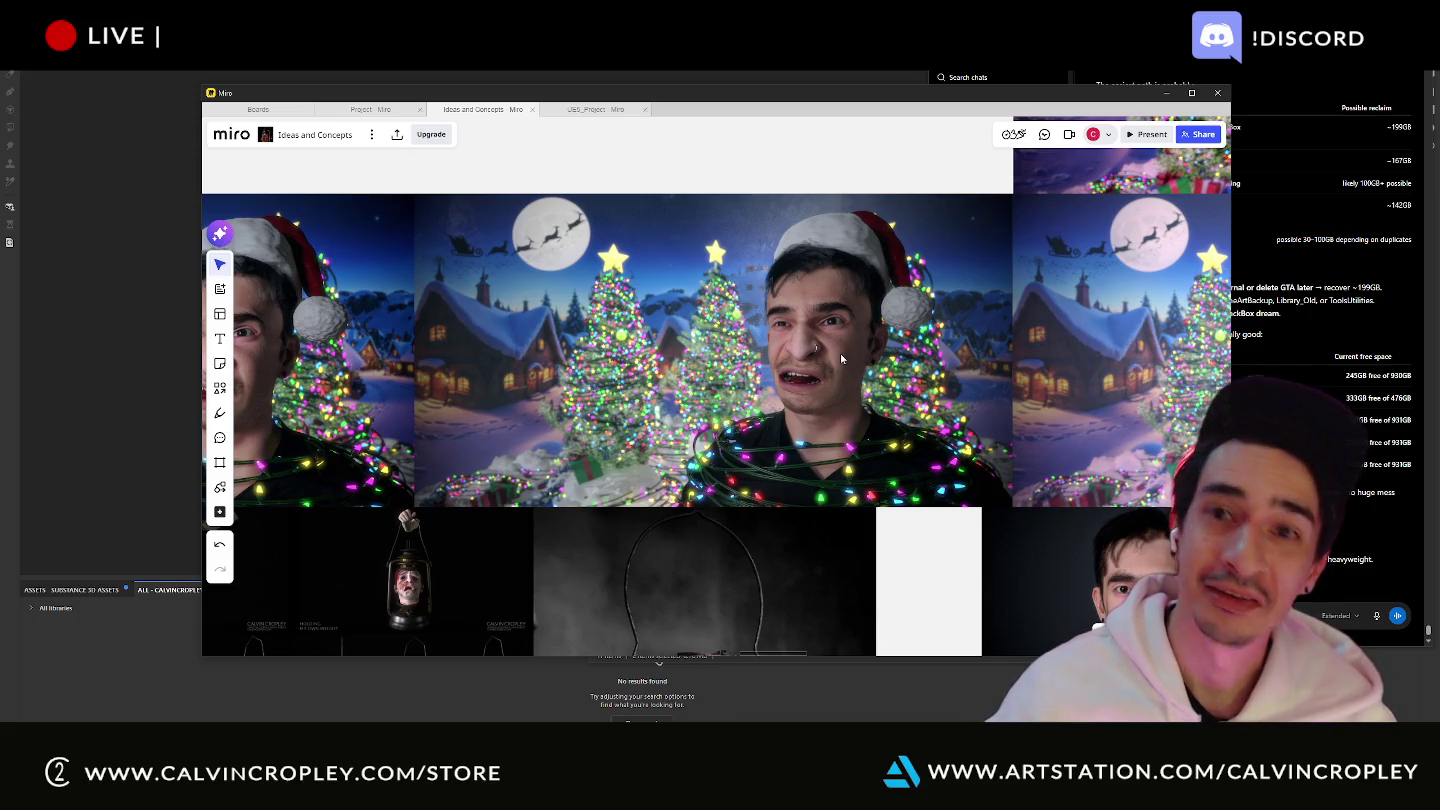
scroll(841, 352, "down", 3)
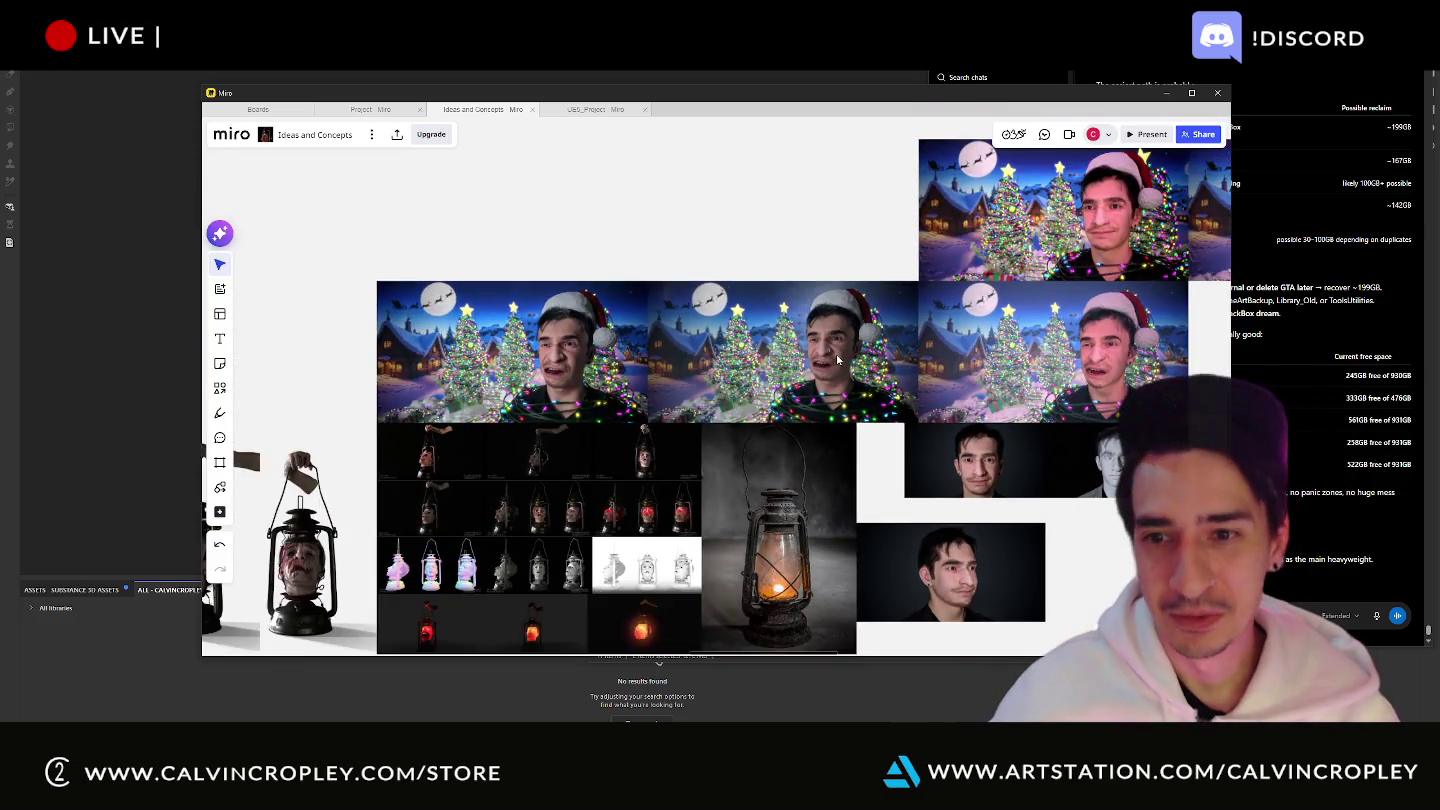
scroll(709, 511, "down", 3)
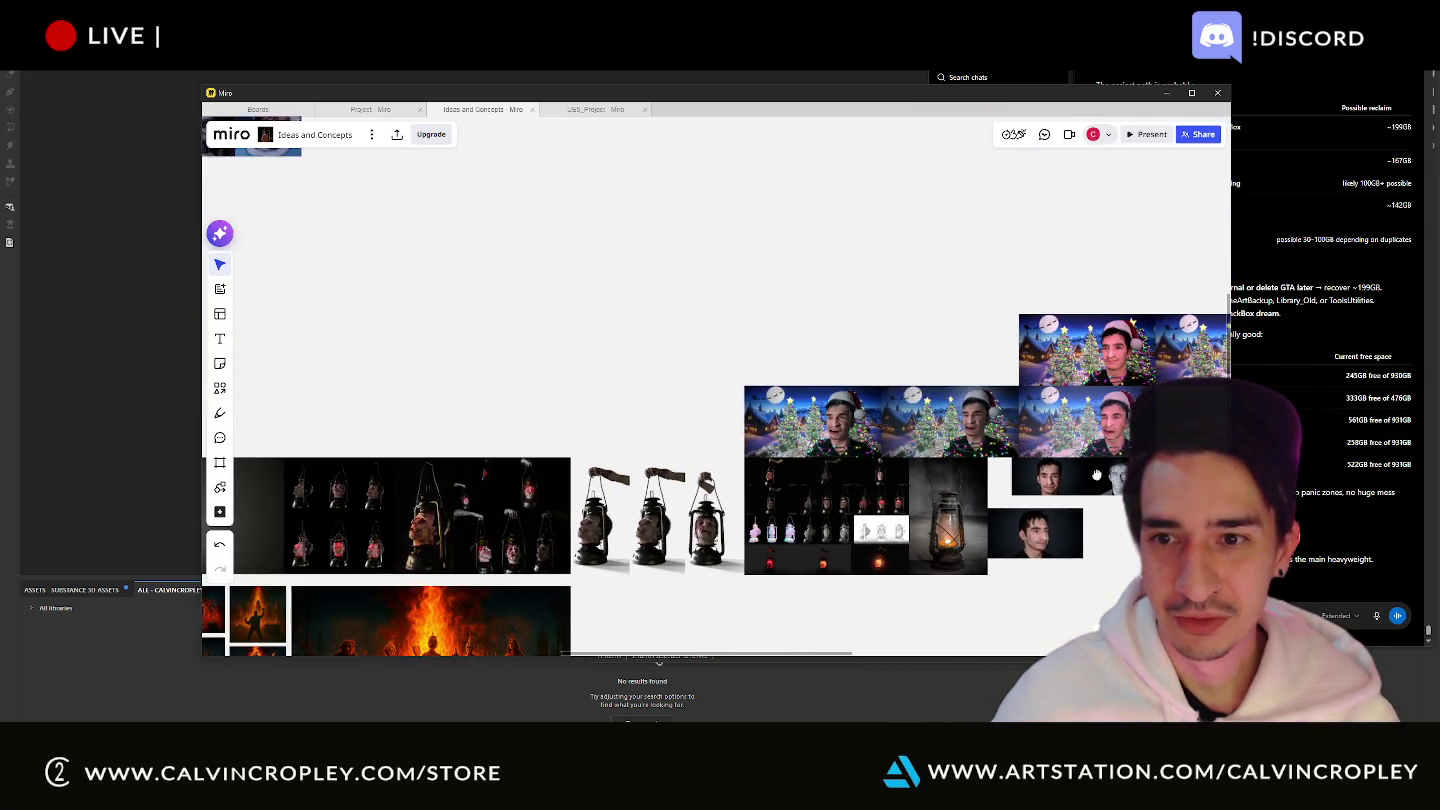
scroll(709, 511, "up", 2)
left_click_drag(709, 511, 651, 509)
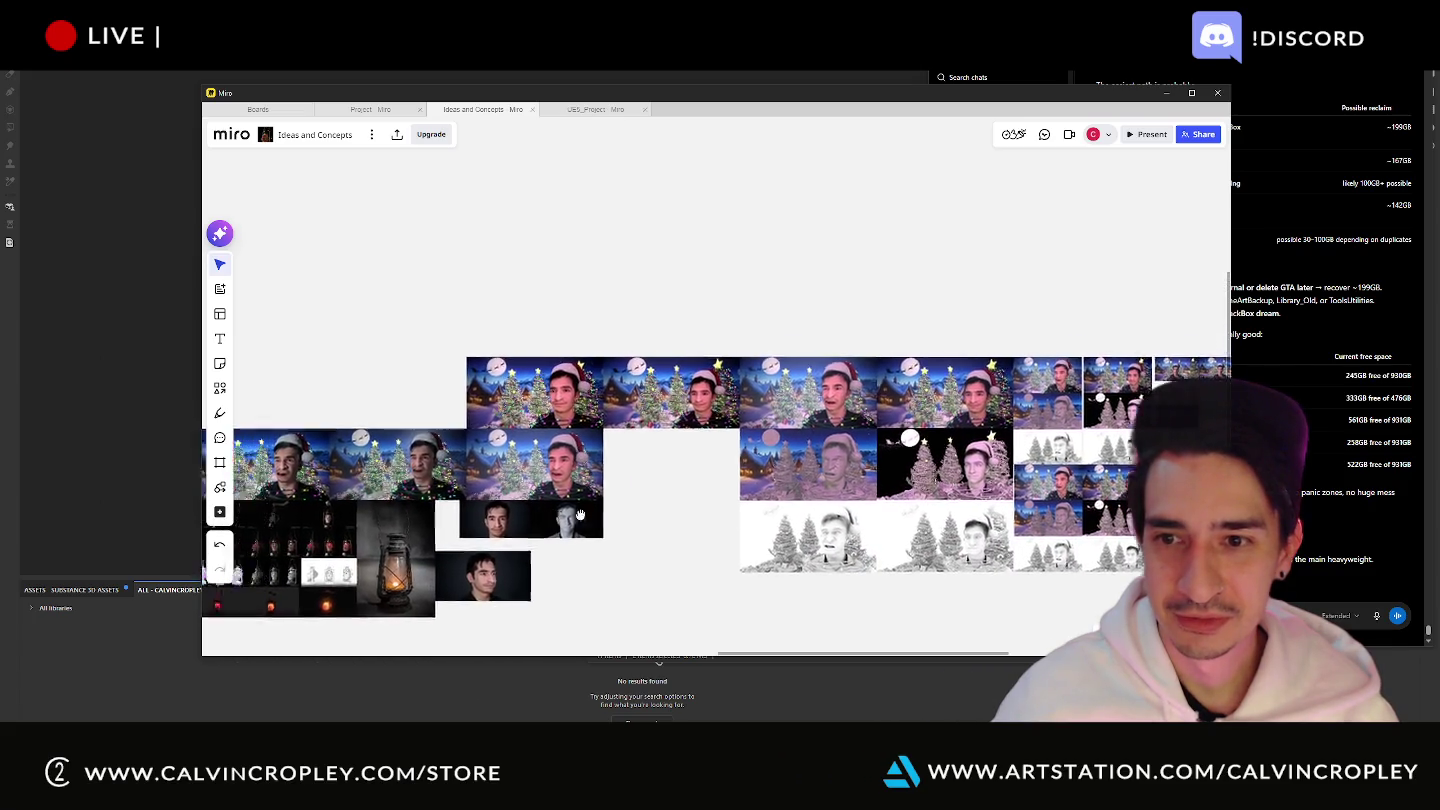
scroll(784, 456, "up", 3)
scroll(784, 456, "up", 3)
scroll(607, 464, "down", 2)
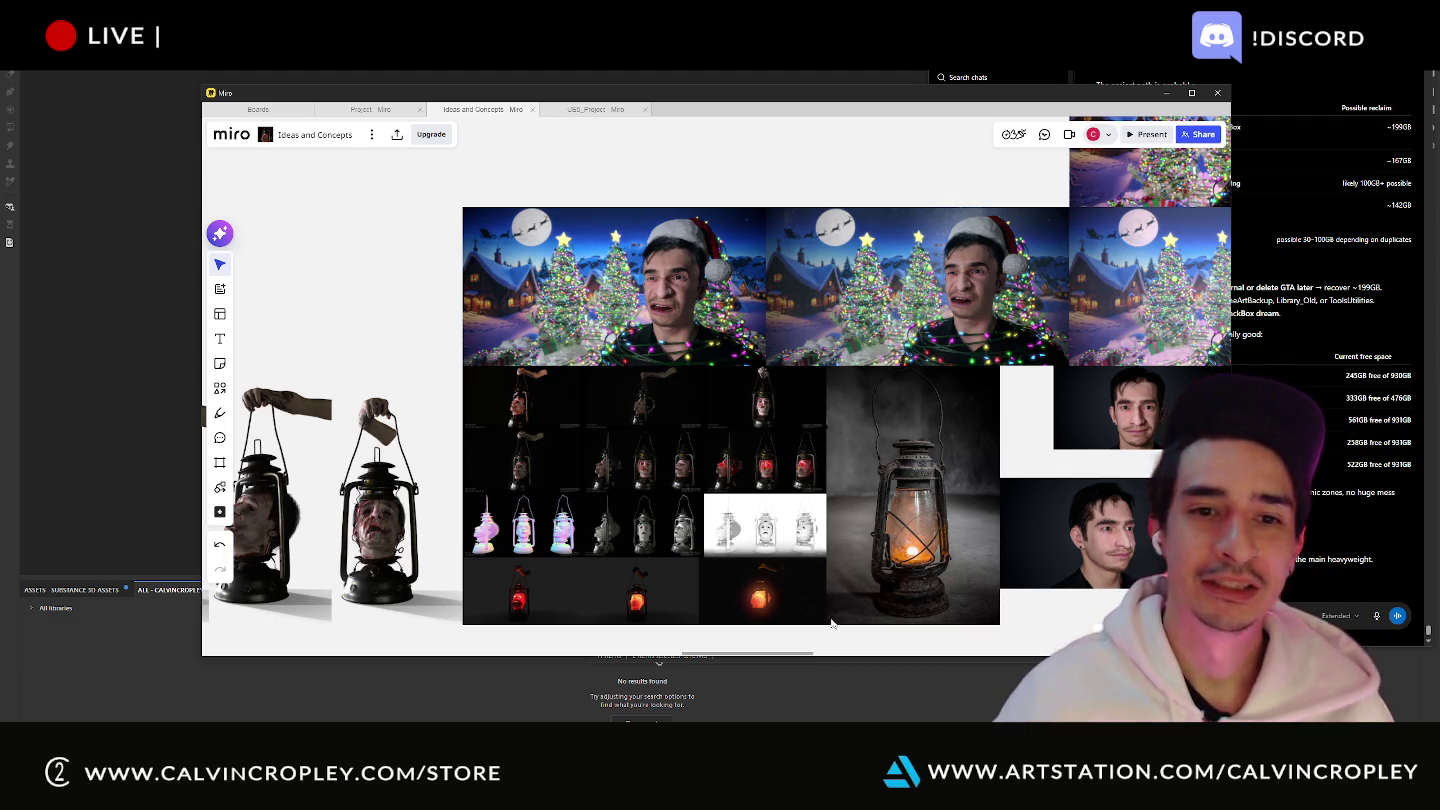
scroll(804, 513, "down", 5)
scroll(808, 527, "down", 3)
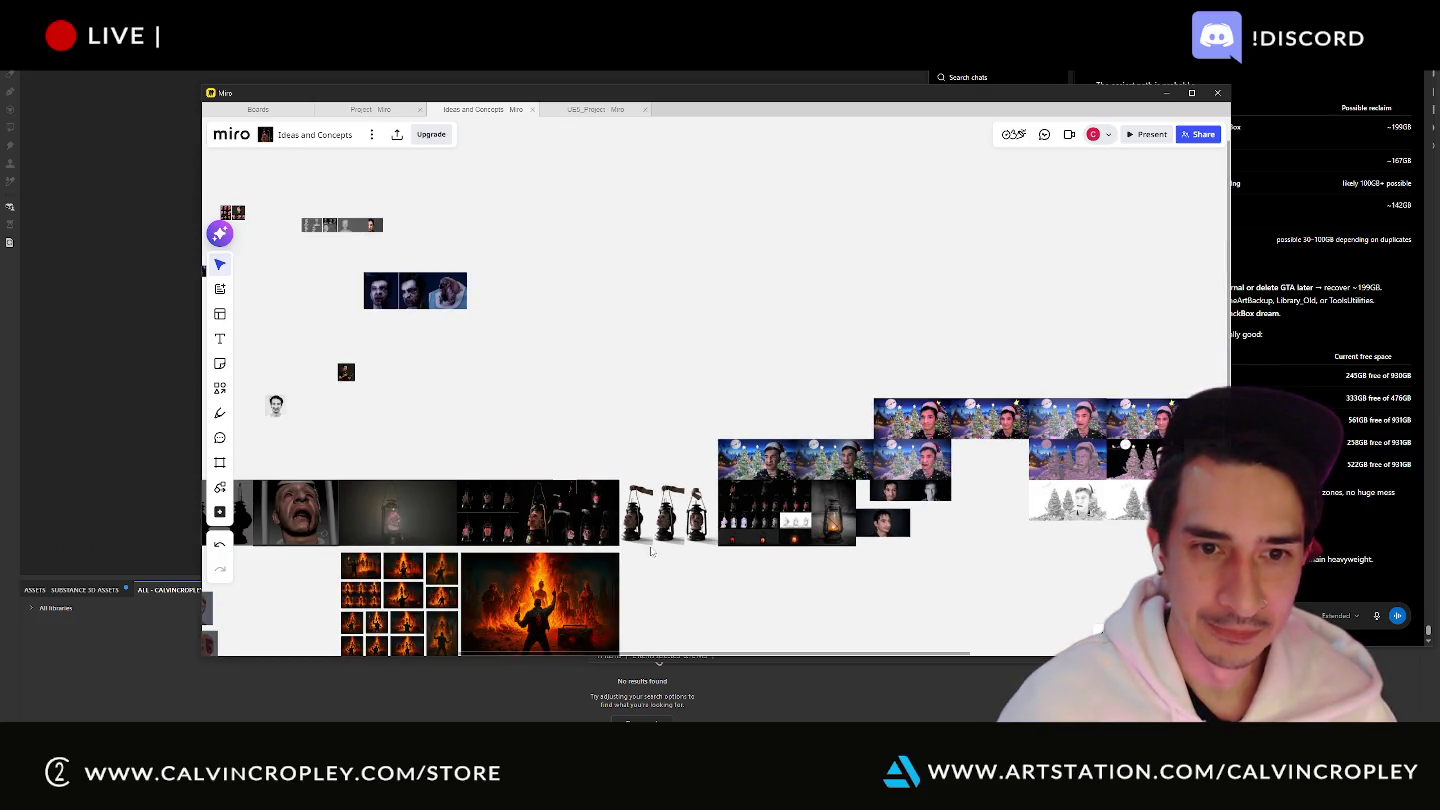
right_click_drag(550, 353, 551, 355)
- Zoom in on the bald head sculpt references in Miro, then switch to Substance Painter
scroll(720, 461, "up", 4)
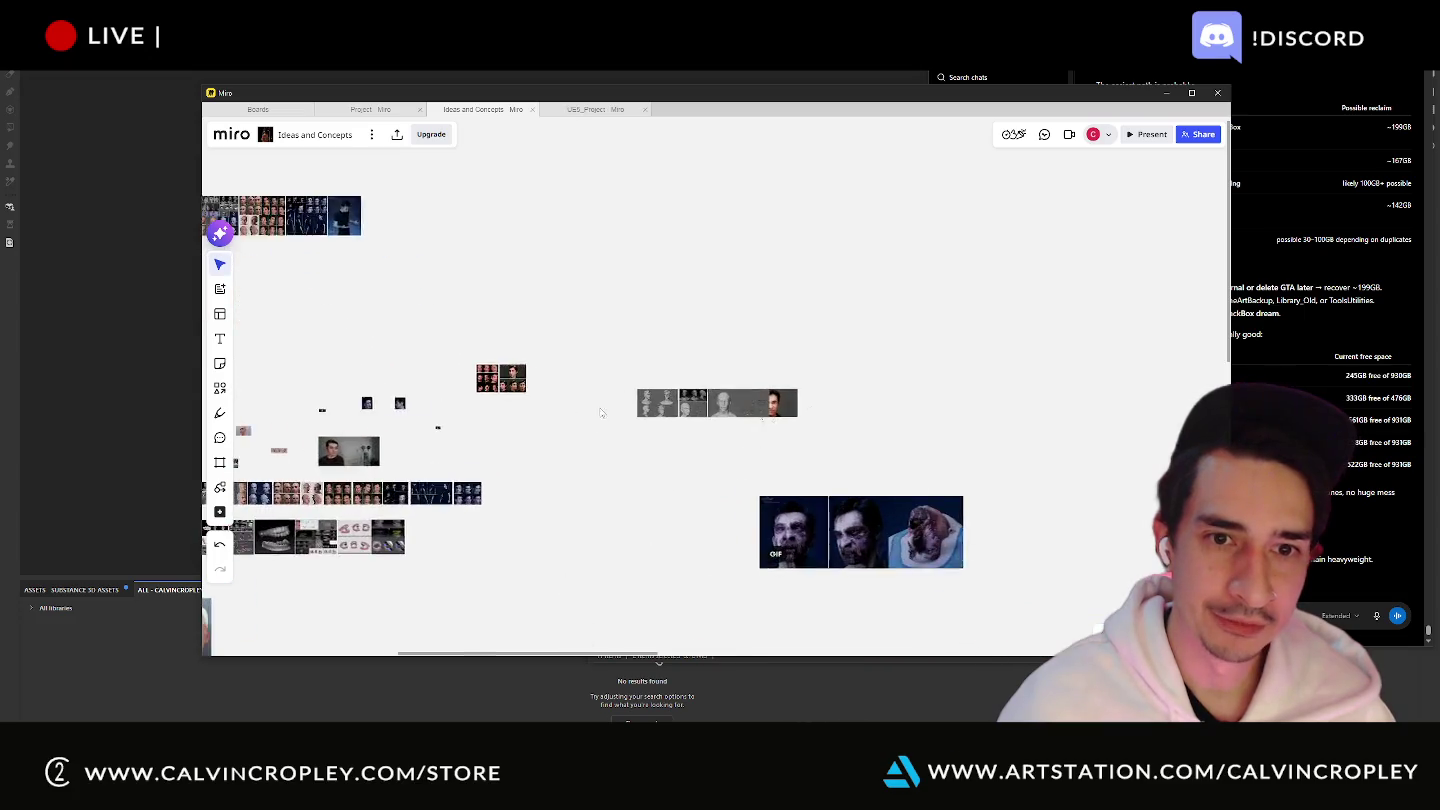
scroll(599, 401, "up", 7)
scroll(650, 401, "up", 5)
scroll(650, 402, "up", 5)
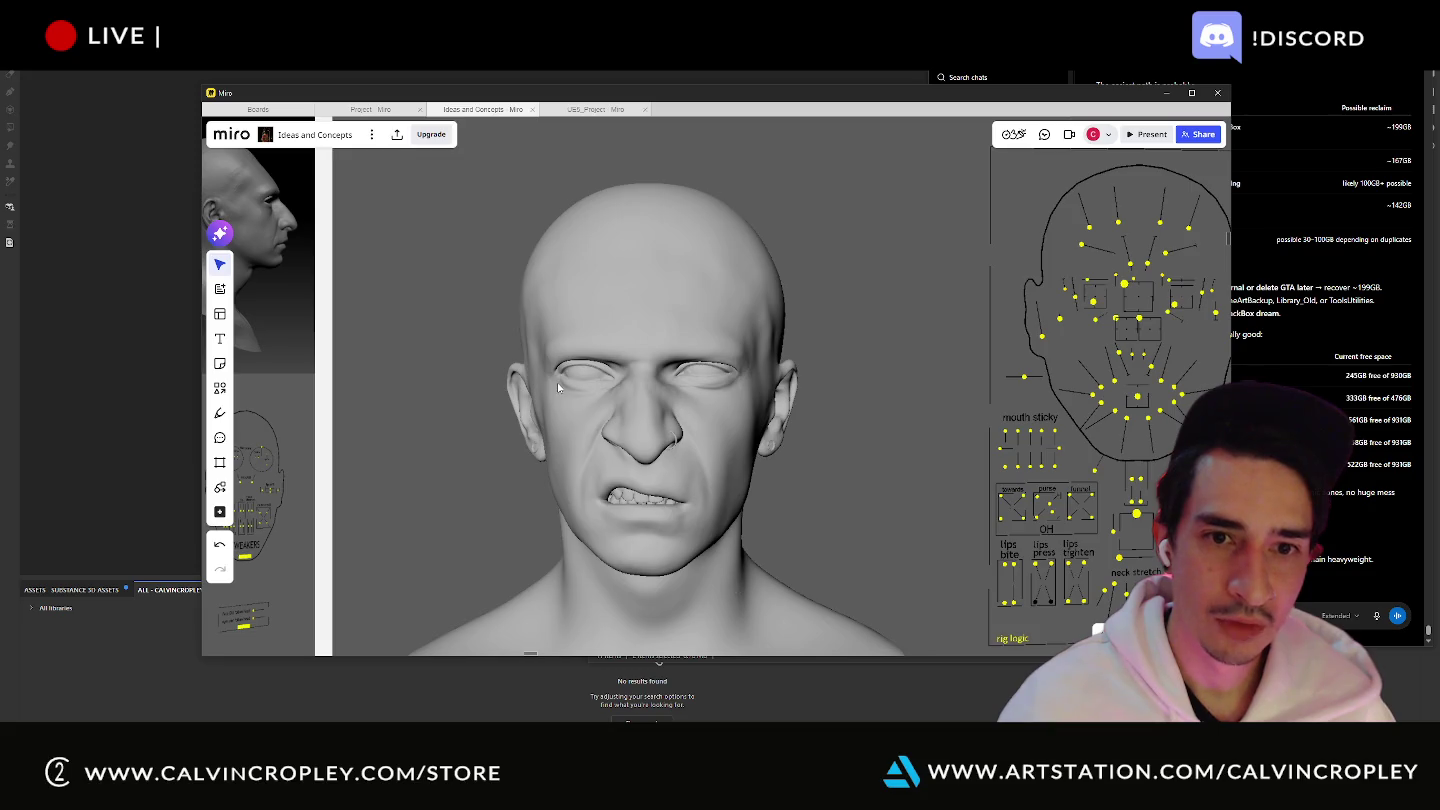
scroll(599, 389, "down", 5)
scroll(746, 387, "up", 3)
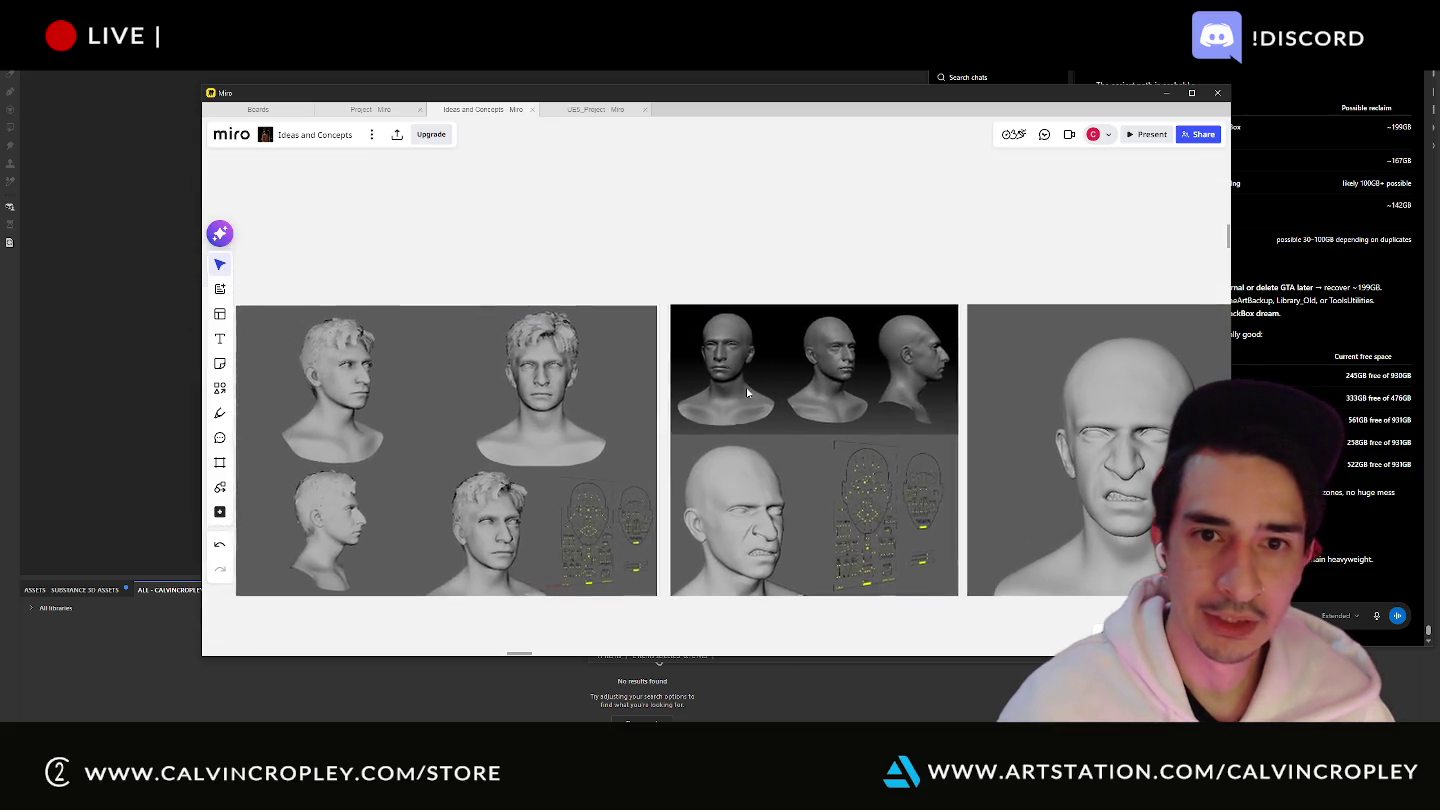
scroll(731, 367, "up", 2)
scroll(733, 345, "up", 5)
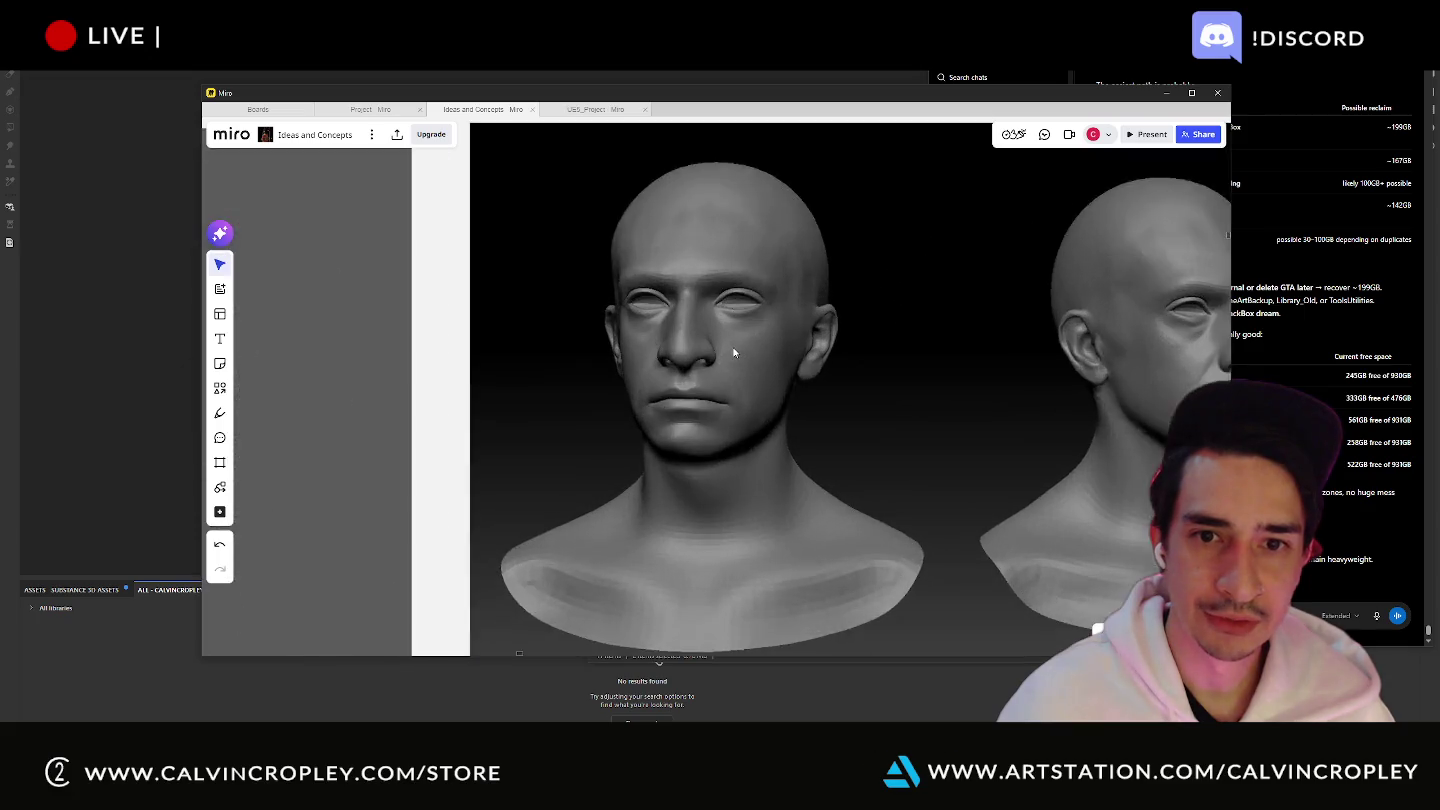
scroll(744, 356, "up", 3)
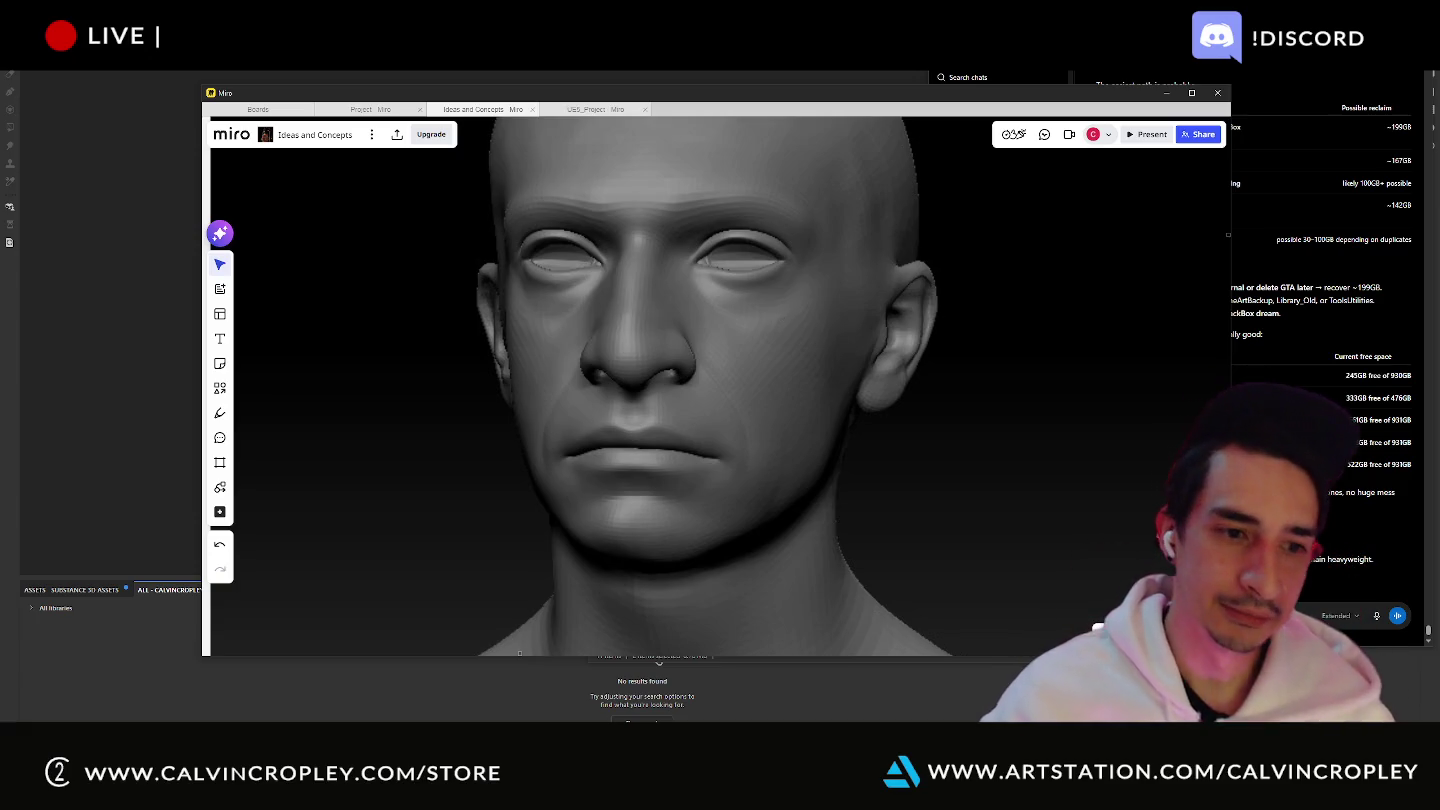
key("alt+Tab")
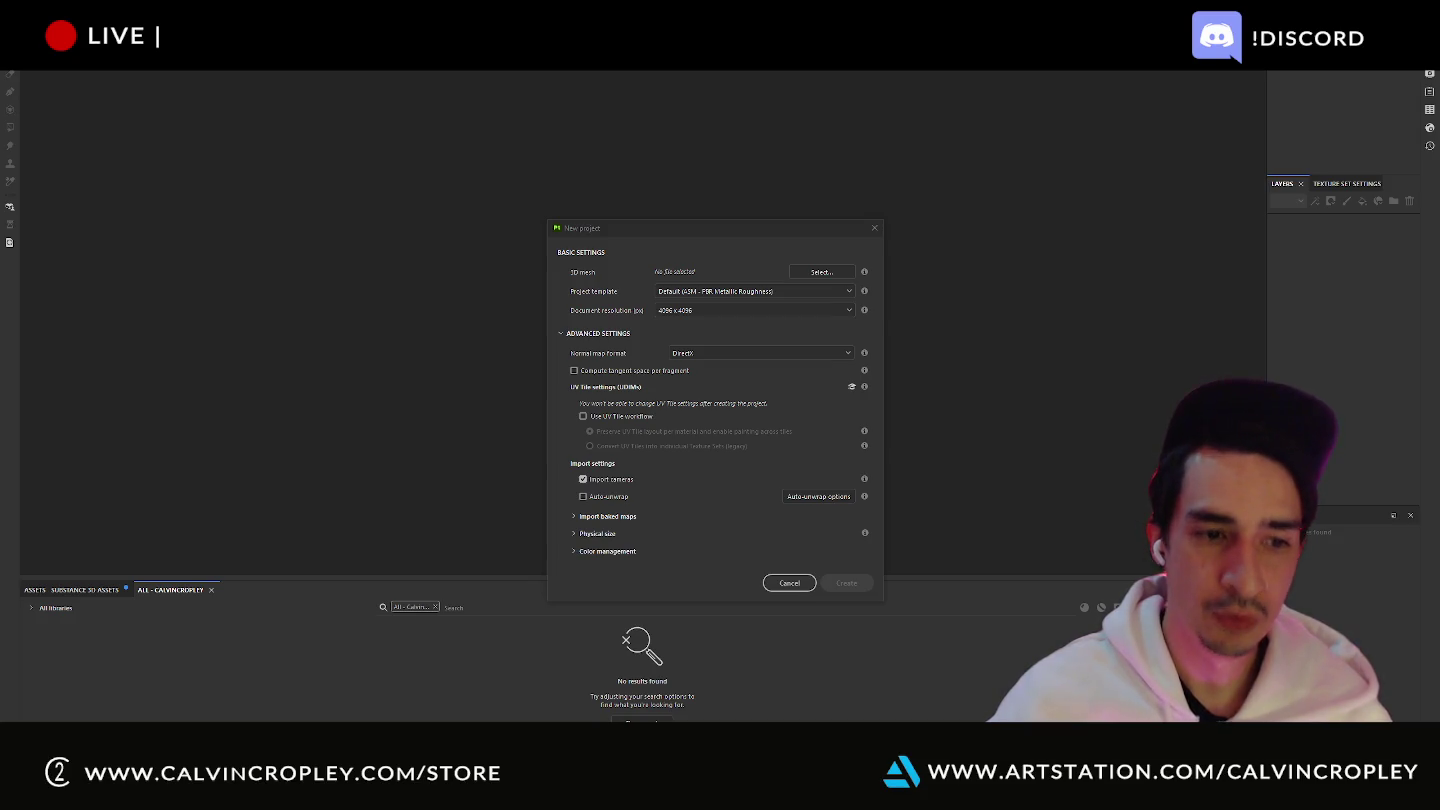
- Briefly bring up ChatGPT, then hide it and launch Maya 2025 to an empty scene
key("alt+Tab")
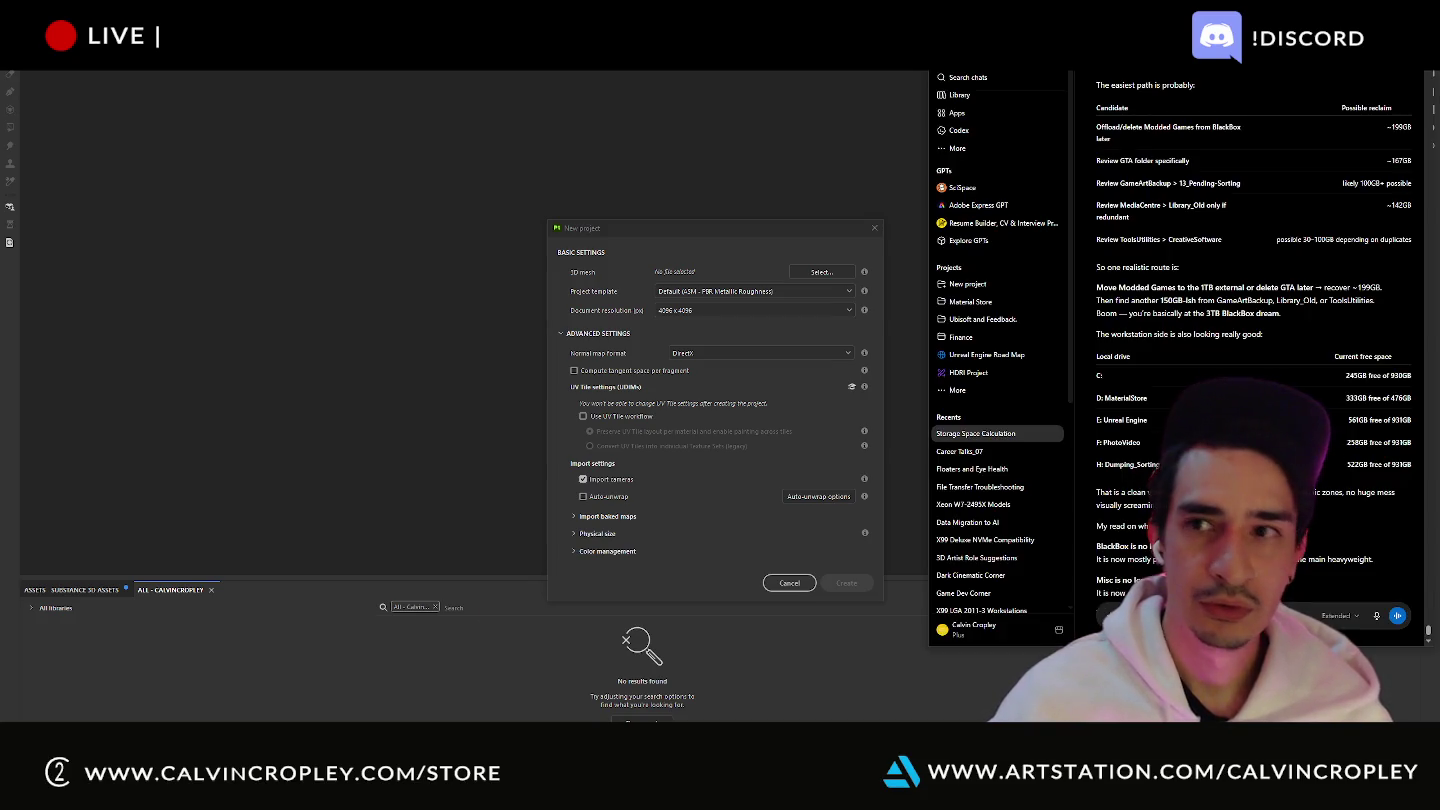
key("alt+Tab")
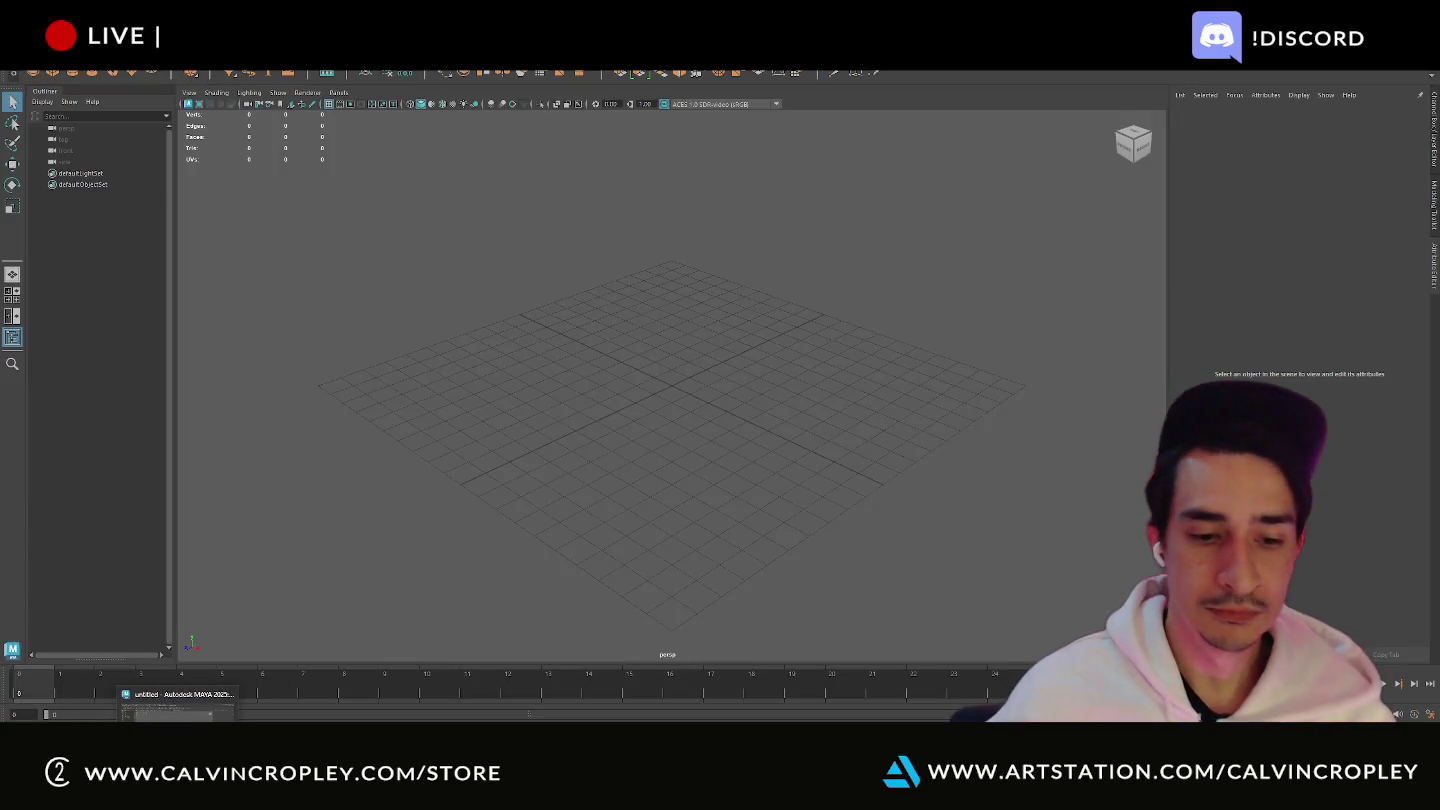
- Return to Maya and import head.fbx from Desktop/TextureSubstanceSkullWork via File > Import
left_click(177, 730)
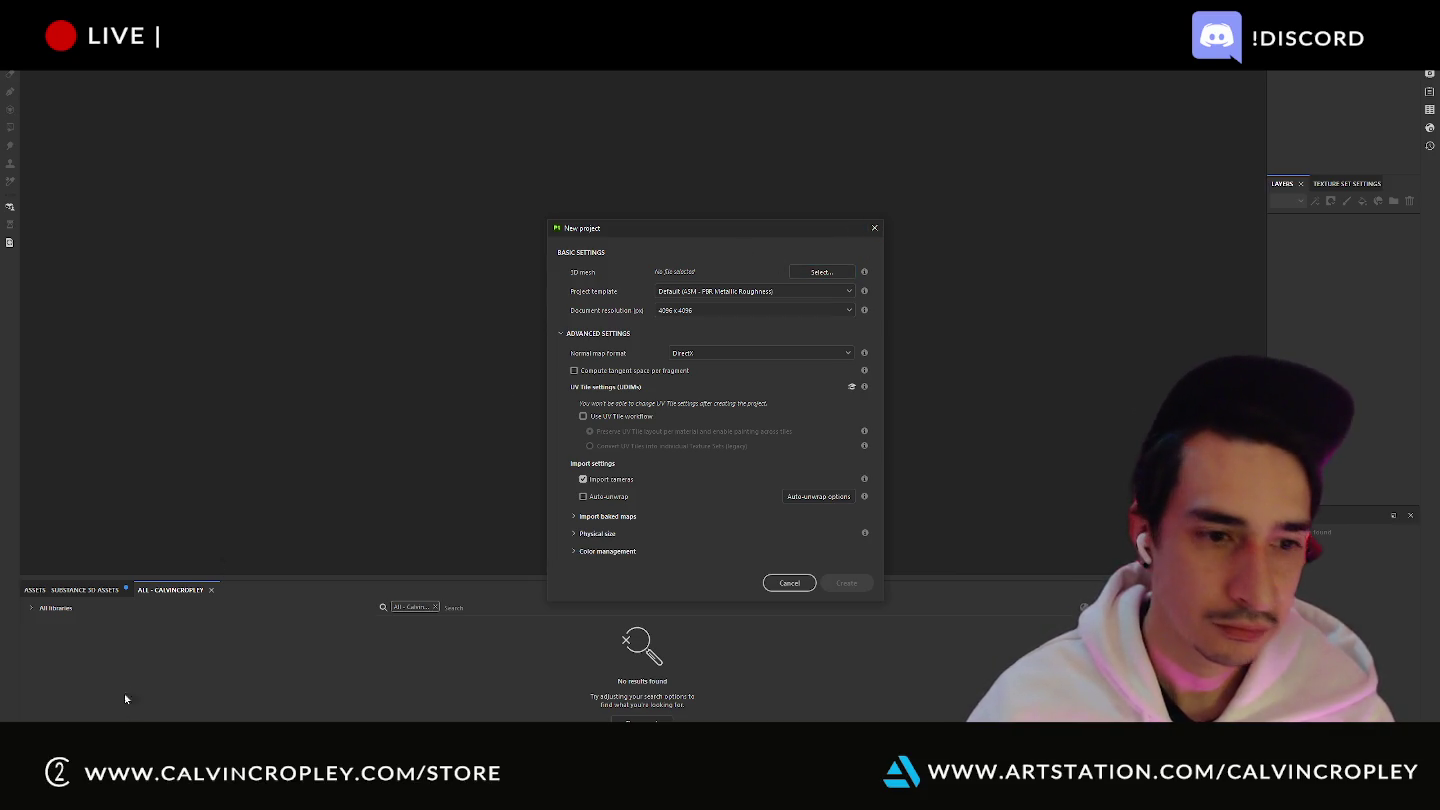
key("alt+Tab")
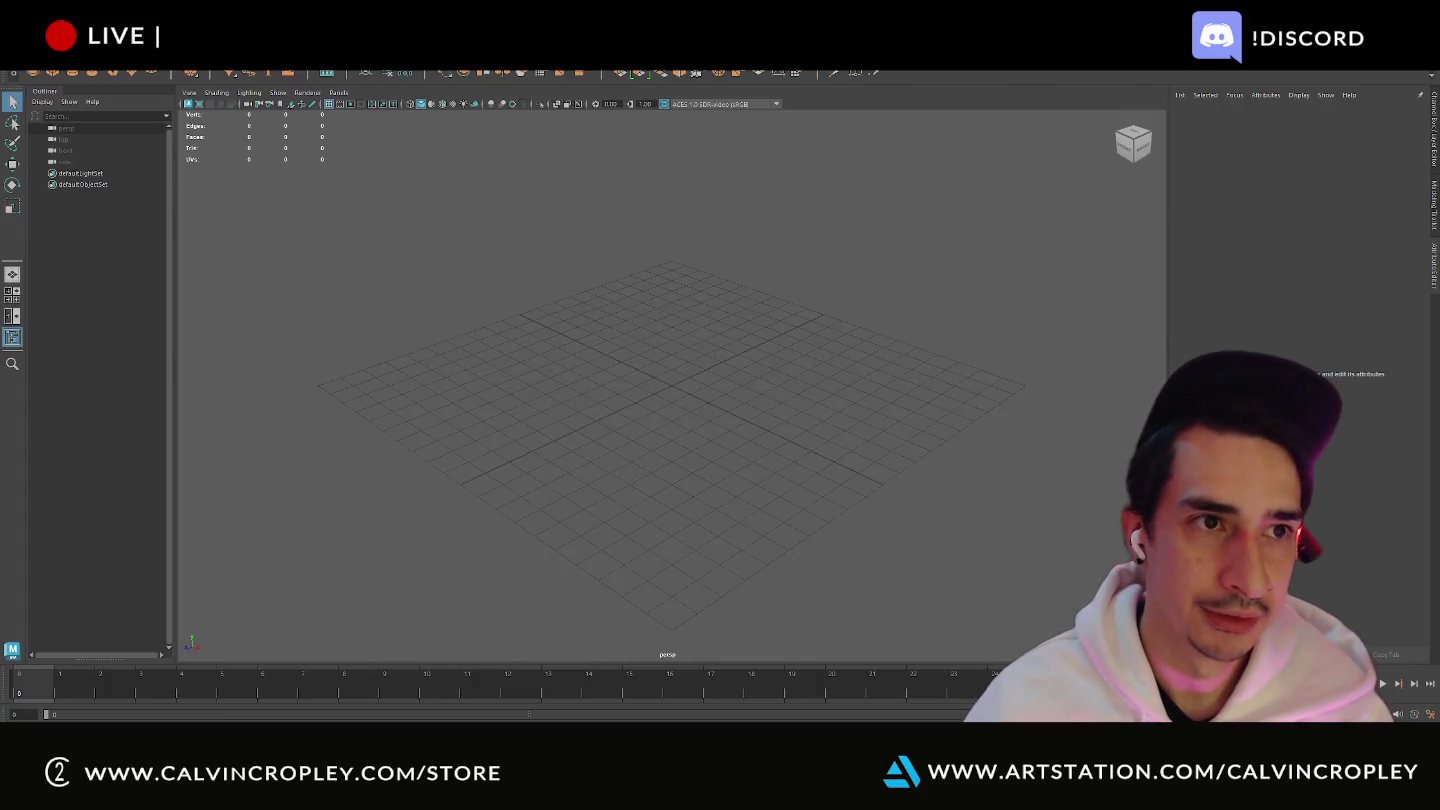
left_click(40, 63)
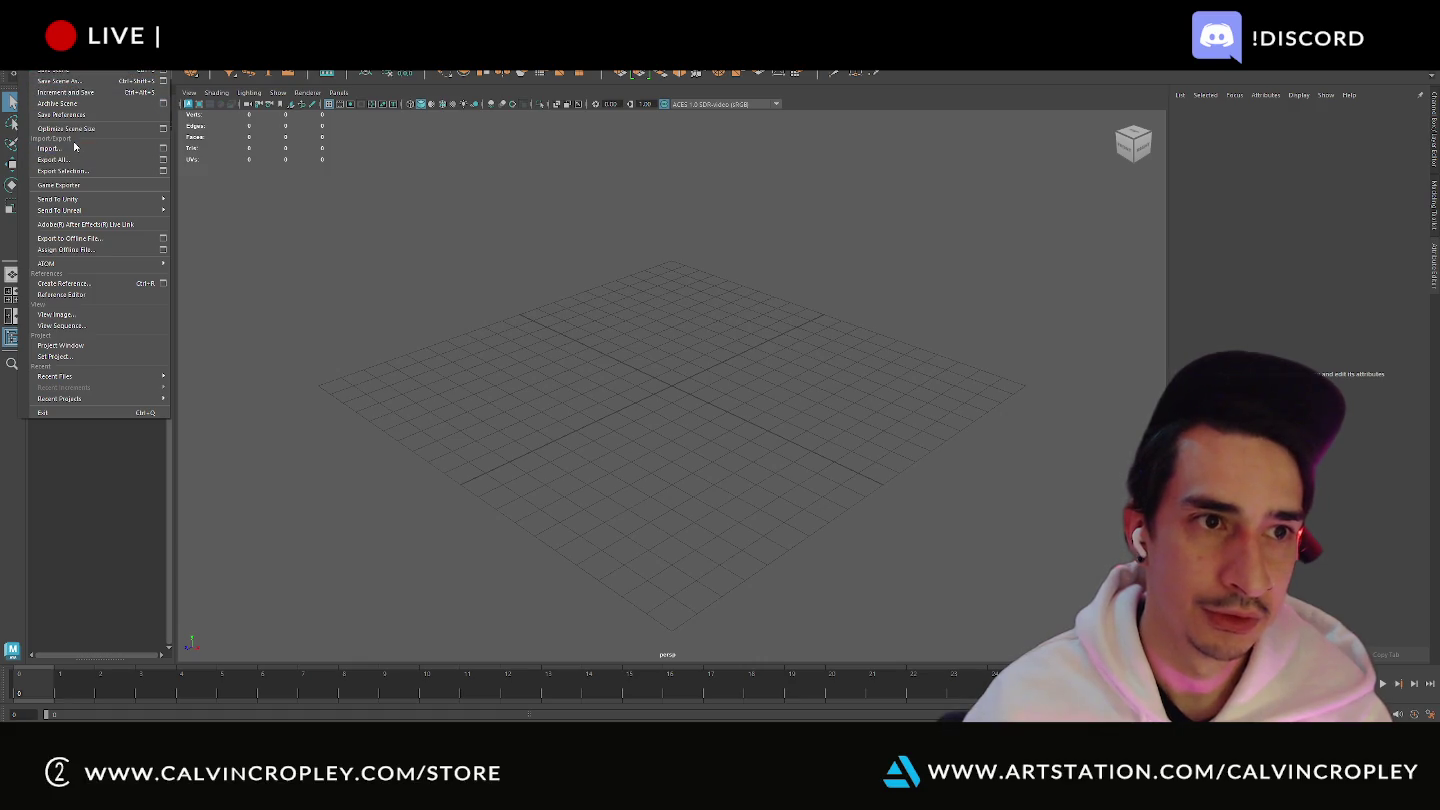
left_click(49, 148)
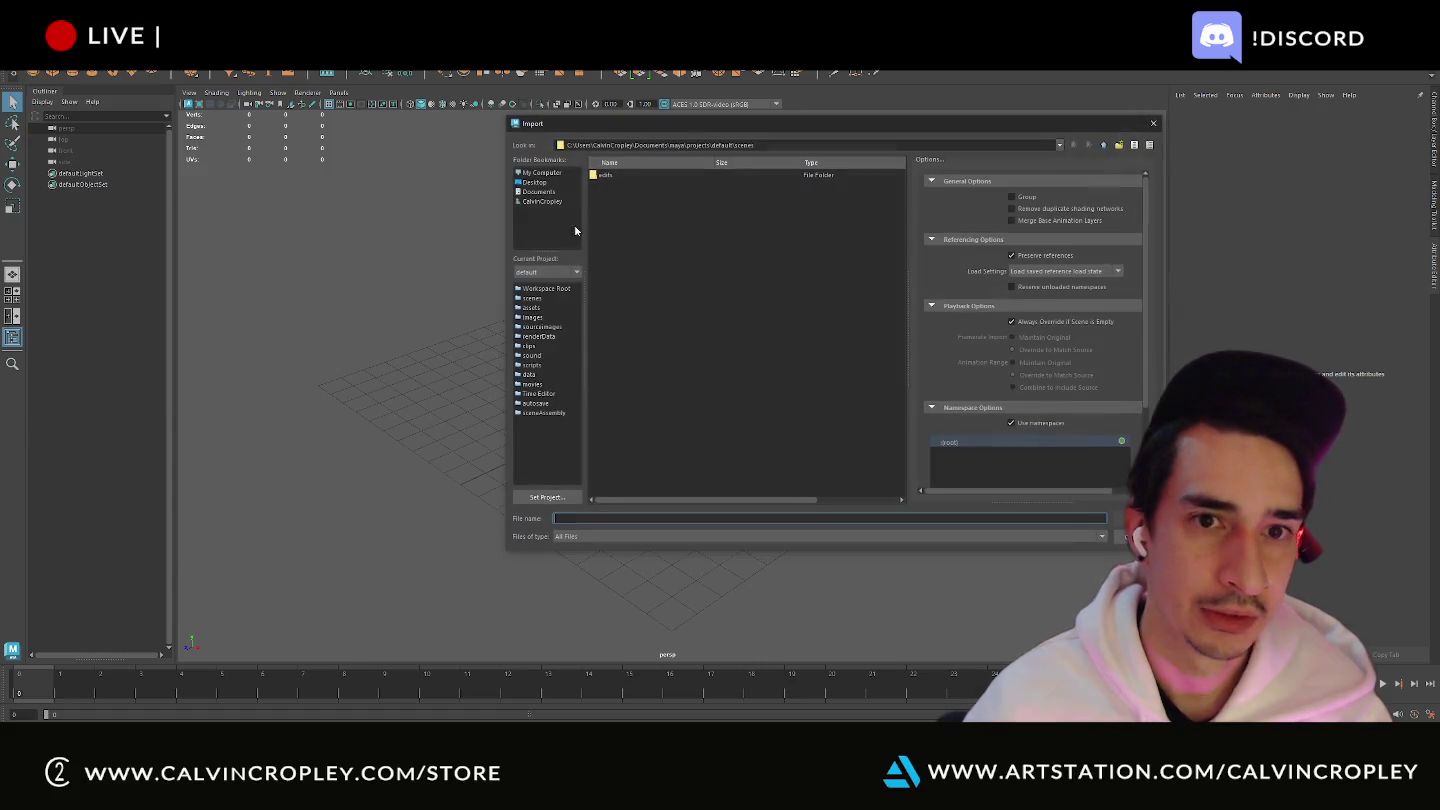
left_click(547, 182)
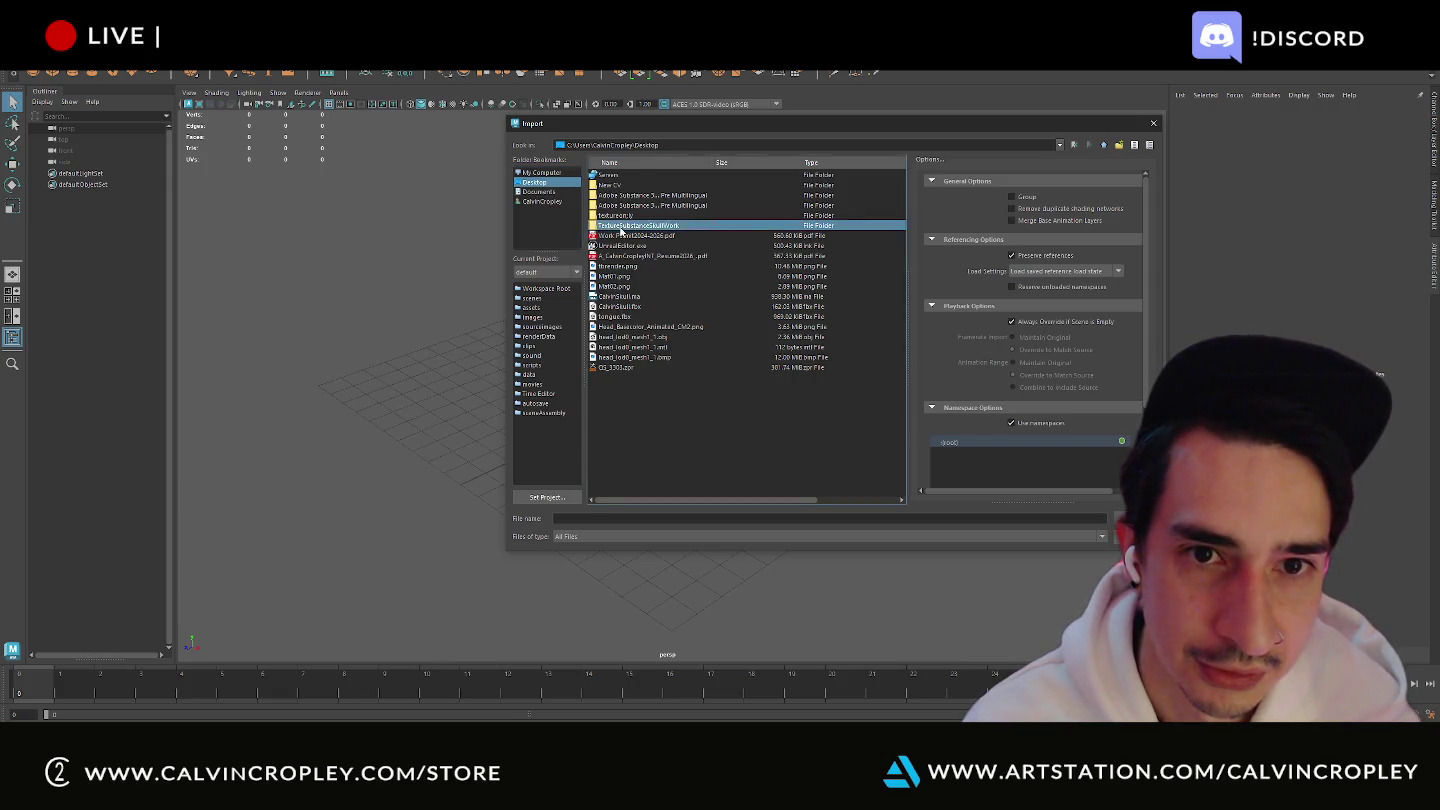
double_click(622, 228)
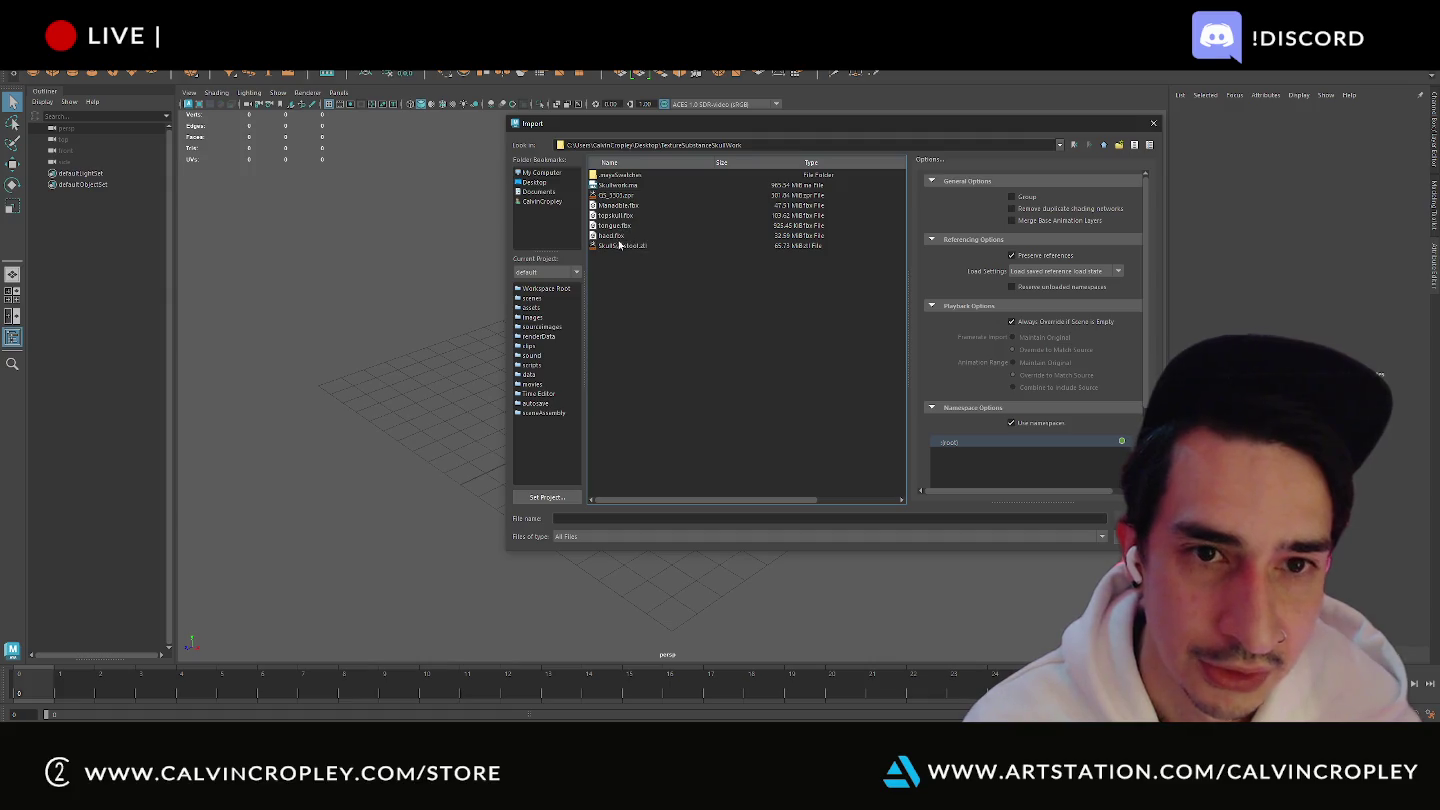
left_click(617, 237)
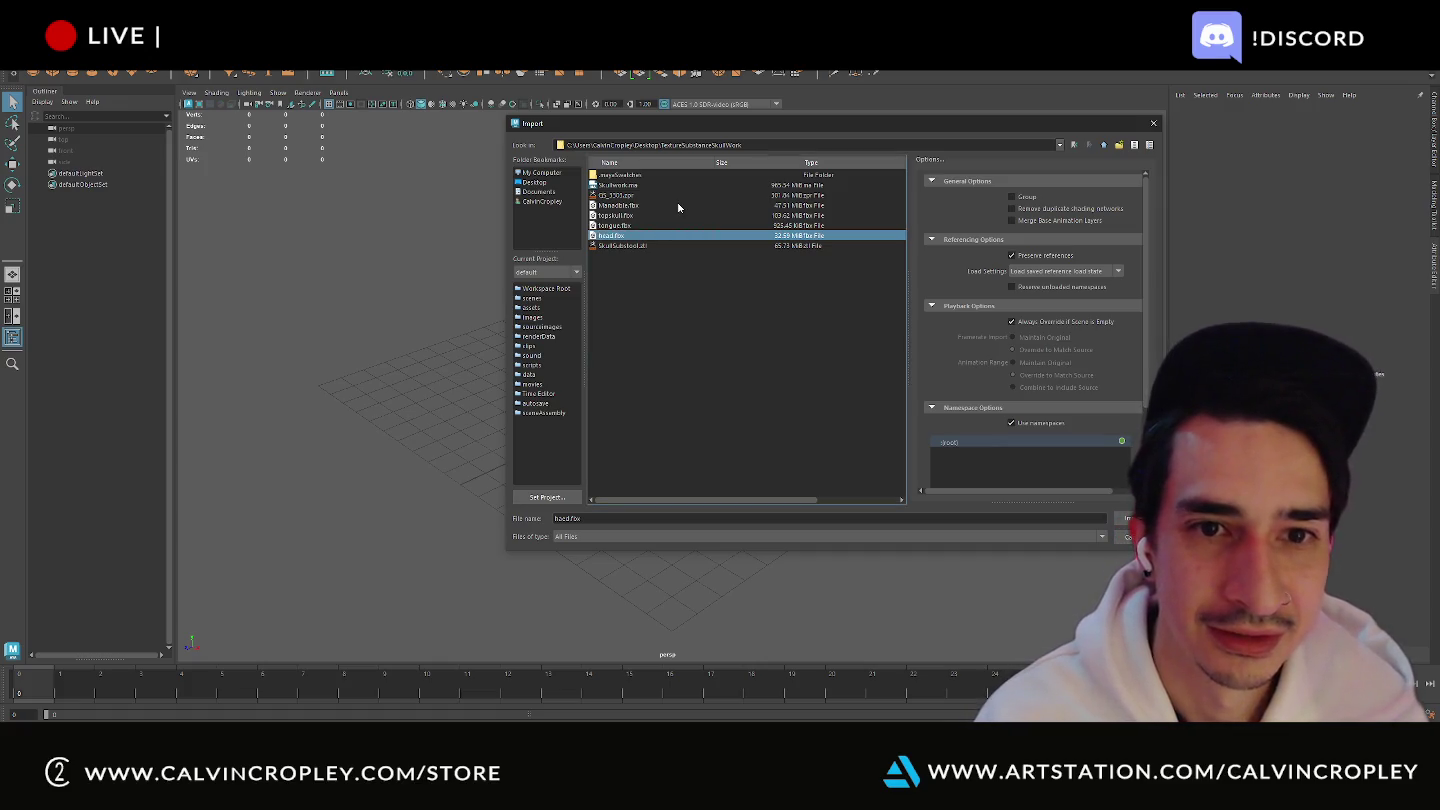
double_click(615, 236)
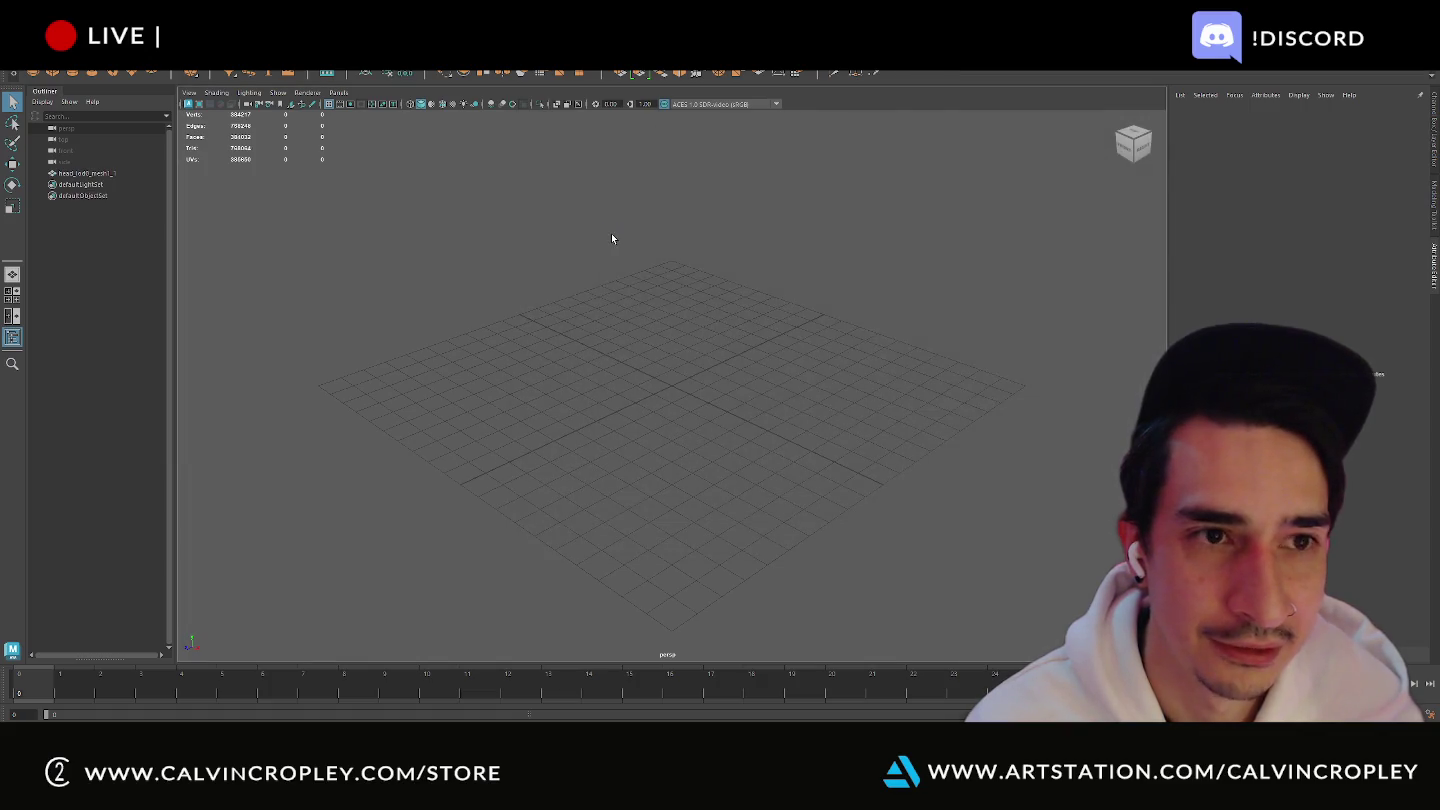
- Frame the imported head in front view and import tongue.fbx into the scene
scroll(646, 301, "down", 8)
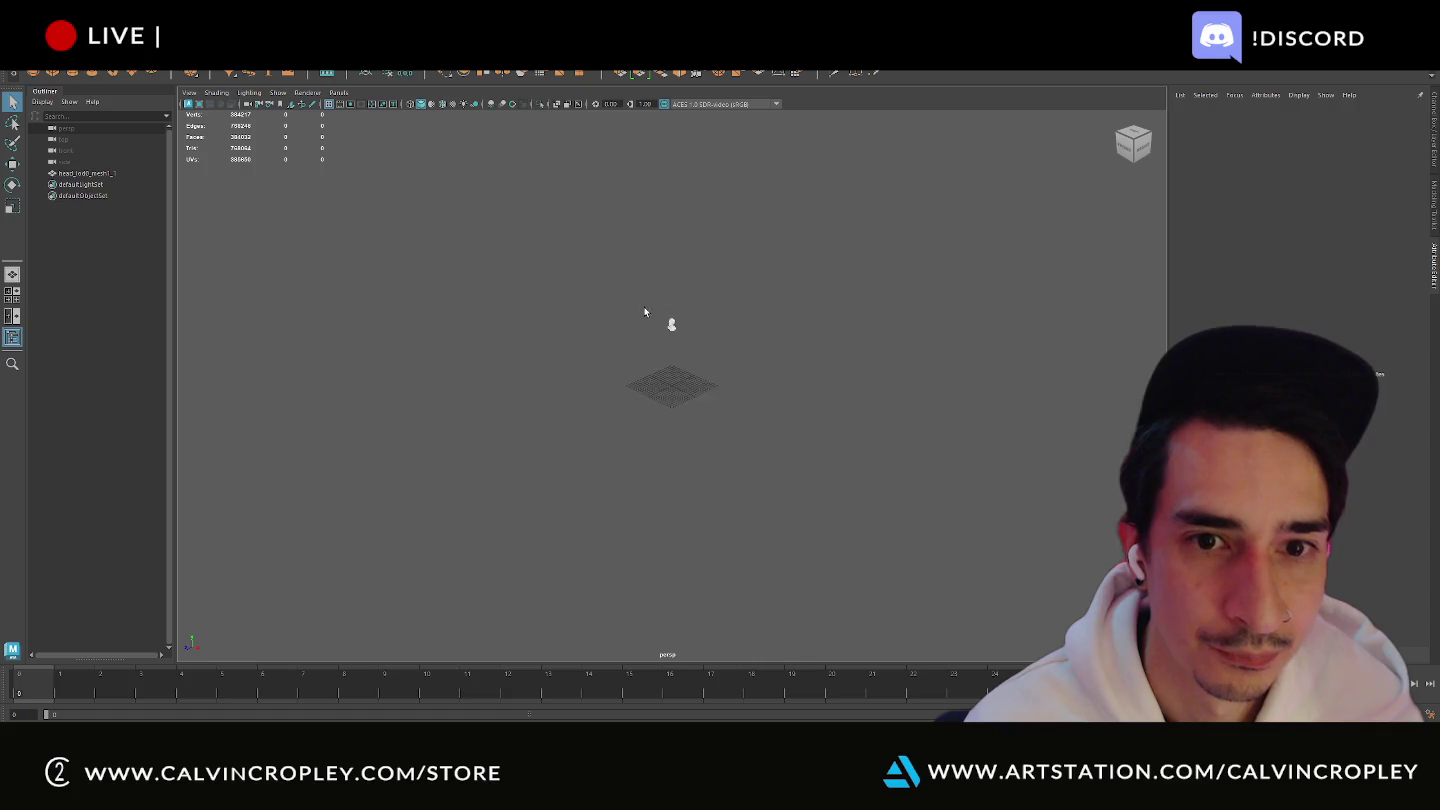
scroll(679, 300, "up", 2)
key("f")
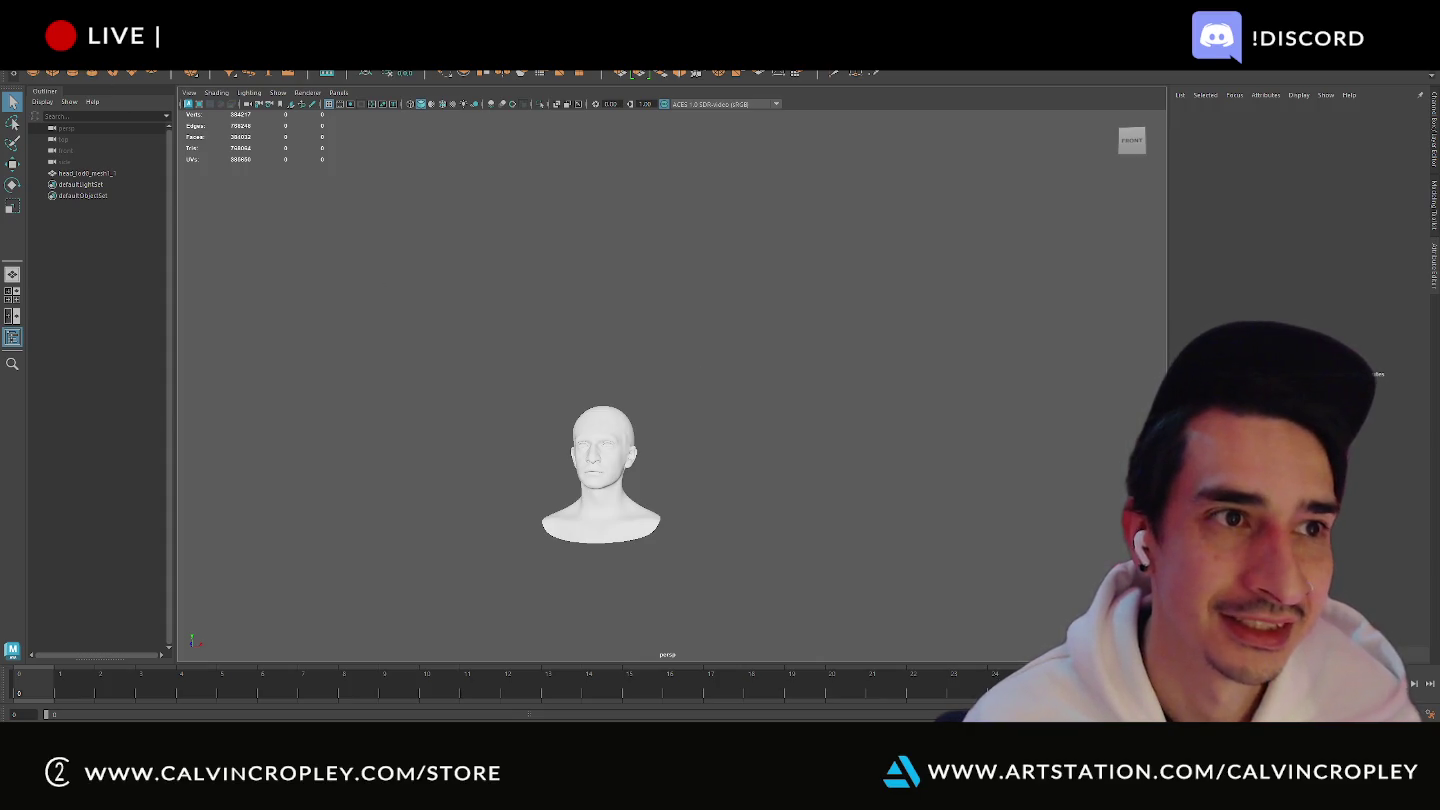
left_click(18, 63)
left_click(50, 149)
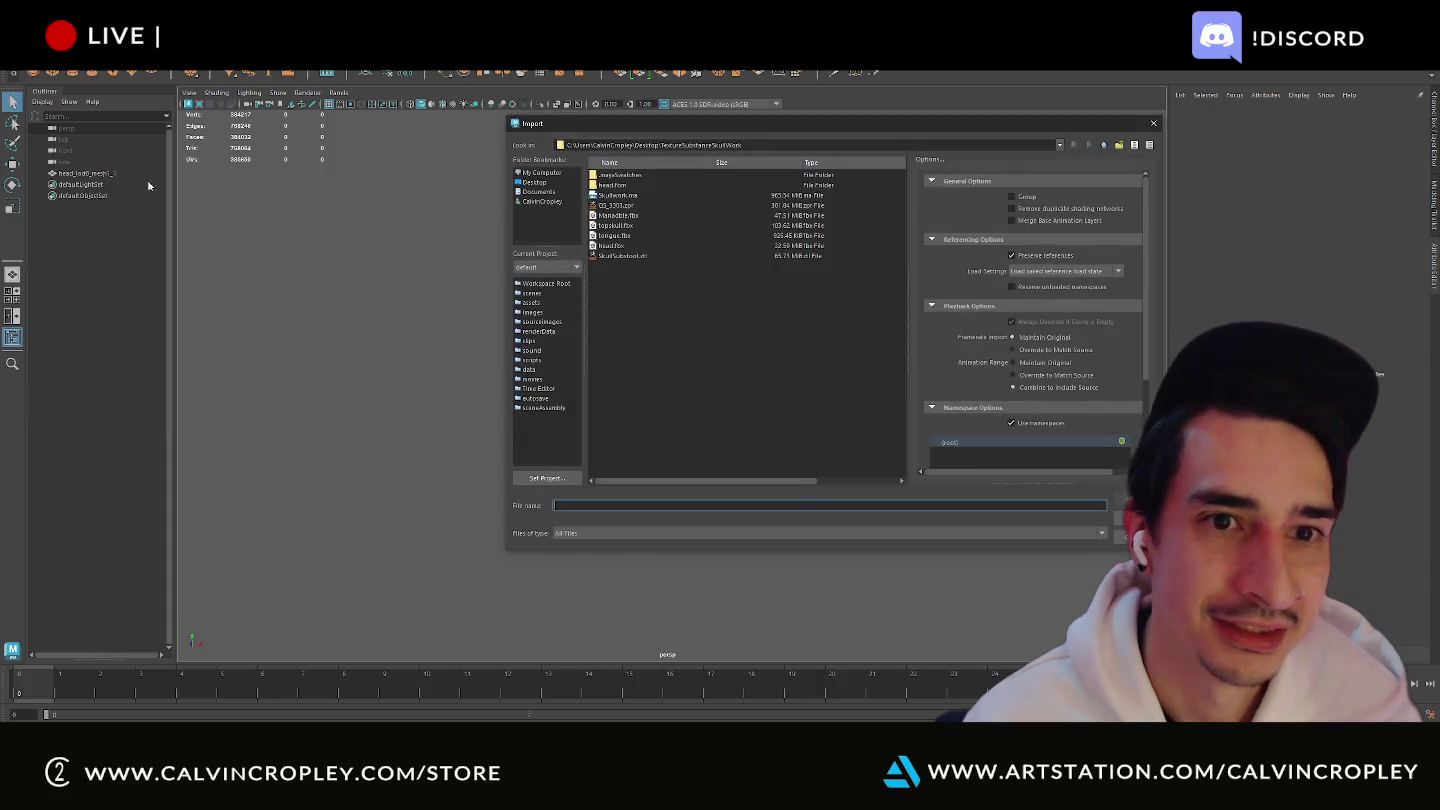
double_click(621, 234)
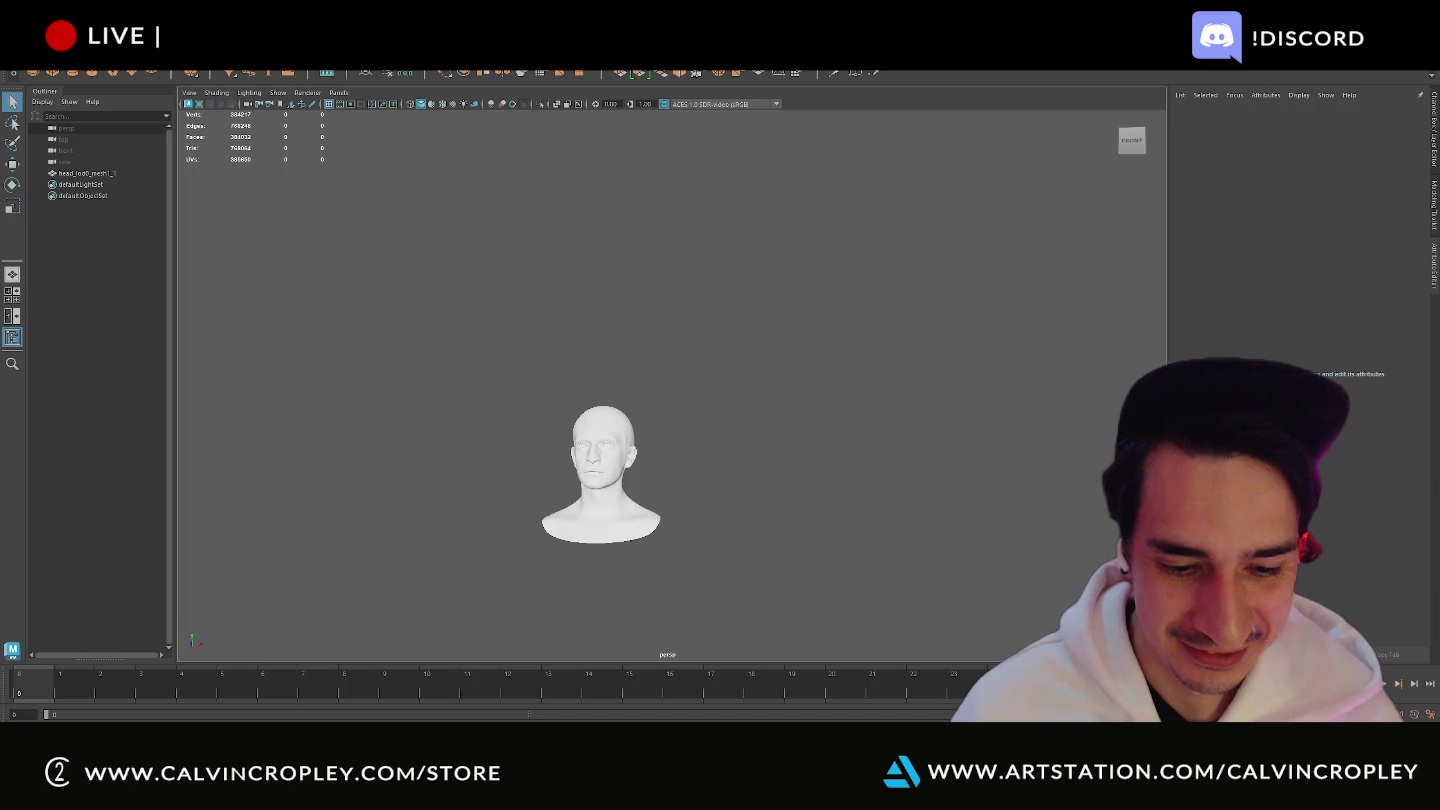
- Launch ChatGPT from the Windows Start search
key("super")
type("chat")
key("Return")
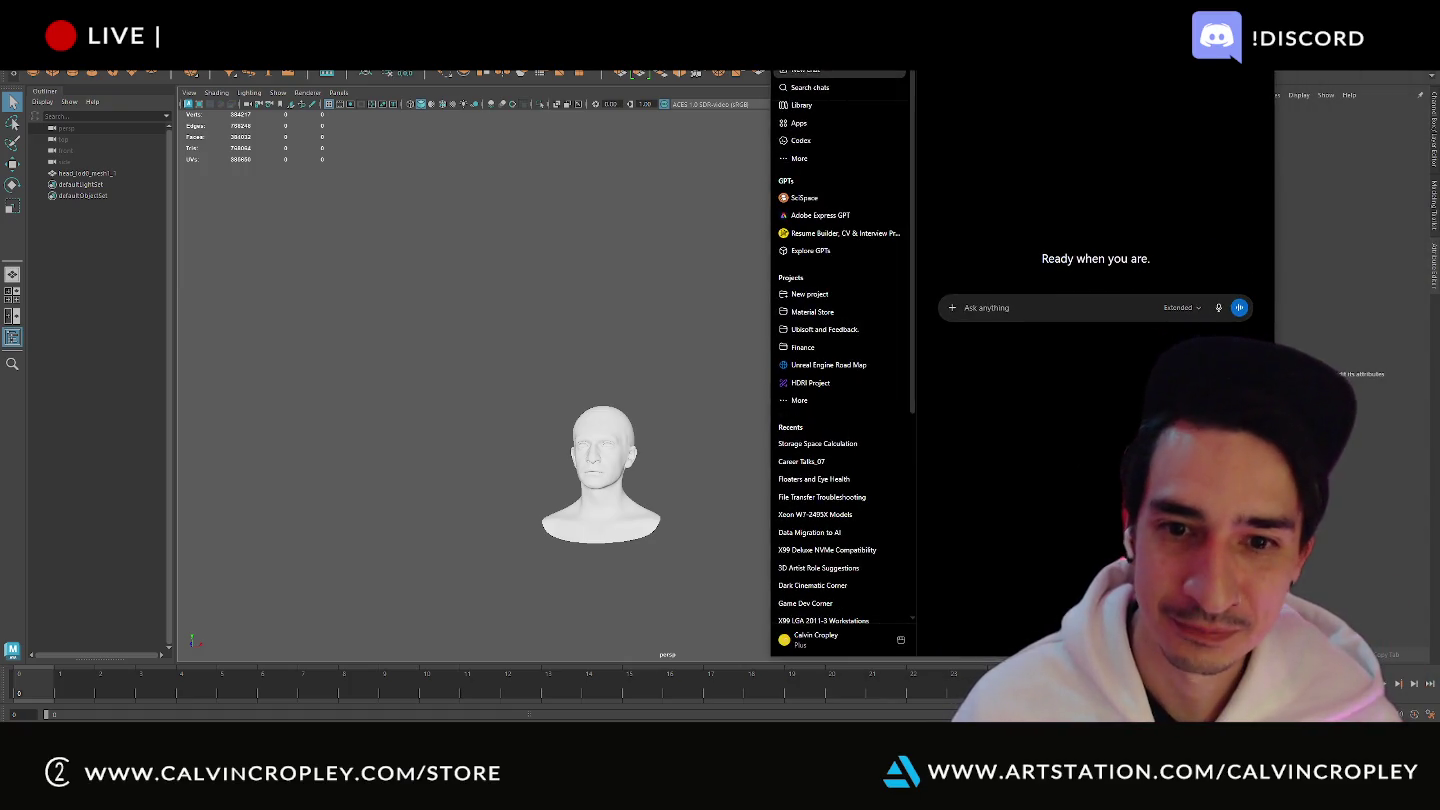
- Open the Storage Space Calculation chat and dismiss the account options menu
left_click(834, 445)
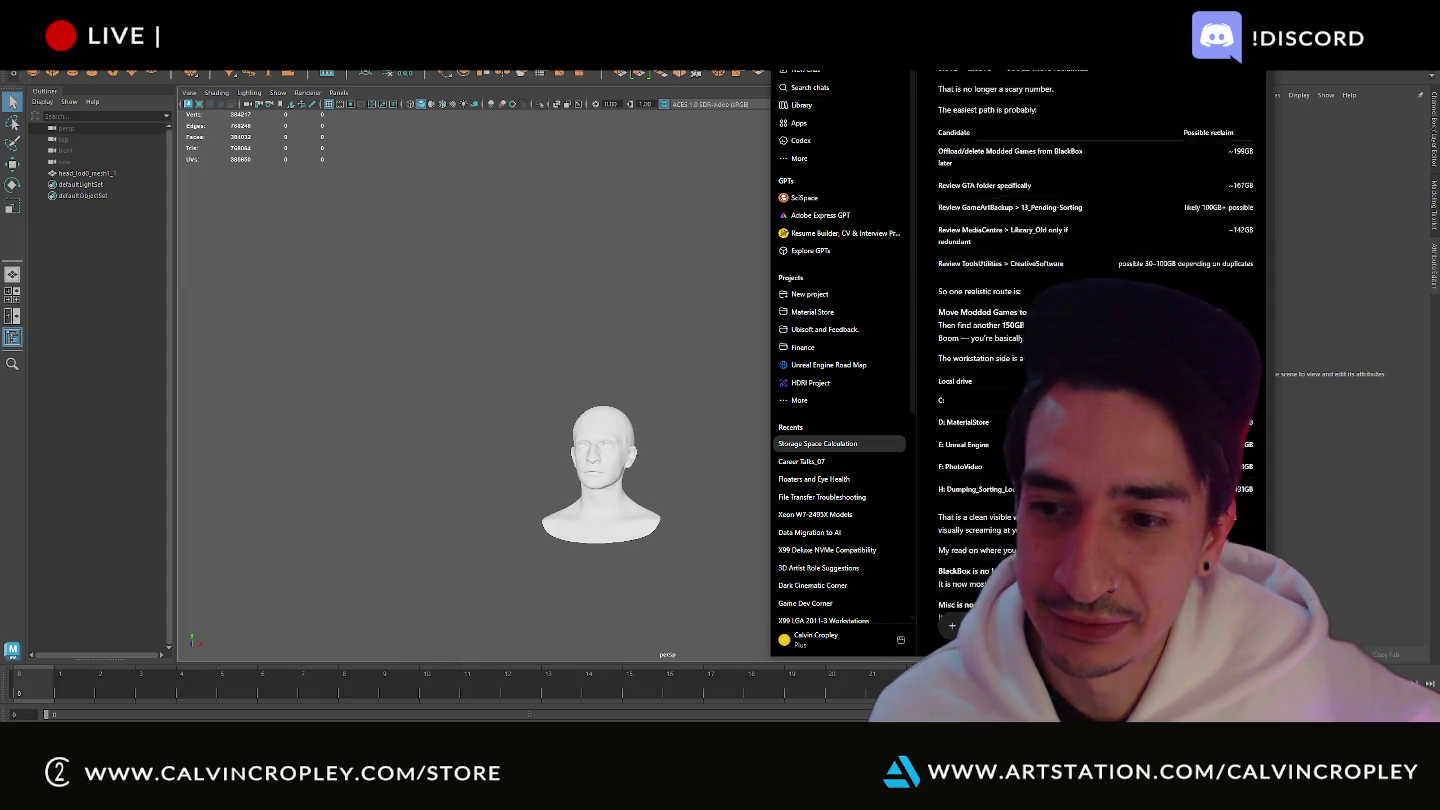
scroll(1095, 350, "down", 5)
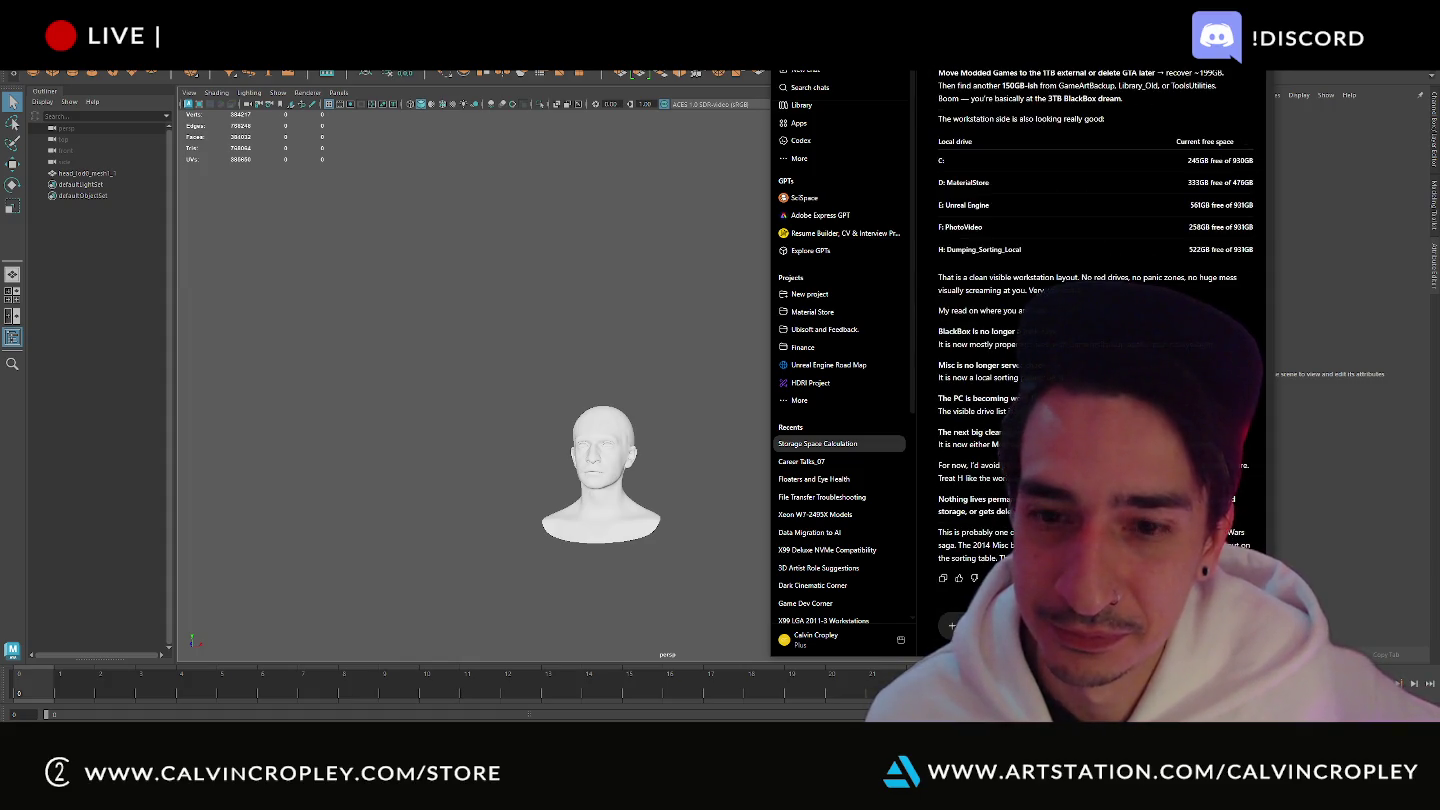
left_click(818, 642)
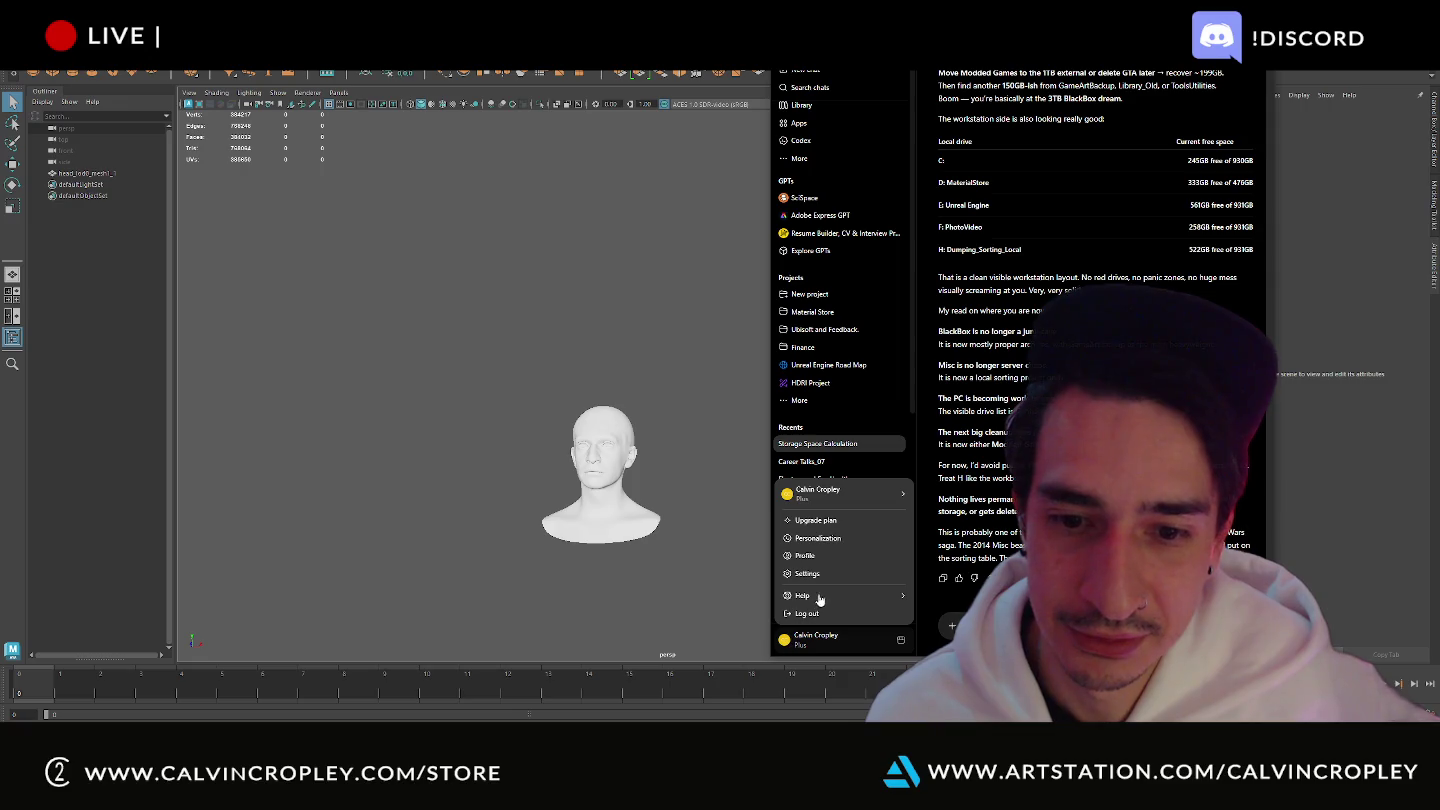
key("Escape")
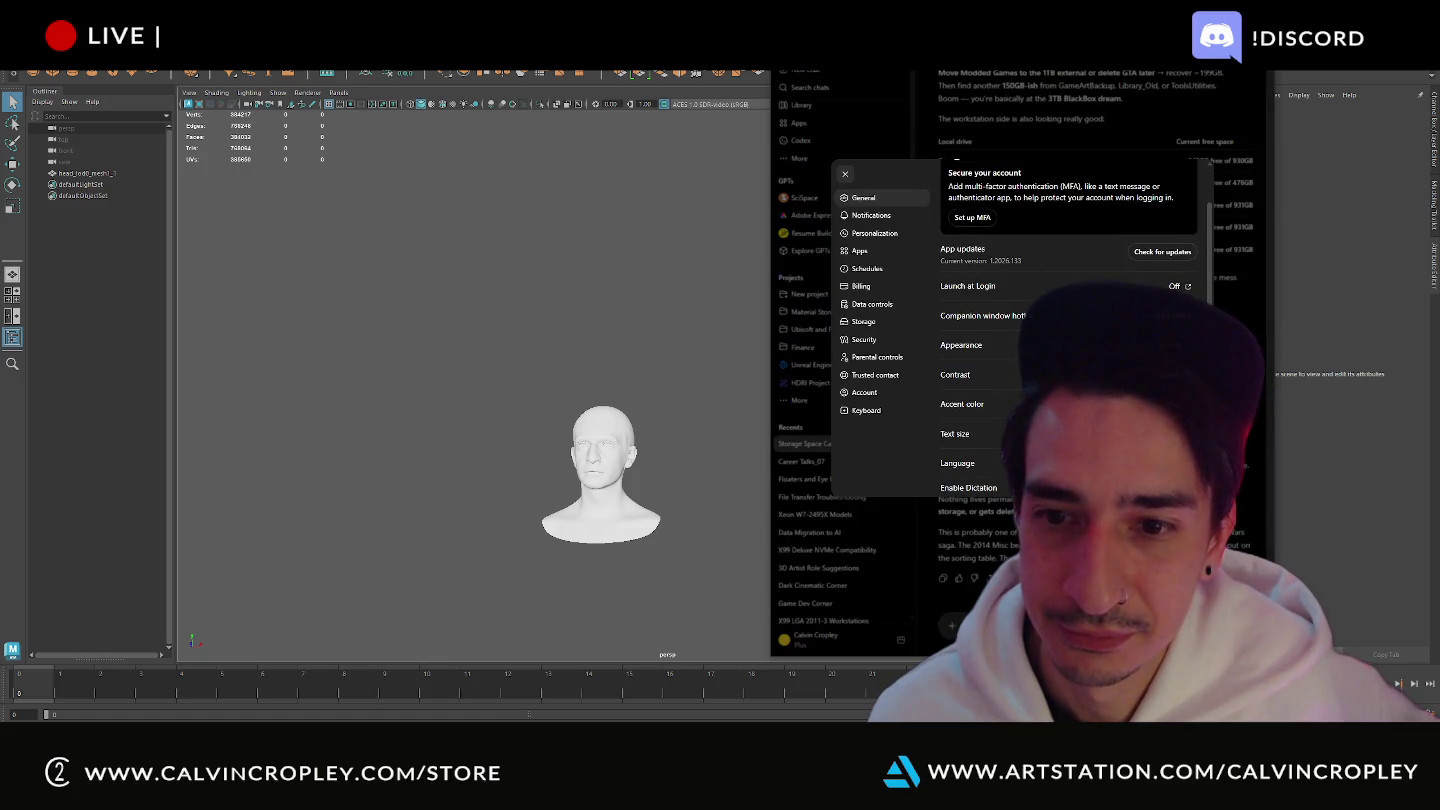
- Set ChatGPT's Appearance to the Light theme and close Settings
scroll(1070, 330, "down", 1)
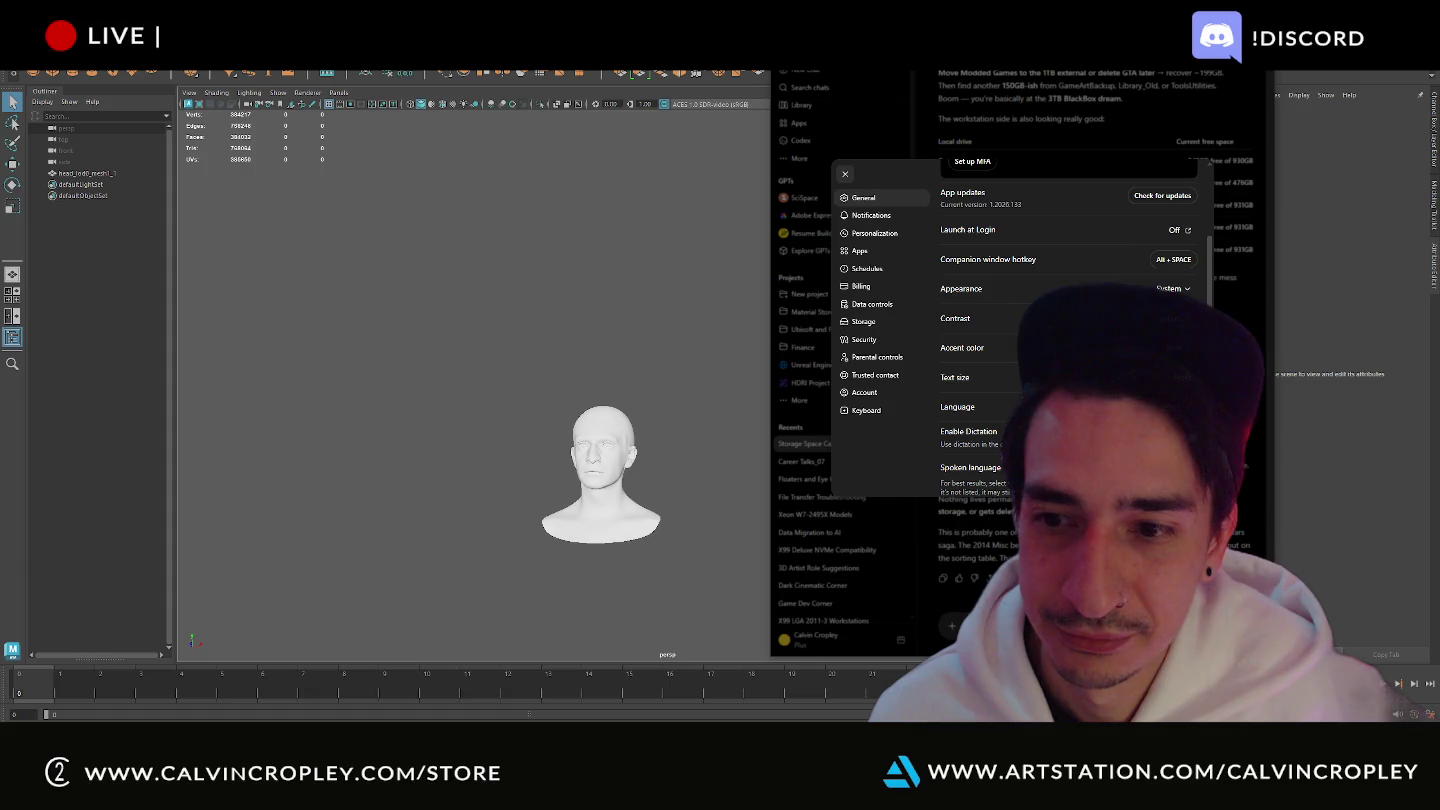
scroll(1070, 330, "down", 1)
scroll(1070, 330, "down", 1)
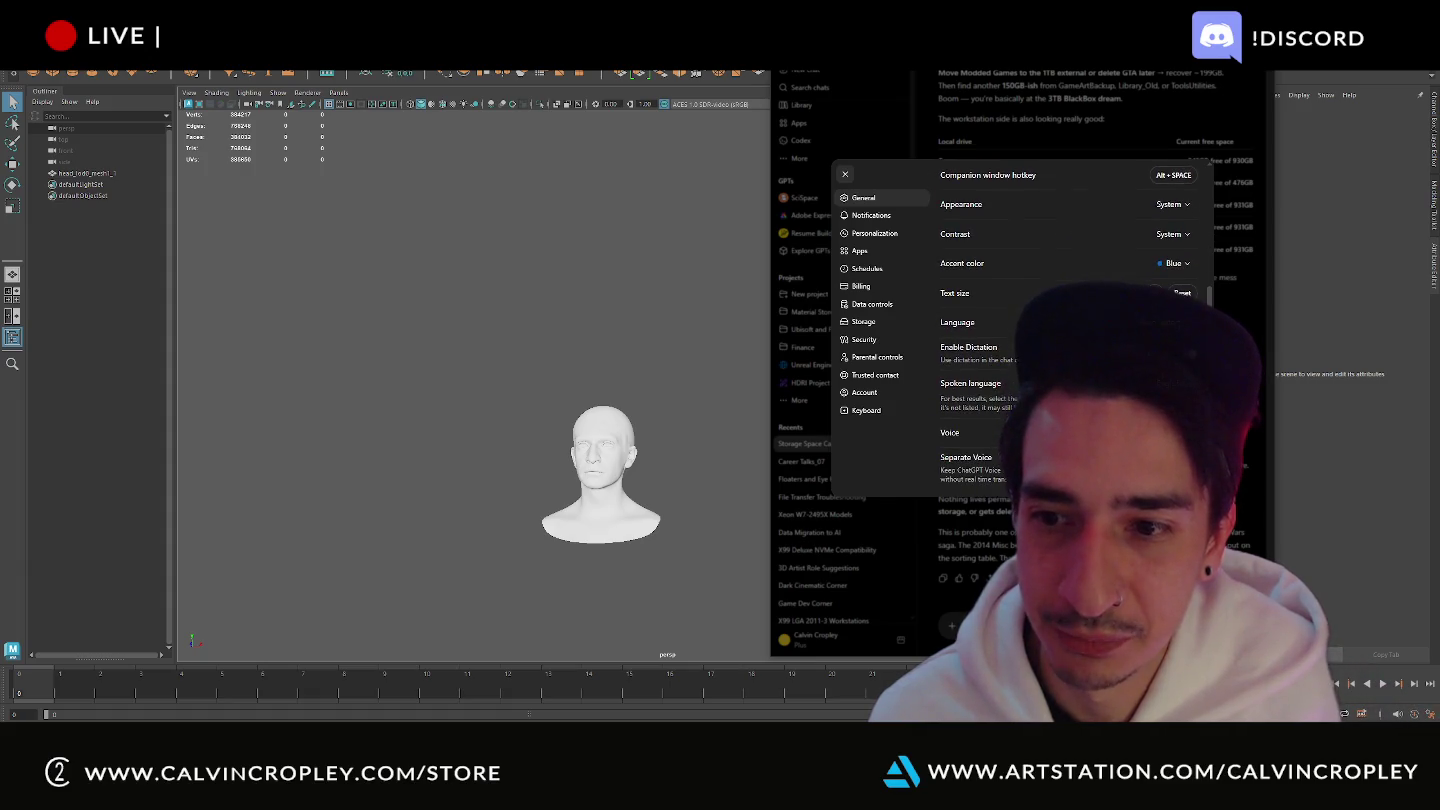
scroll(1075, 319, "up", 1)
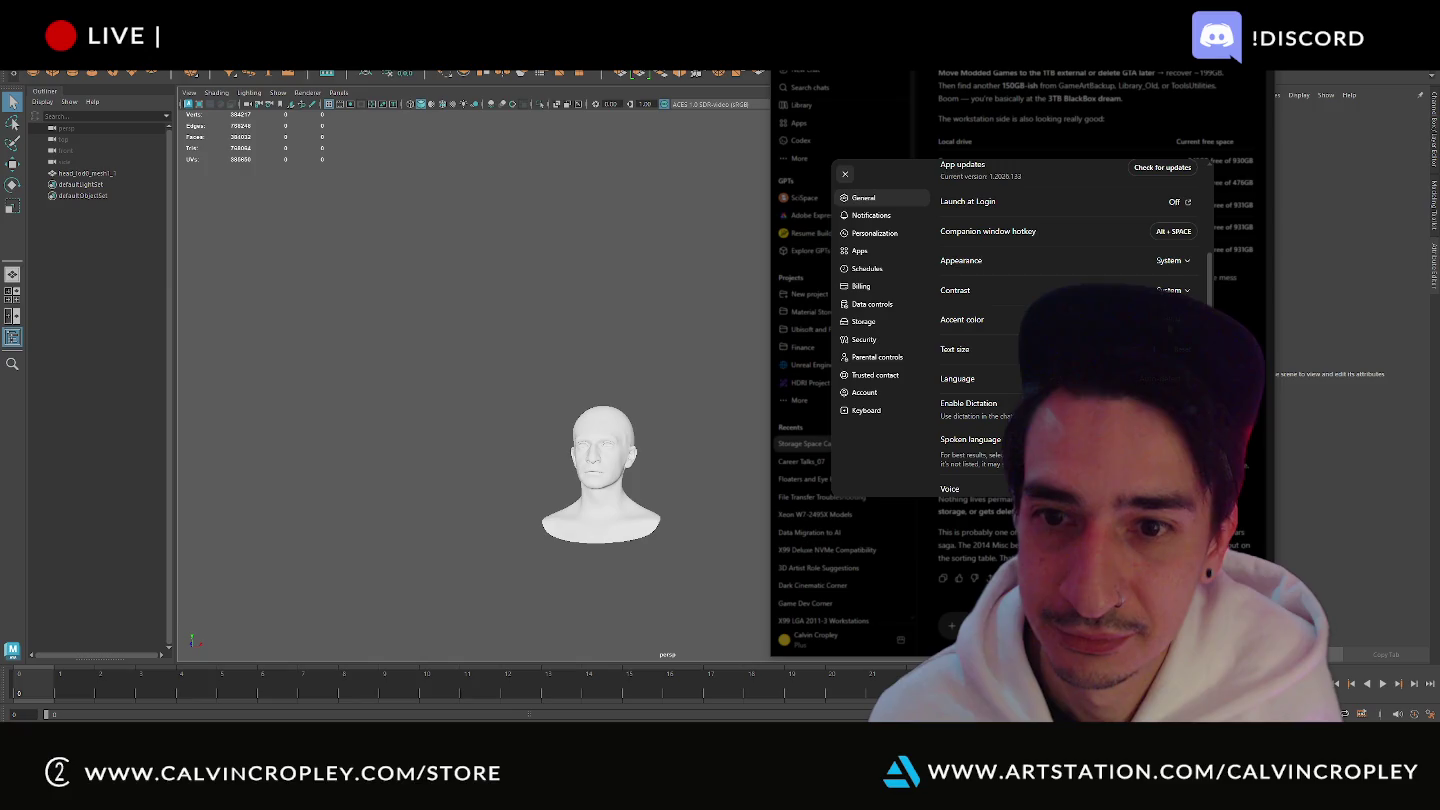
left_click(1172, 262)
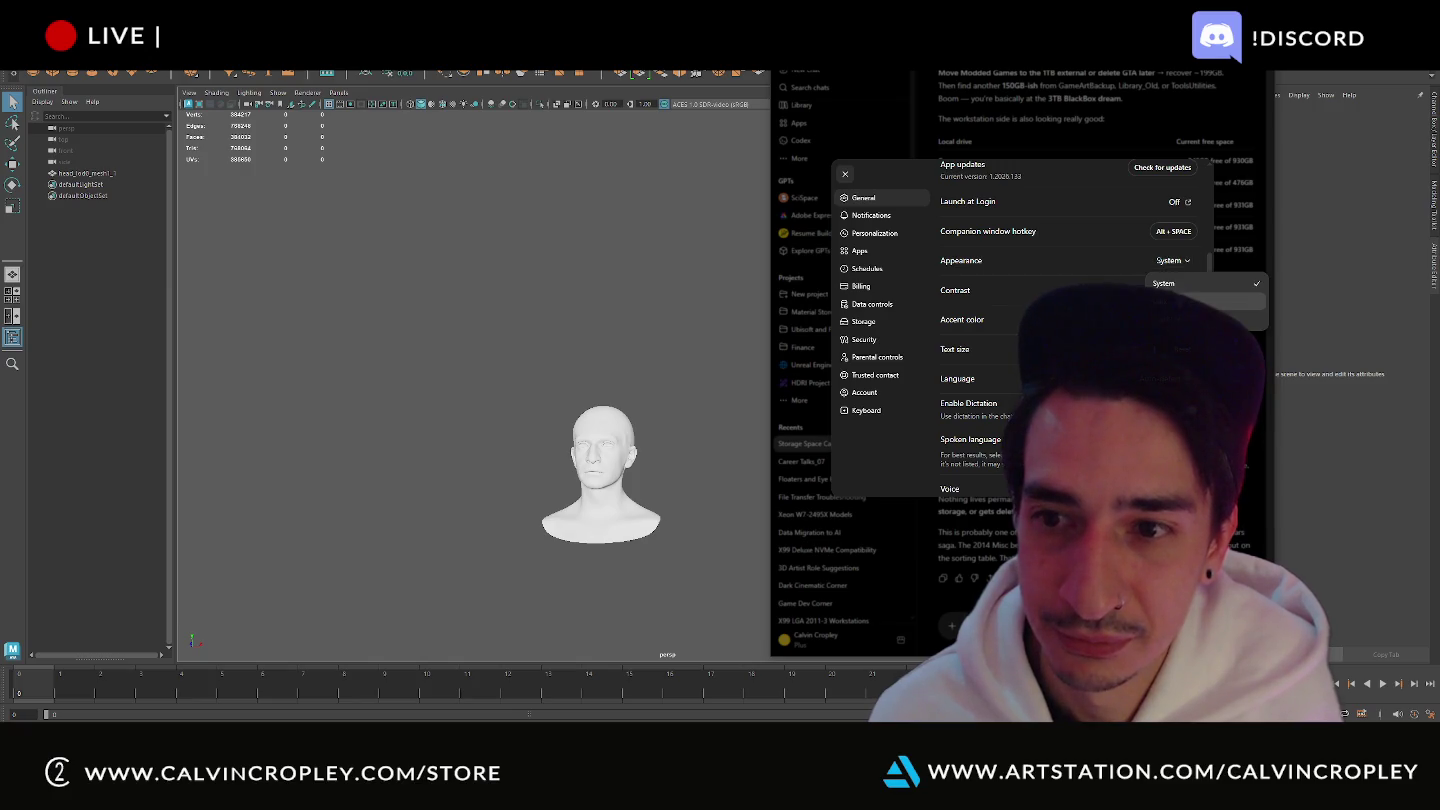
left_click(1201, 320)
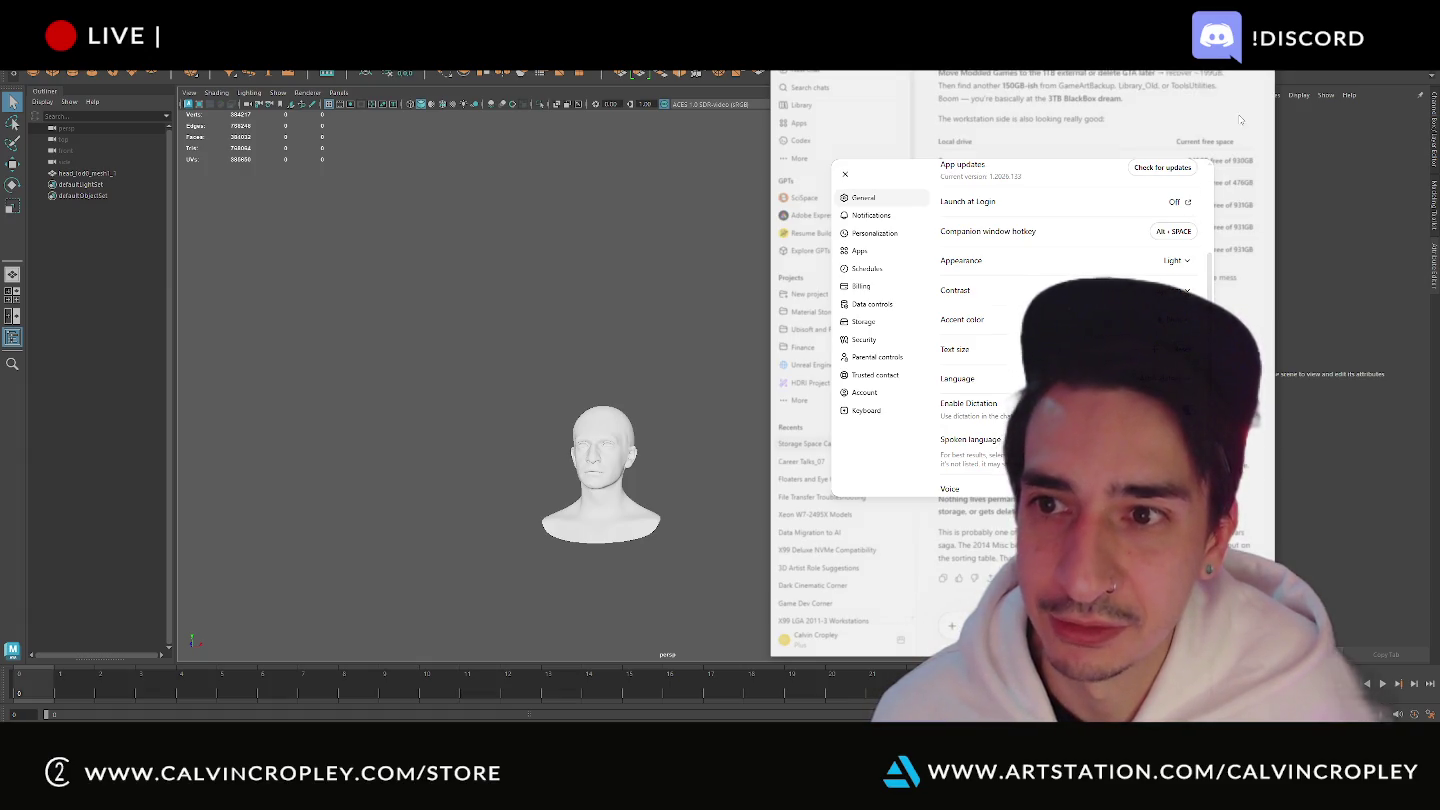
key("Escape")
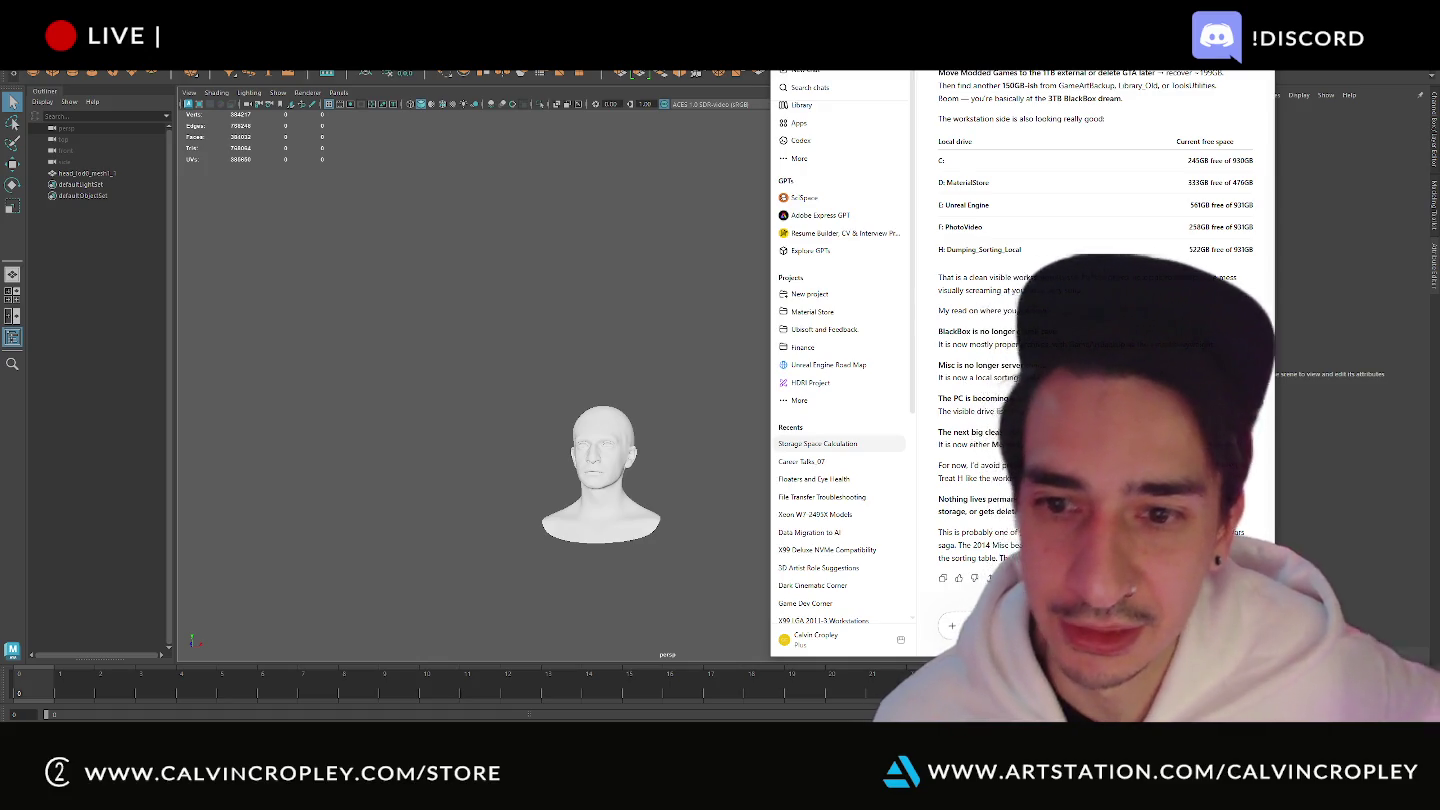
- Scroll through the Storage Space Calculation chat to read it
scroll(1063, 395, "up", 2)
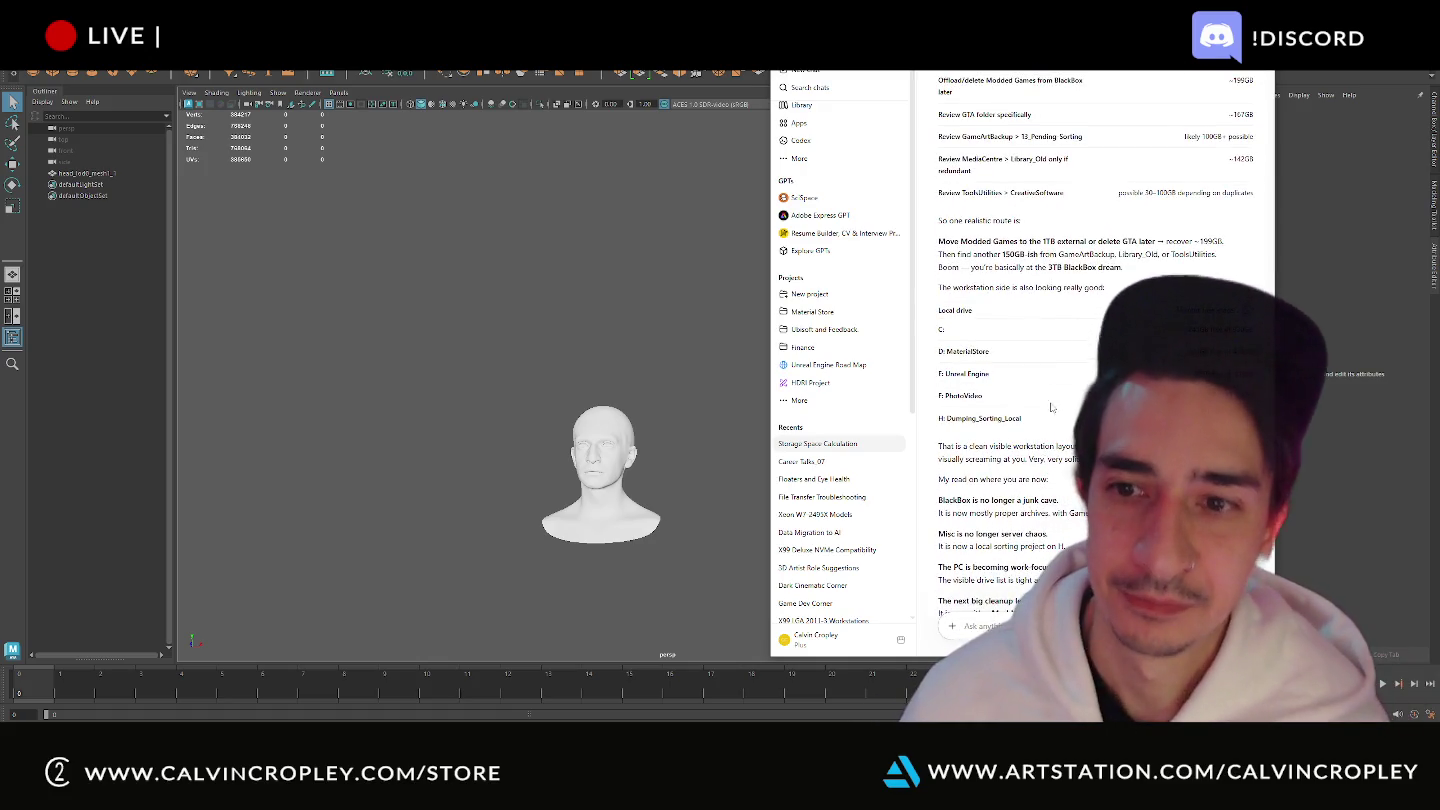
scroll(1063, 395, "down", 2)
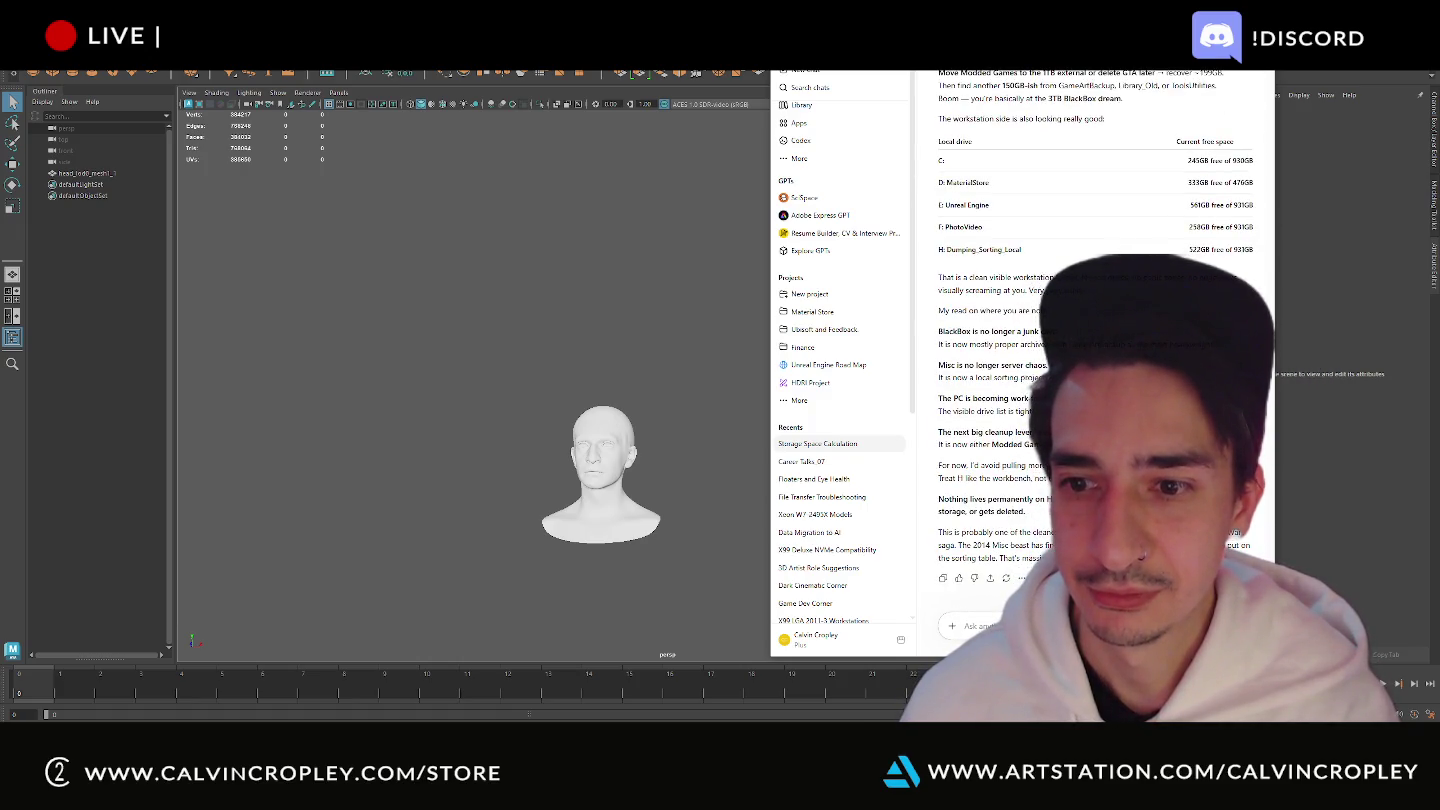
scroll(1063, 395, "up", 5)
scroll(1063, 395, "down", 5)
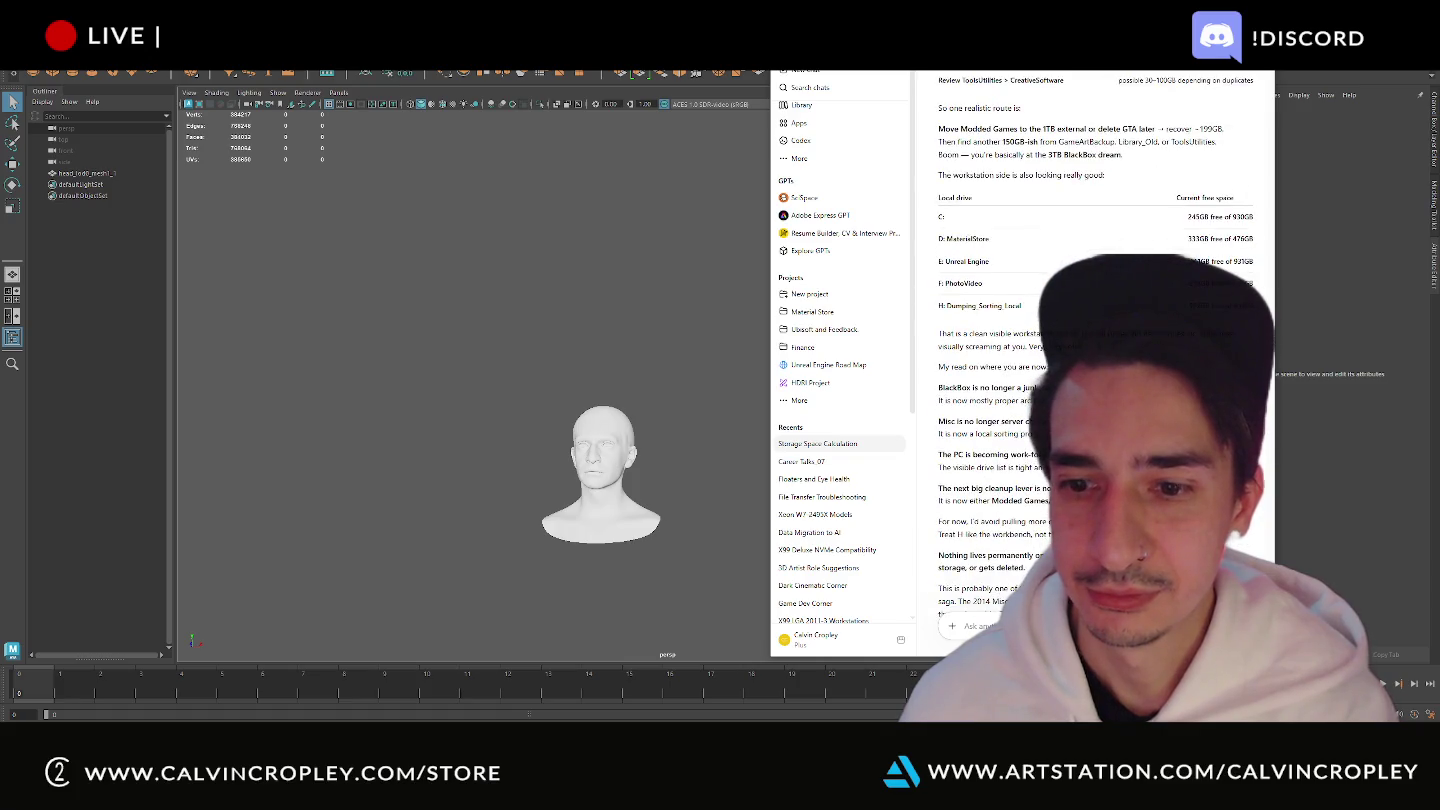
scroll(1095, 339, "down", 1)
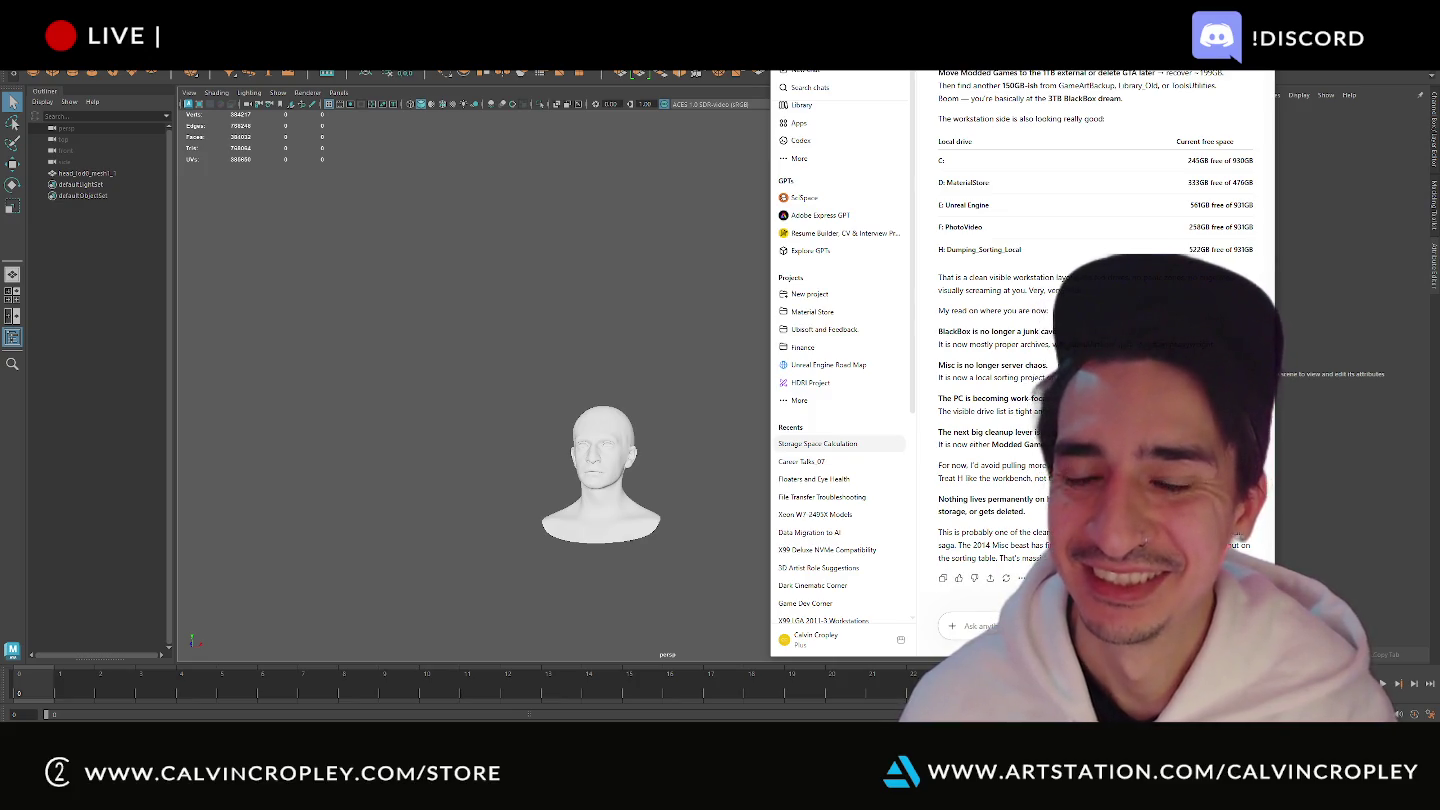
scroll(1094, 339, "up", 2)
scroll(1095, 340, "up", 3)
scroll(1094, 340, "up", 4)
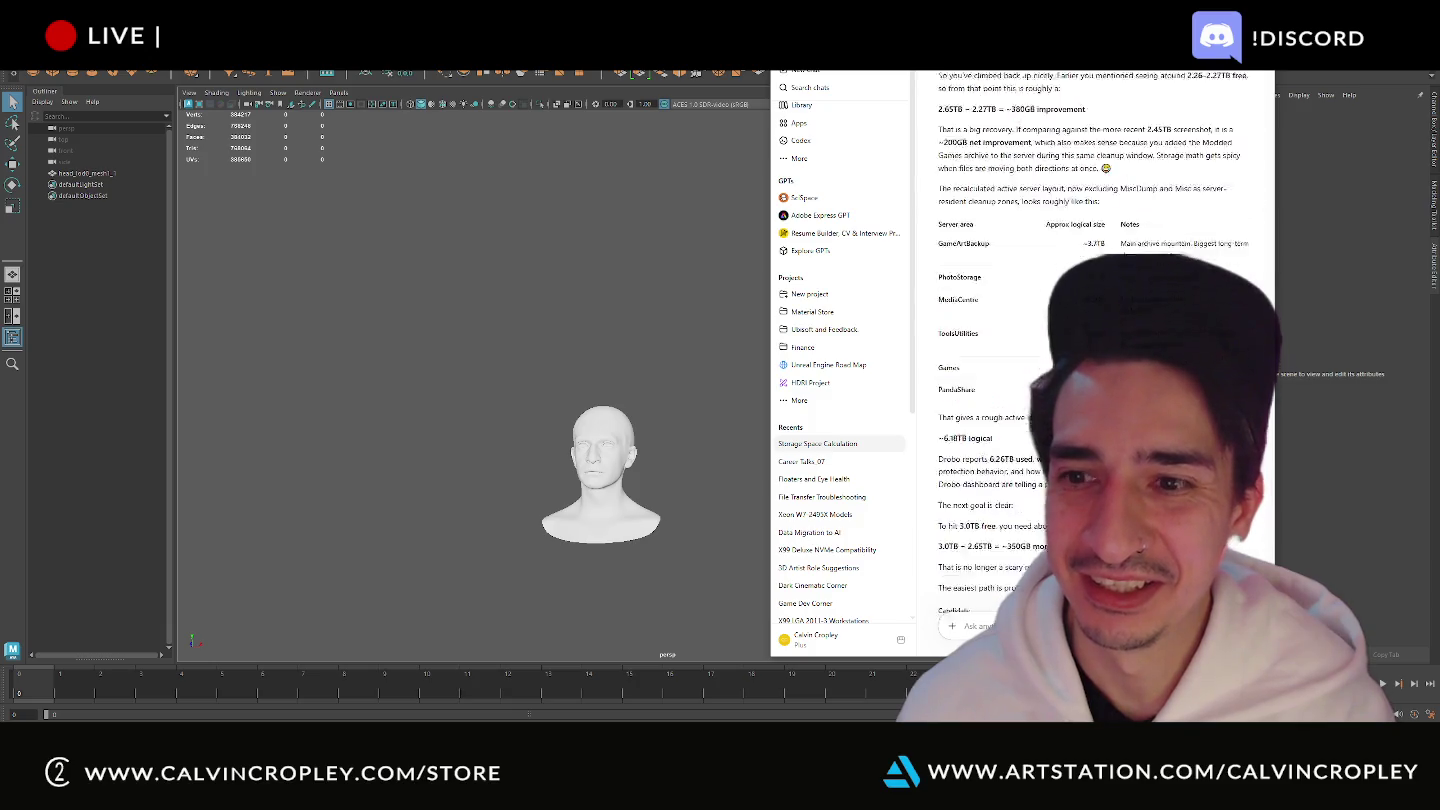
scroll(1094, 339, "up", 3)
scroll(1094, 340, "up", 3)
scroll(1095, 340, "up", 3)
scroll(1094, 340, "up", 5)
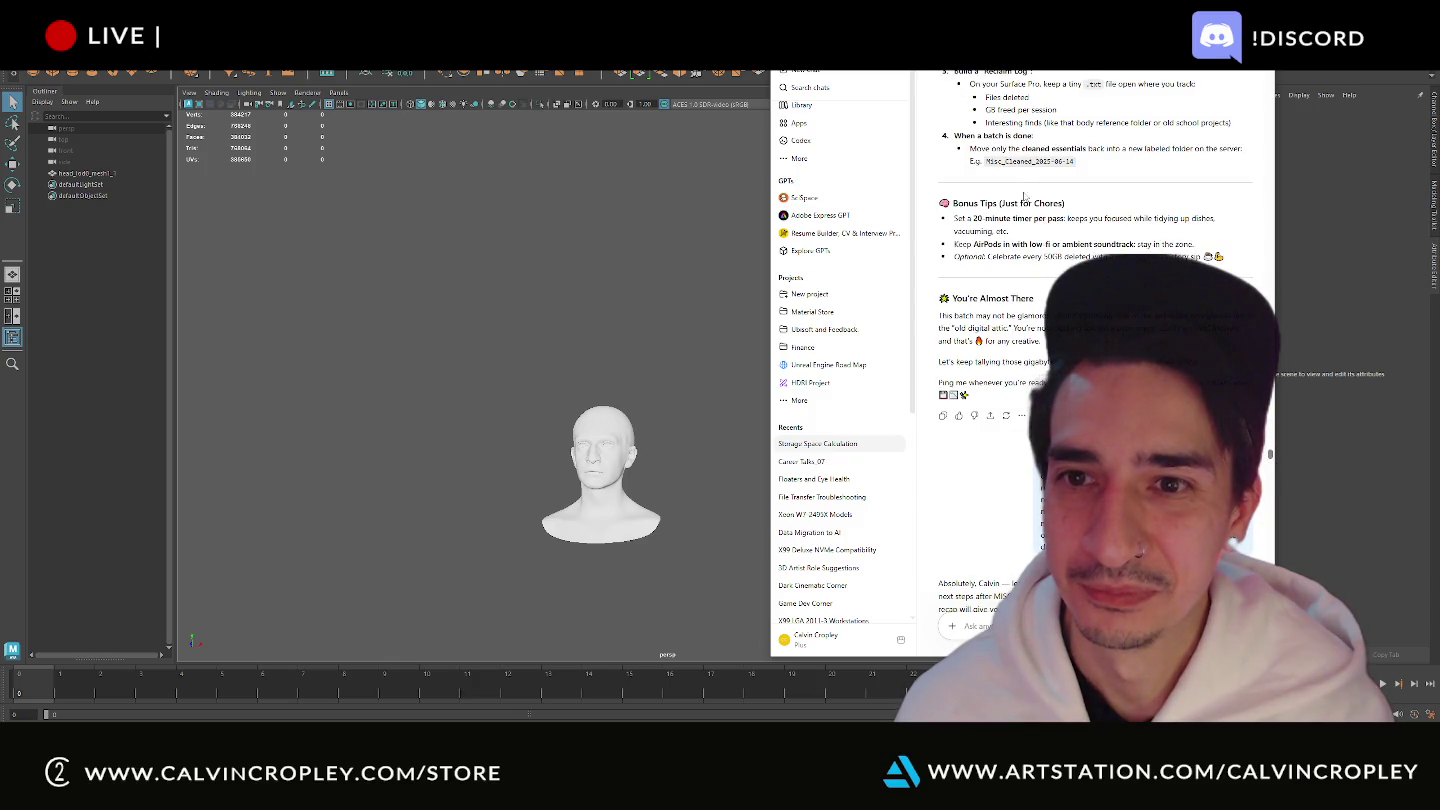
scroll(1030, 196, "down", 3)
scroll(1056, 193, "down", 5)
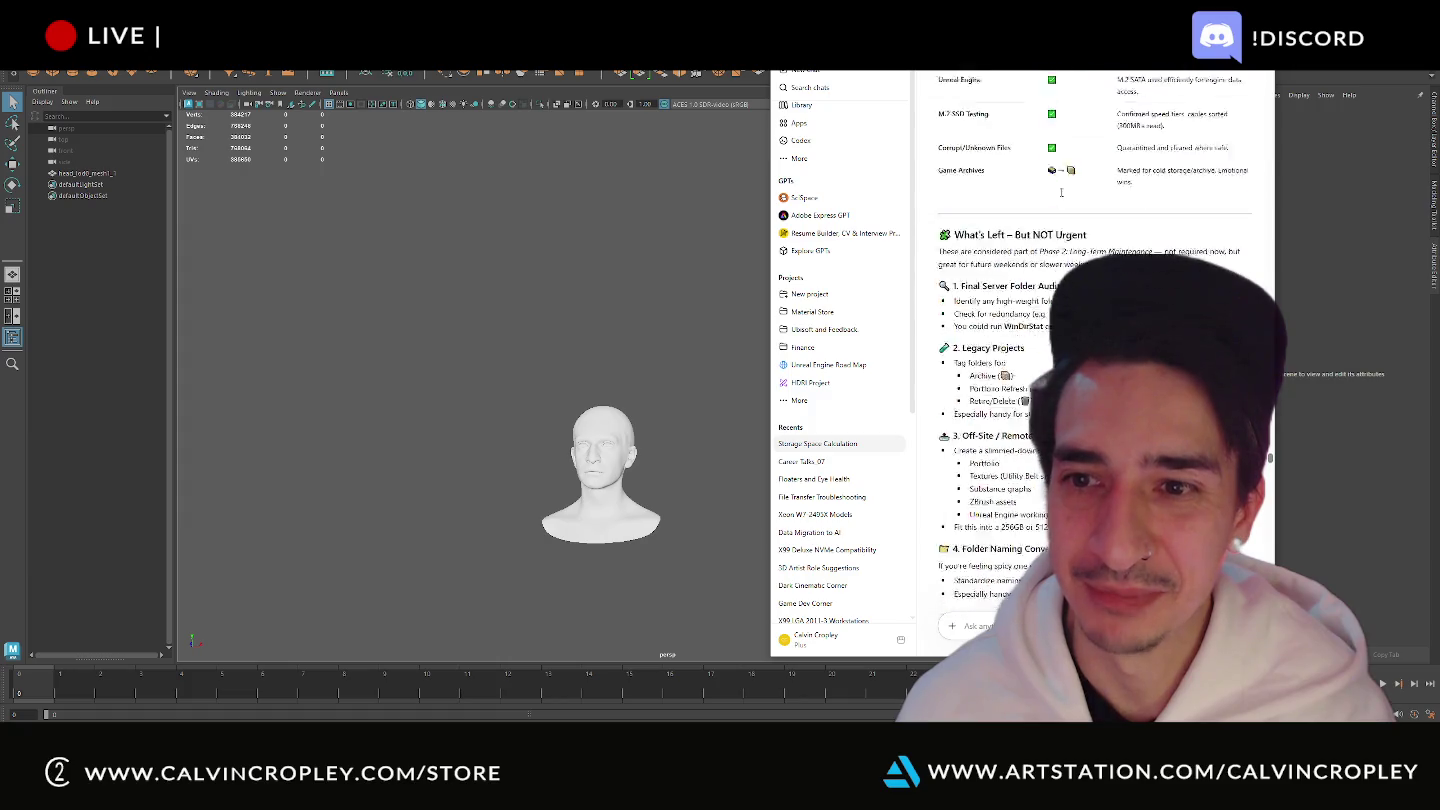
scroll(1061, 193, "up", 3)
left_click_drag(1272, 465, 1274, 512)
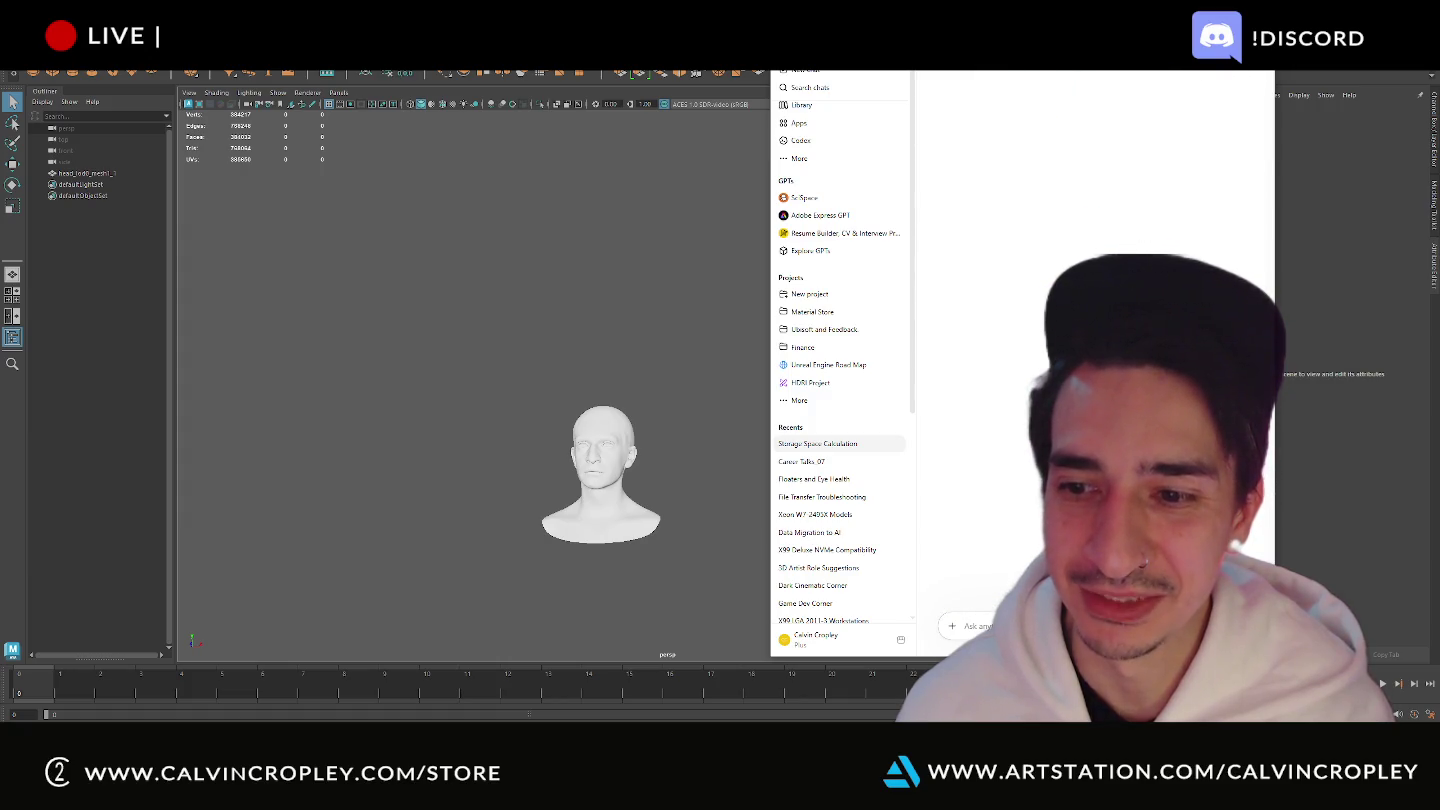
scroll(1095, 350, "down", 3)
scroll(1095, 350, "down", 3)
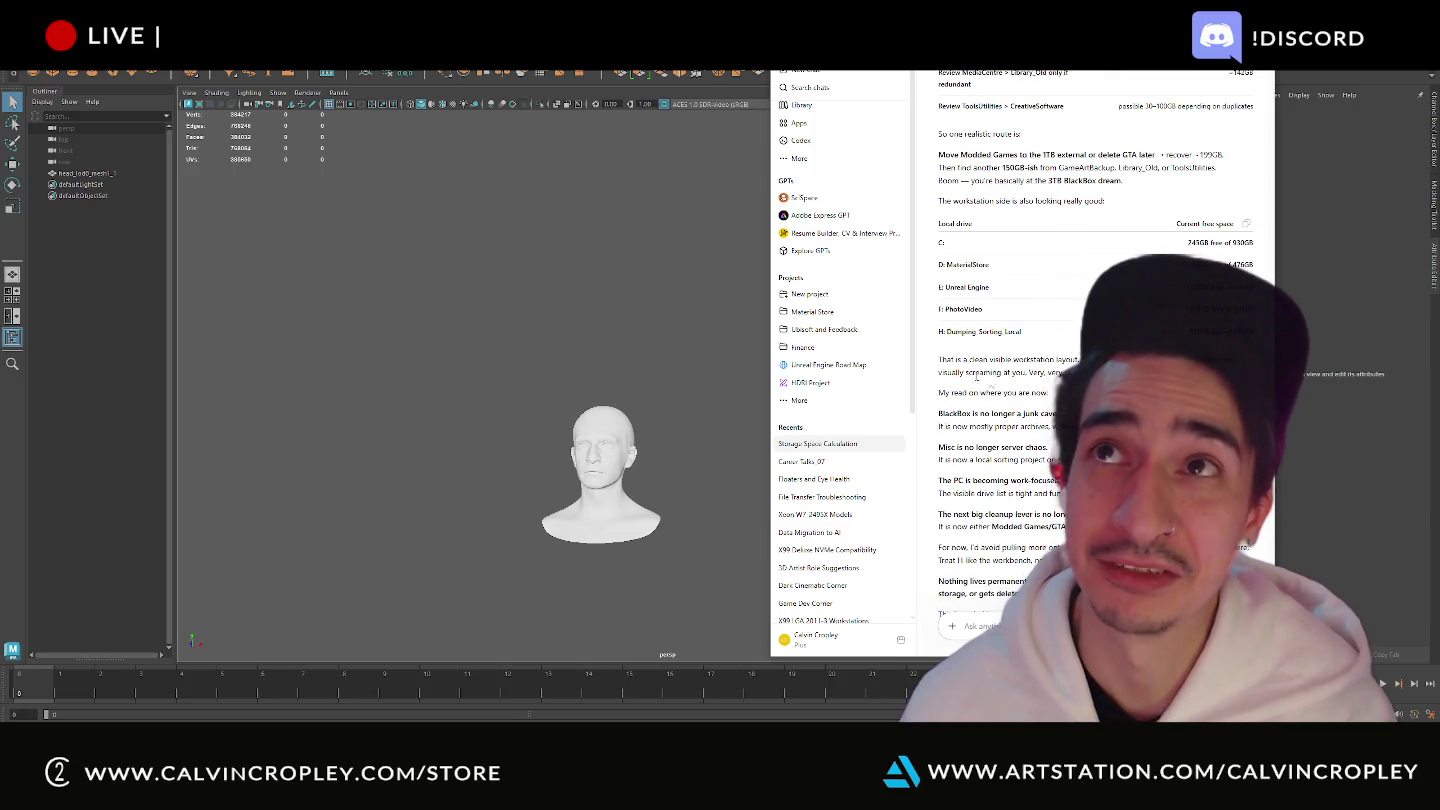
scroll(1095, 350, "down", 2)
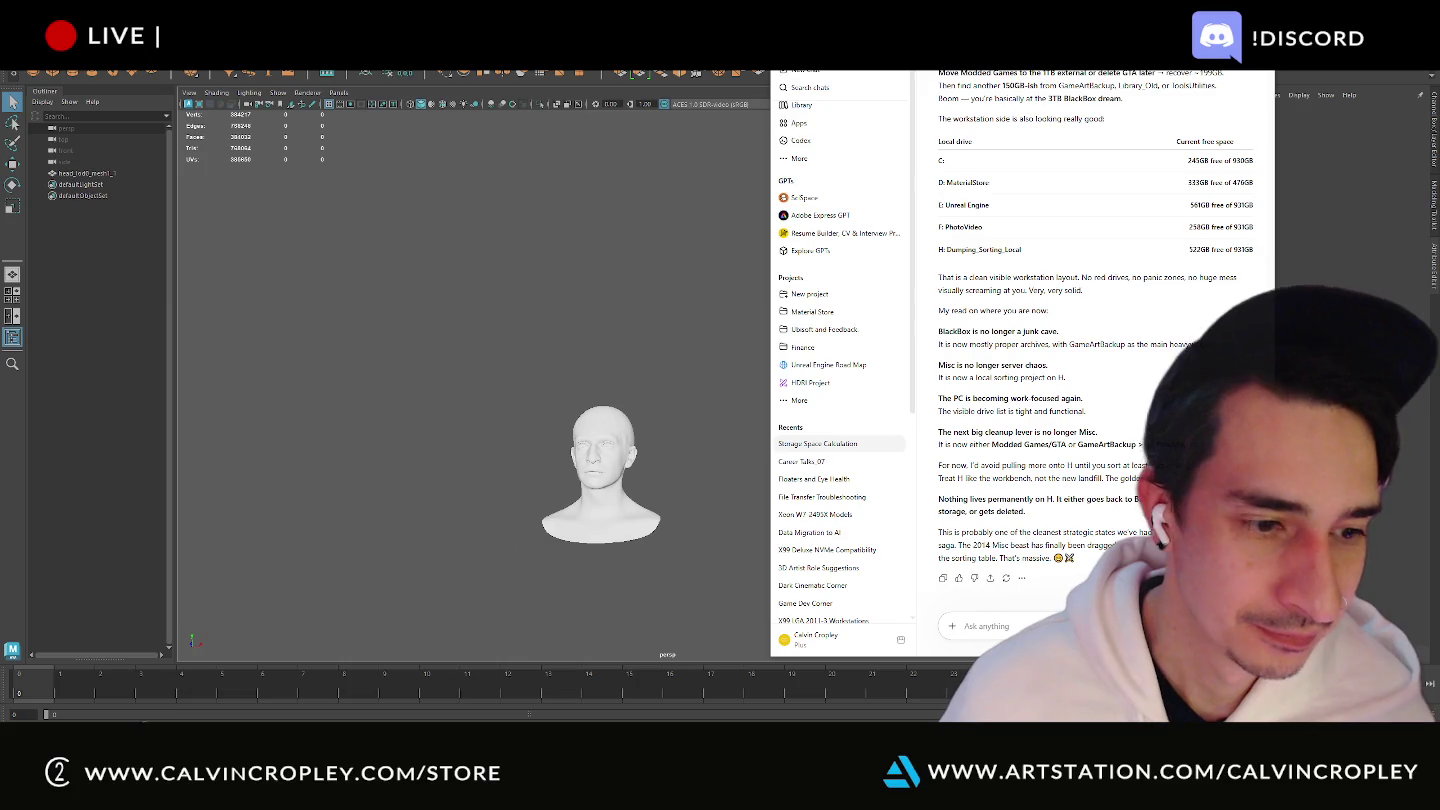
- Dismiss Substance Painter's New project dialog, then move and minimize the ChatGPT window
left_click(64, 698)
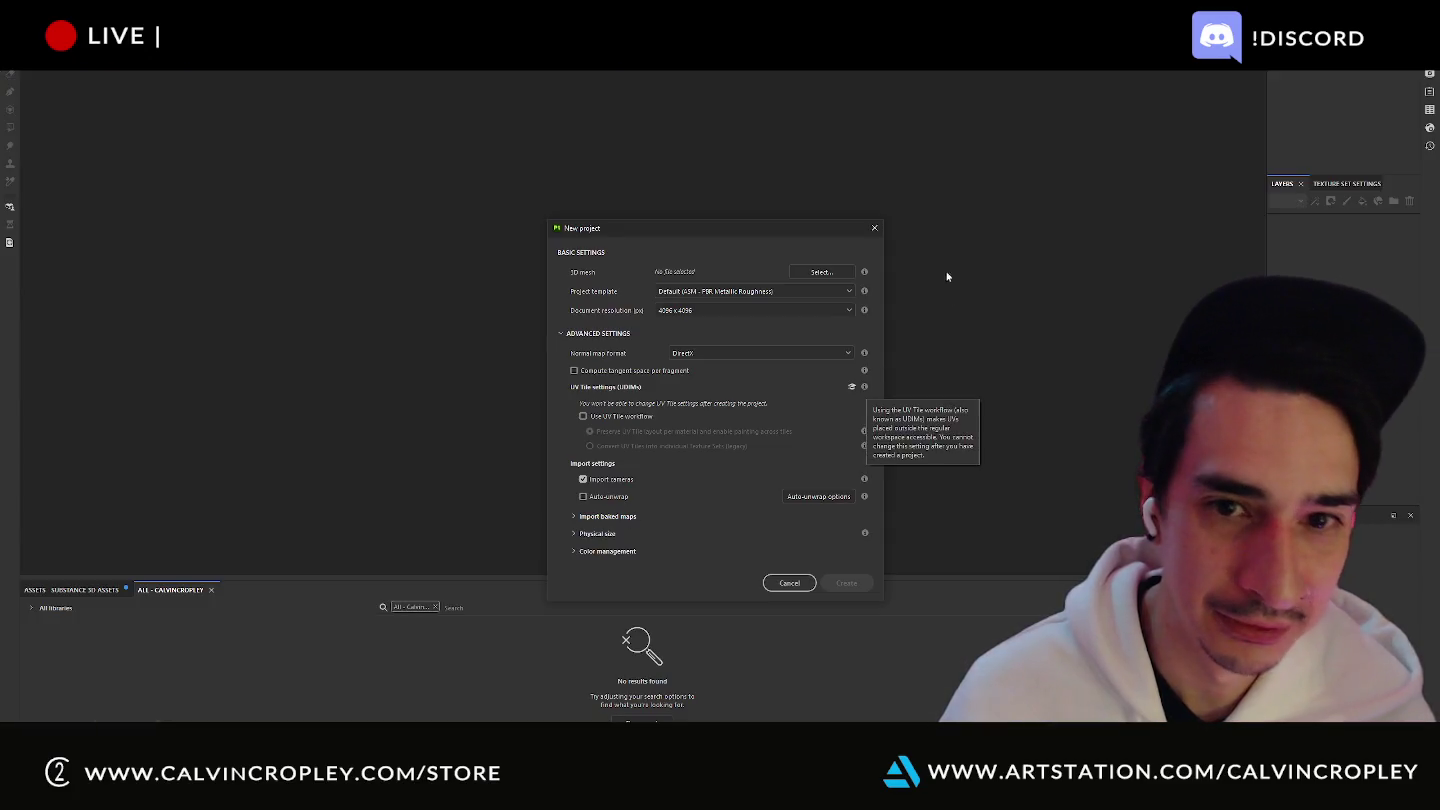
left_click(874, 223)
key("alt+Tab")
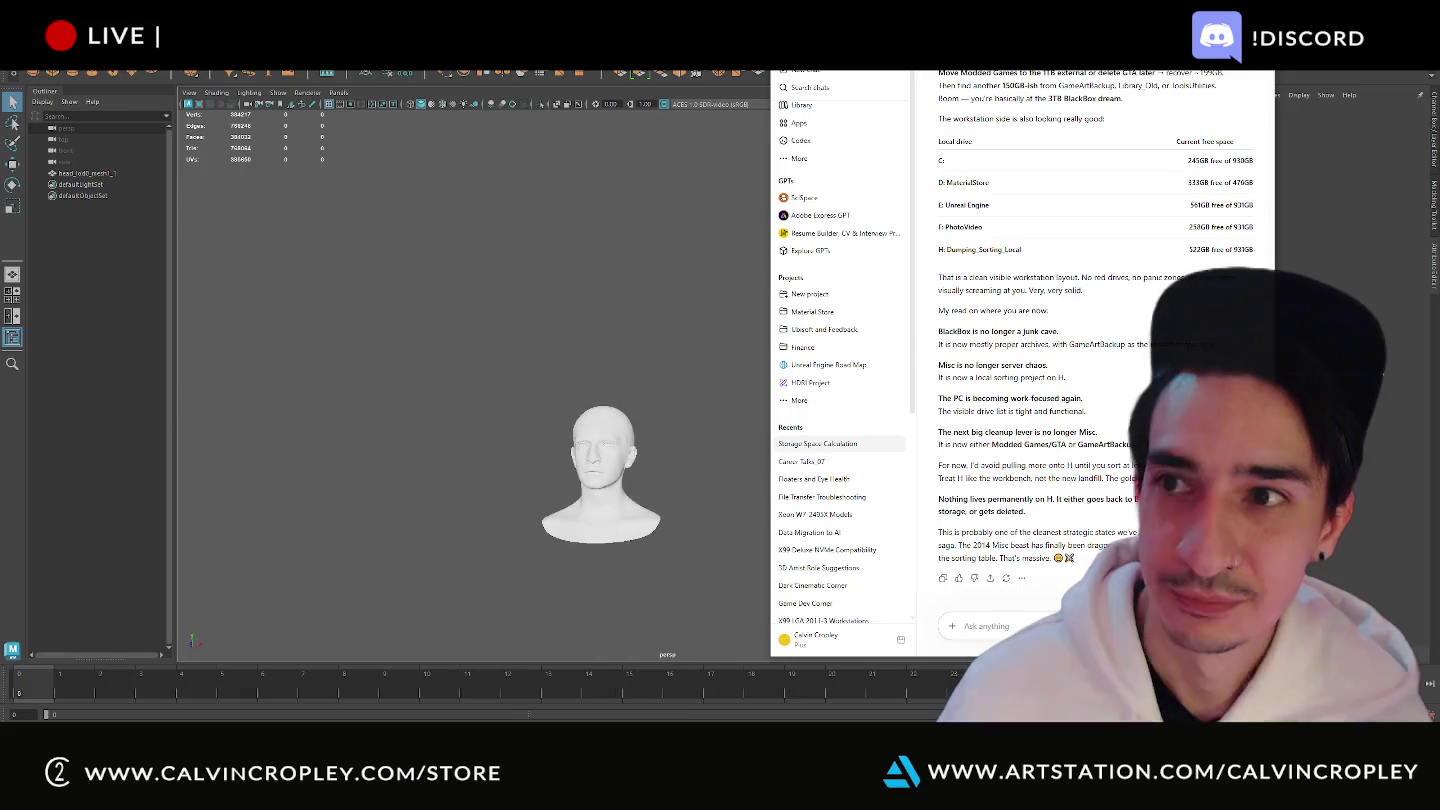
left_click_drag(1050, 45, 1044, 76)
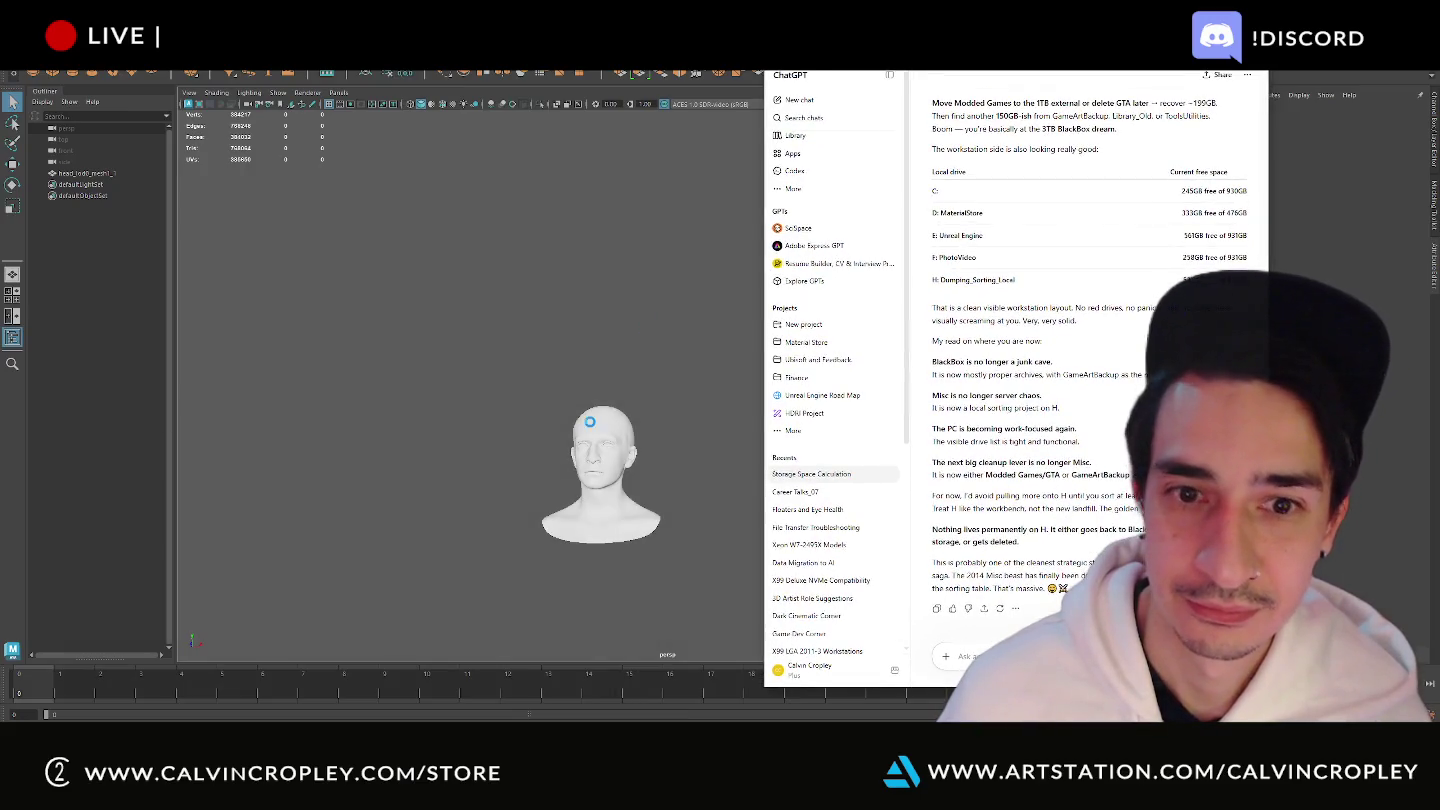
left_click(1211, 80)
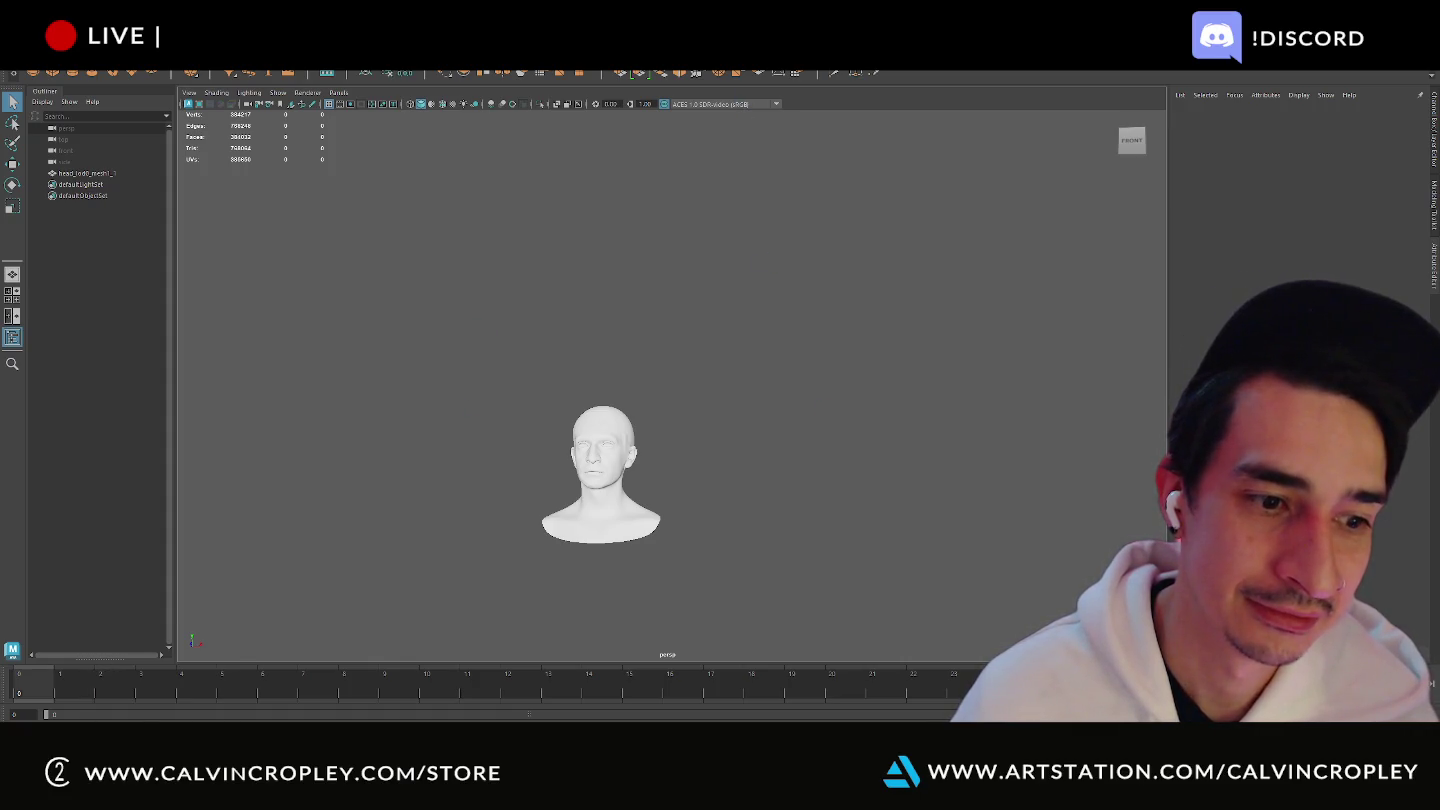
- Switch to the Miro board showing the grey sculpted head reference
key("alt+Tab")
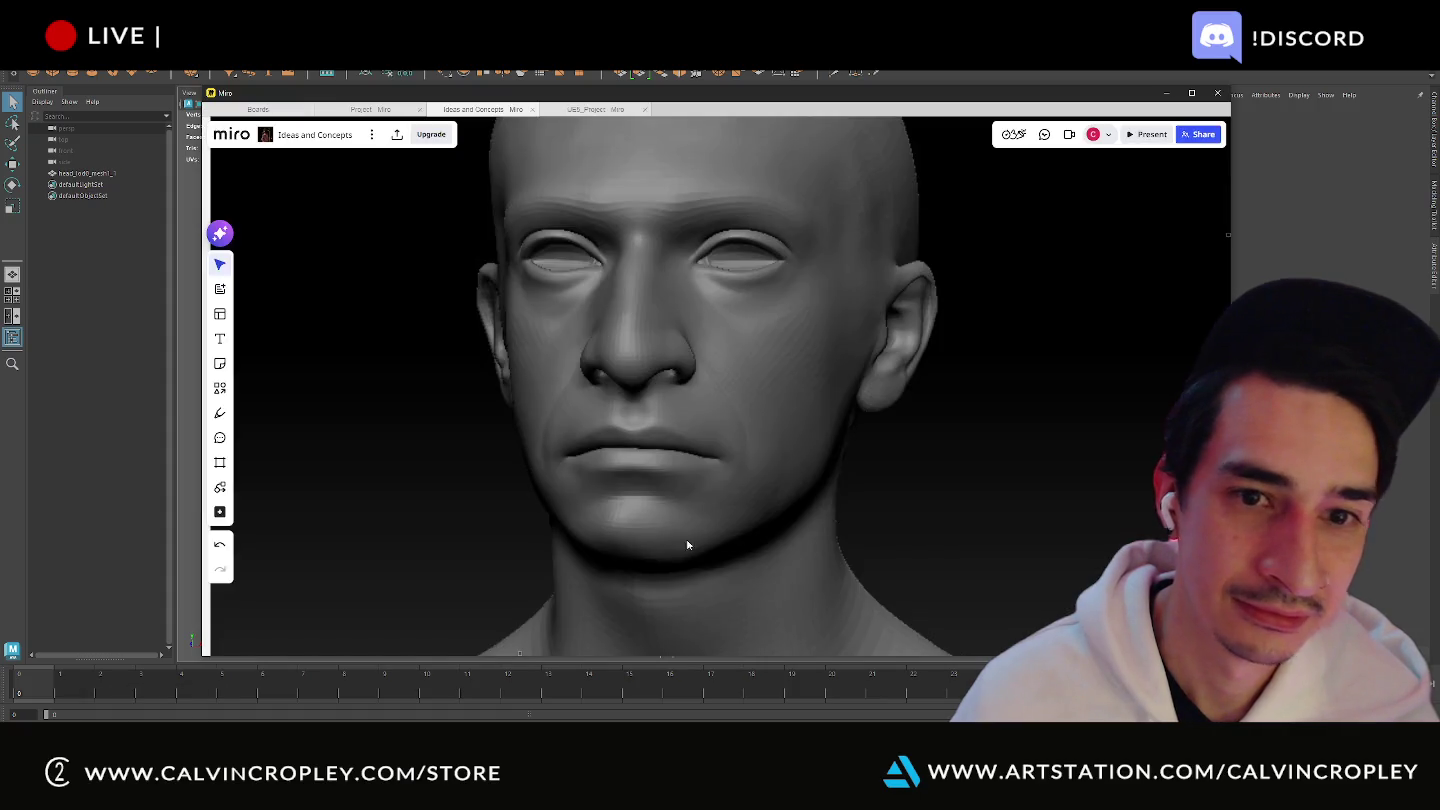
- Close the Miro browser window to return to the empty Maya scene
left_click(1220, 95)
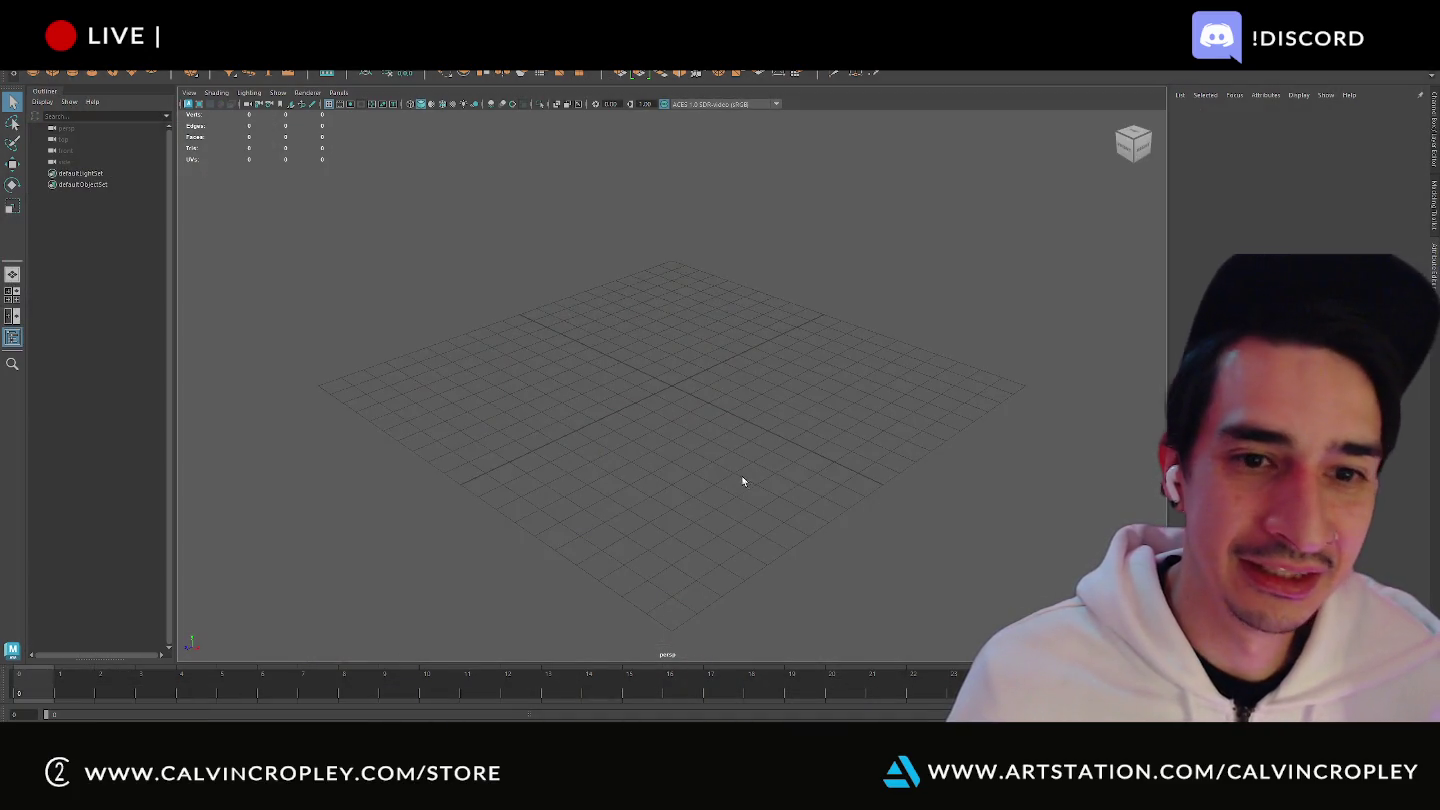
- Open Desktop/TextureSubstanceSkullWork in File Explorer and select the topskull and head files
key("super+e")
left_click(615, 308)
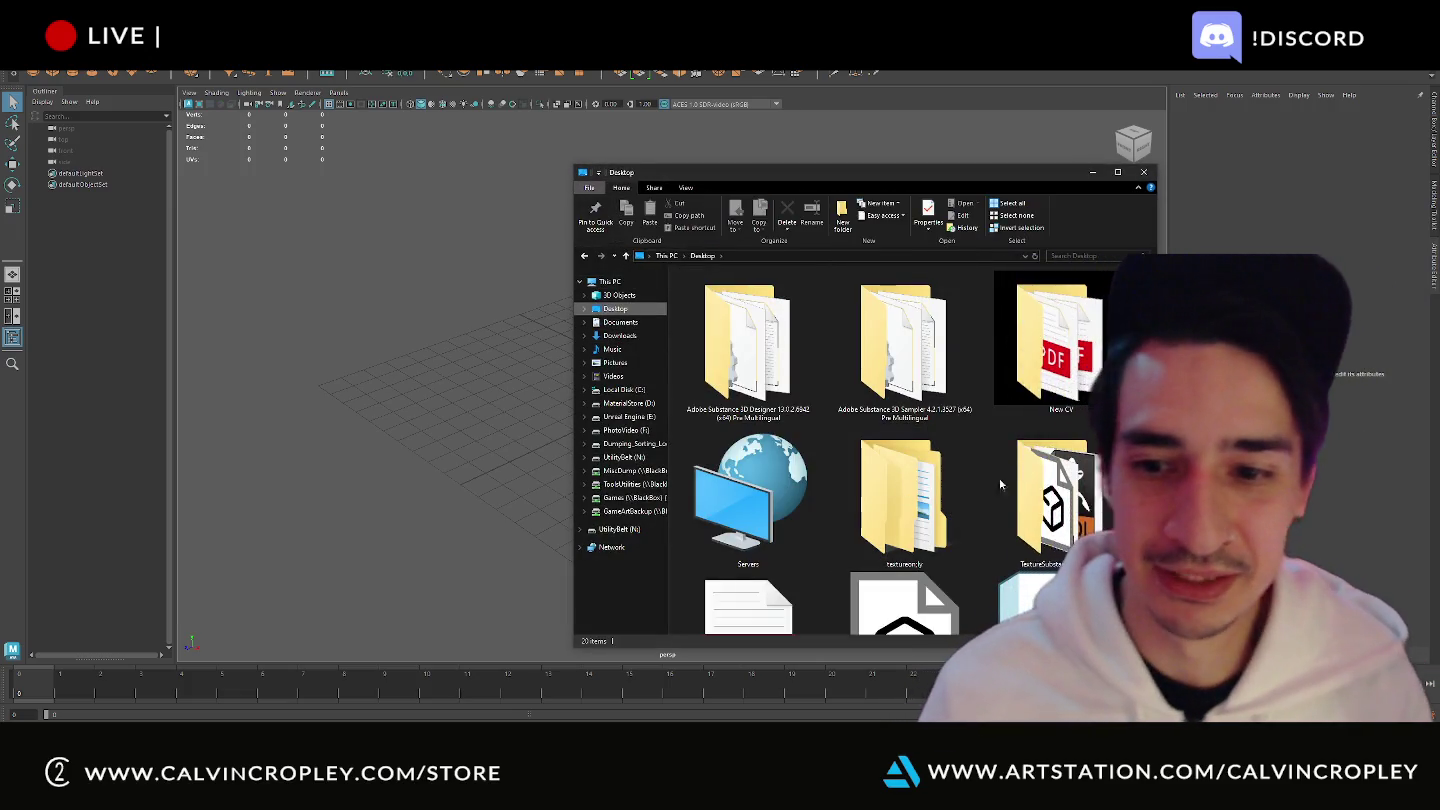
double_click(999, 478)
left_click(710, 385)
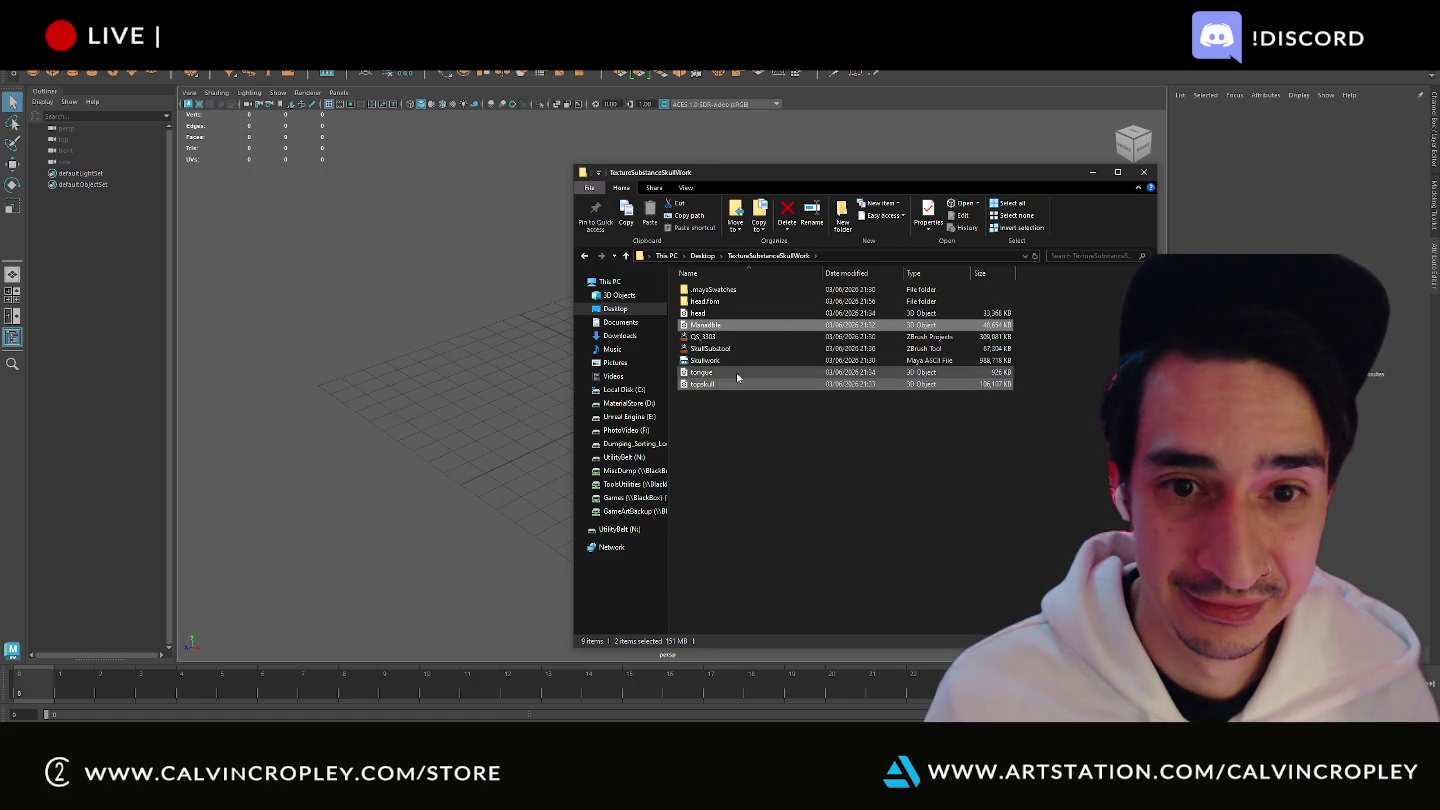
left_click(703, 315, "ctrl")
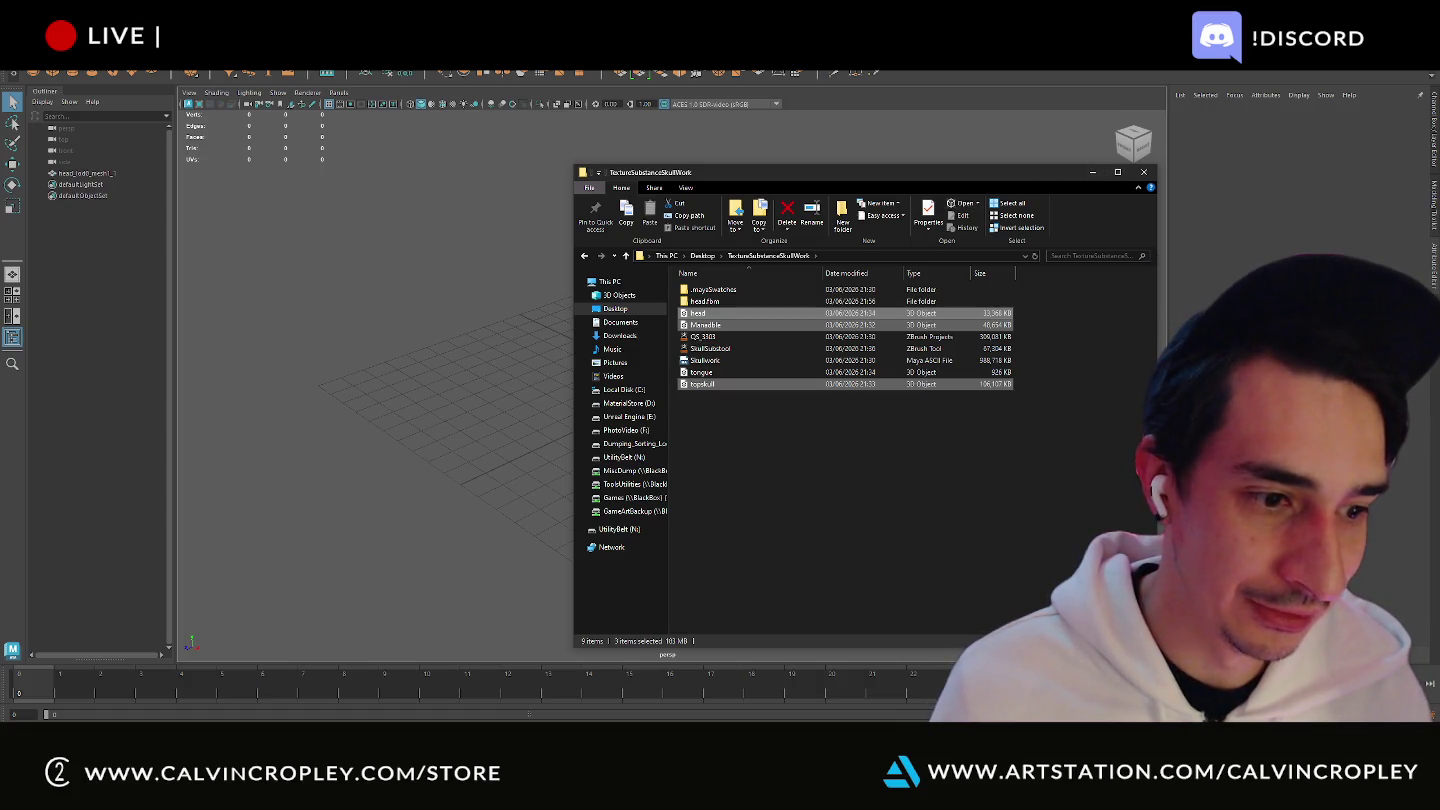
- Check both open Maya windows from the taskbar, then open the Win+X quick-links menu
left_click(120, 716)
left_click(93, 714)
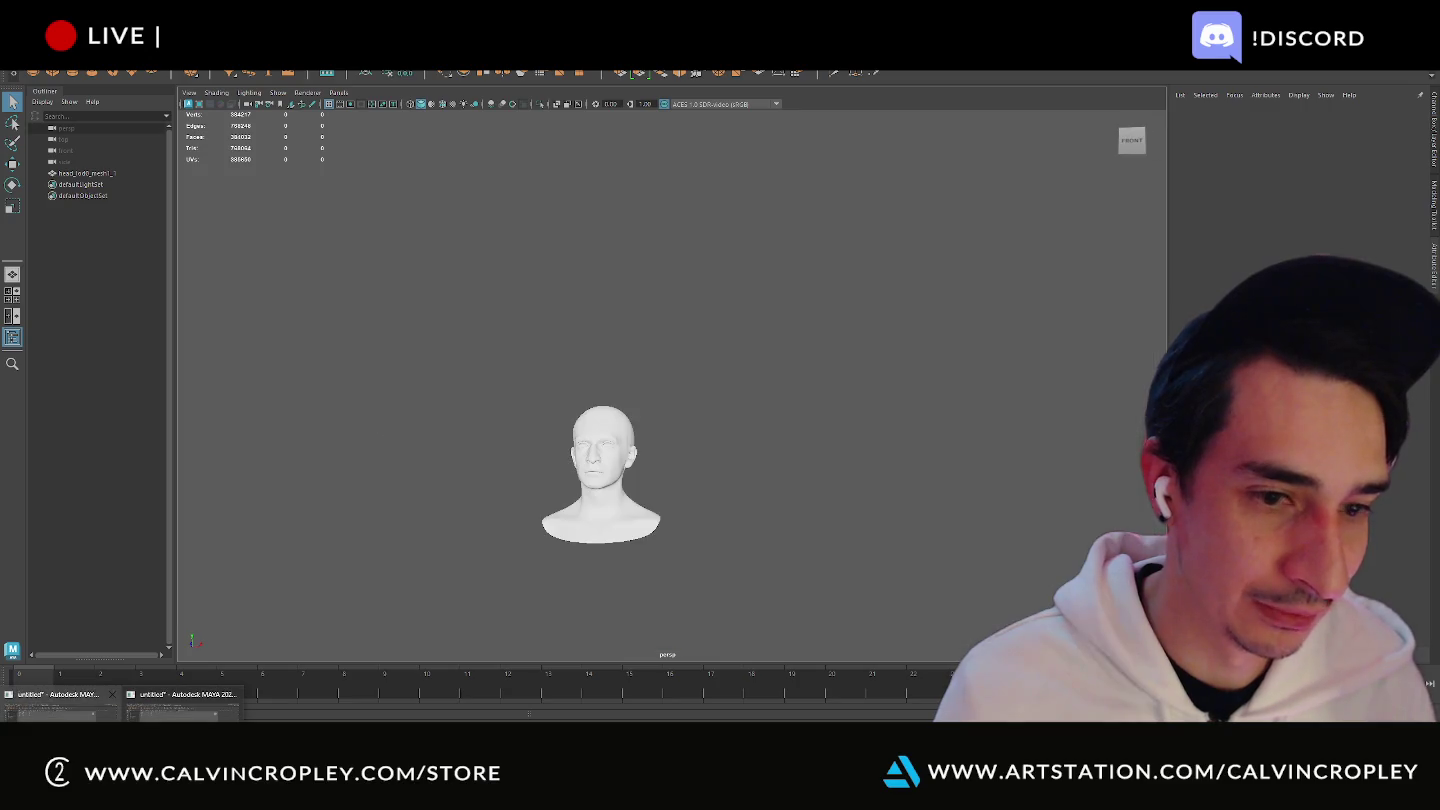
left_click(187, 700)
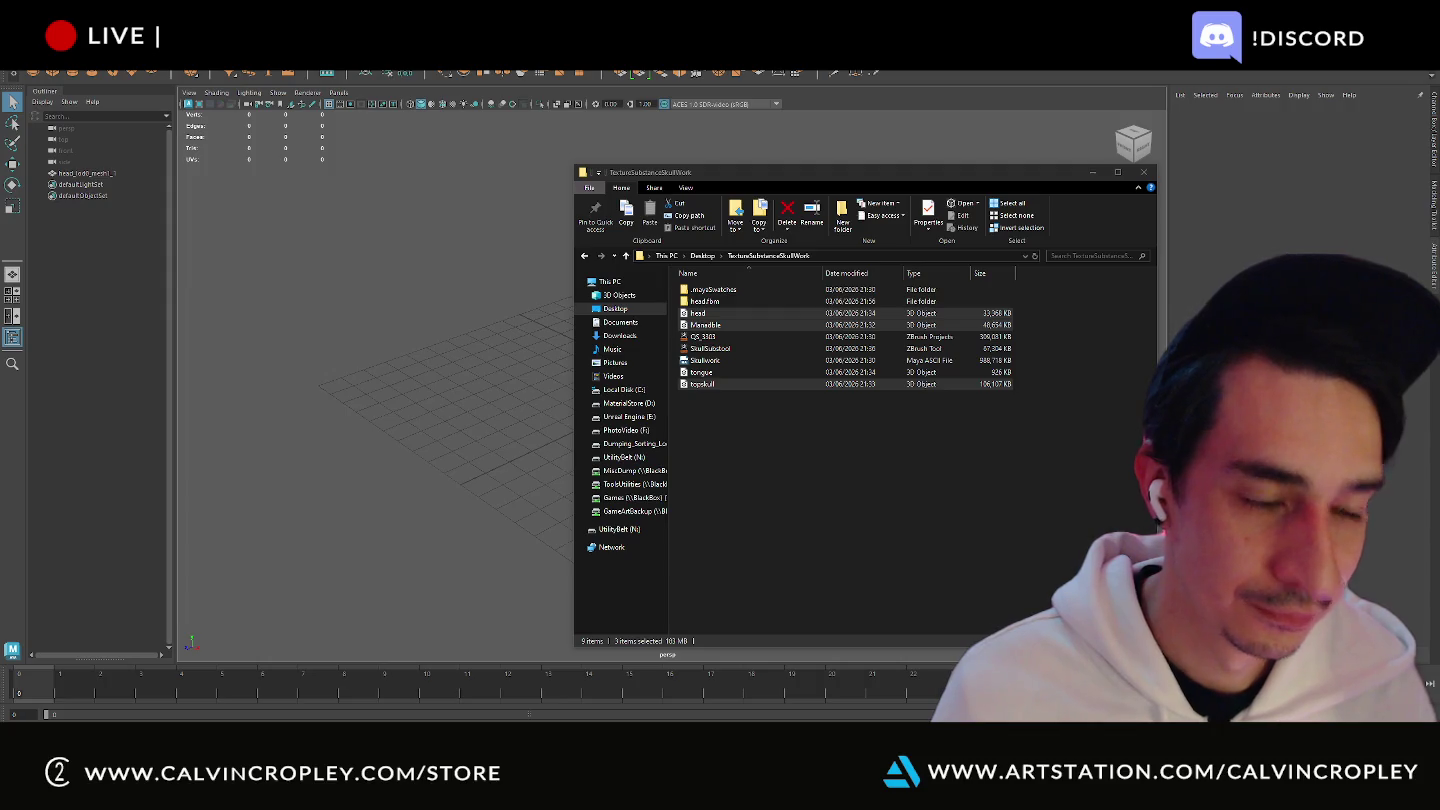
key("super+x")
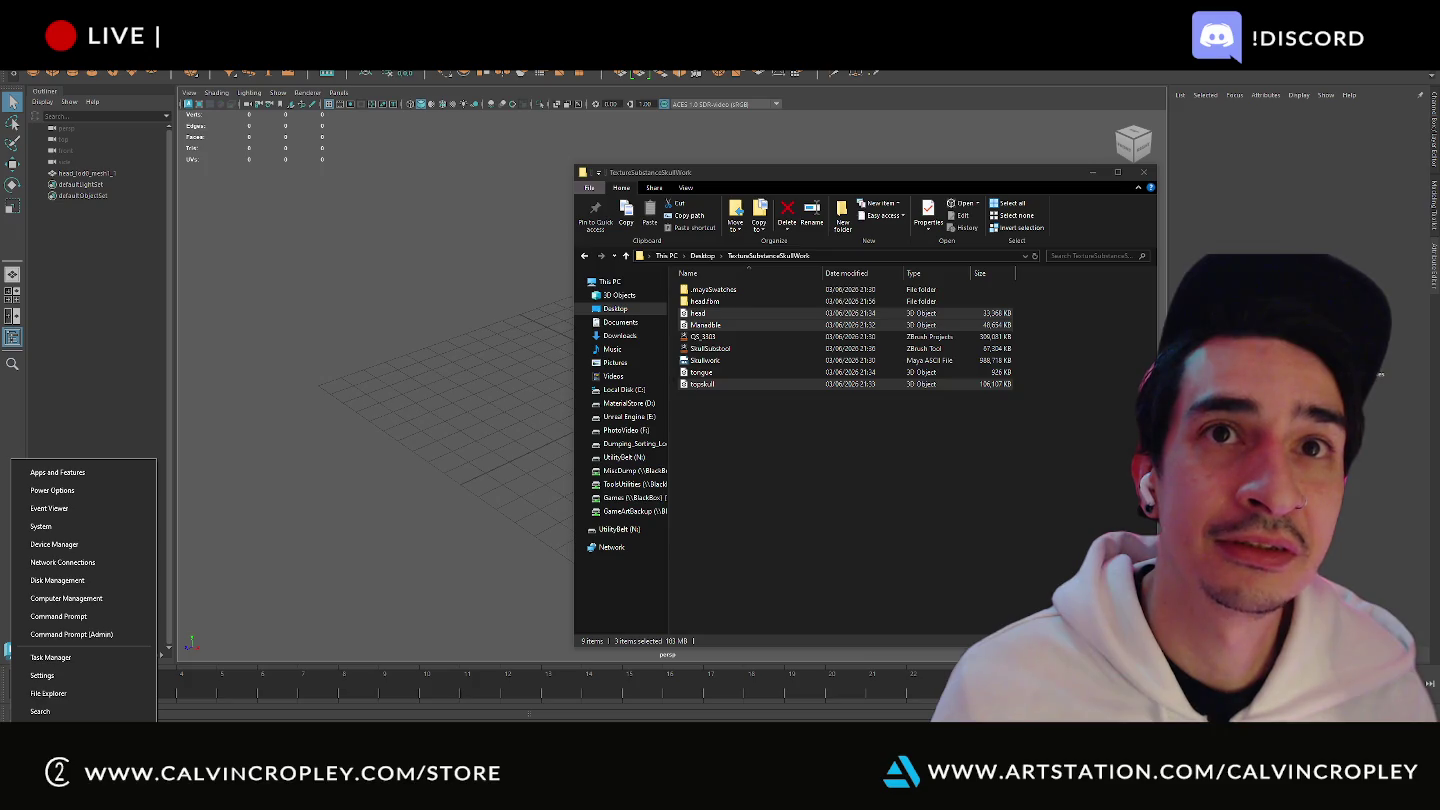
- Open Task Manager, position it over the folder window, and show the Processes list
left_click(75, 659)
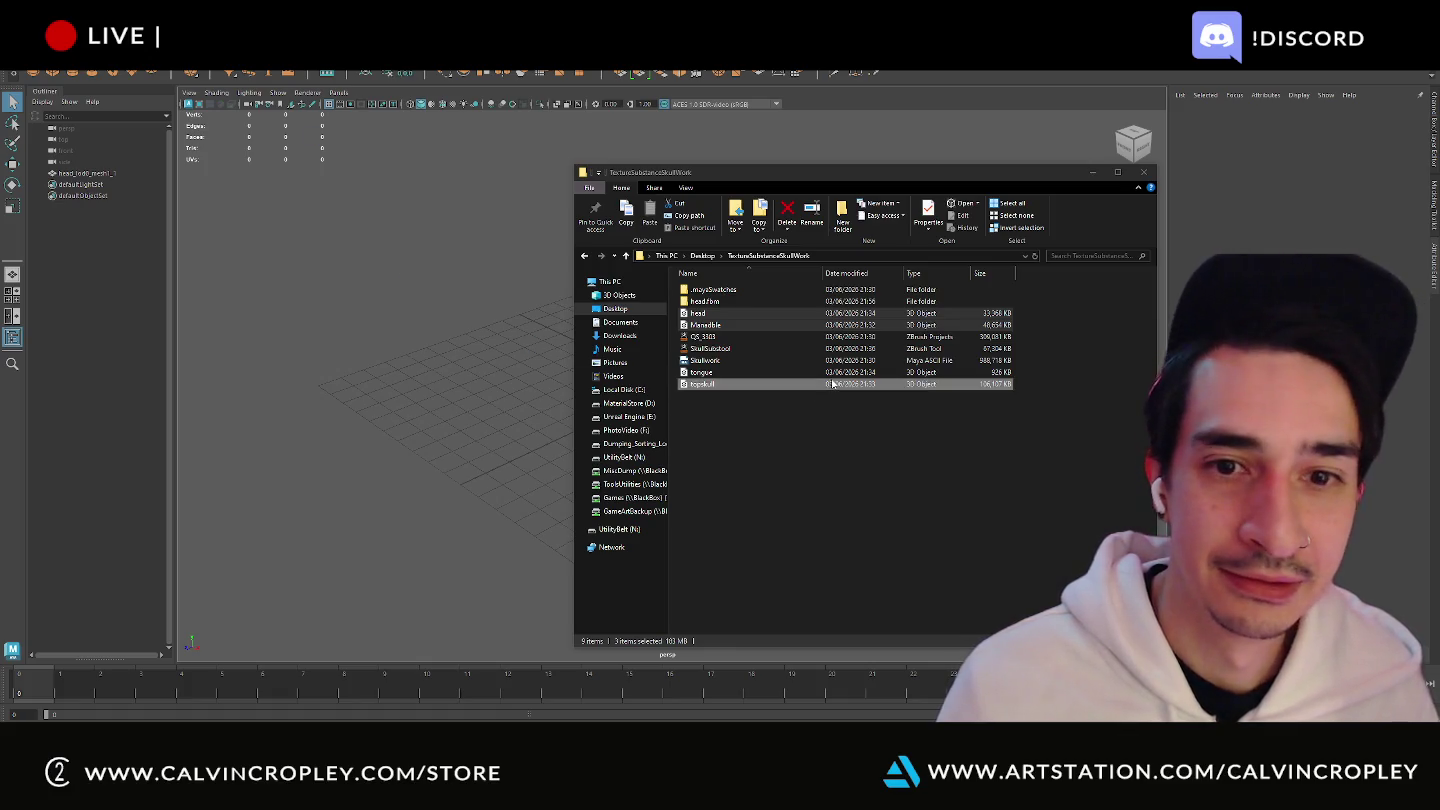
left_click_drag(700, 383, 415, 497)
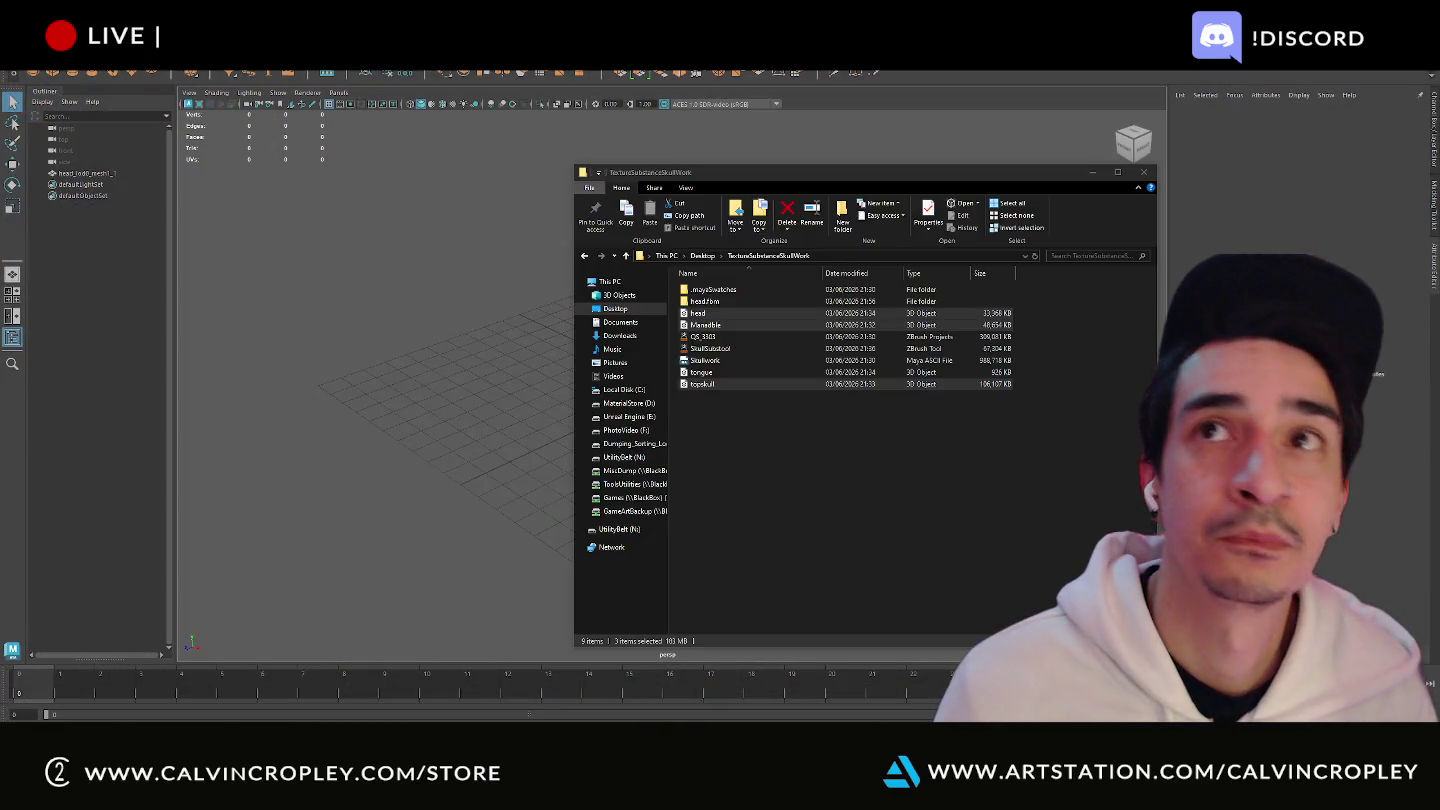
key("ctrl+shift+Escape")
left_click_drag(1370, 72, 1116, 145)
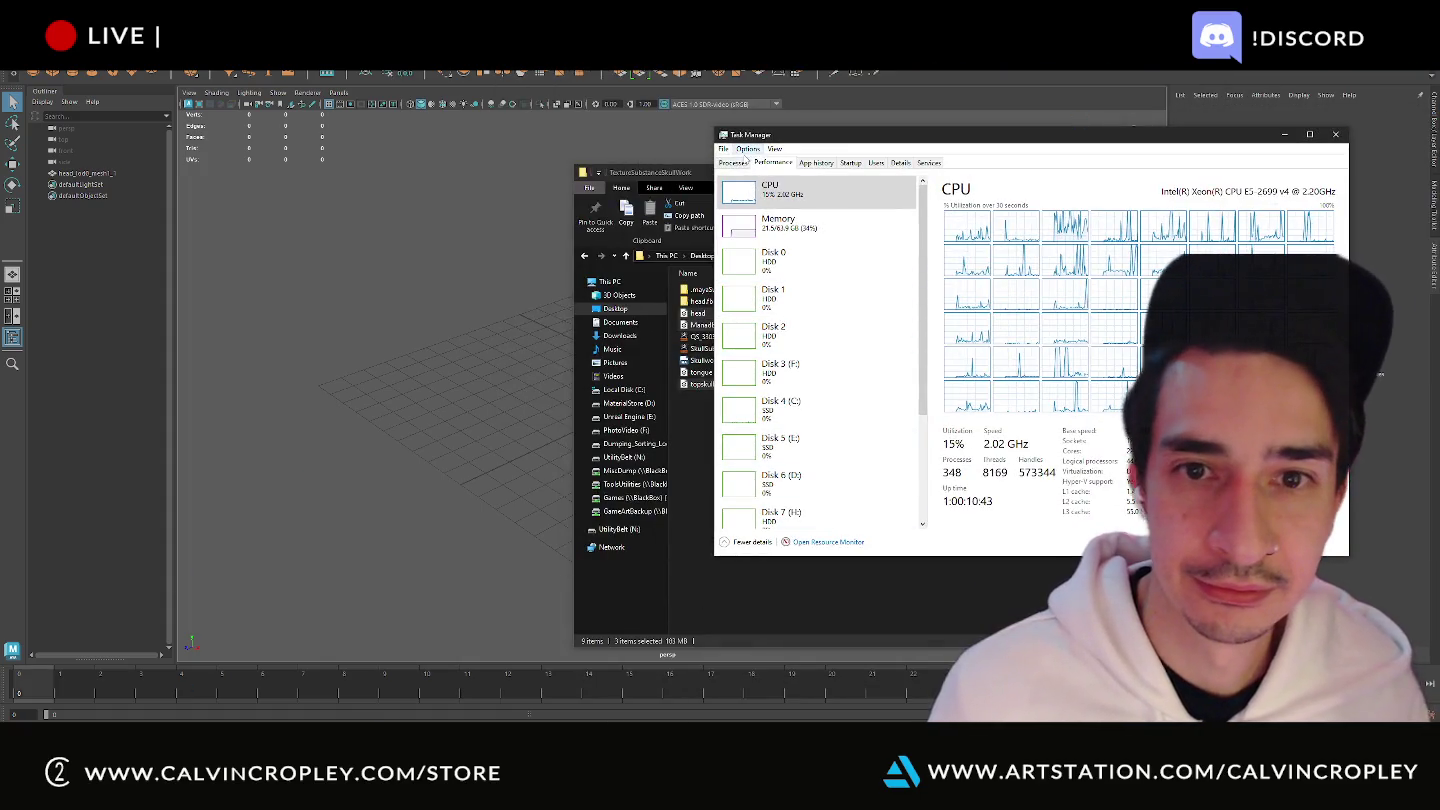
left_click(733, 163)
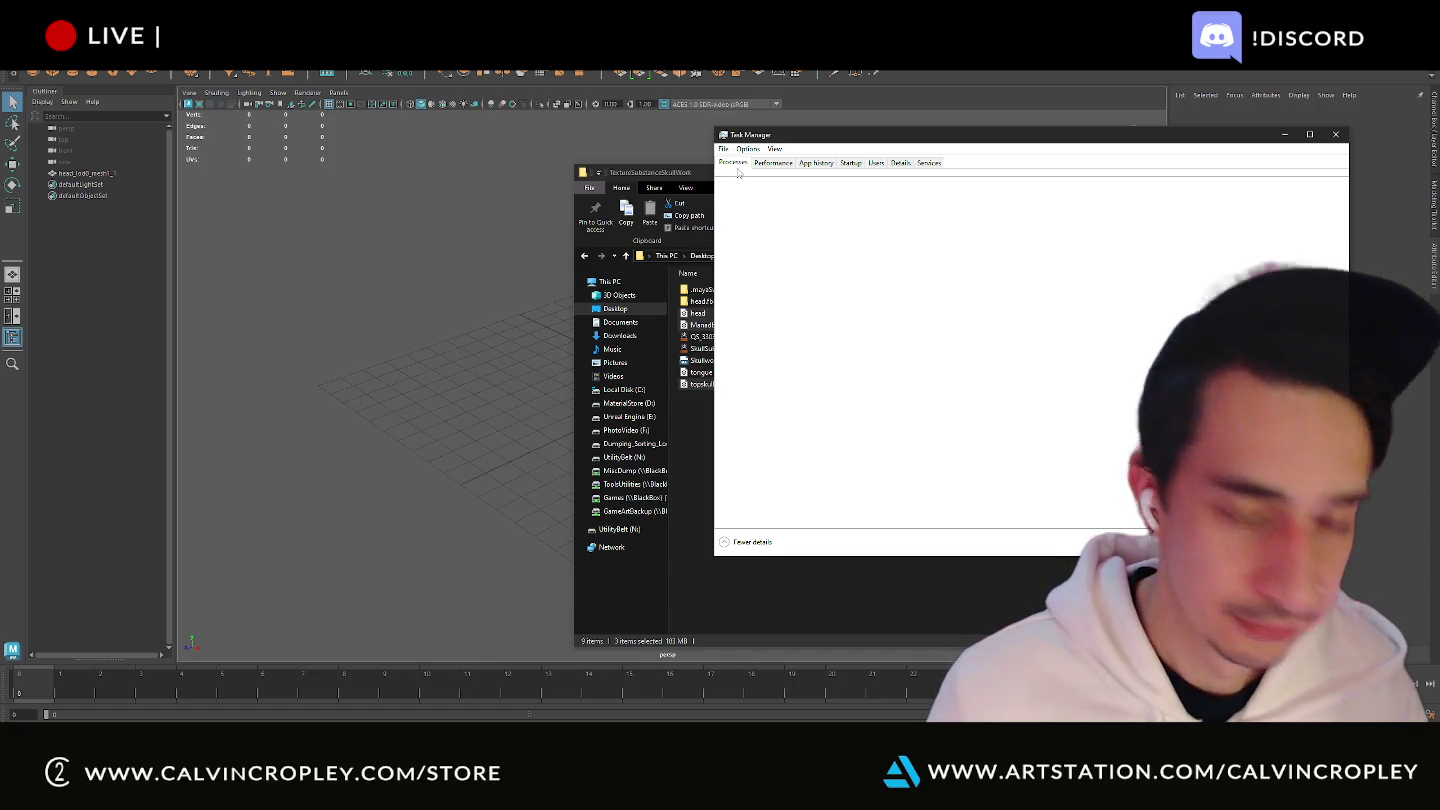
left_click(700, 181)
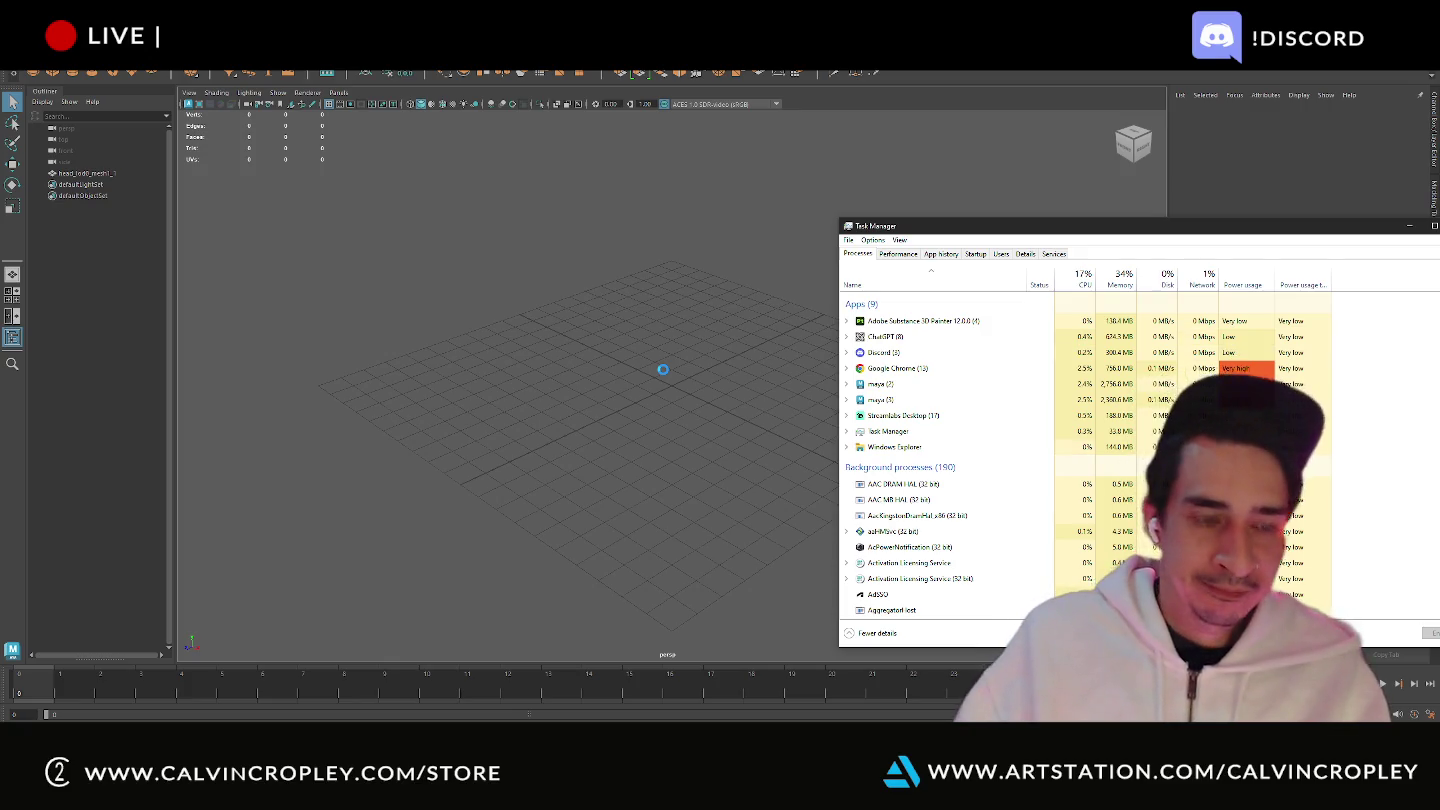
- Expand the maya process groups and End task on the not-responding maya (2) entry
left_click(848, 401)
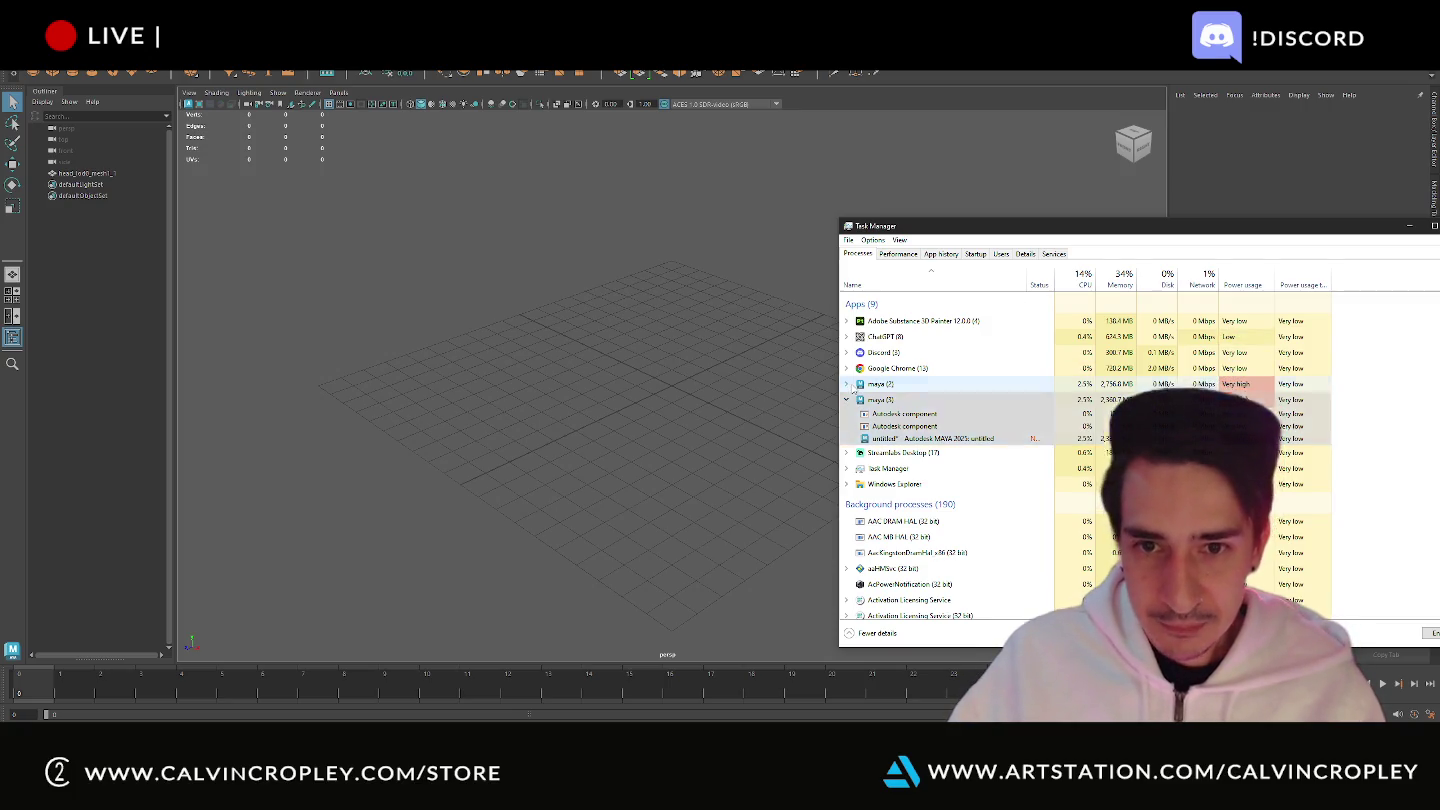
left_click(855, 386)
left_click(847, 385)
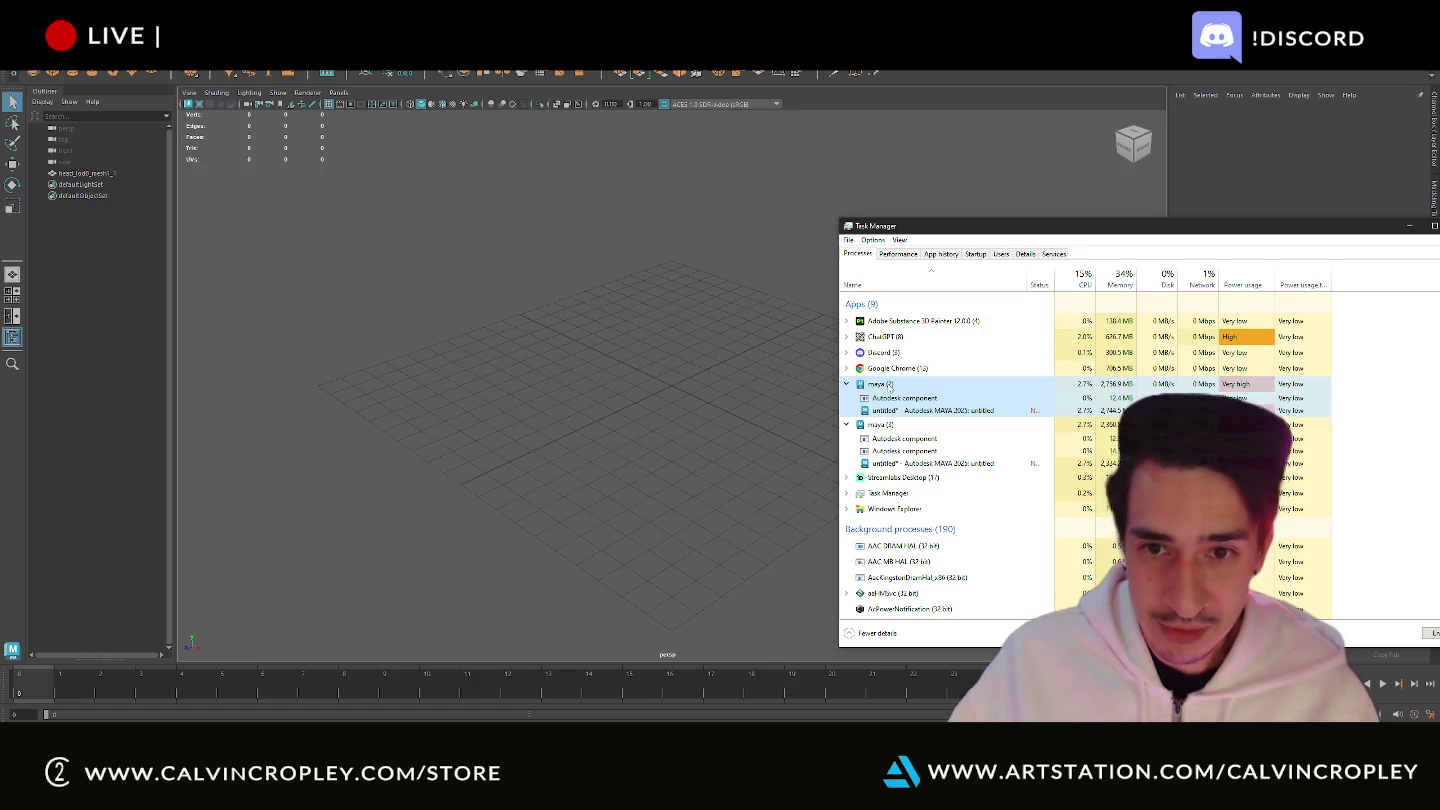
right_click(889, 387)
left_click(914, 417)
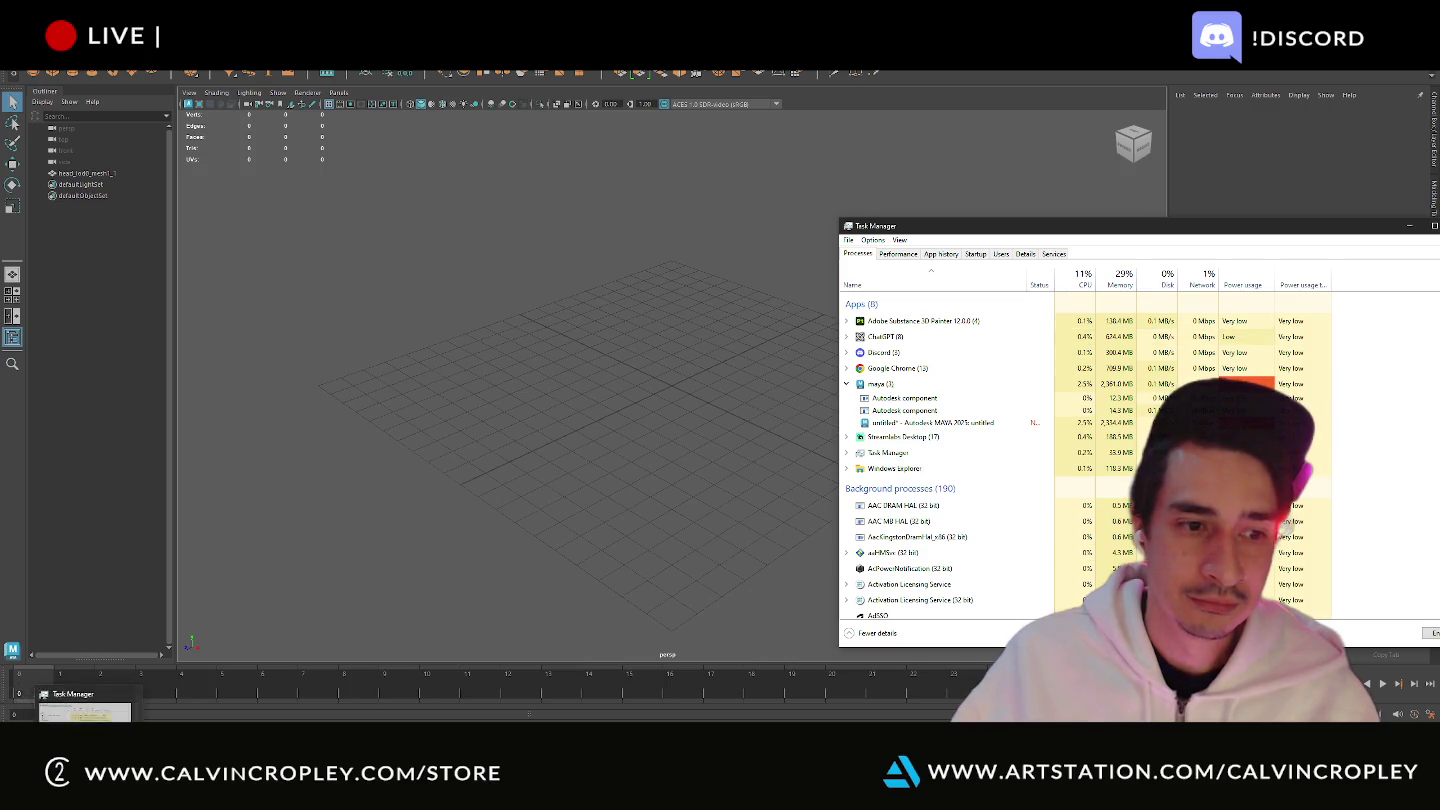
- Start a new Painter project using the head mesh from Desktop > TextureSubstanceSkullWork
left_click(58, 700)
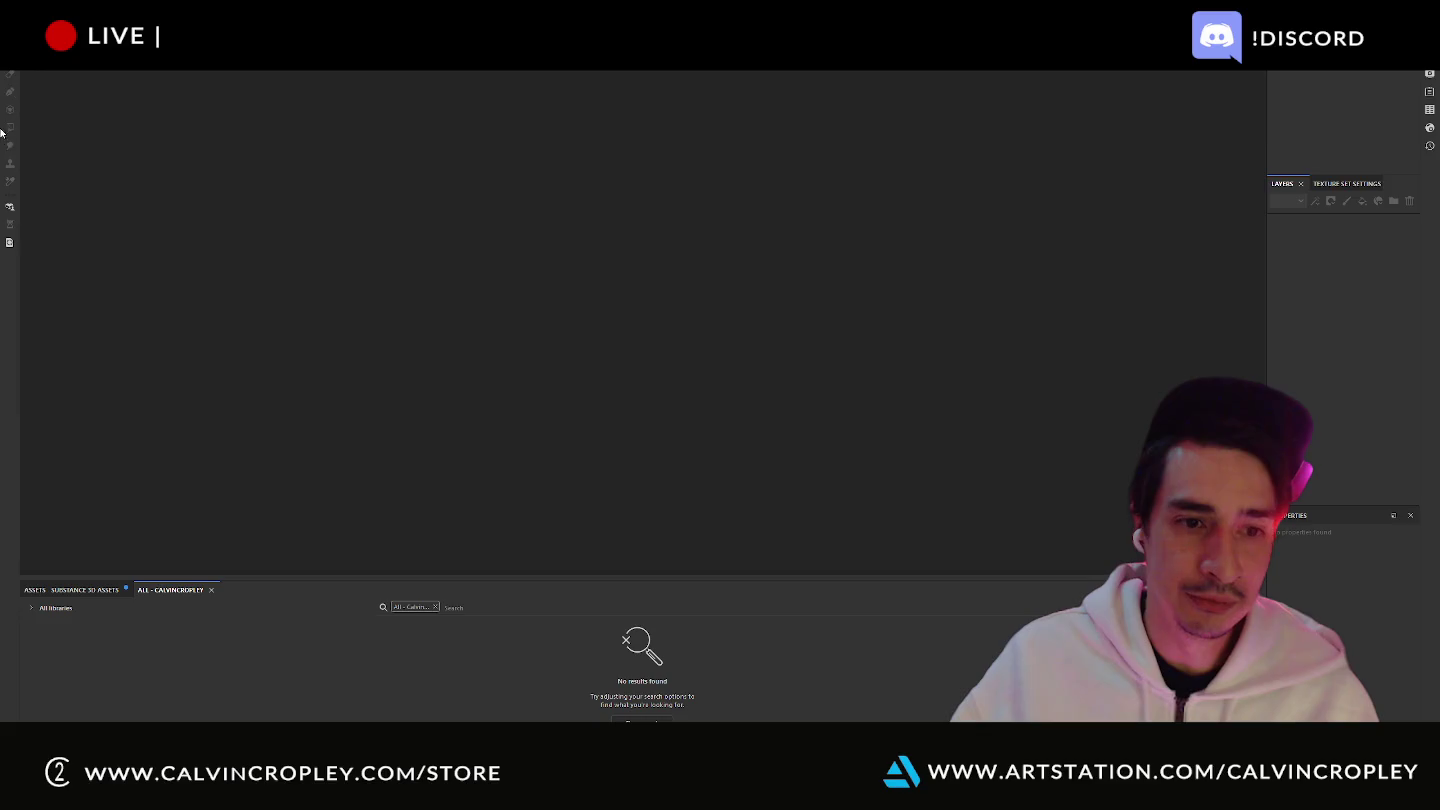
left_click(15, 62)
left_click(31, 80)
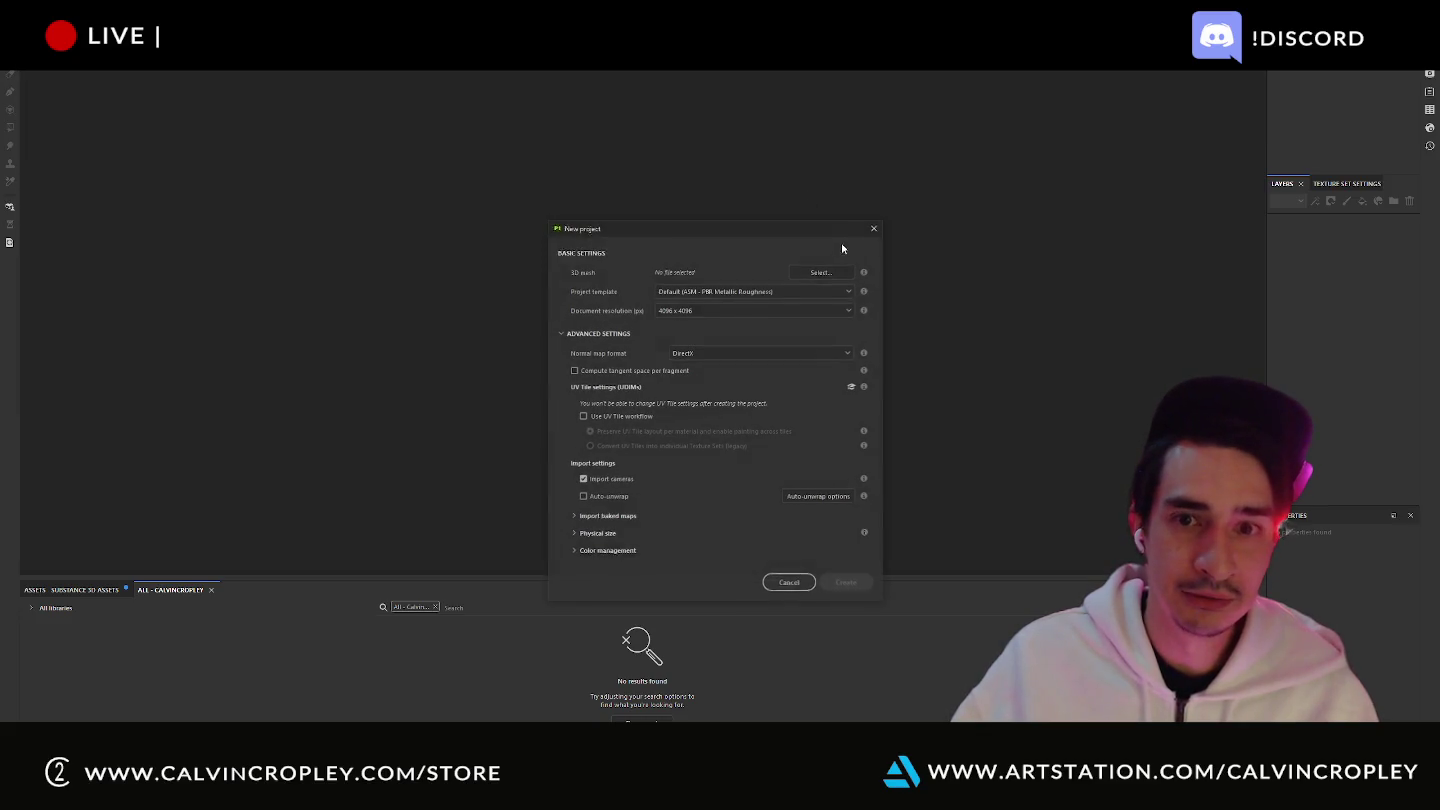
left_click(841, 271)
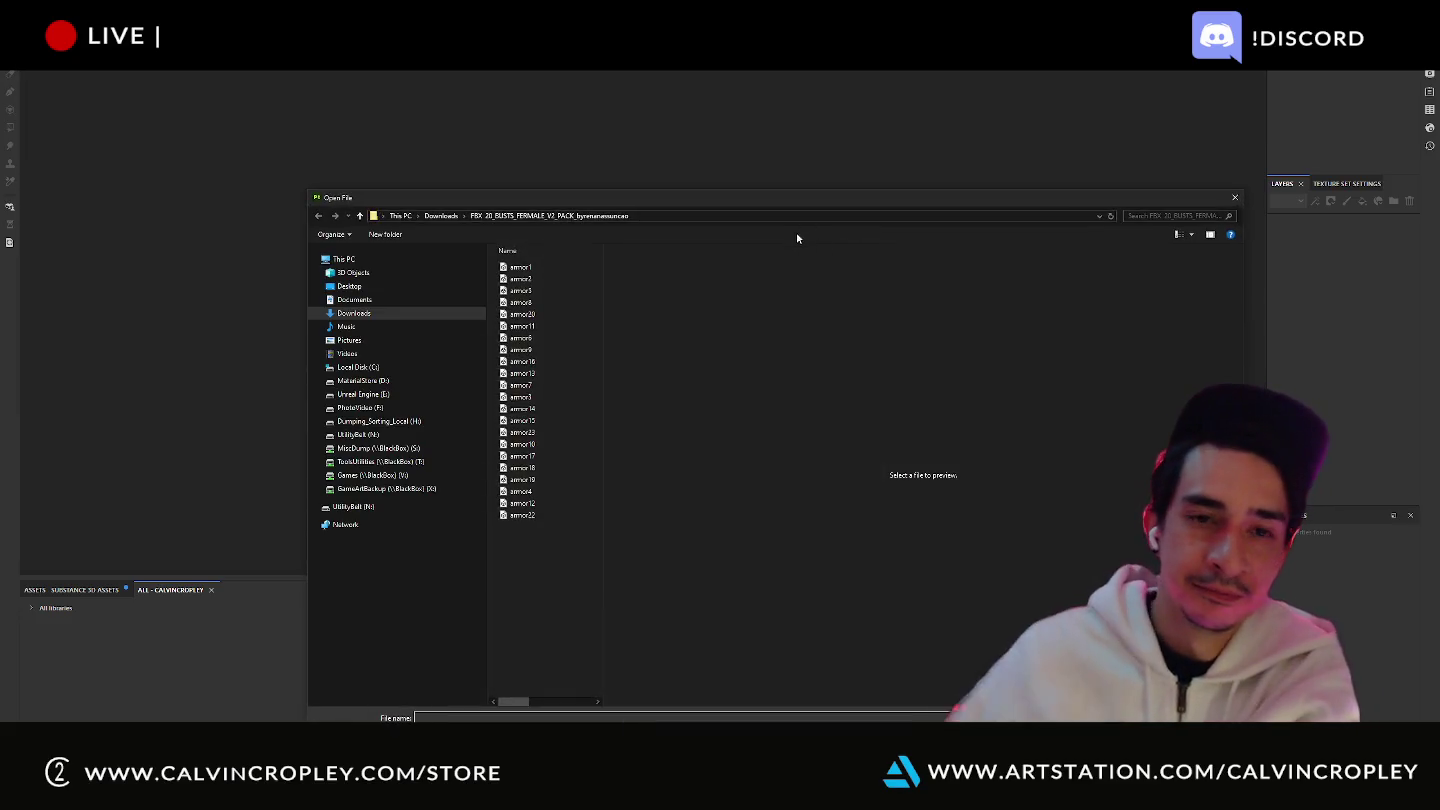
left_click(440, 287)
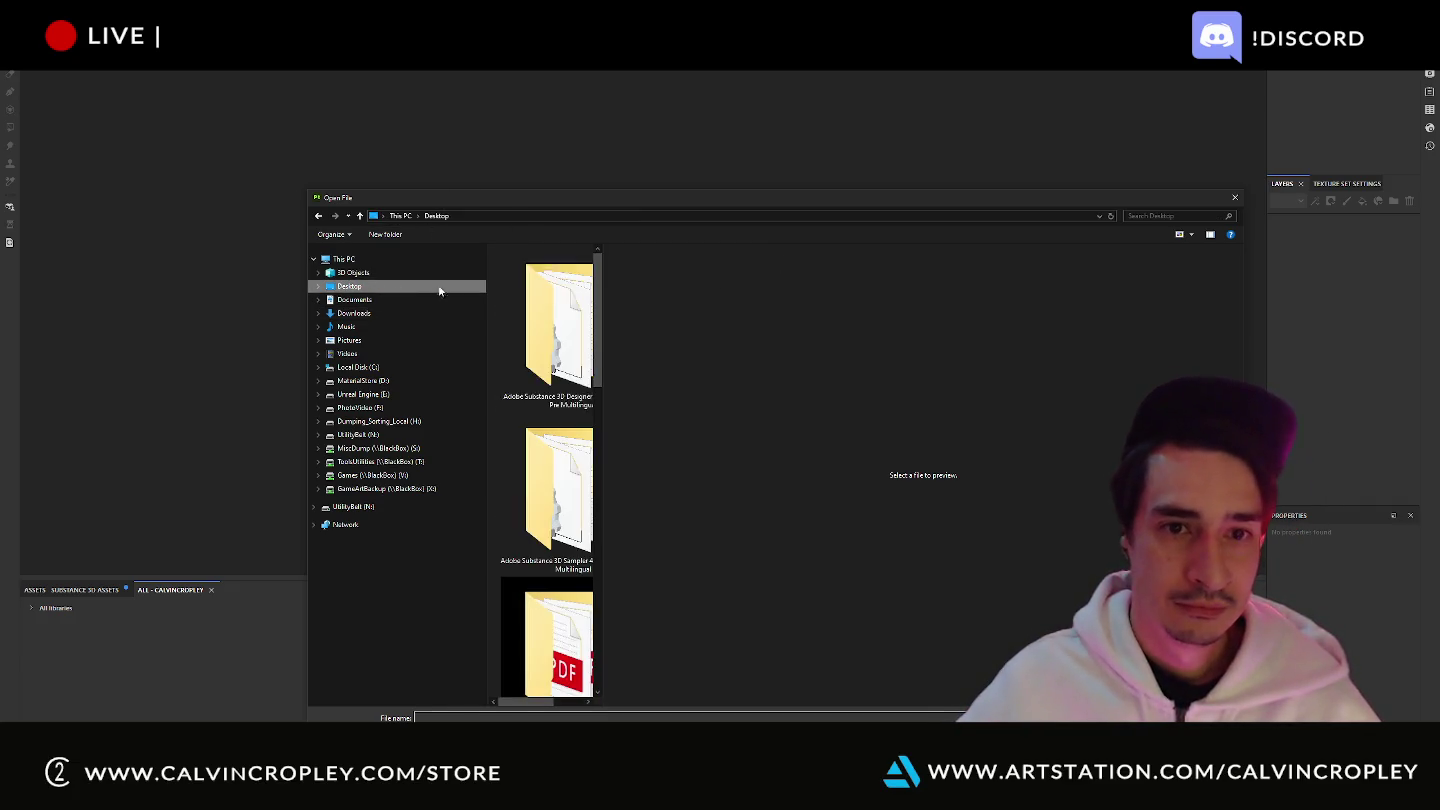
left_click_drag(603, 503, 1038, 497)
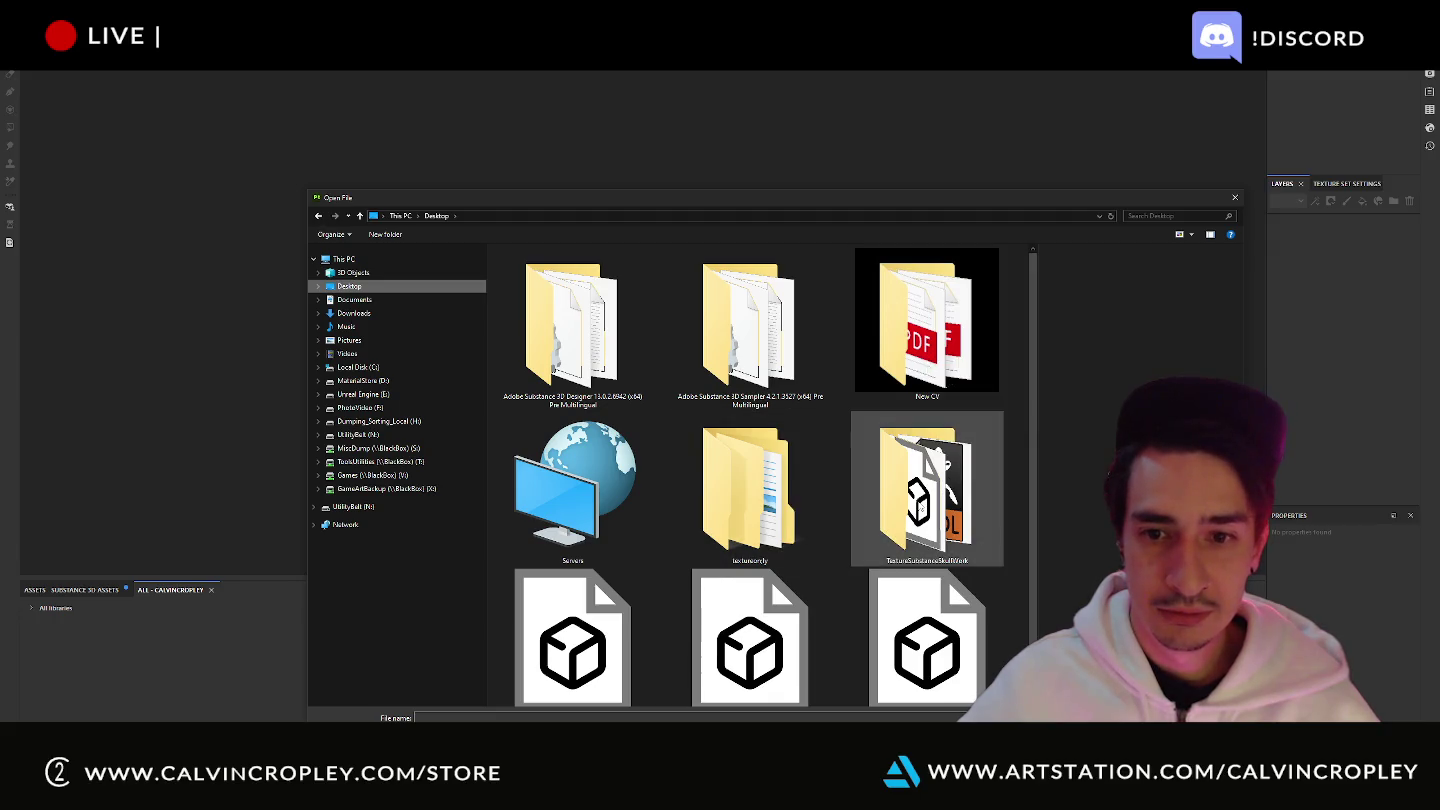
double_click(920, 503)
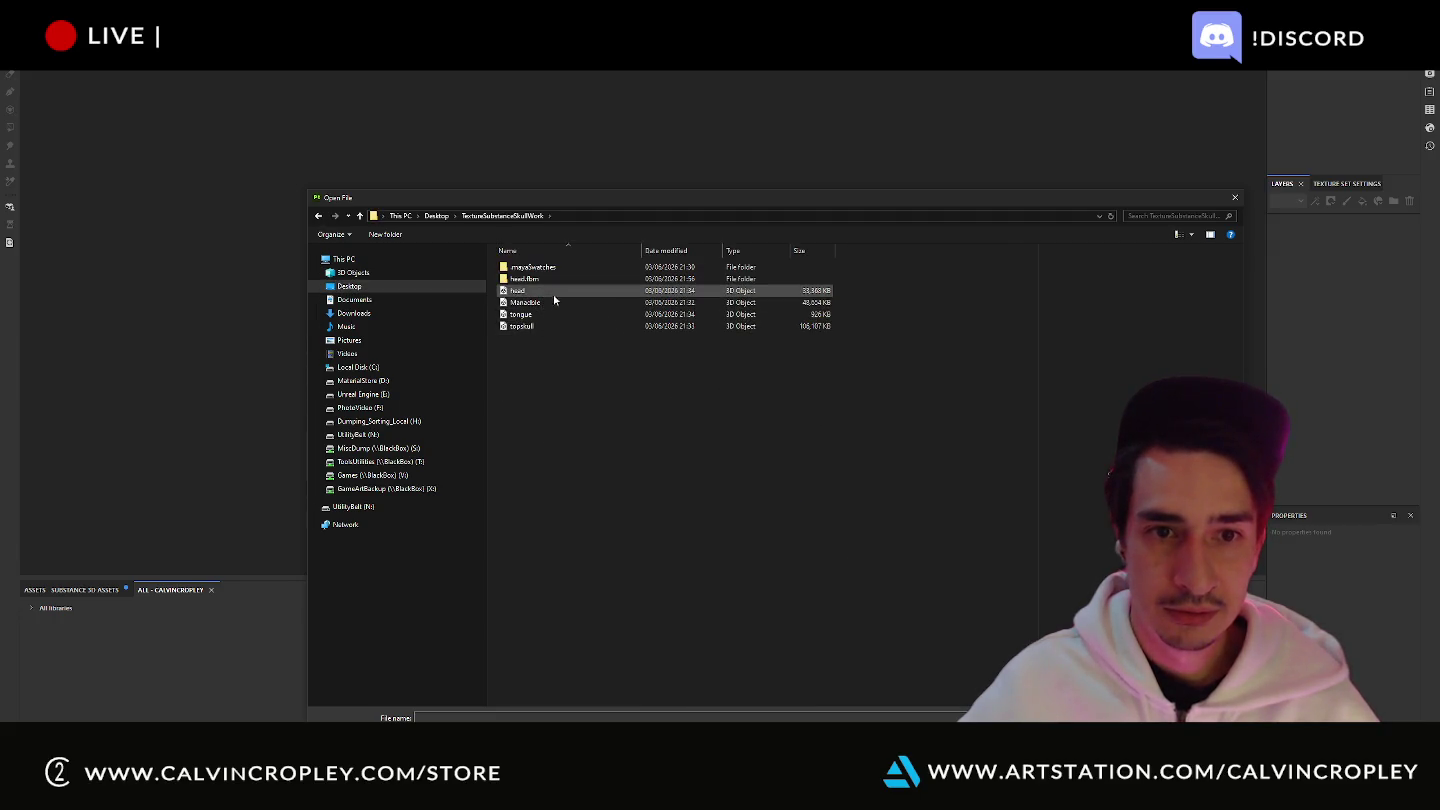
double_click(553, 290)
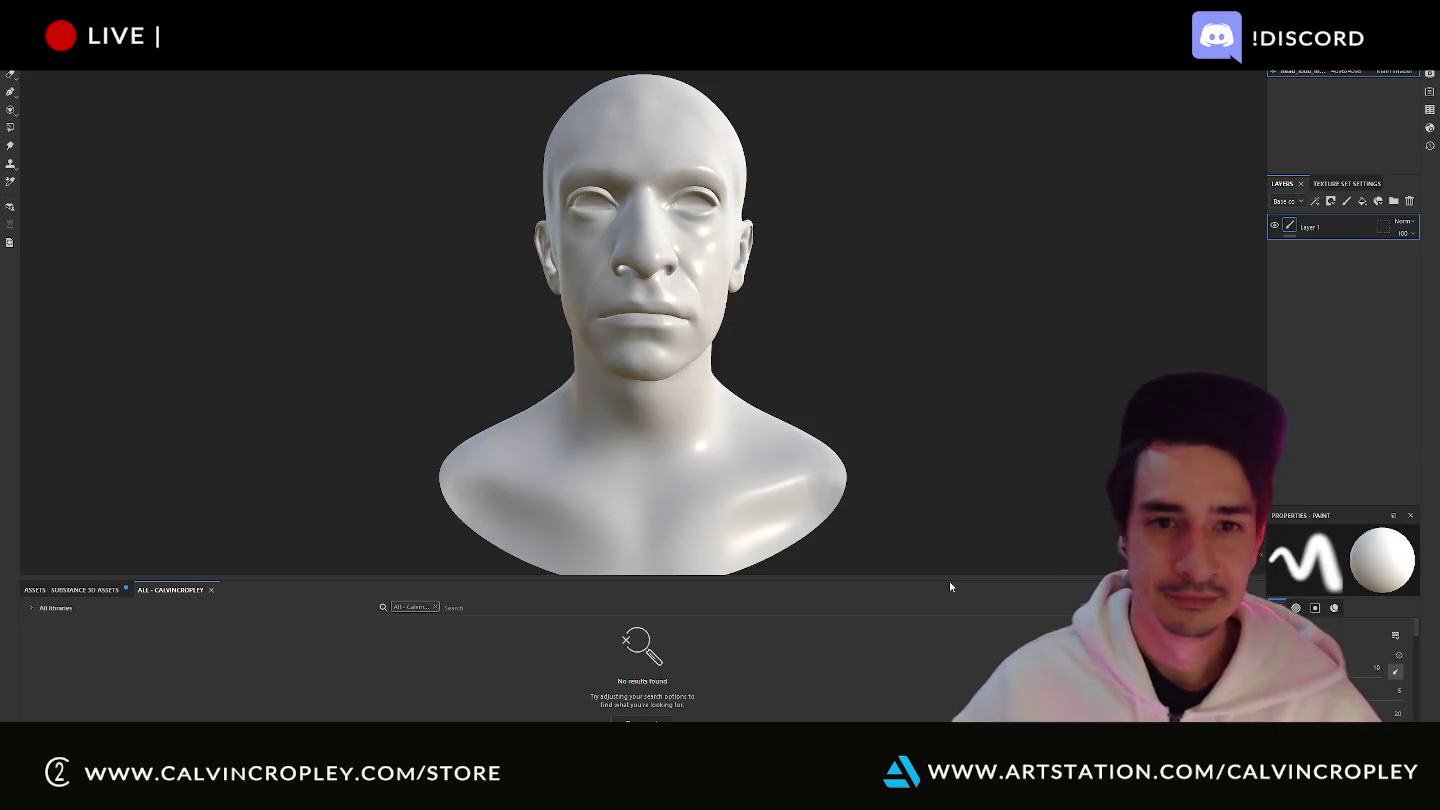
- Orbit the head and switch the viewport to 2D only to view its UV layout
scroll(884, 276, "down", 4)
mouse_move(925, 284)
left_mouse_down("alt")
mouse_move(942, 315)
mouse_move(860, 289)
mouse_move(1055, 257)
left_mouse_up("alt")
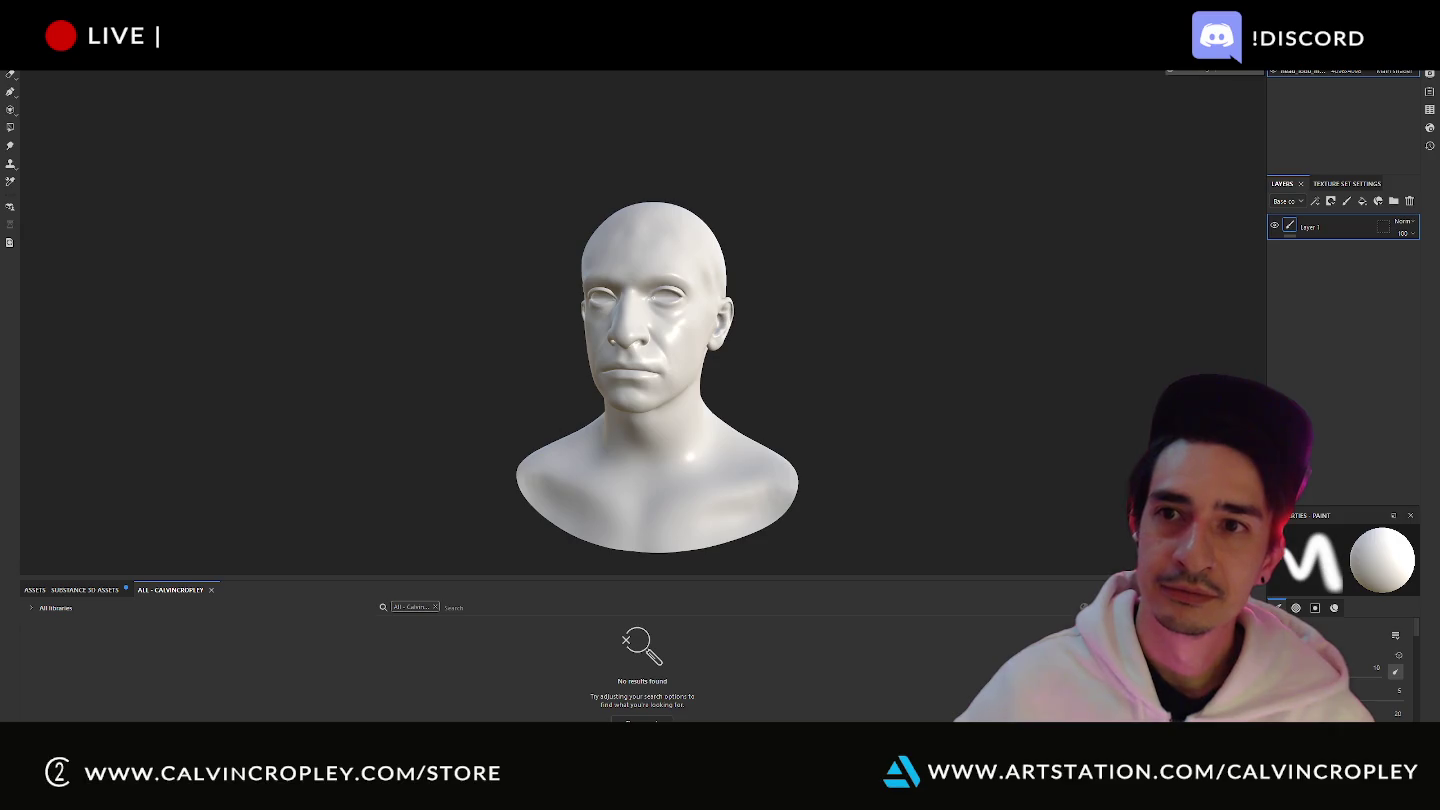
left_click(1213, 70)
left_click(1180, 82)
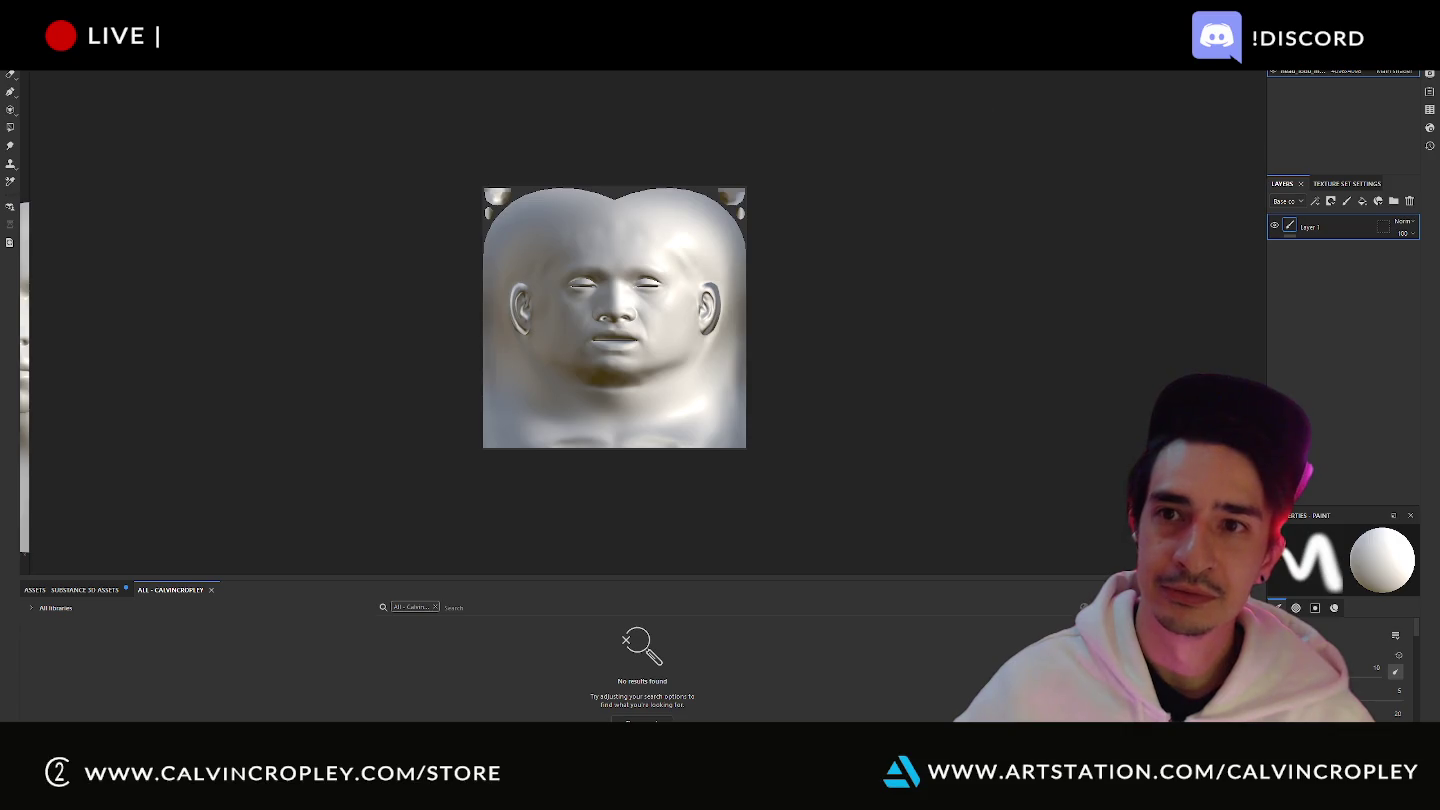
- Switch the viewport back to the 3D view and zoom in on the head
left_click(1212, 71)
left_click(1213, 71)
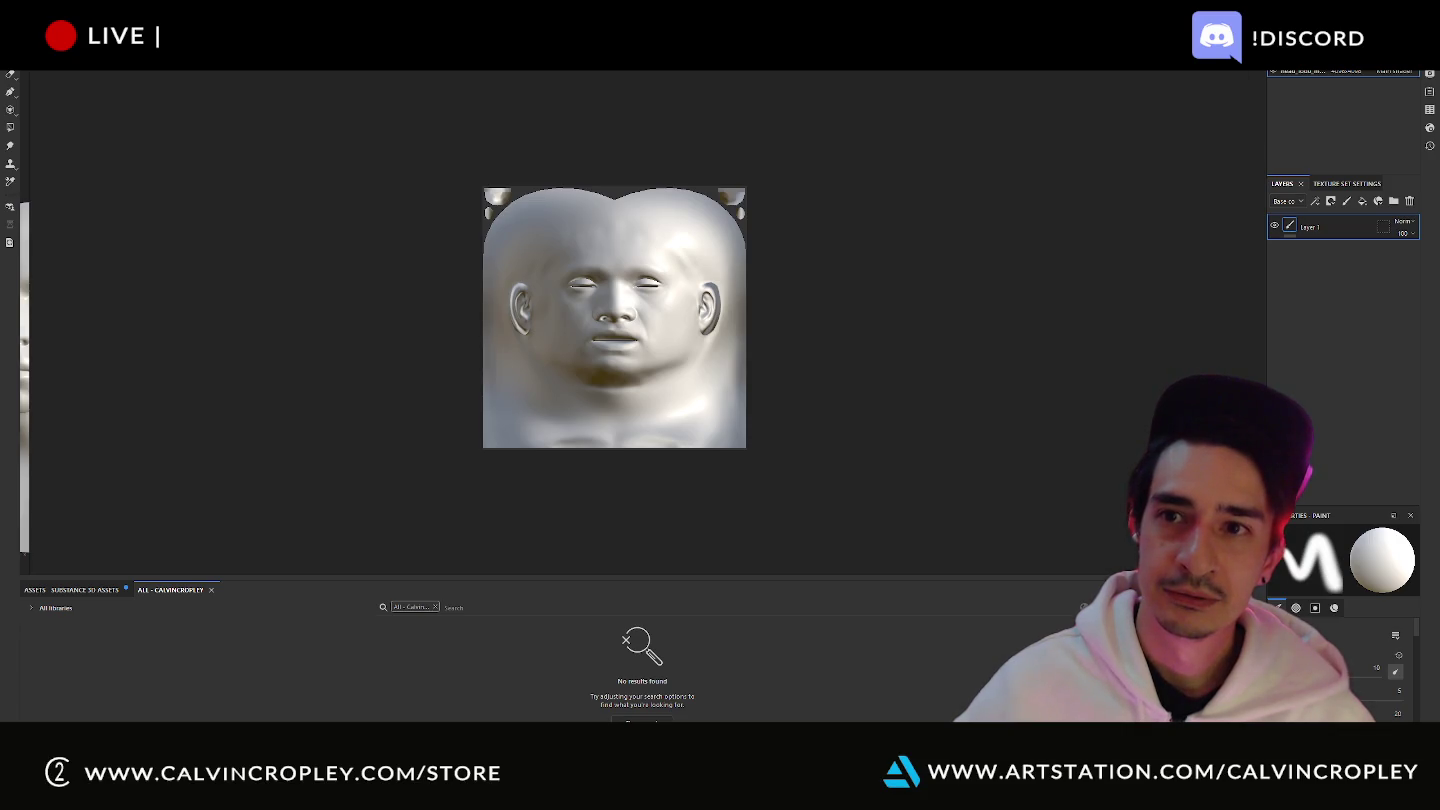
left_click(1213, 71)
left_click(1180, 64)
scroll(914, 325, "up", 1)
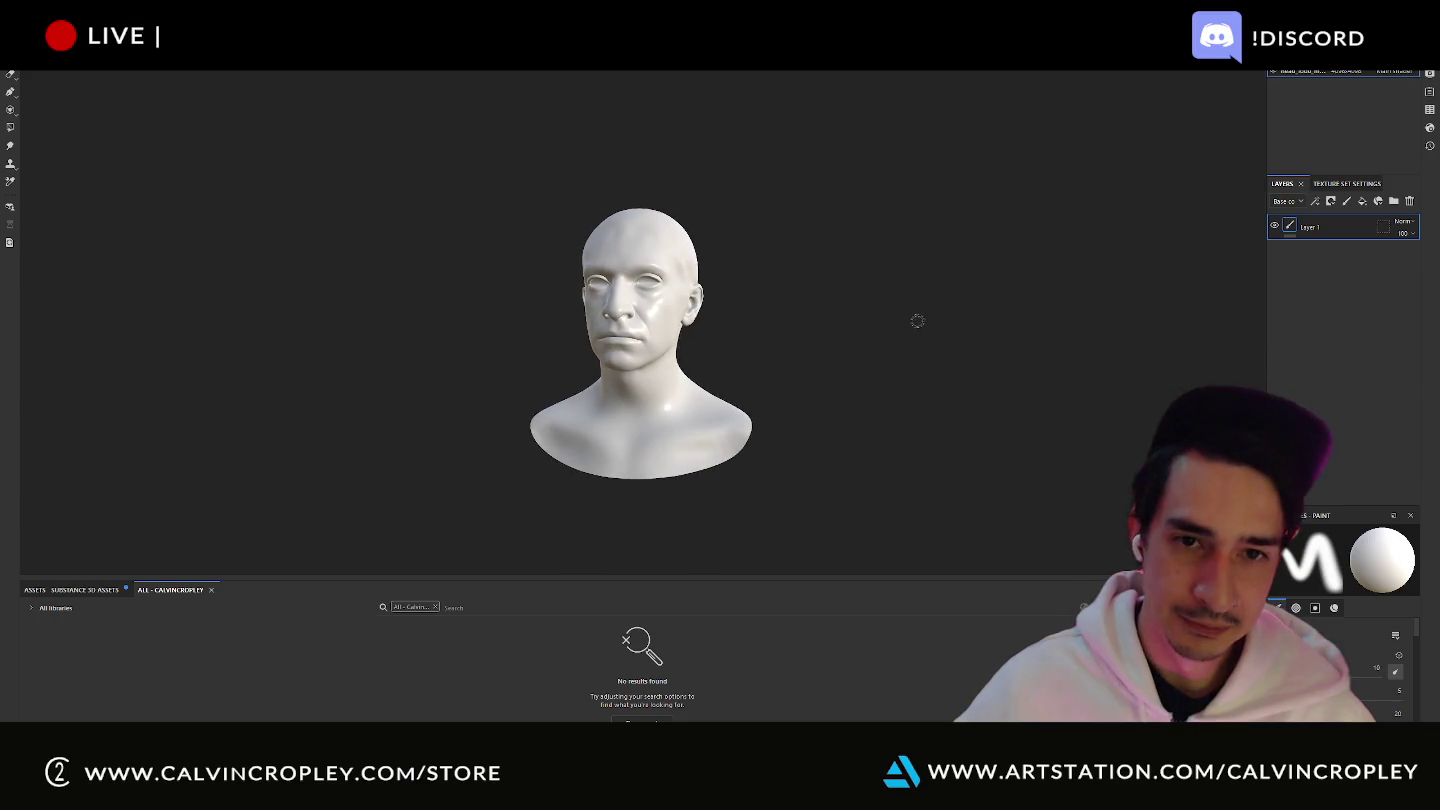
scroll(913, 329, "up", 1)
left_click_drag(935, 337, 969, 336, "alt")
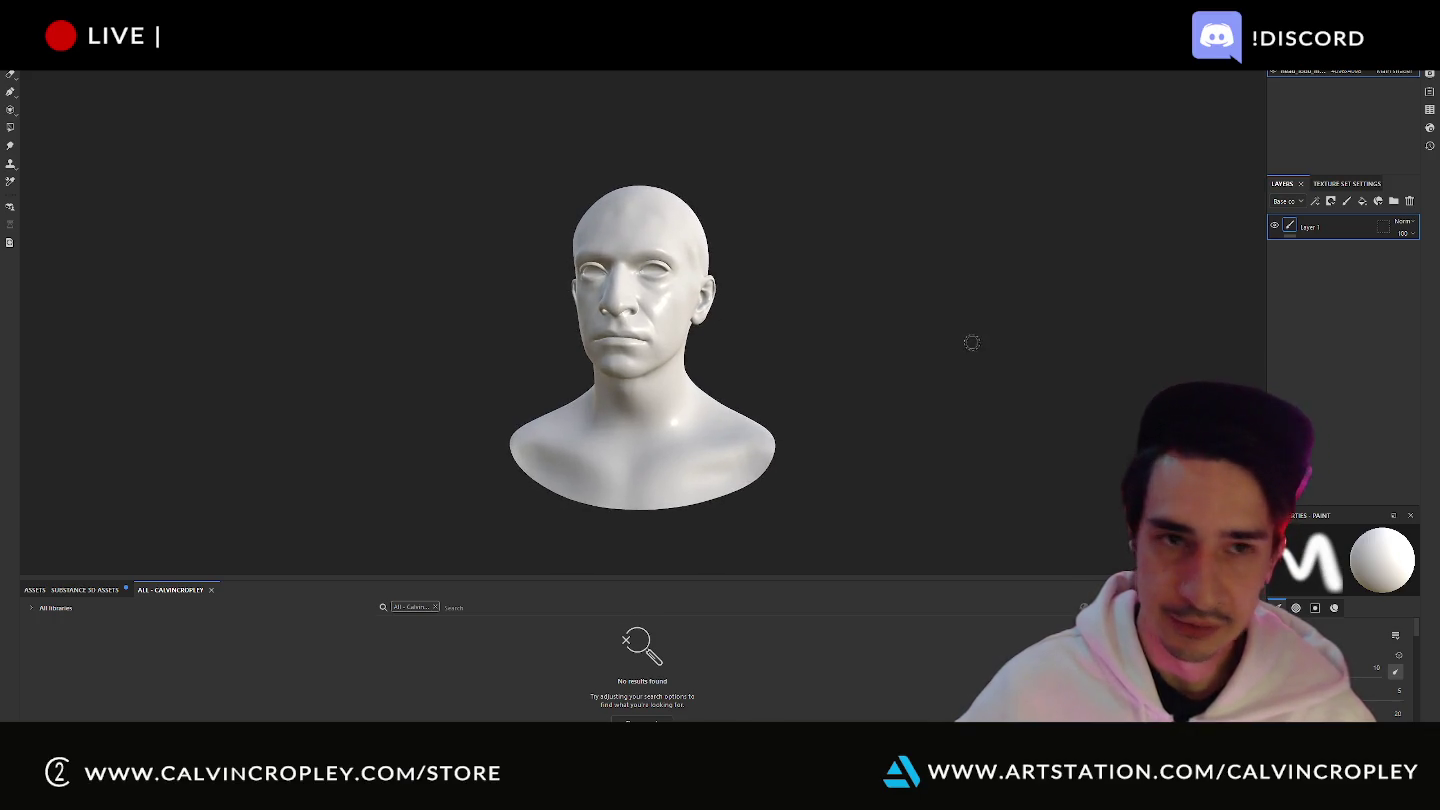
left_click(16, 62)
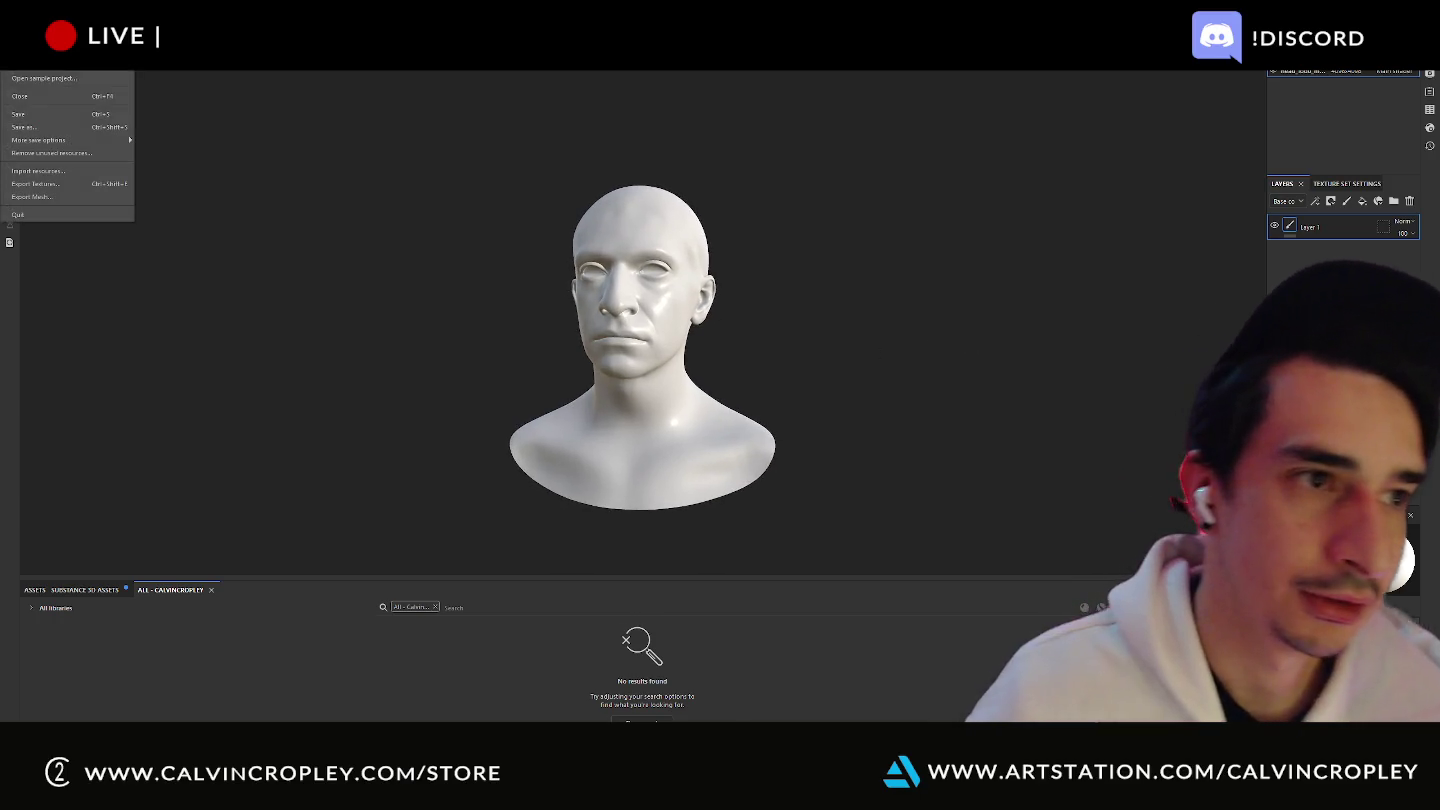
- Save the project as 'faceskullguide' in the Desktop's TextureSubstanceSkullWork folder
left_click(71, 128)
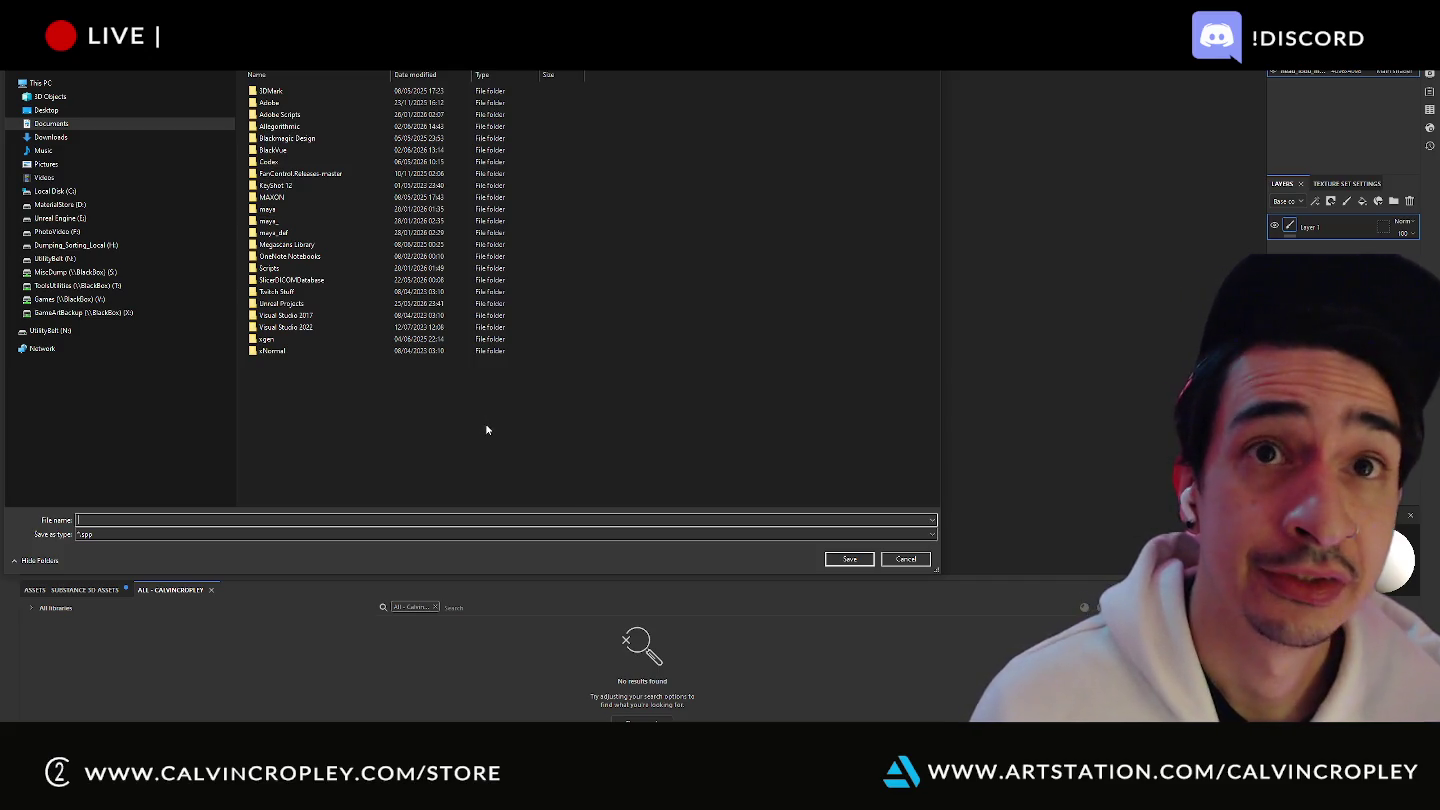
left_click(82, 129)
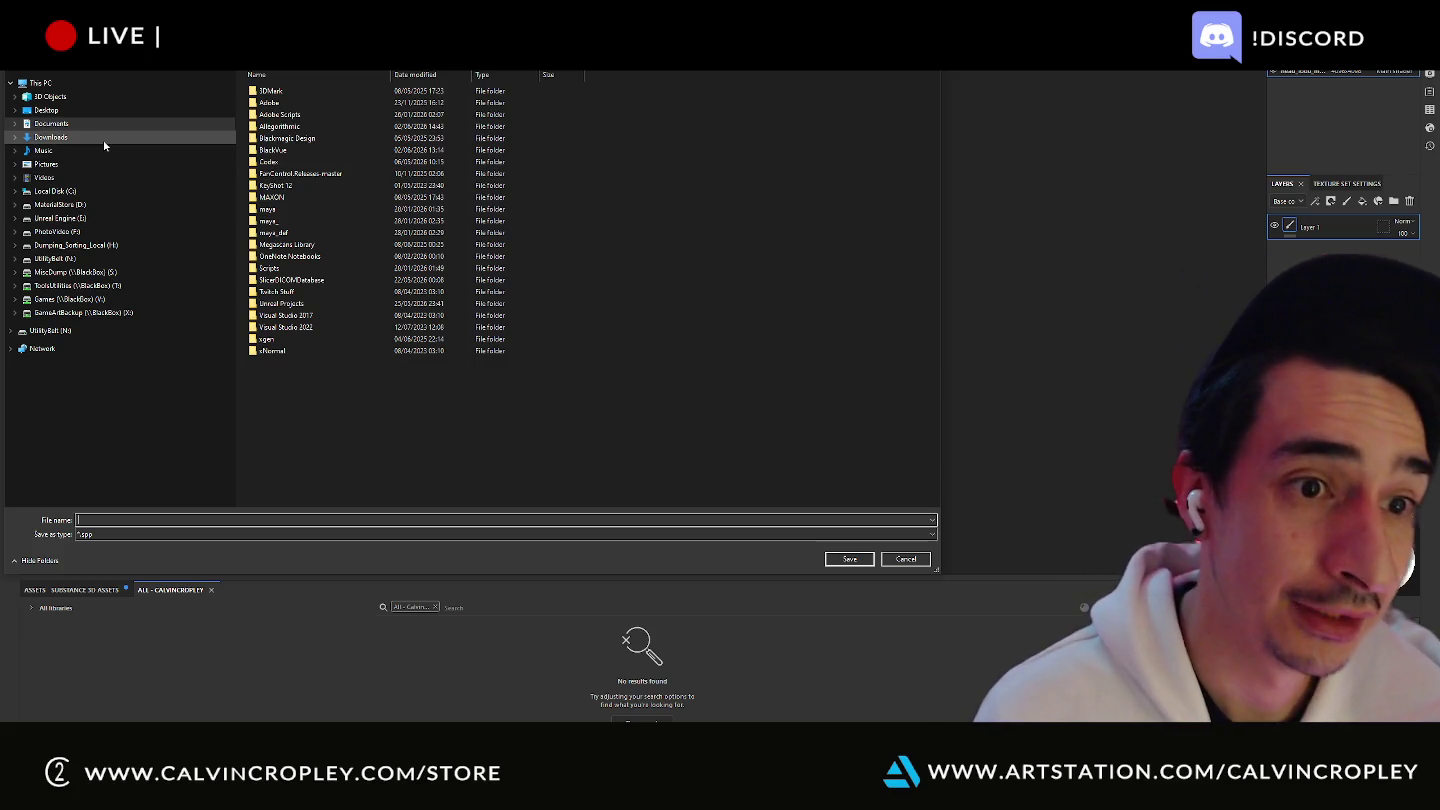
left_click(70, 111)
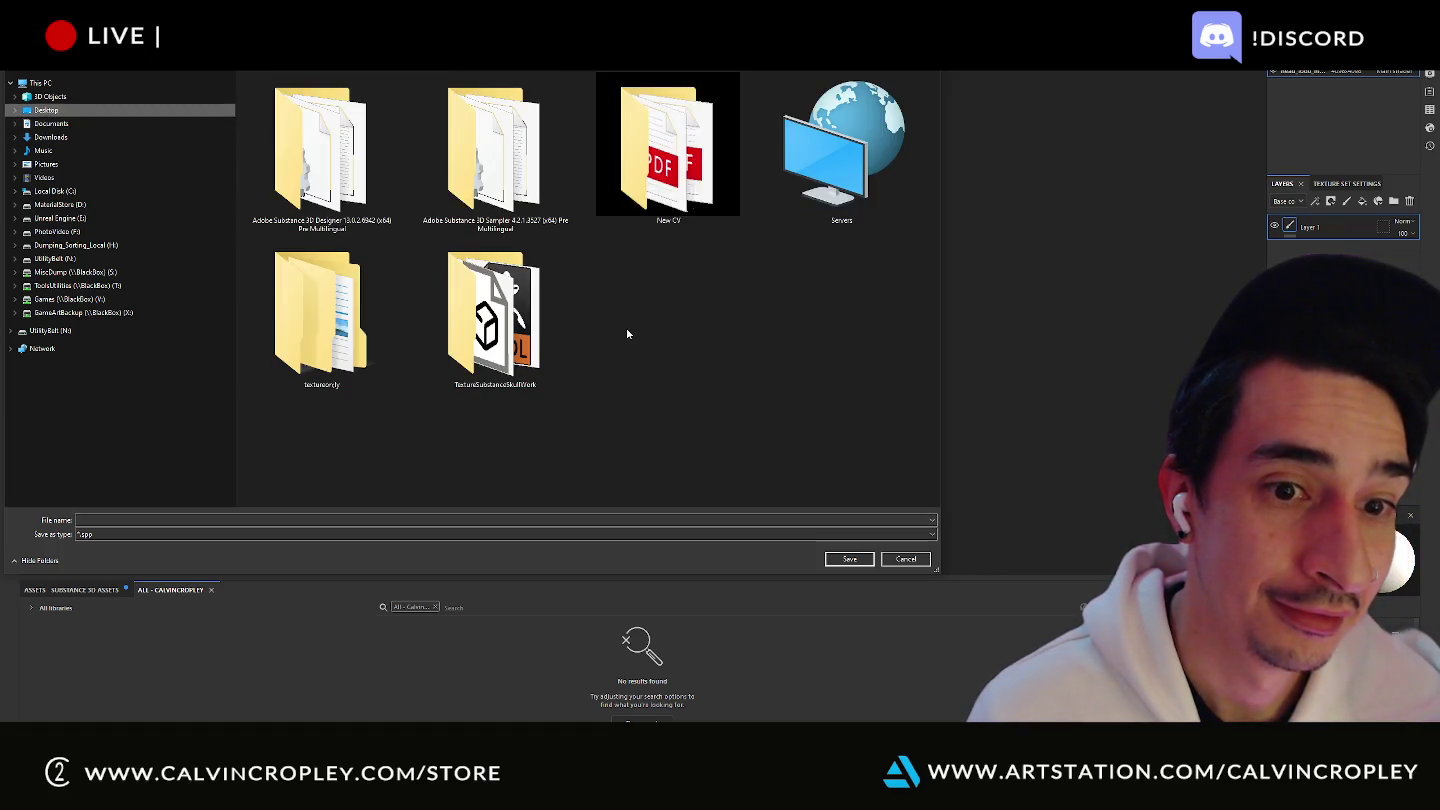
double_click(472, 333)
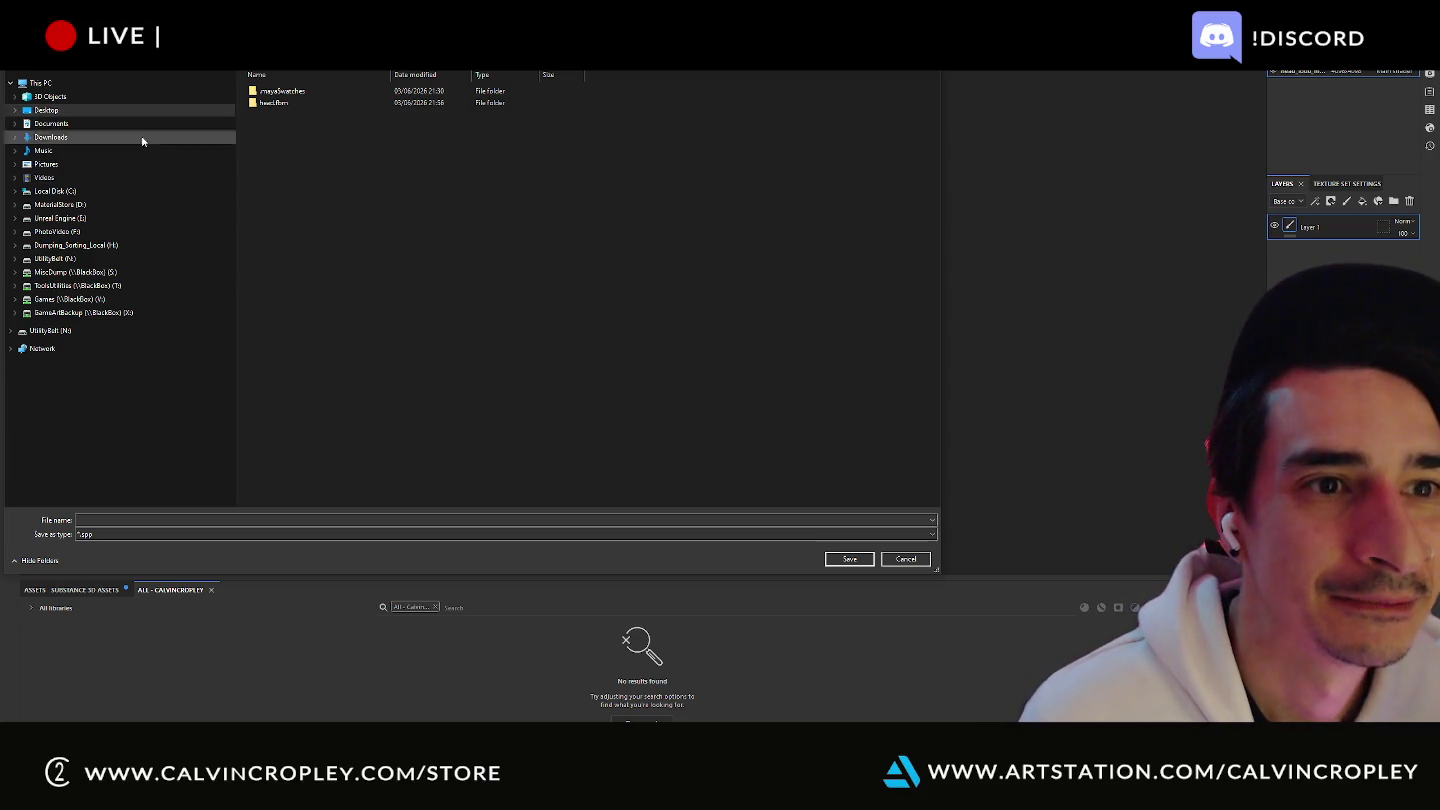
left_click(241, 520)
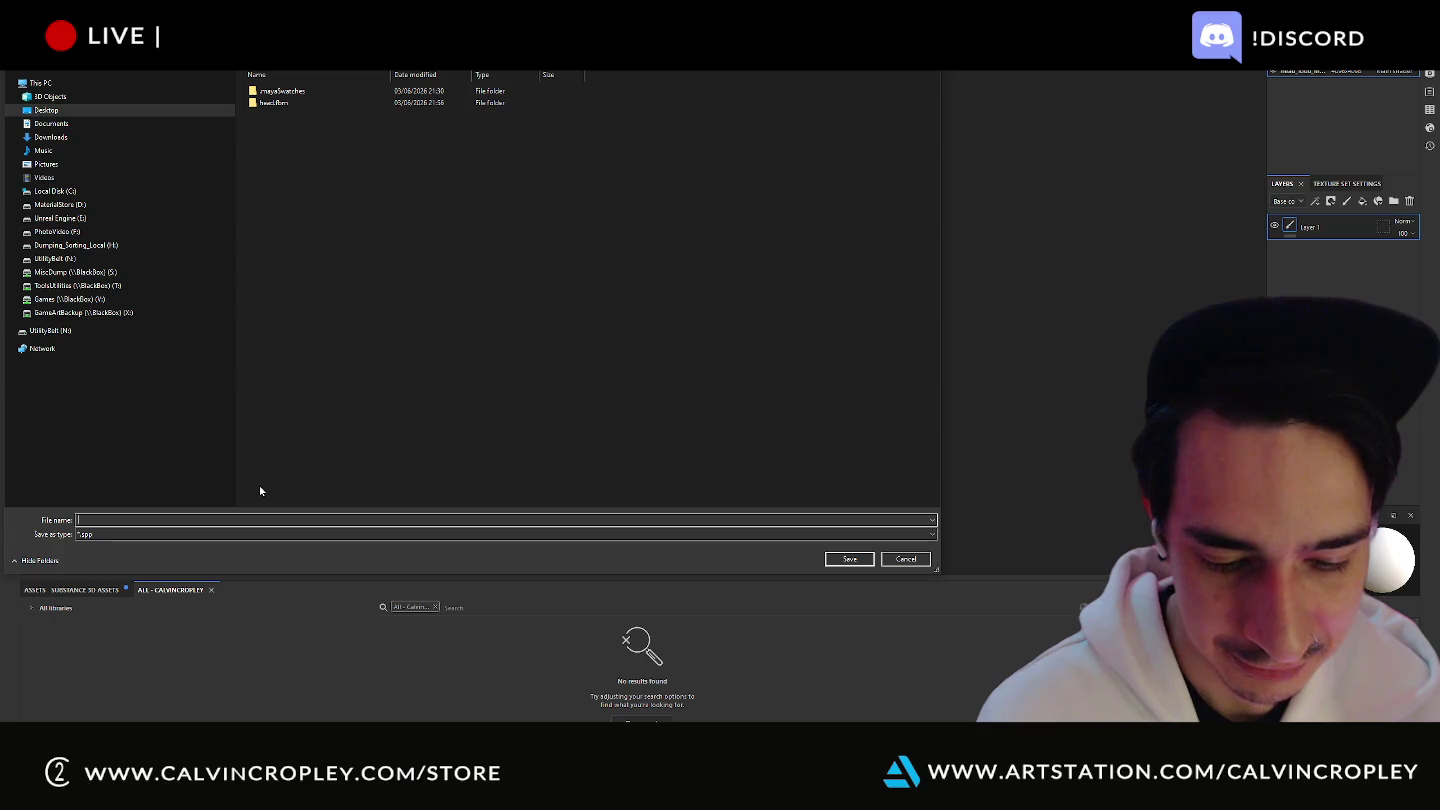
type("face")
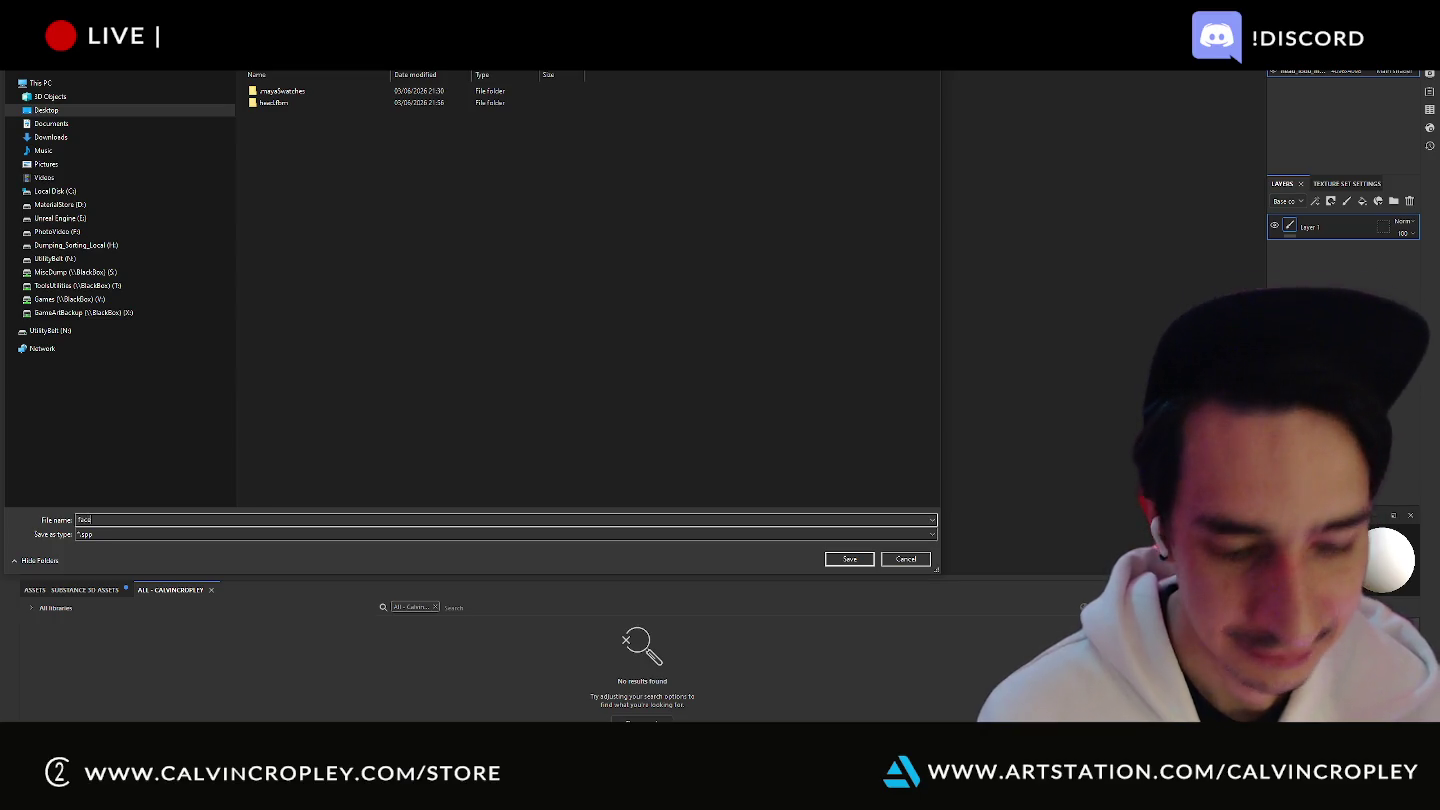
type("skull")
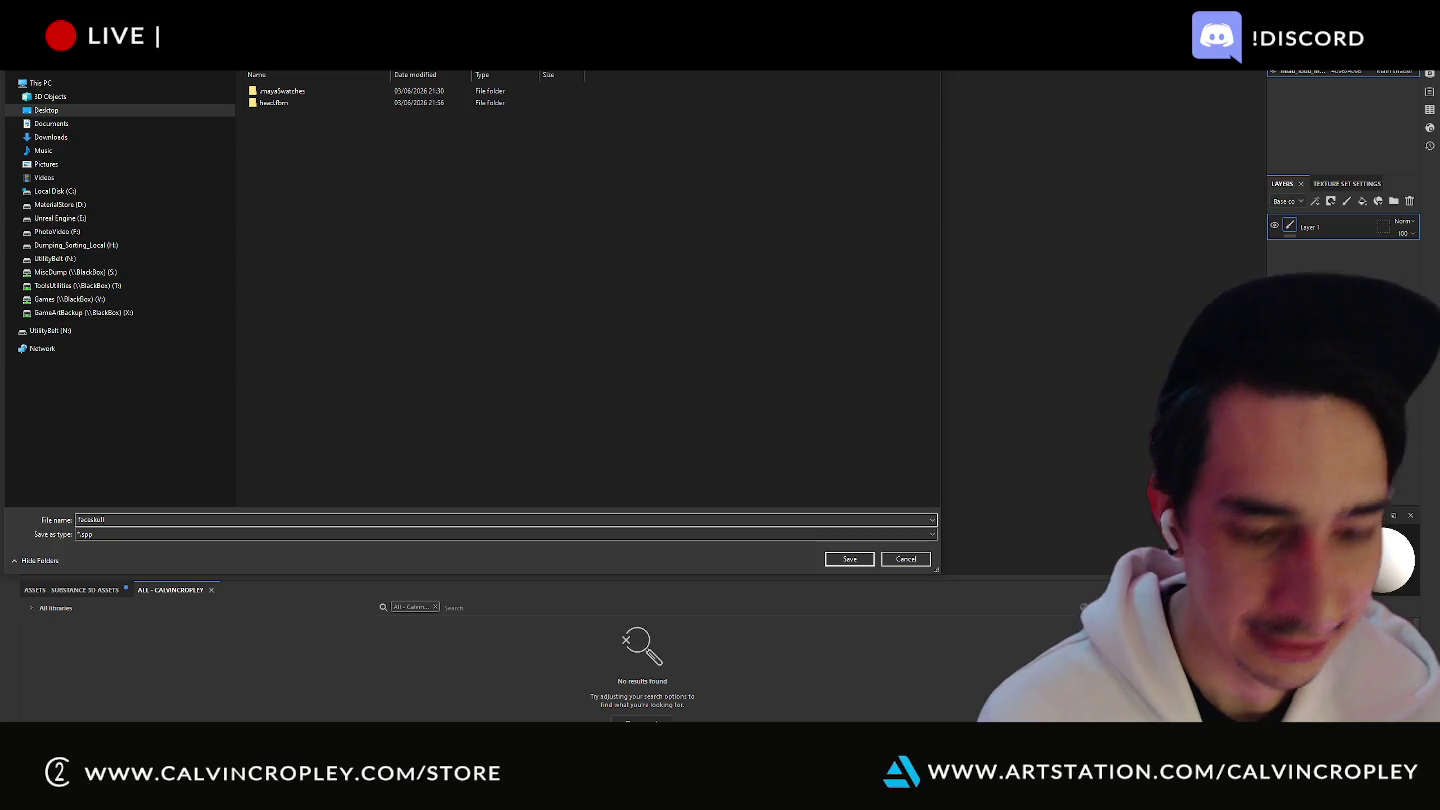
type("guide")
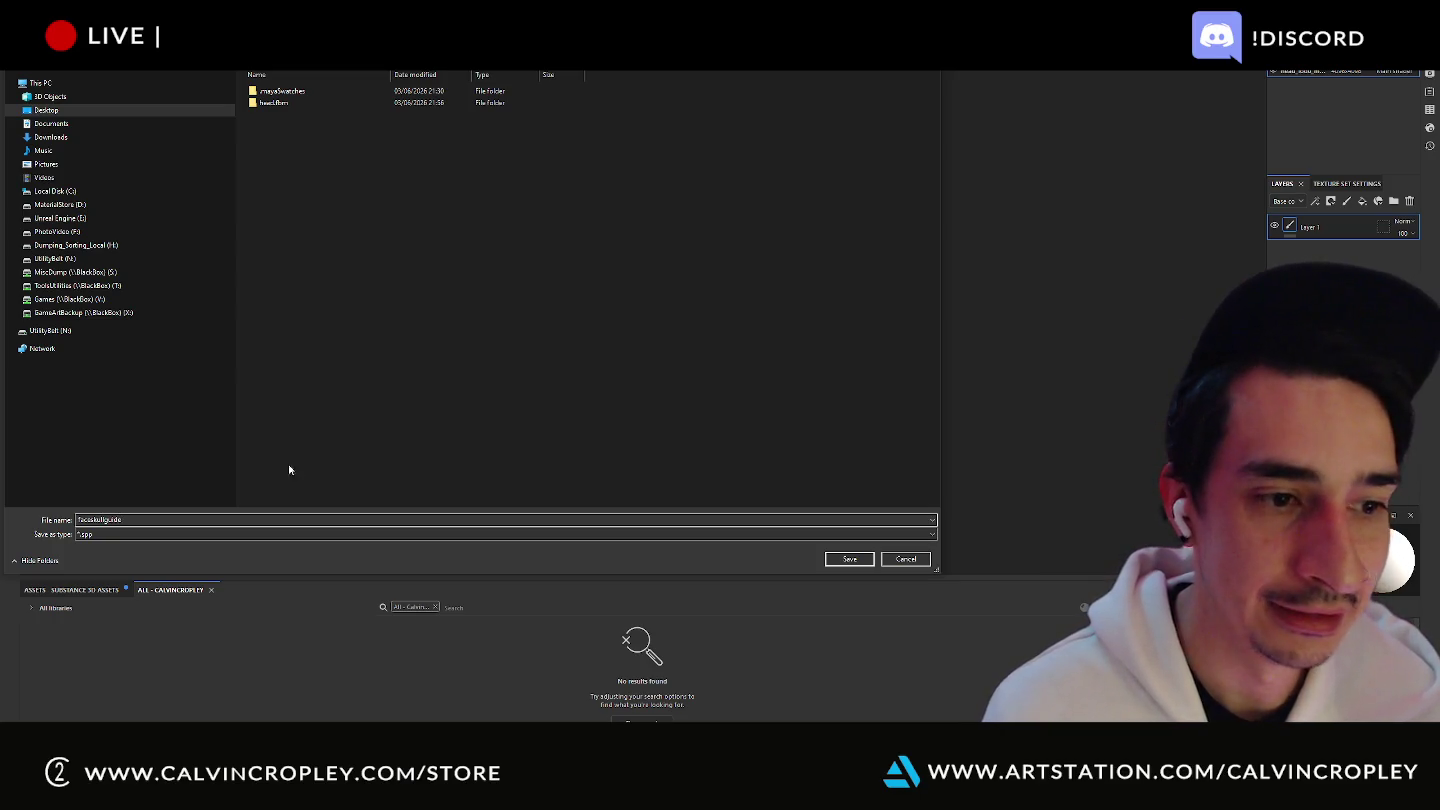
left_click(850, 560)
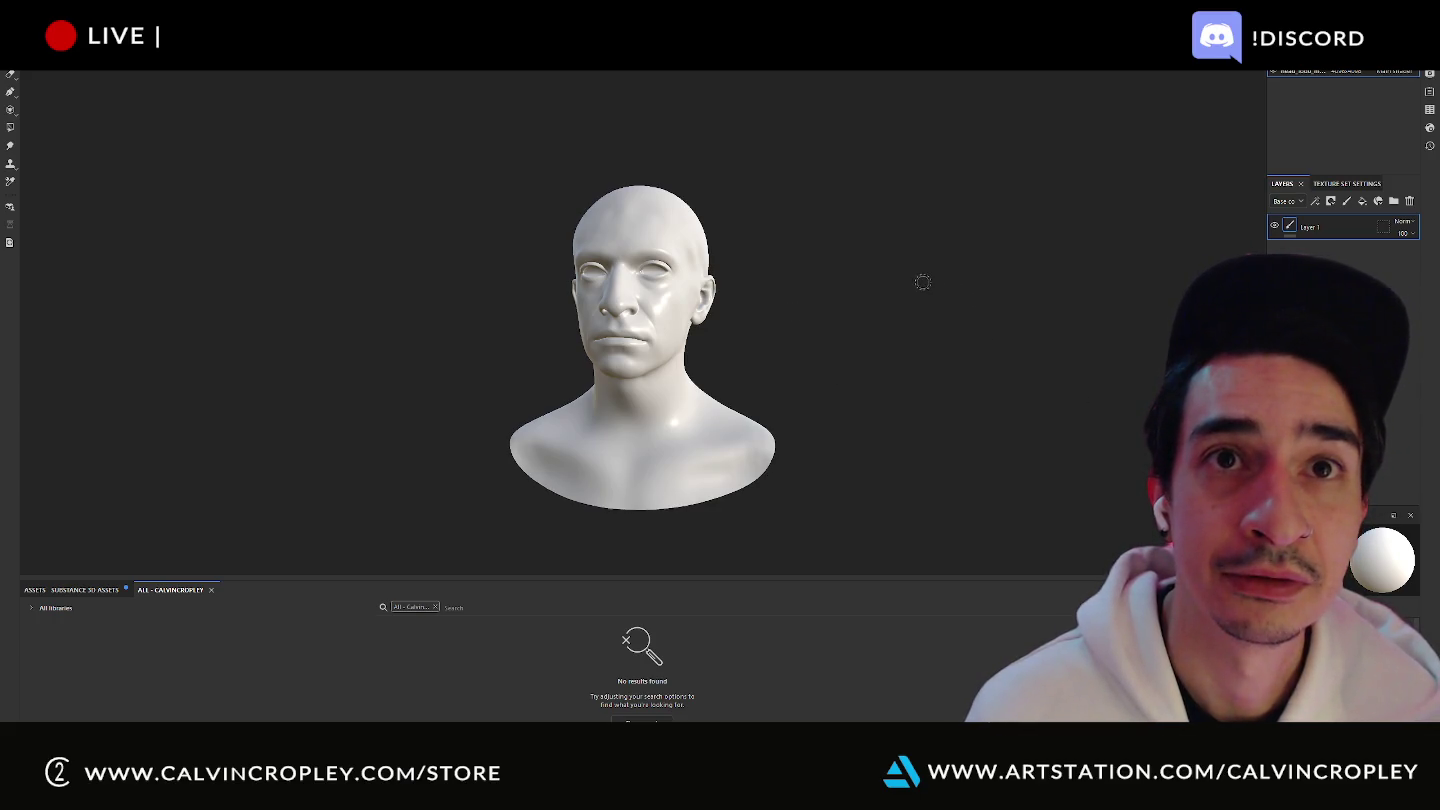
mouse_move(937, 220)
left_mouse_down("alt")
mouse_move(893, 215)
mouse_move(963, 218)
mouse_move(869, 173)
left_mouse_up("alt")
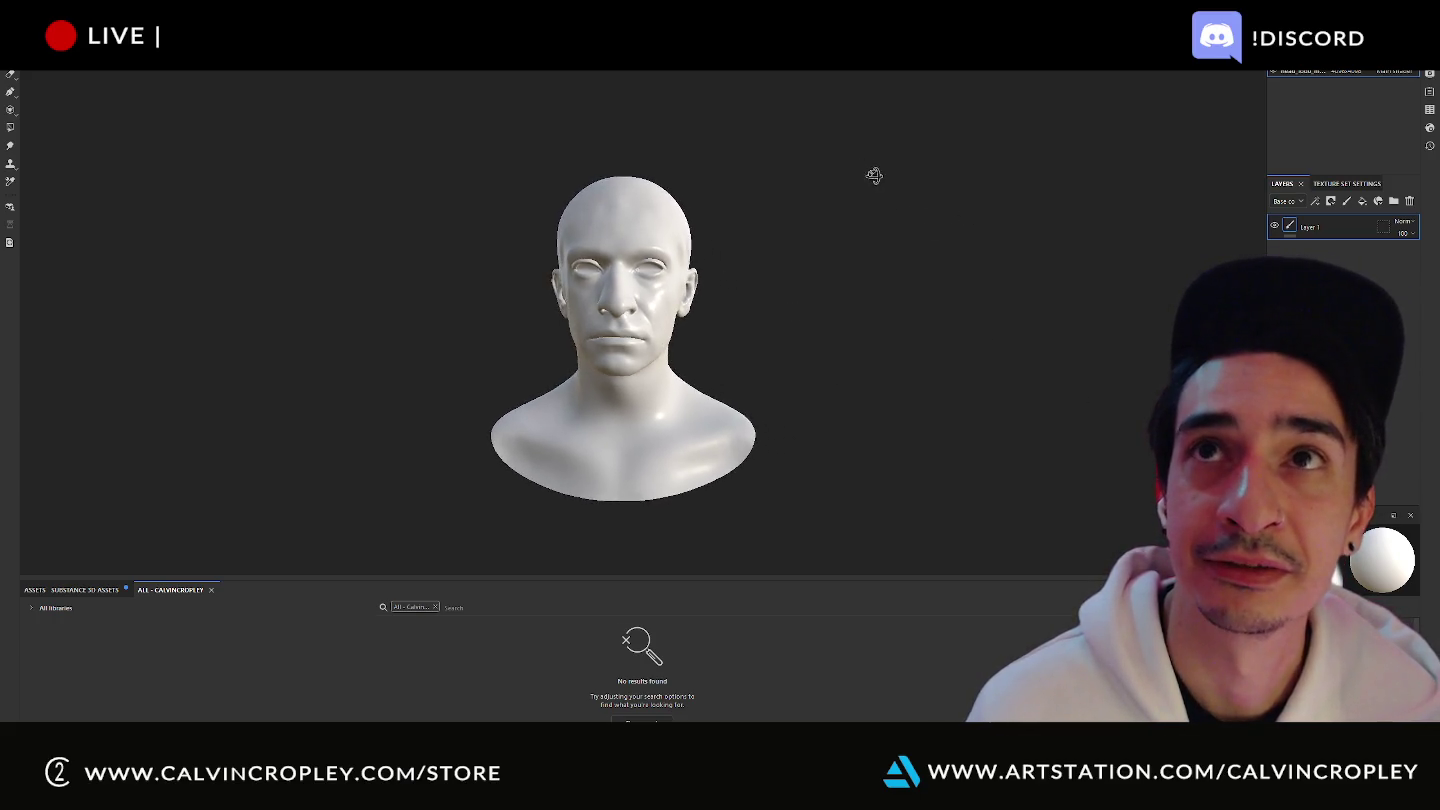
middle_click_drag(869, 173, 964, 214, "alt")
mouse_move(968, 254)
left_mouse_down("alt")
mouse_move(945, 174)
mouse_move(1006, 220)
mouse_move(1016, 207)
mouse_move(990, 167)
mouse_move(1001, 206)
left_mouse_up("alt")
scroll(950, 170, "up", 2)
scroll(954, 169, "up", 3)
scroll(1001, 206, "down", 2)
scroll(946, 281, "down", 2)
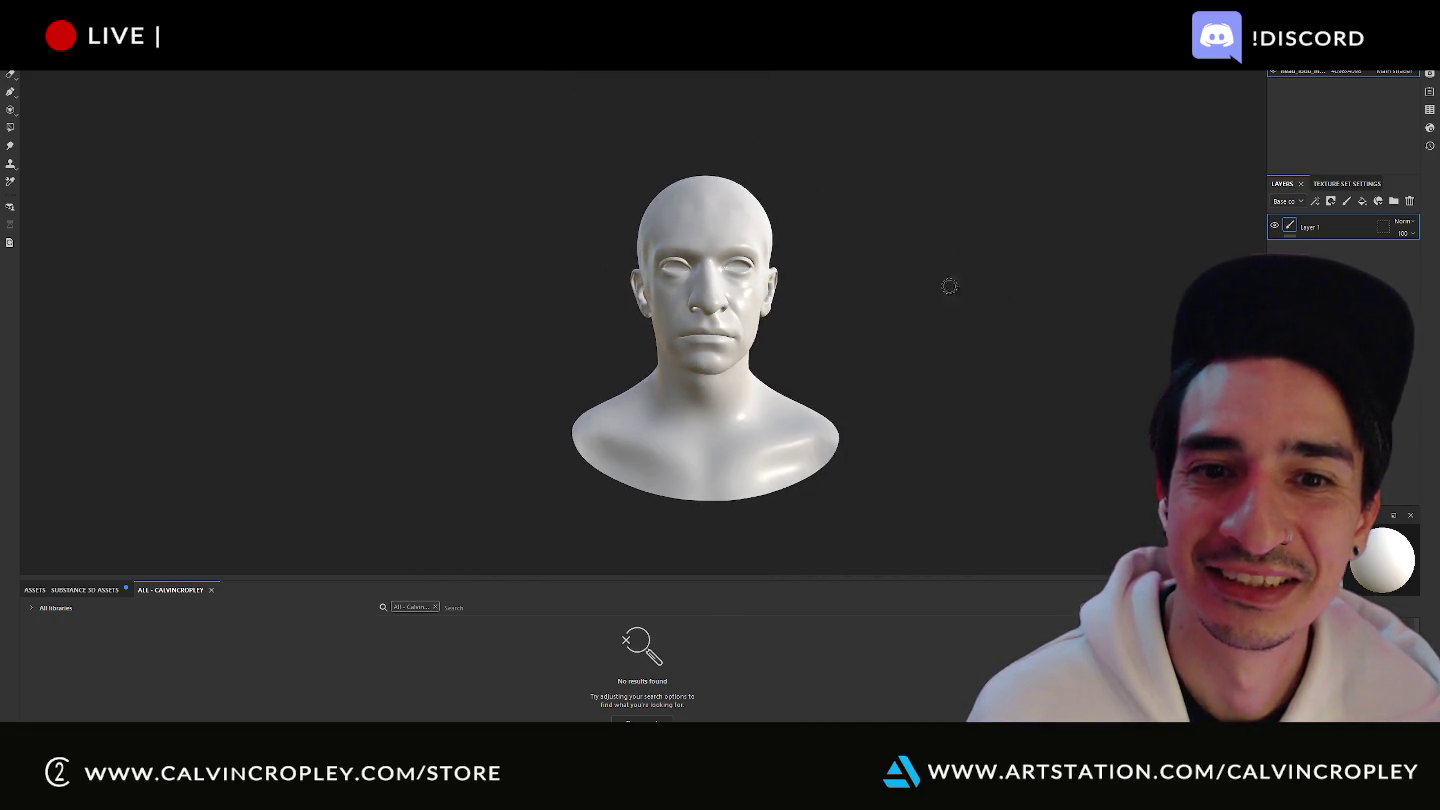
mouse_move(950, 286)
left_mouse_down("alt")
mouse_move(814, 255)
mouse_move(1000, 245)
left_mouse_up("alt")
scroll(845, 190, "up", 3)
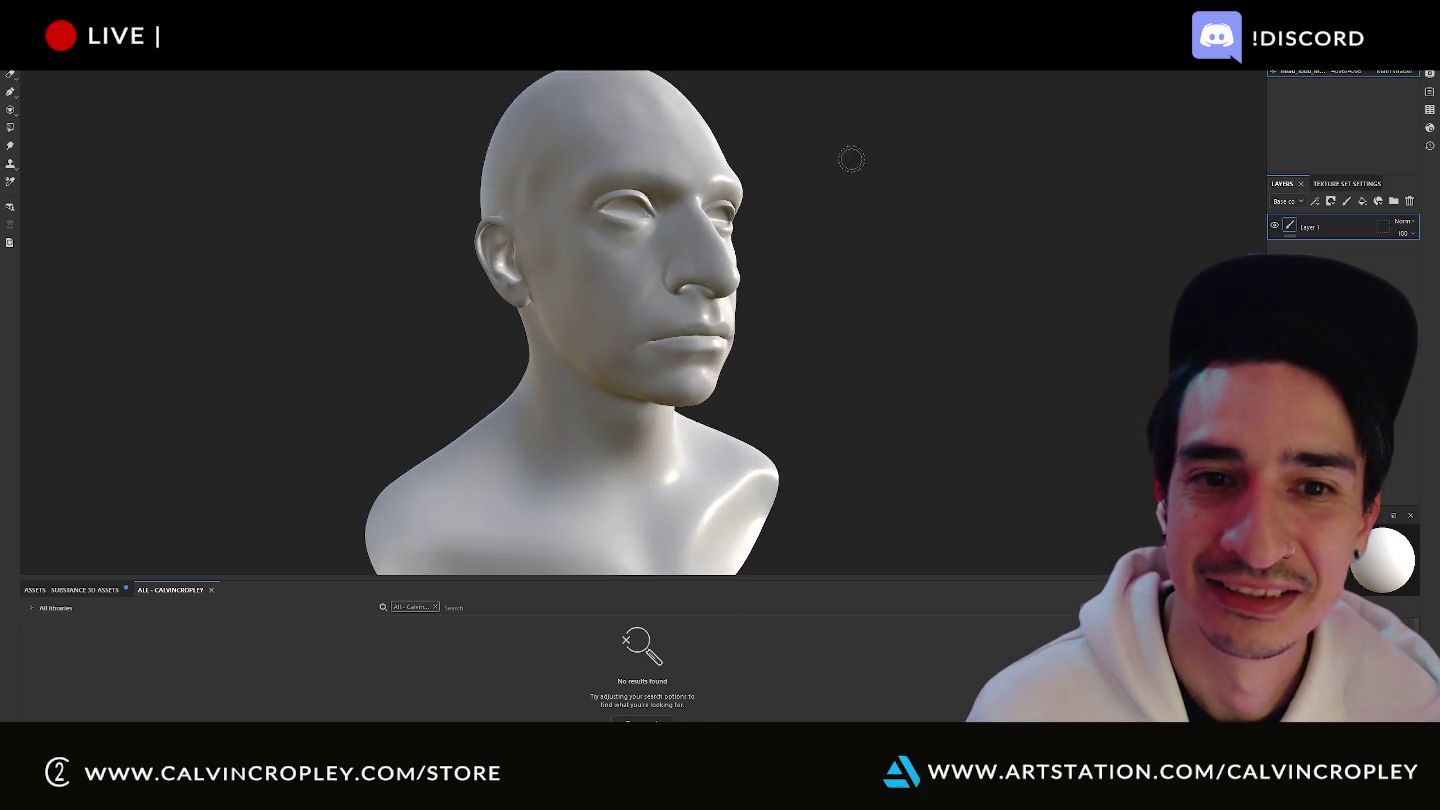
middle_click_drag(850, 159, 886, 267, "alt")
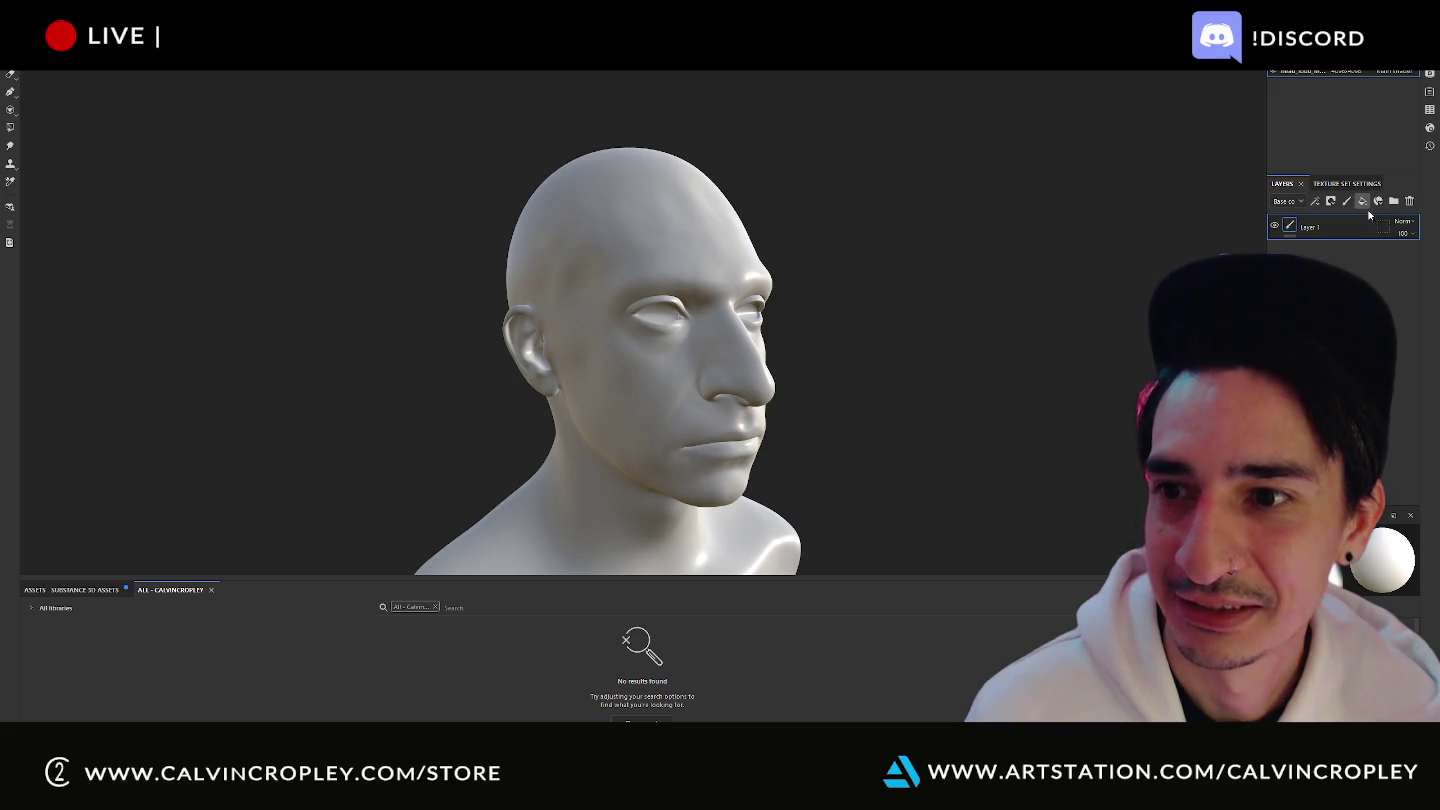
- Add a fill layer to the head, trying a base colour and undoing it
left_click(1364, 205)
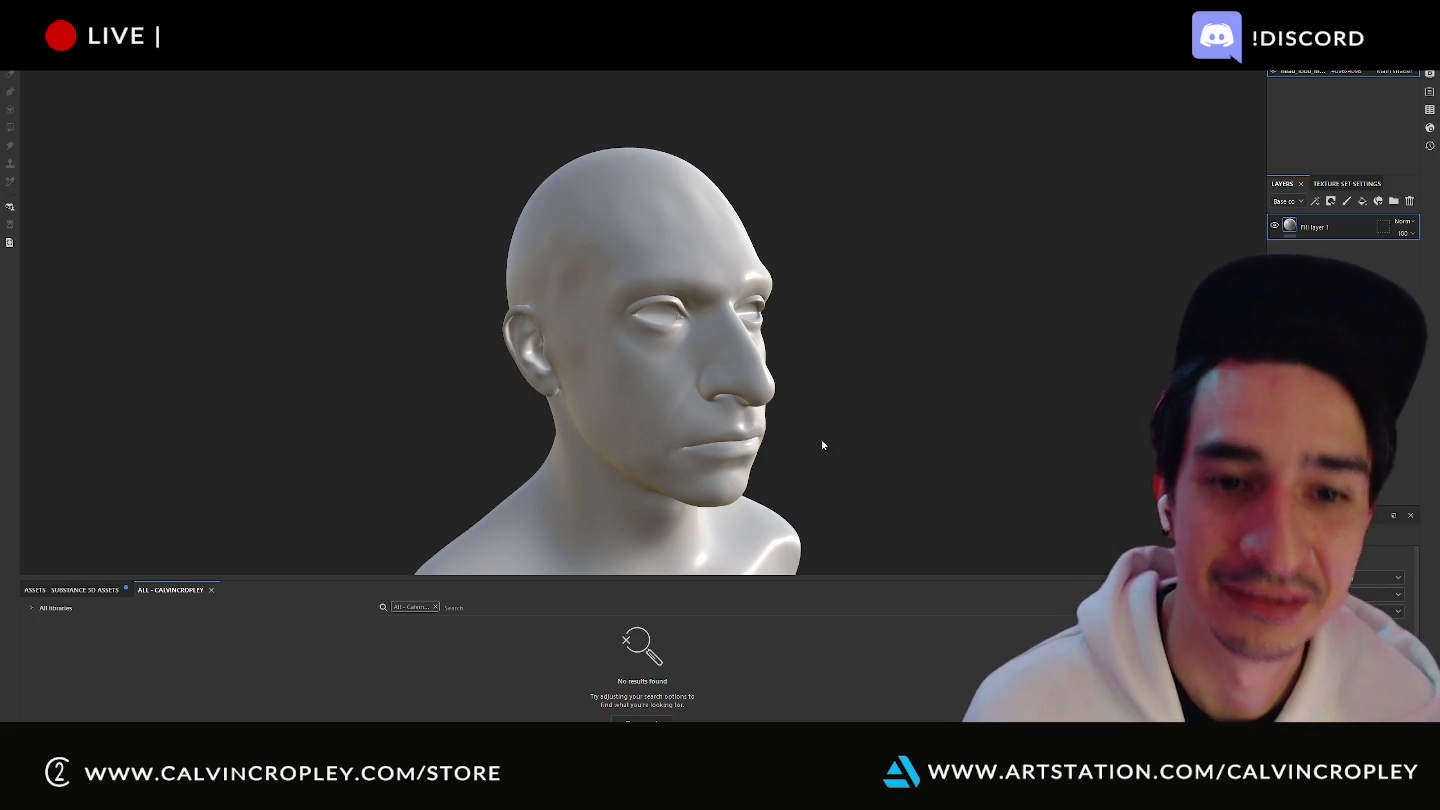
left_click_drag(980, 363, 996, 305, "alt")
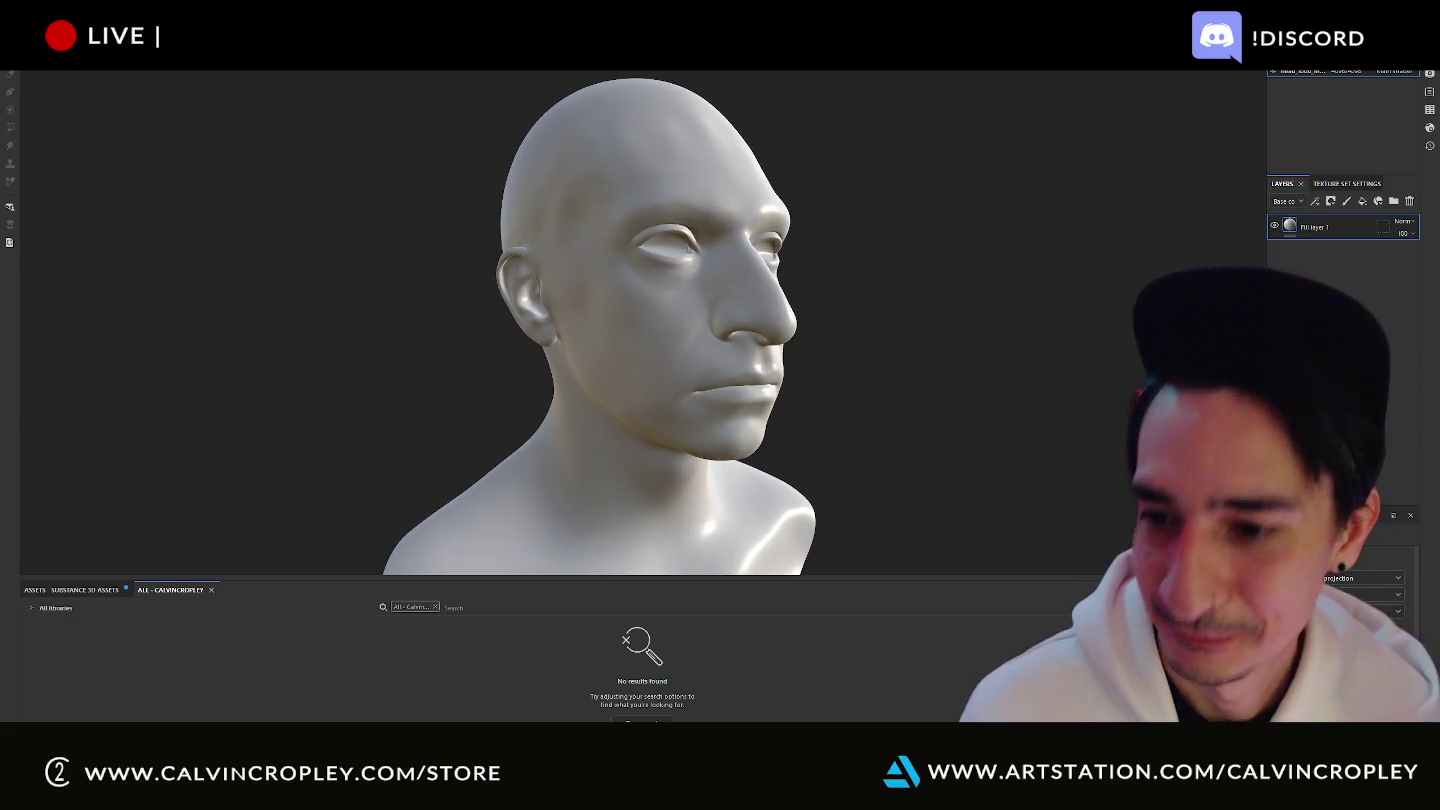
scroll(1360, 589, "down", 2)
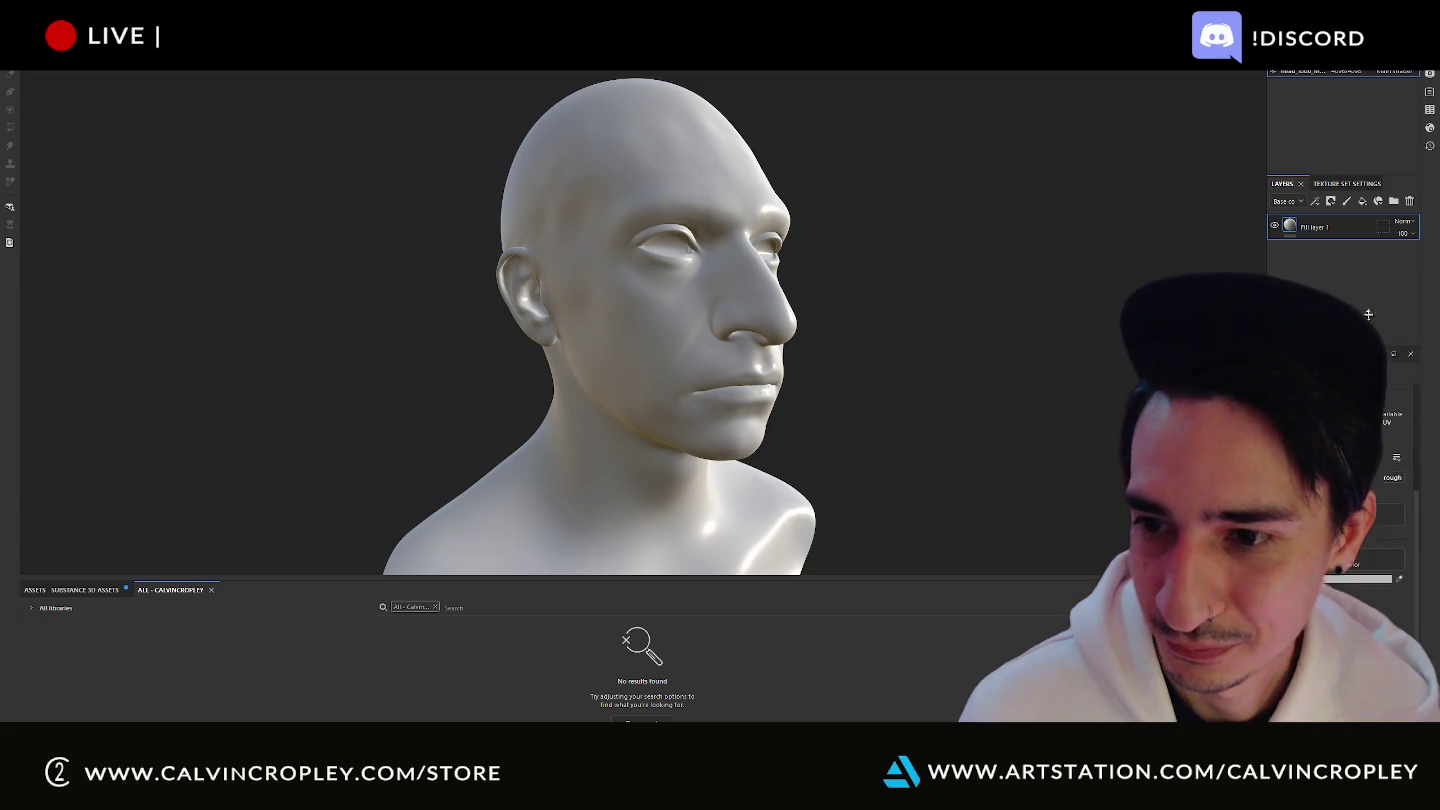
left_click_drag(1340, 512, 1340, 293)
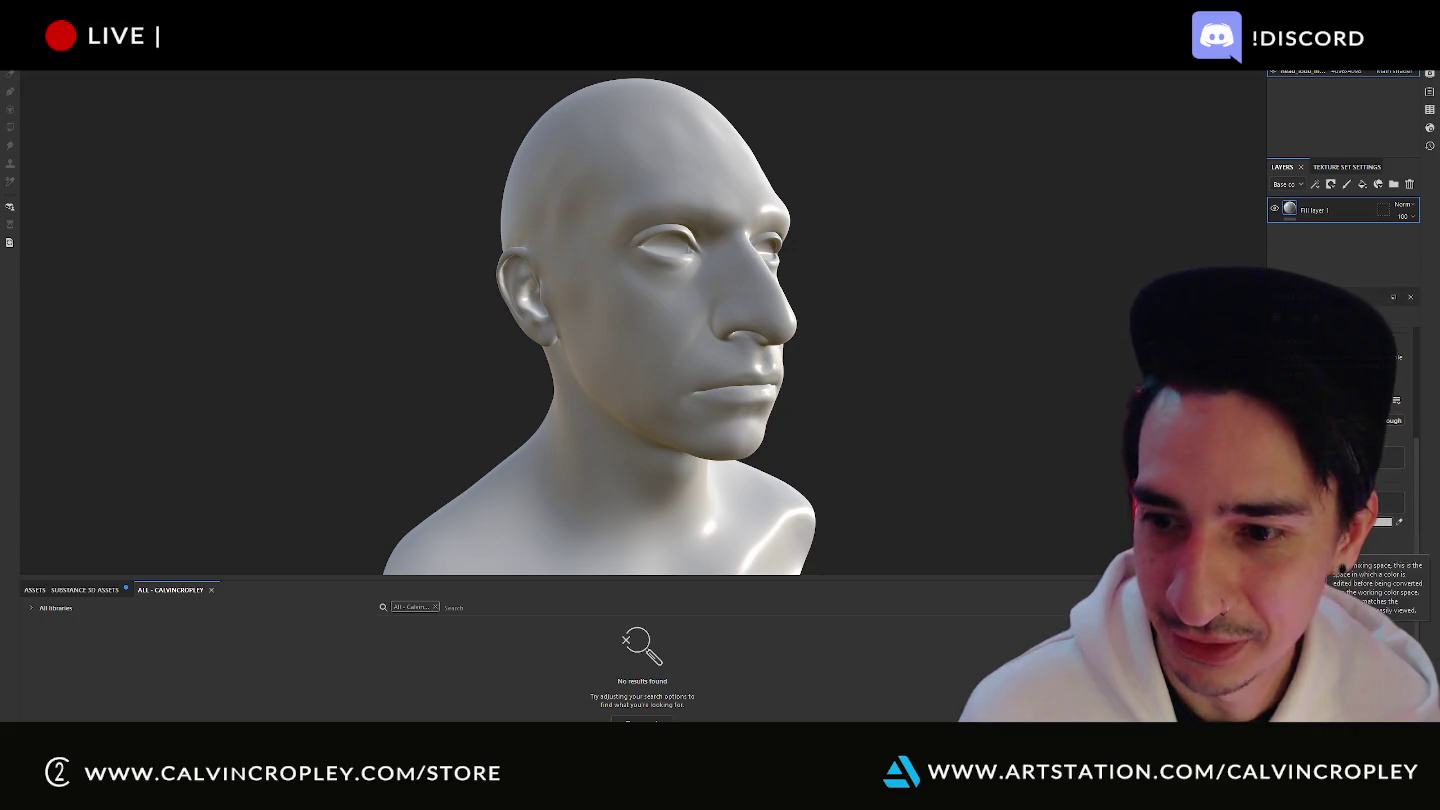
left_click(1382, 520)
key("ctrl+z")
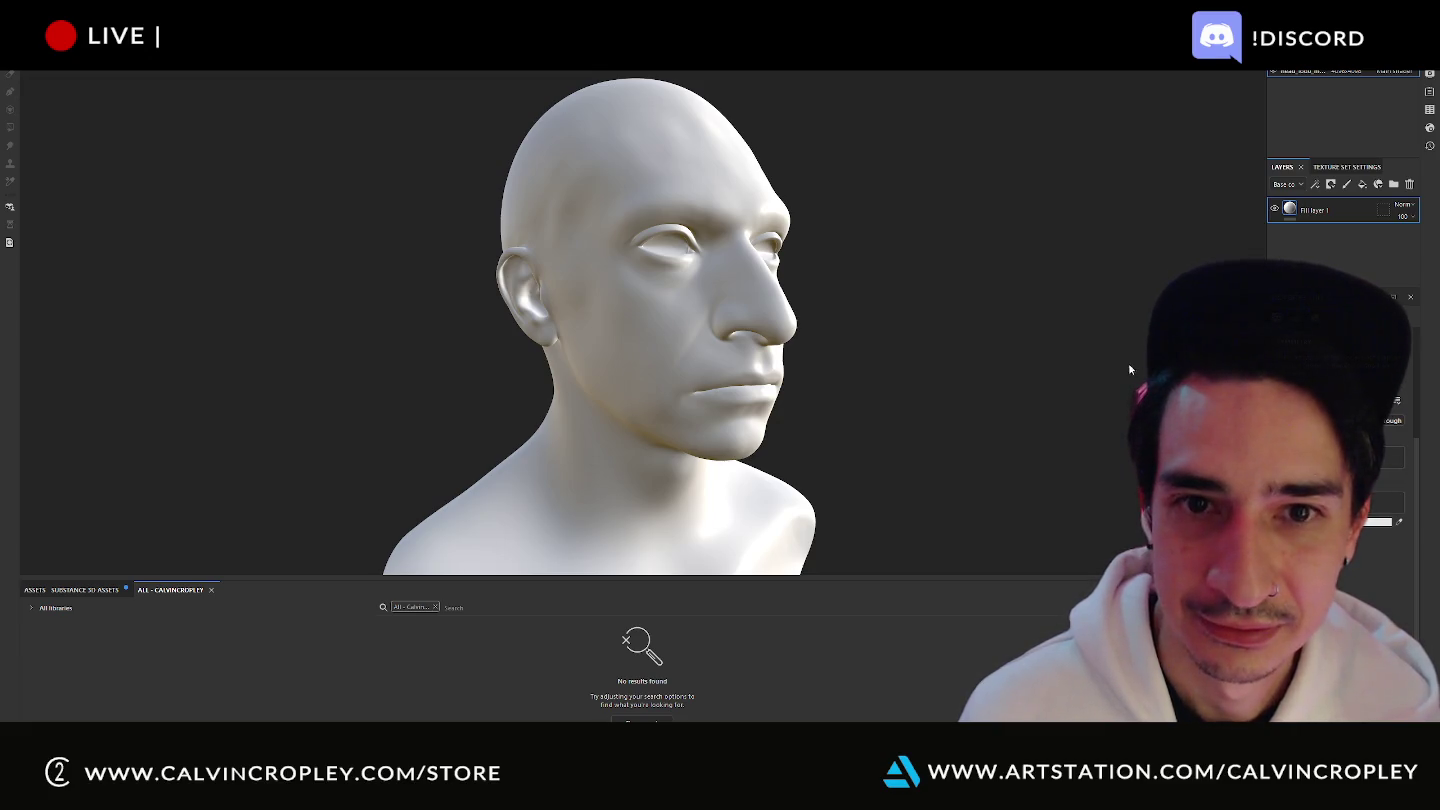
- Orbit the head, rotate the lighting, zoom in on the face, and add a paint layer
left_click_drag(1000, 370, 1067, 370, "alt")
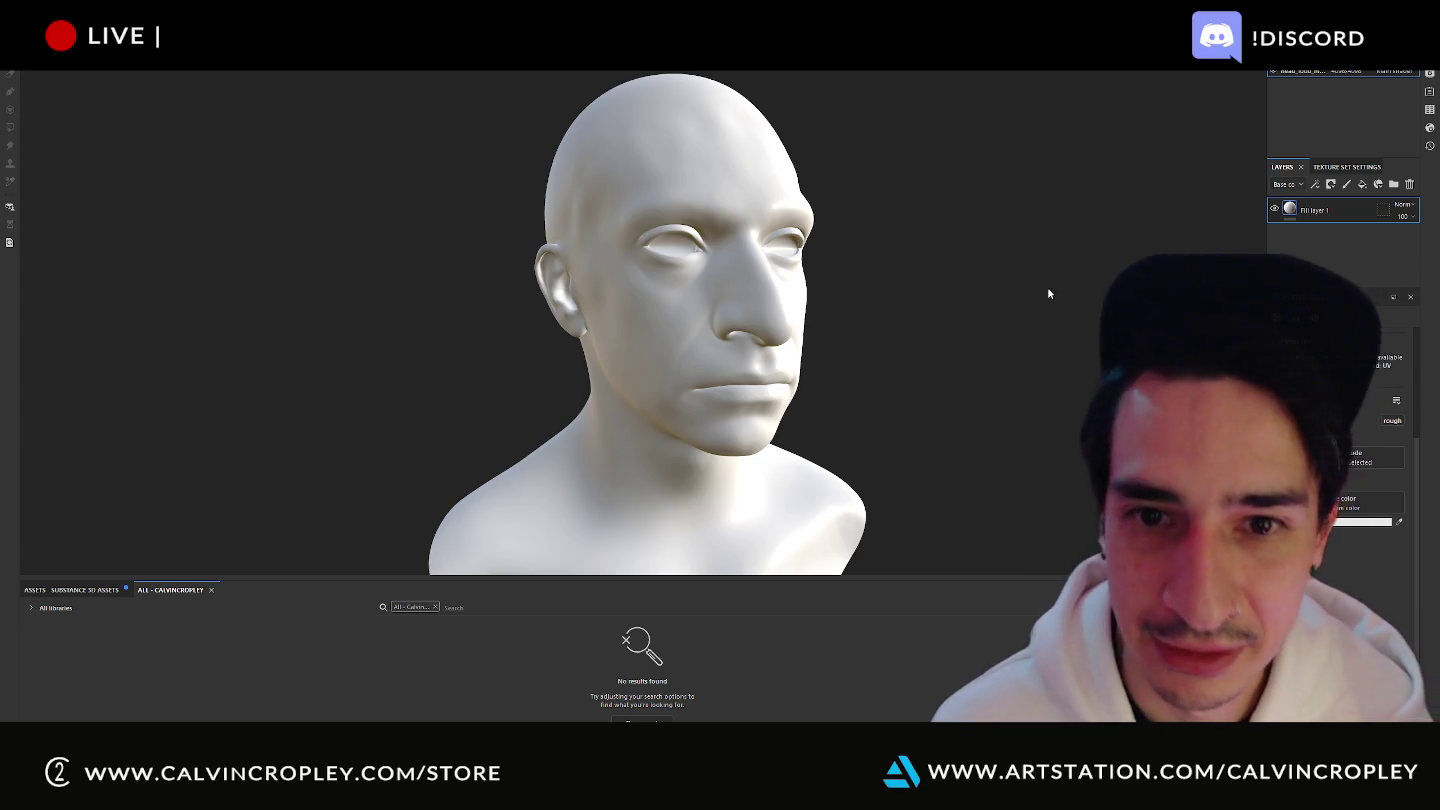
mouse_move(1047, 287)
left_mouse_down("alt")
mouse_move(520, 305)
mouse_move(587, 425)
left_mouse_up("alt")
key("f")
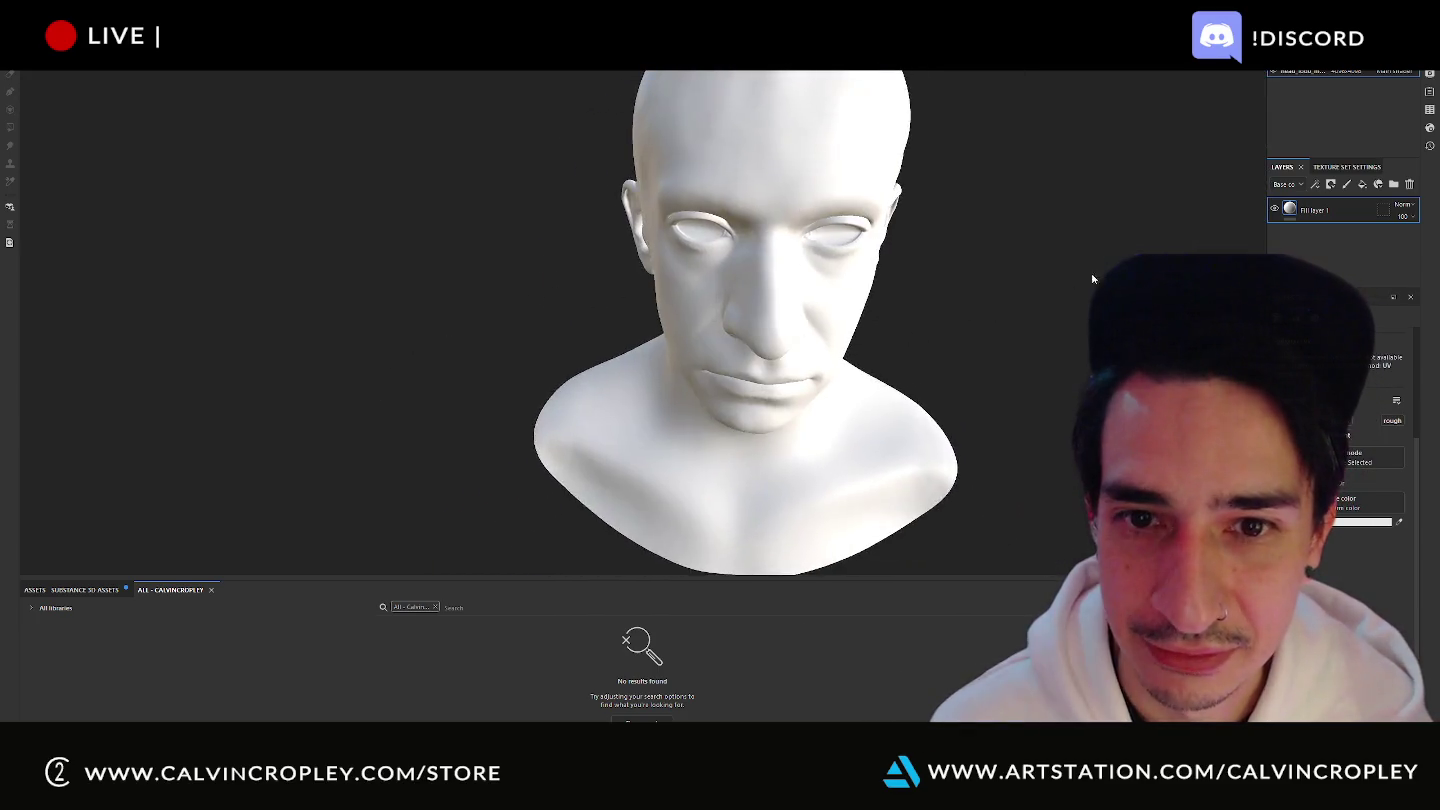
mouse_move(588, 425)
right_mouse_down("shift")
mouse_move(1032, 282)
mouse_move(1120, 290)
mouse_move(1347, 447)
right_mouse_up("shift")
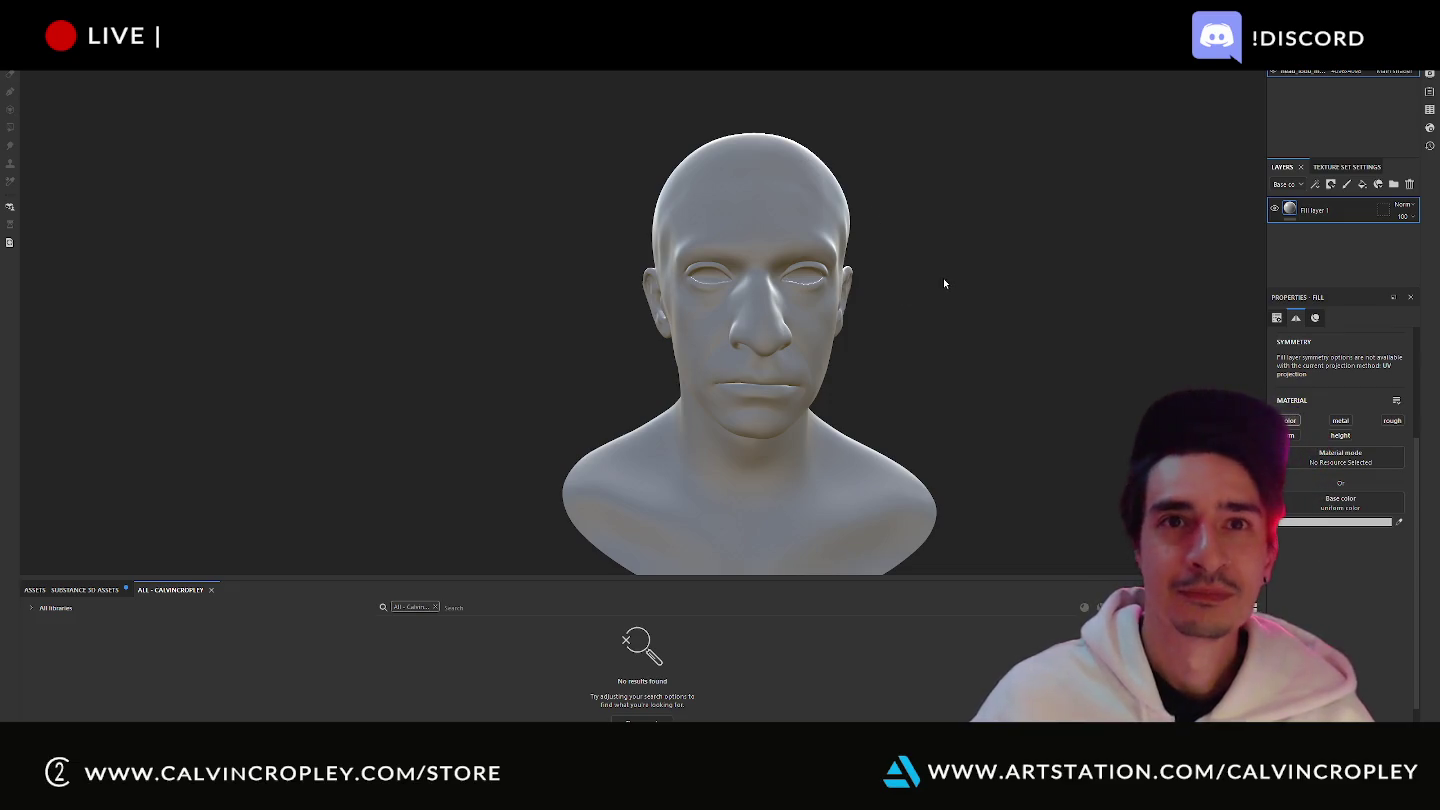
left_click_drag(935, 278, 928, 274, "alt")
scroll(927, 278, "up", 3)
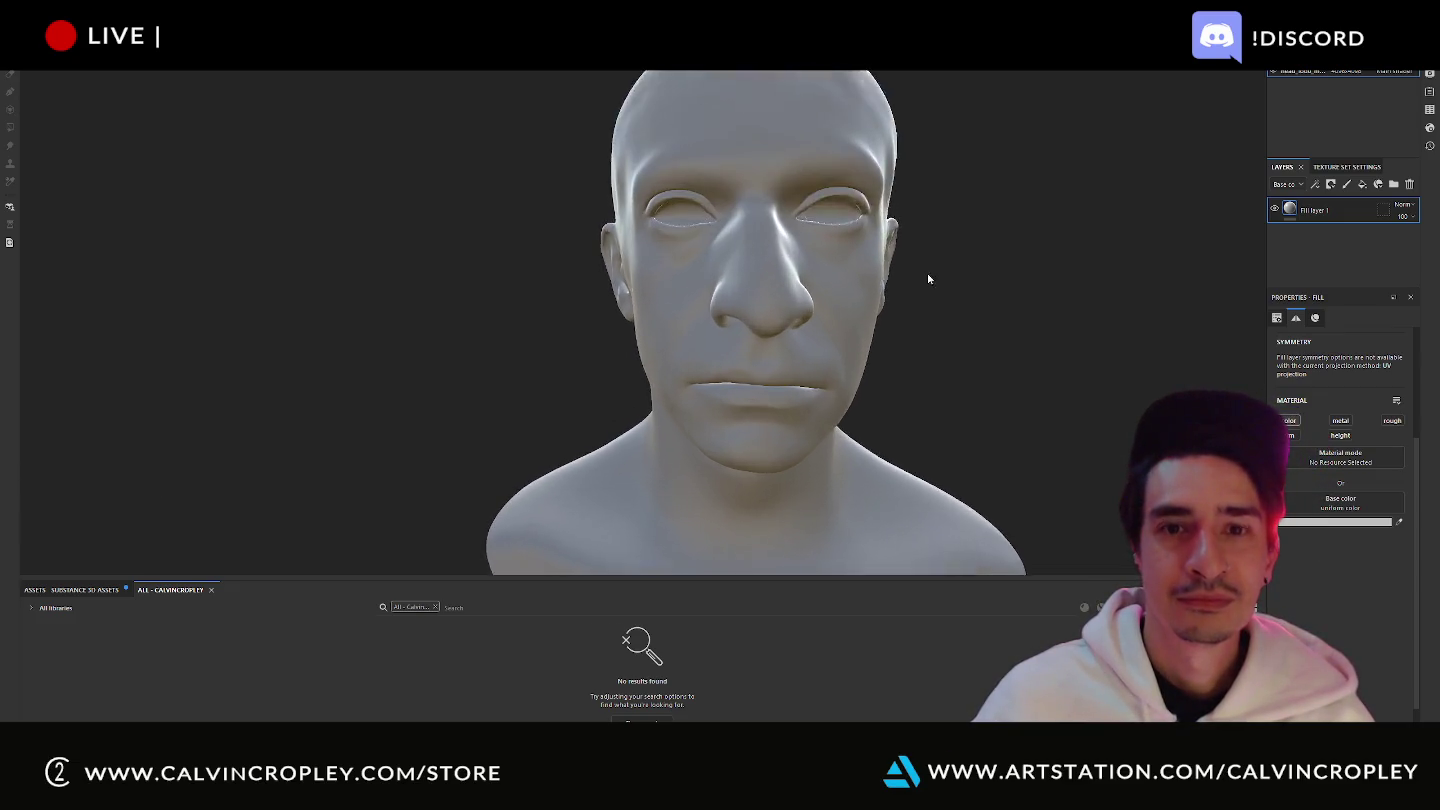
left_click_drag(935, 218, 907, 270, "alt")
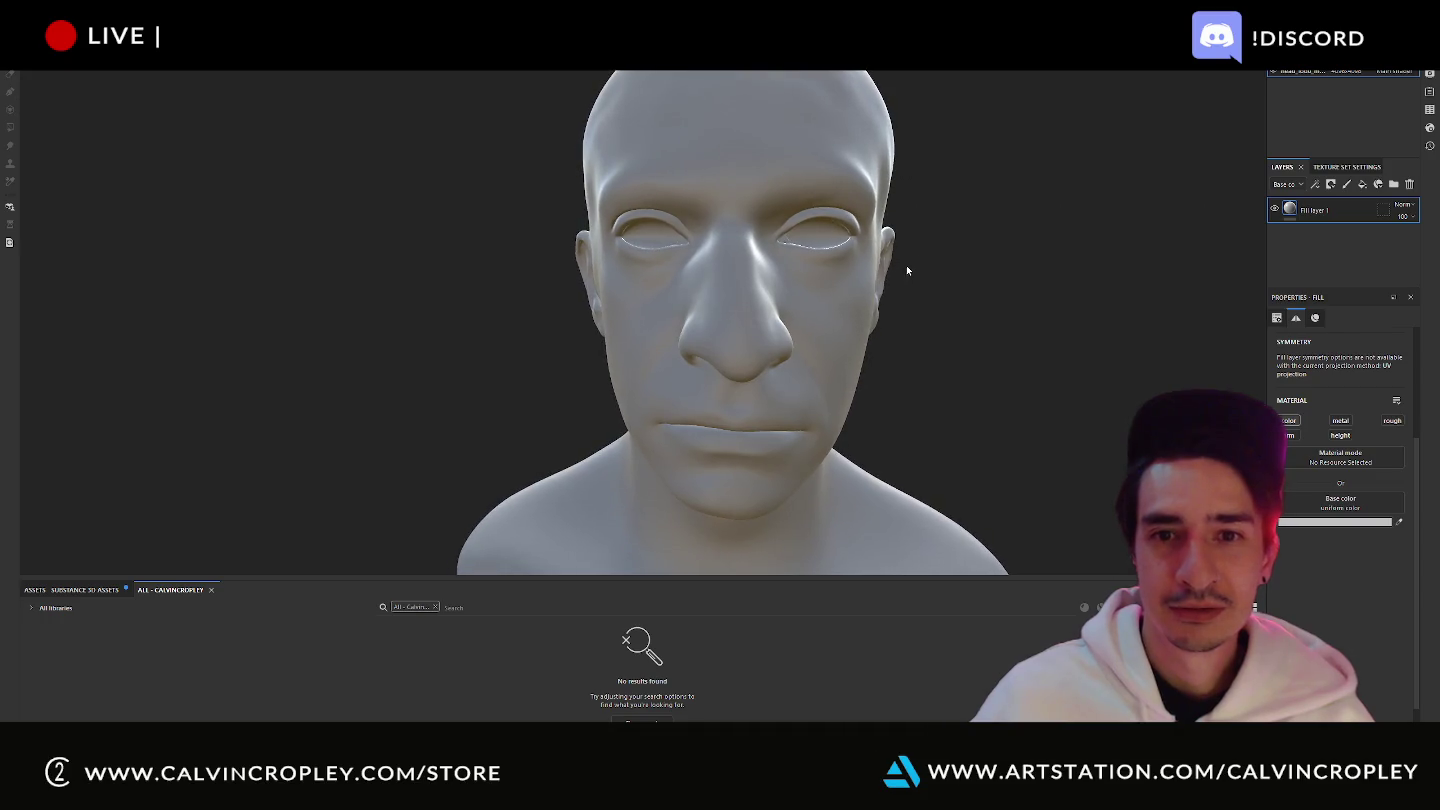
left_click(1346, 186)
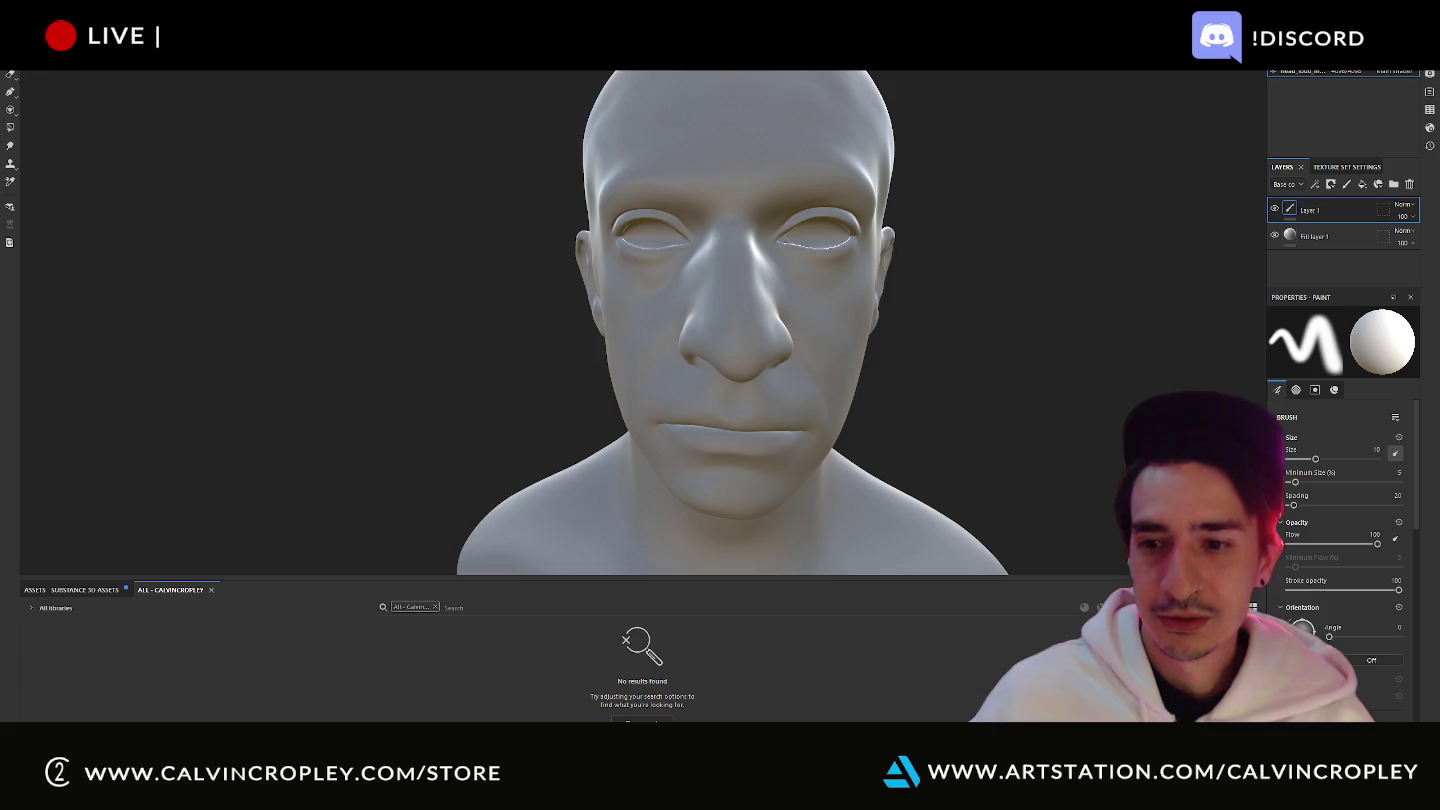
- Set the brush Base Color to pure red in the colour picker
scroll(1340, 520, "down", 3)
scroll(1360, 587, "down", 4)
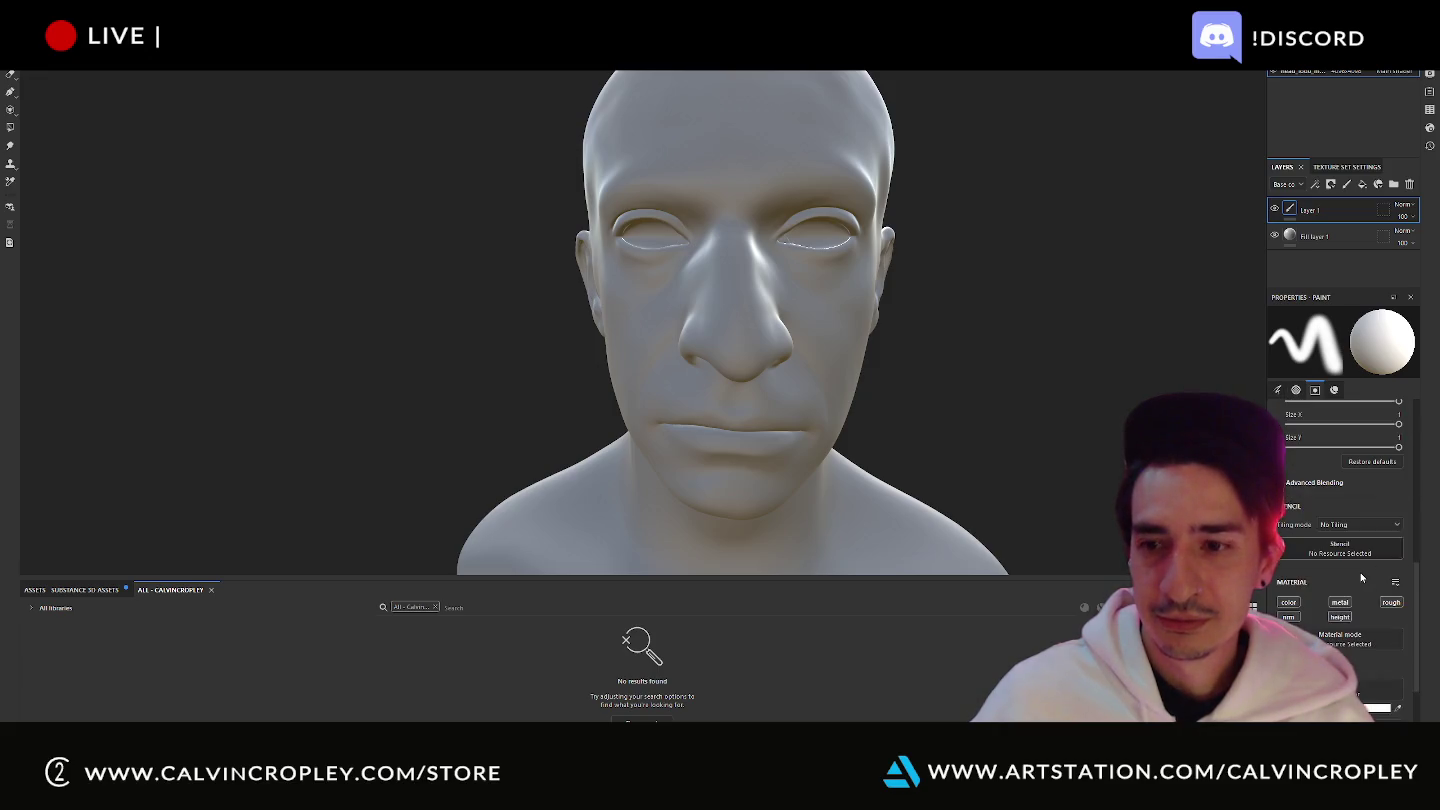
left_click(1371, 704)
left_click(1337, 482)
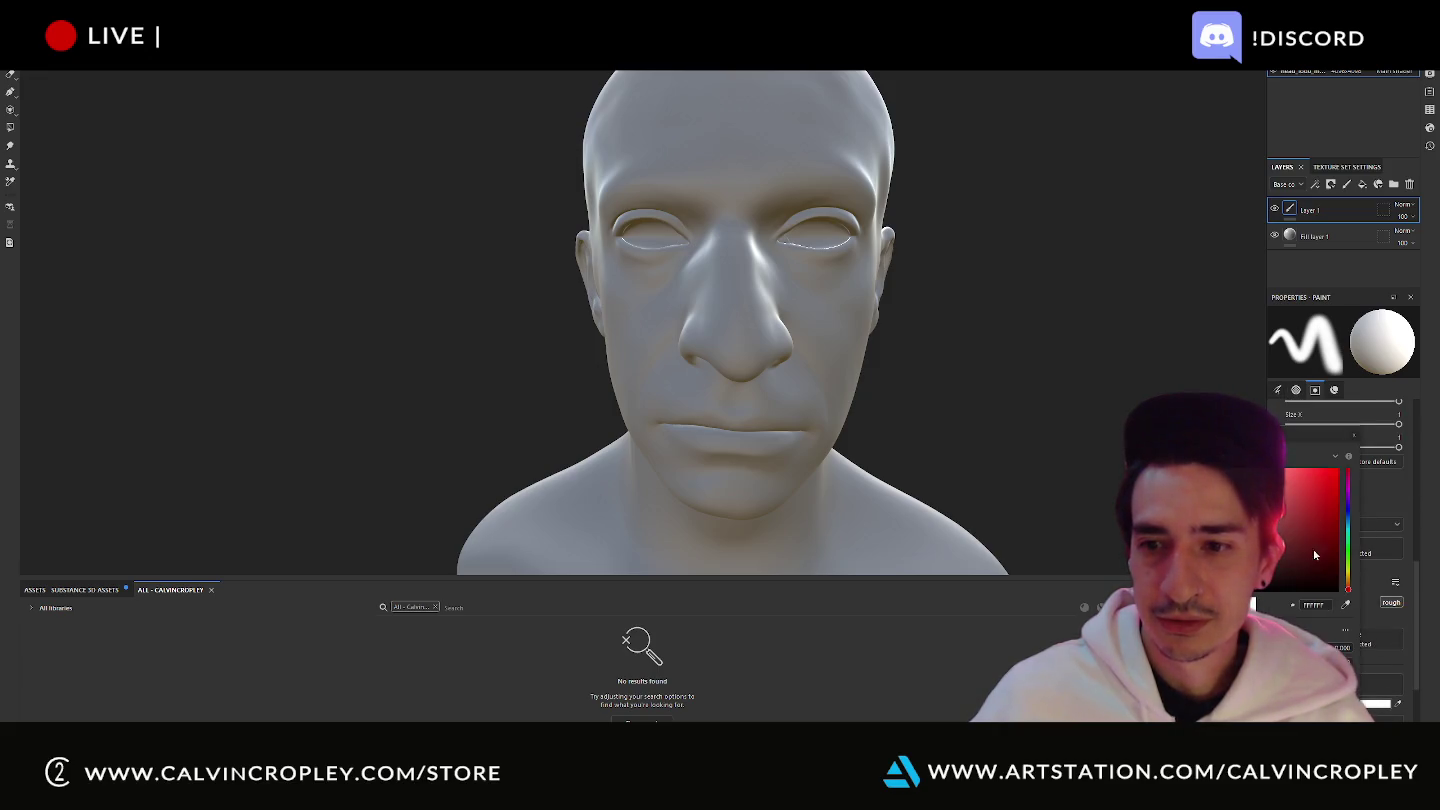
left_click(1337, 471)
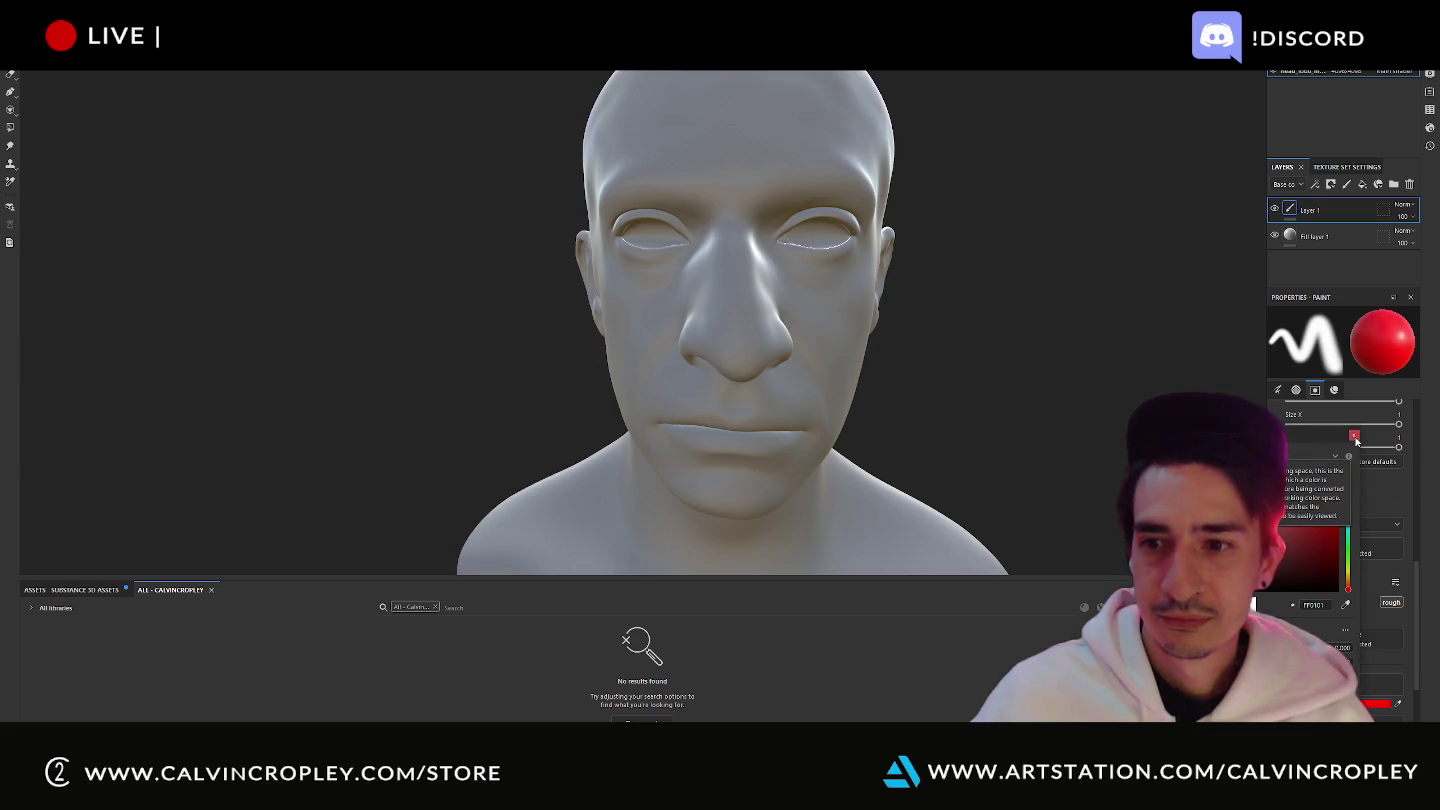
left_click(1357, 441)
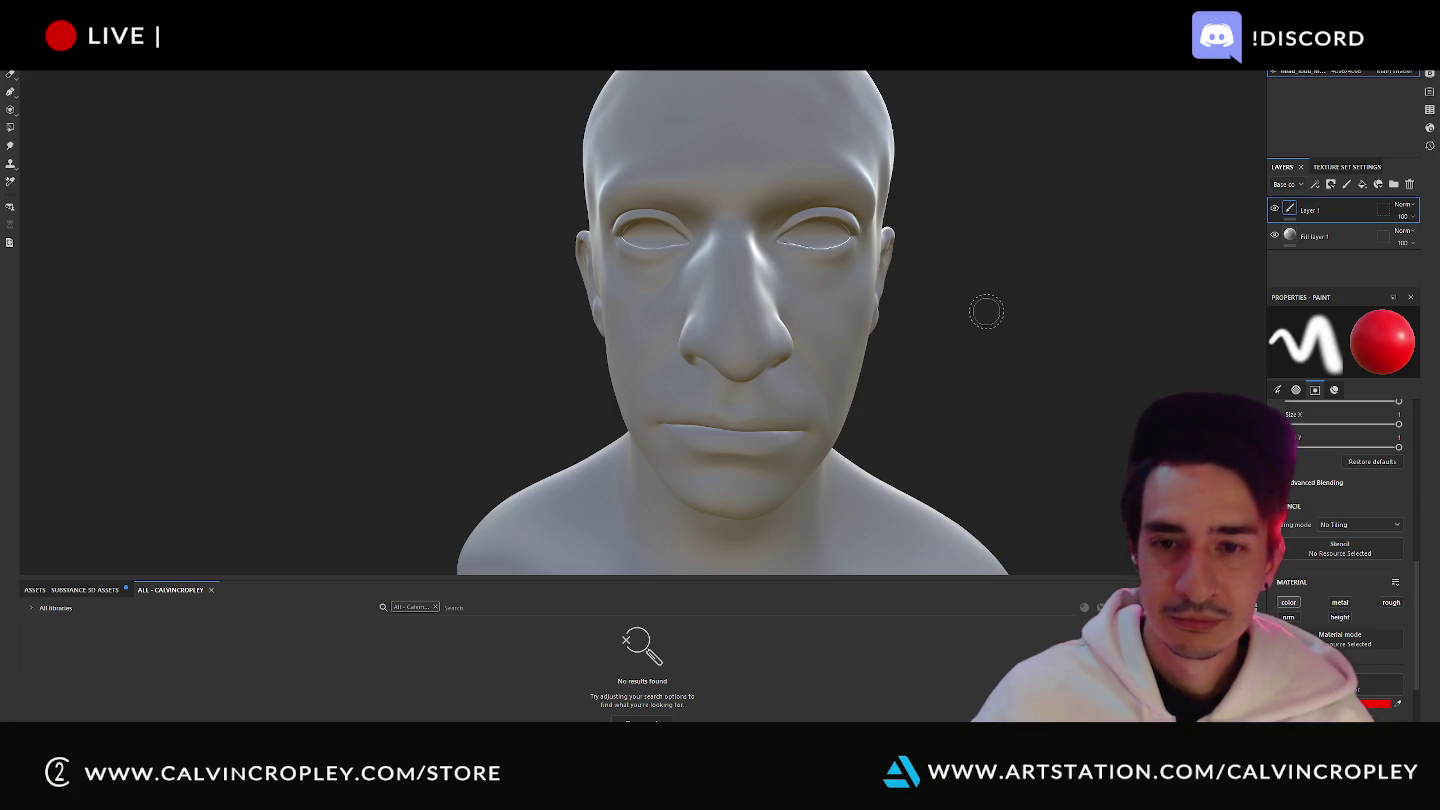
- Paint a red test stroke on the cheek beside the nose, then undo it
left_click_drag(834, 283, 841, 344)
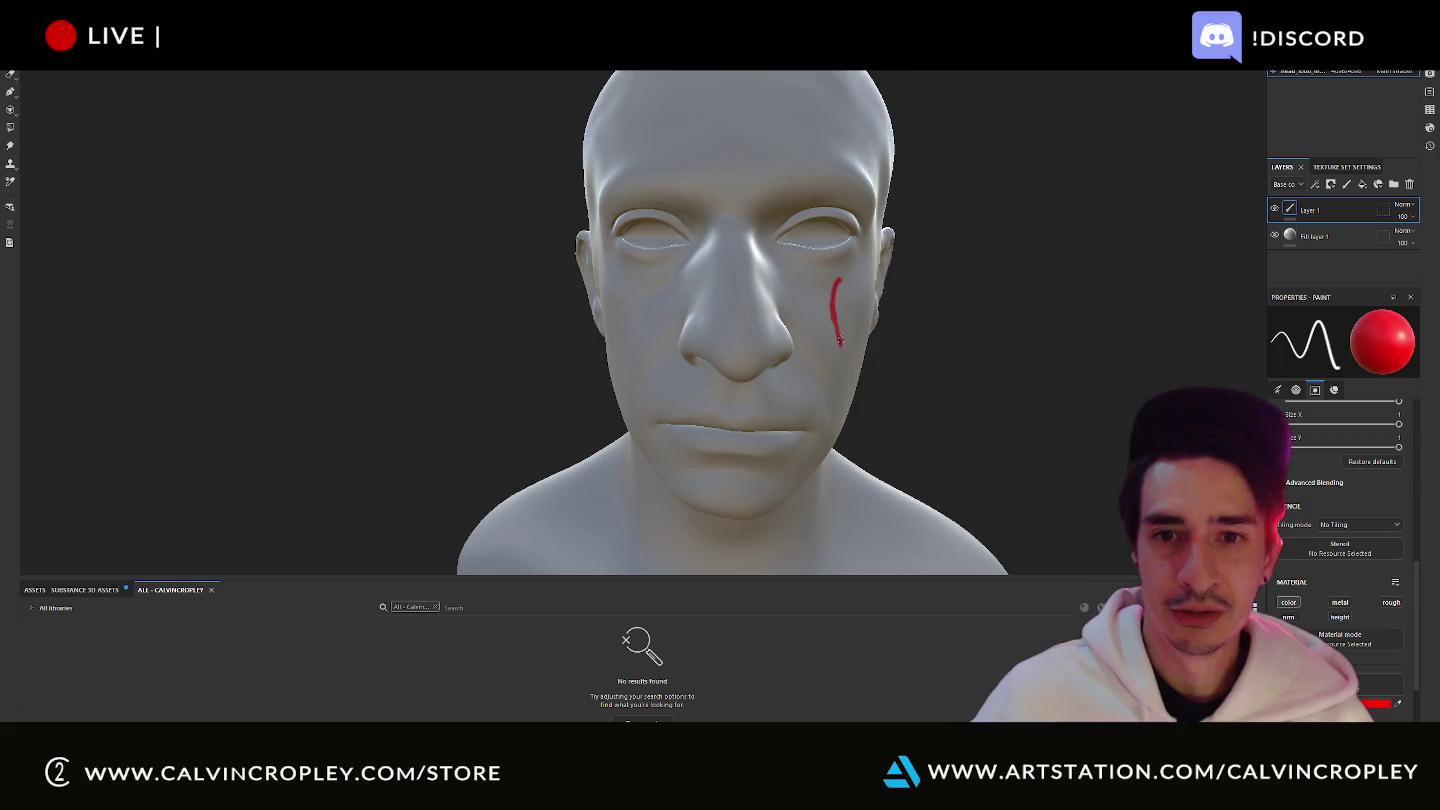
scroll(640, 319, "up", 3)
scroll(640, 320, "up", 3)
key("ctrl+z")
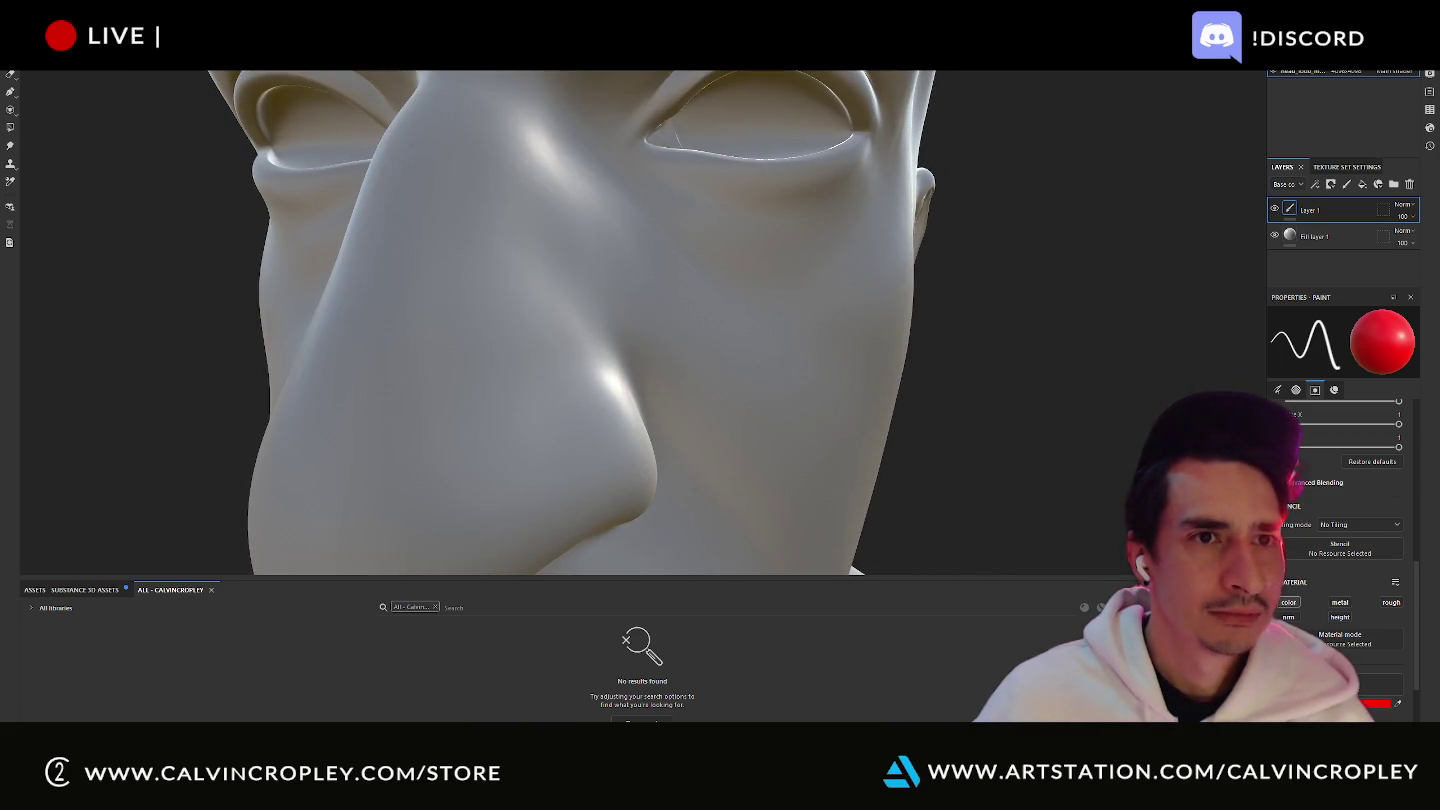
scroll(1346, 481, "up", 3)
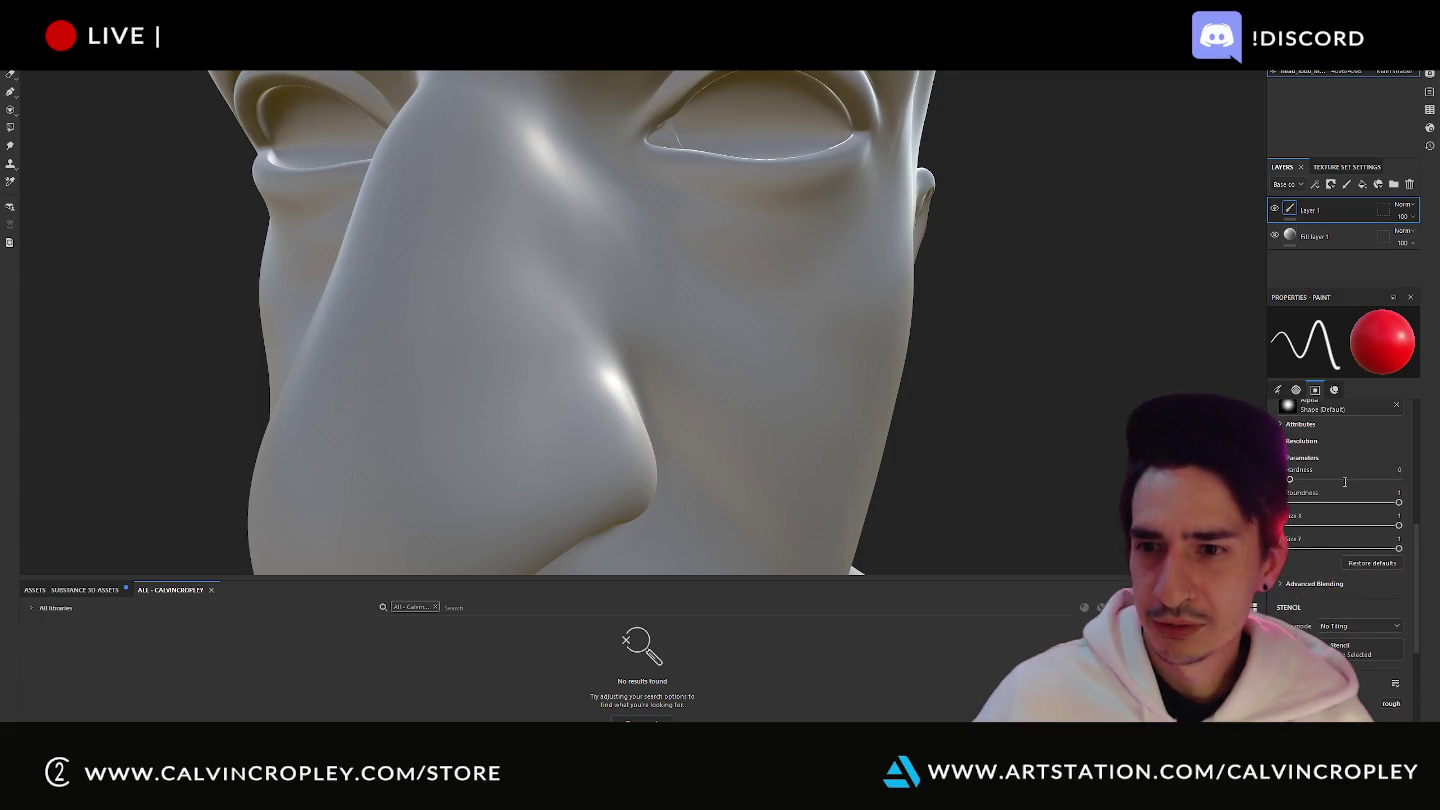
scroll(1345, 482, "up", 2)
scroll(1301, 517, "up", 2)
scroll(1305, 509, "up", 3)
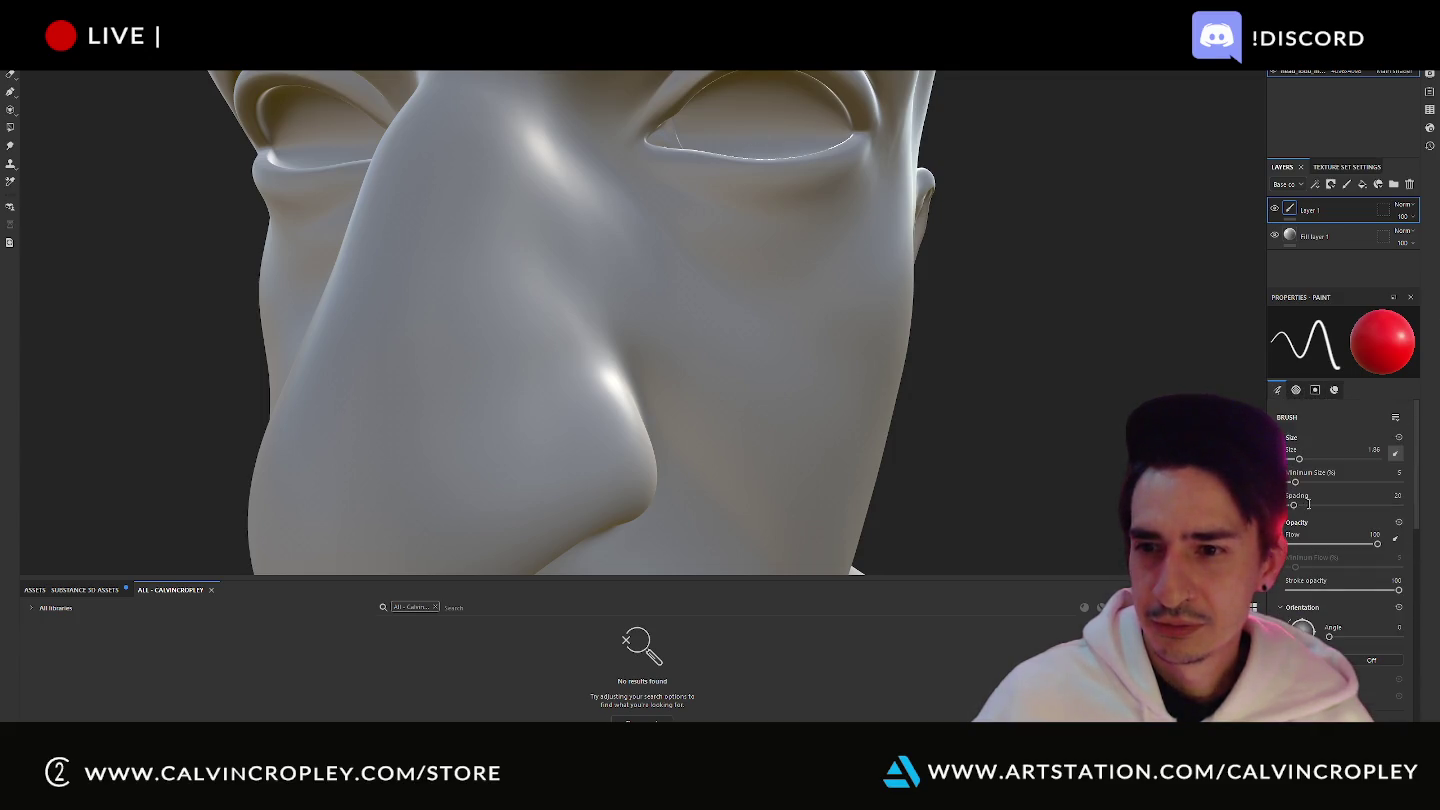
scroll(1324, 499, "down", 3)
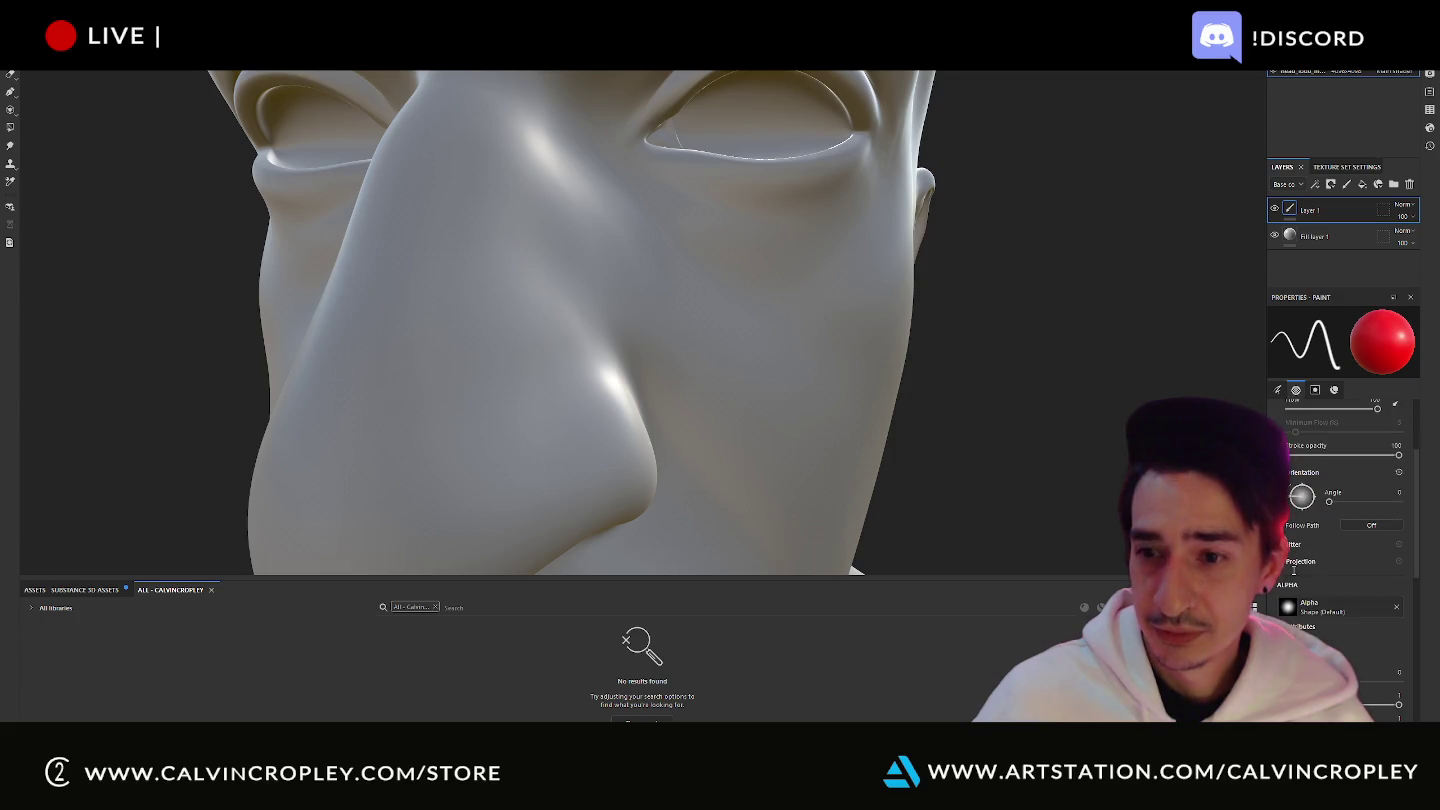
scroll(1295, 565, "down", 3)
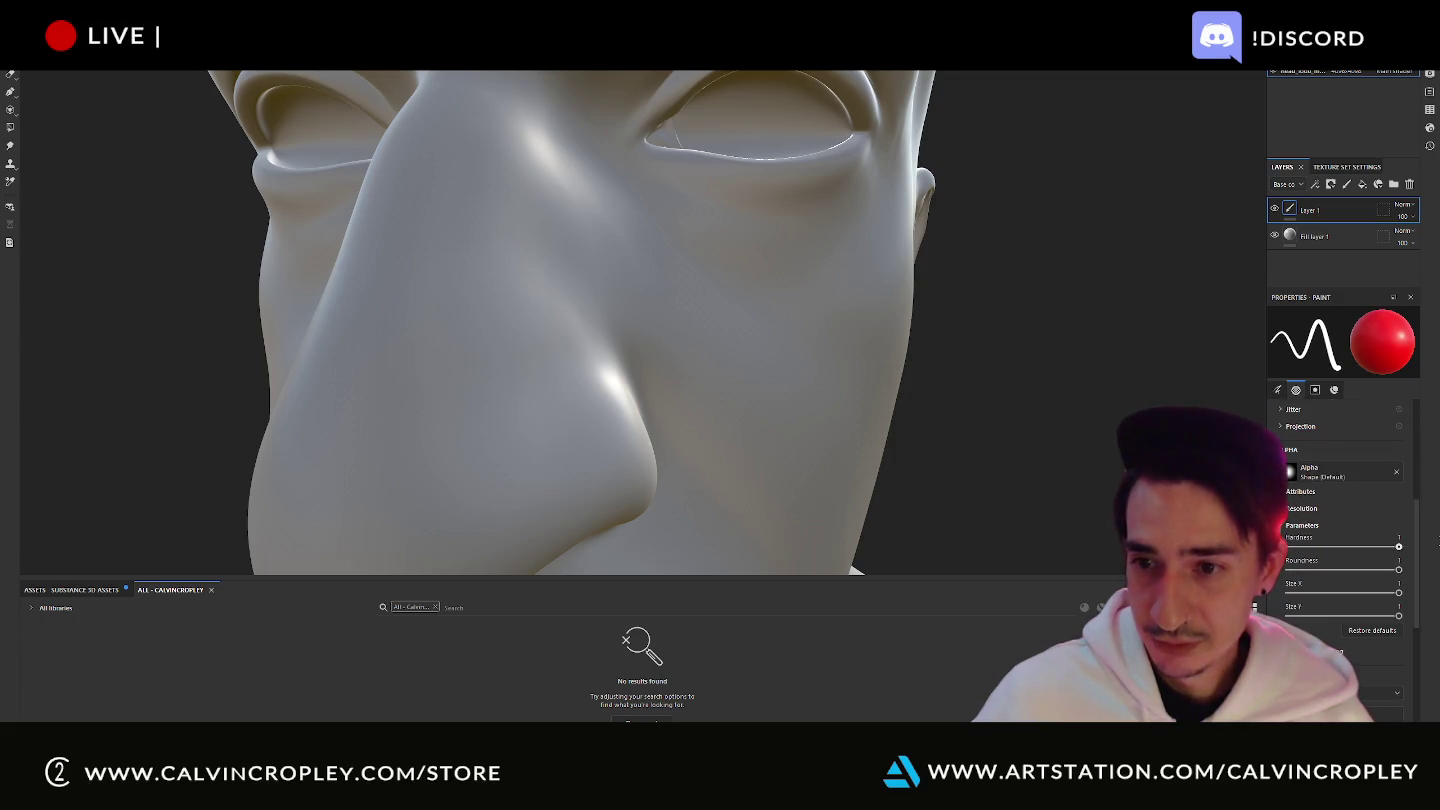
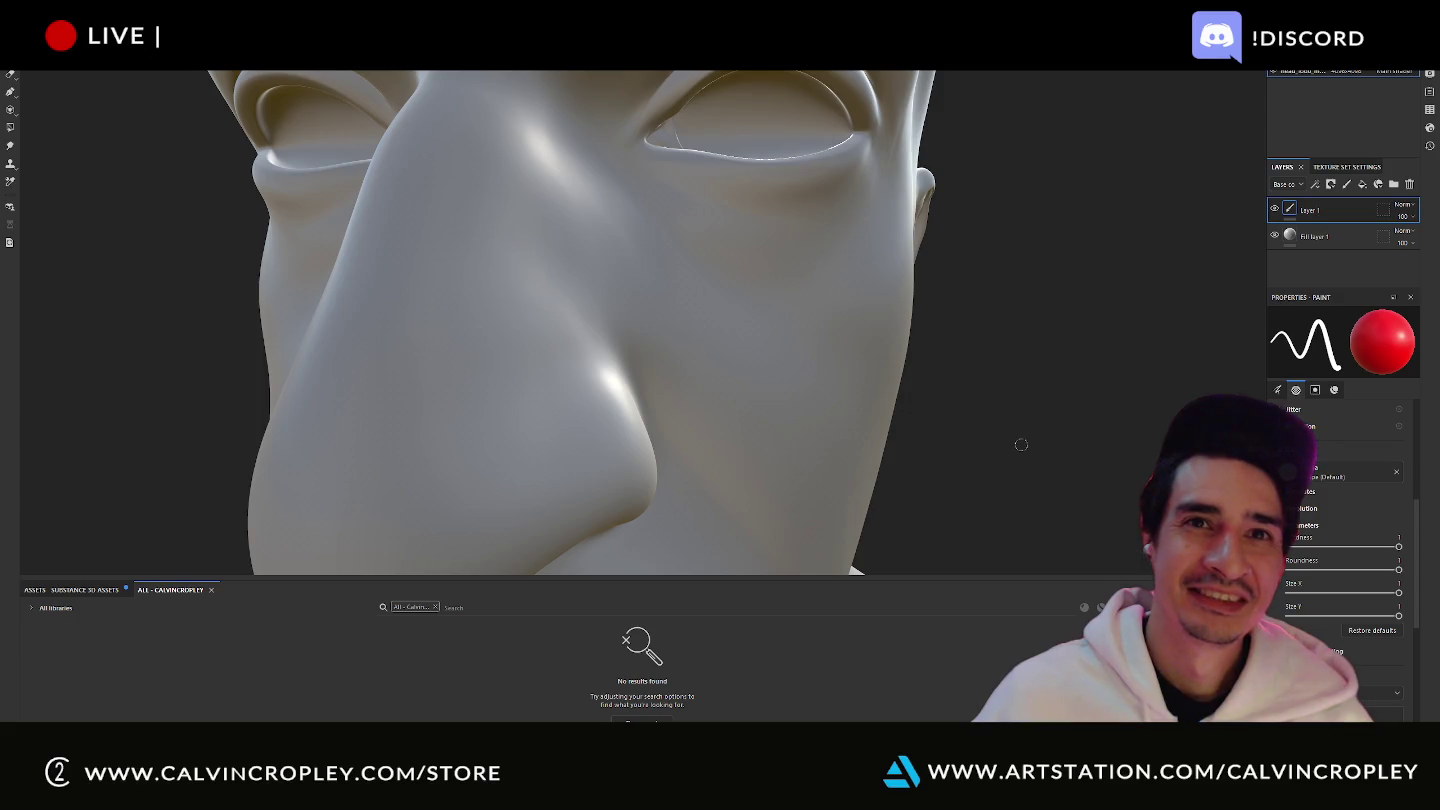
- Inspect the grey head bust from the front and left, rotate the lighting, then open File Explorer
scroll(1017, 293, "down", 5)
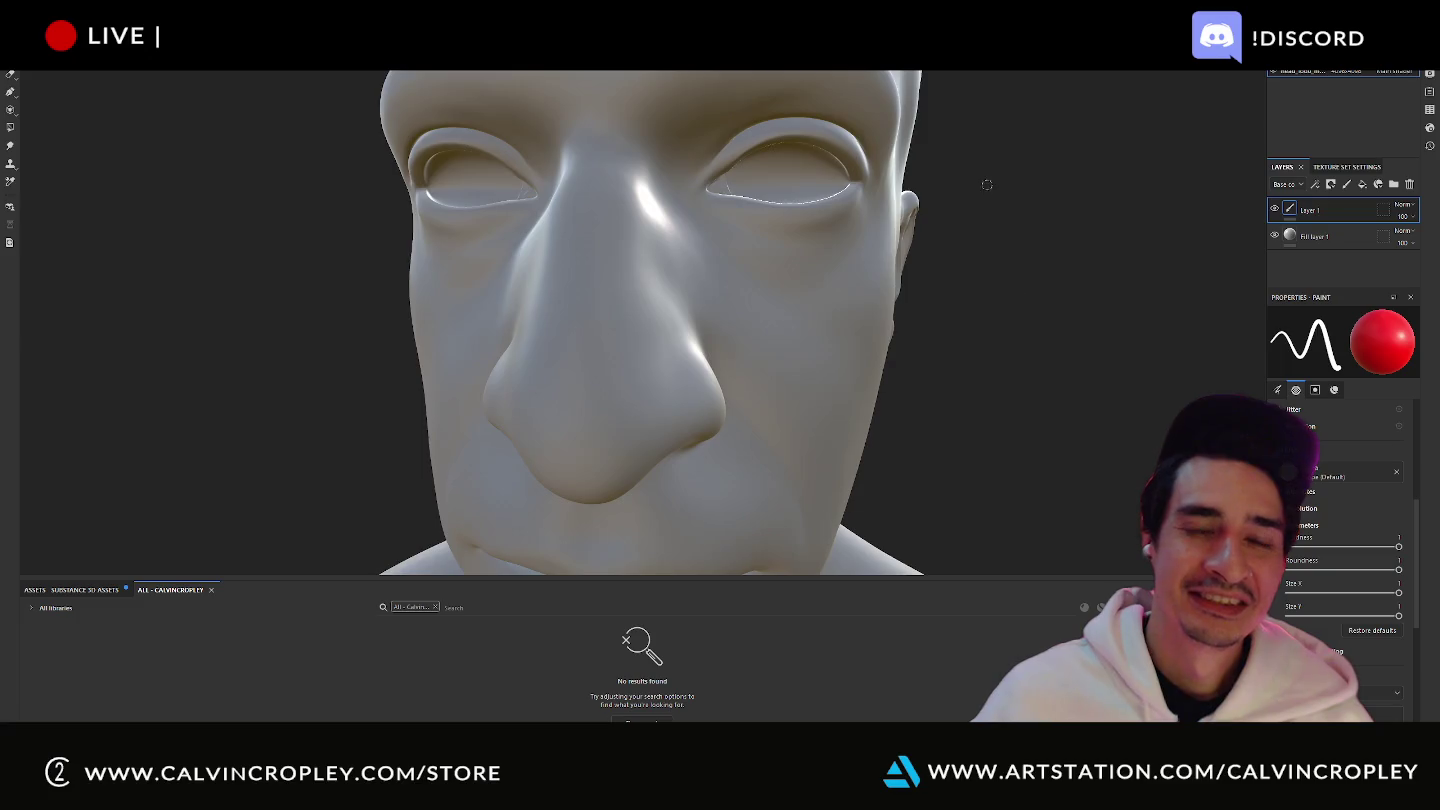
mouse_move(987, 184)
left_mouse_down("alt")
mouse_move(1040, 346)
mouse_move(860, 320)
left_mouse_up("alt")
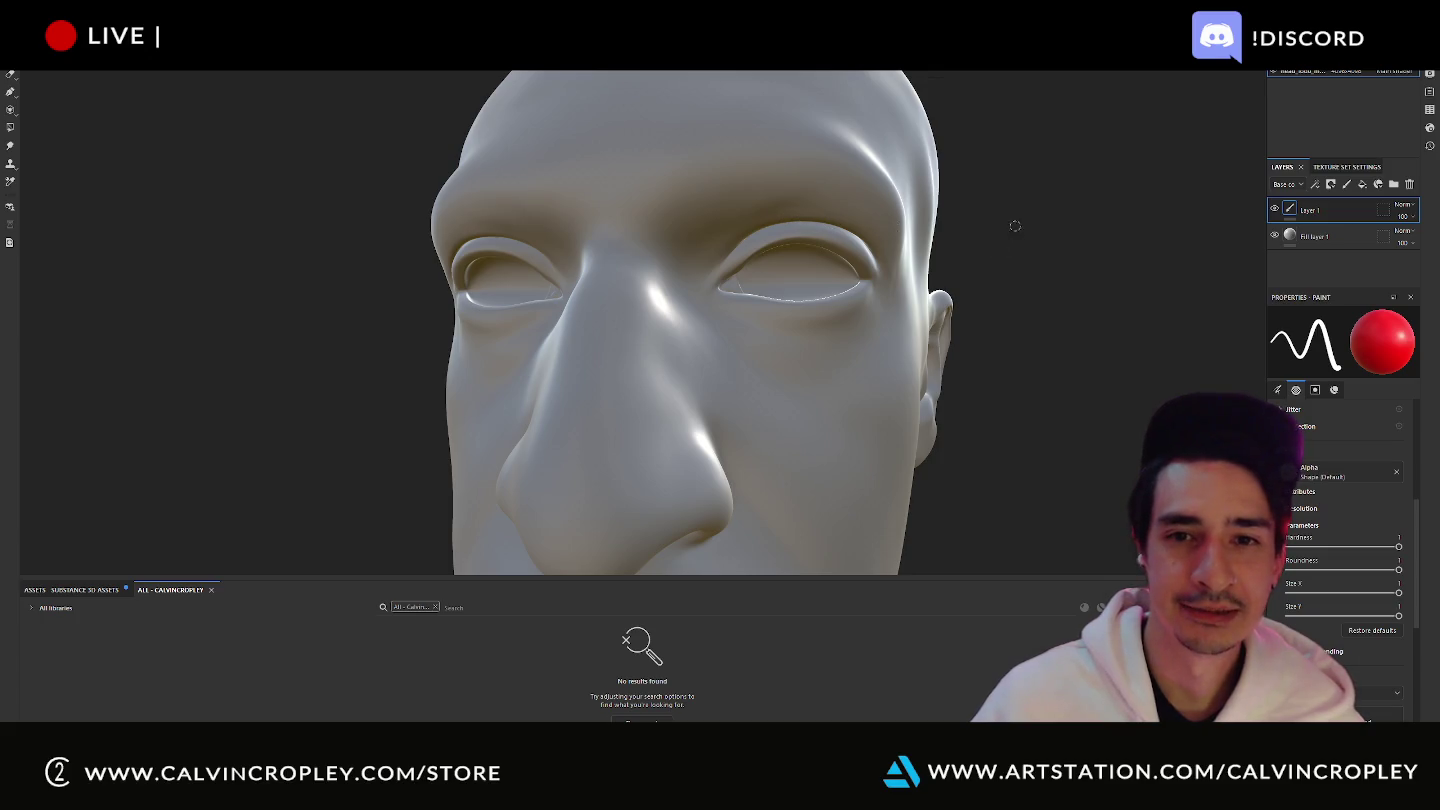
left_click_drag(1015, 226, 879, 355, "alt")
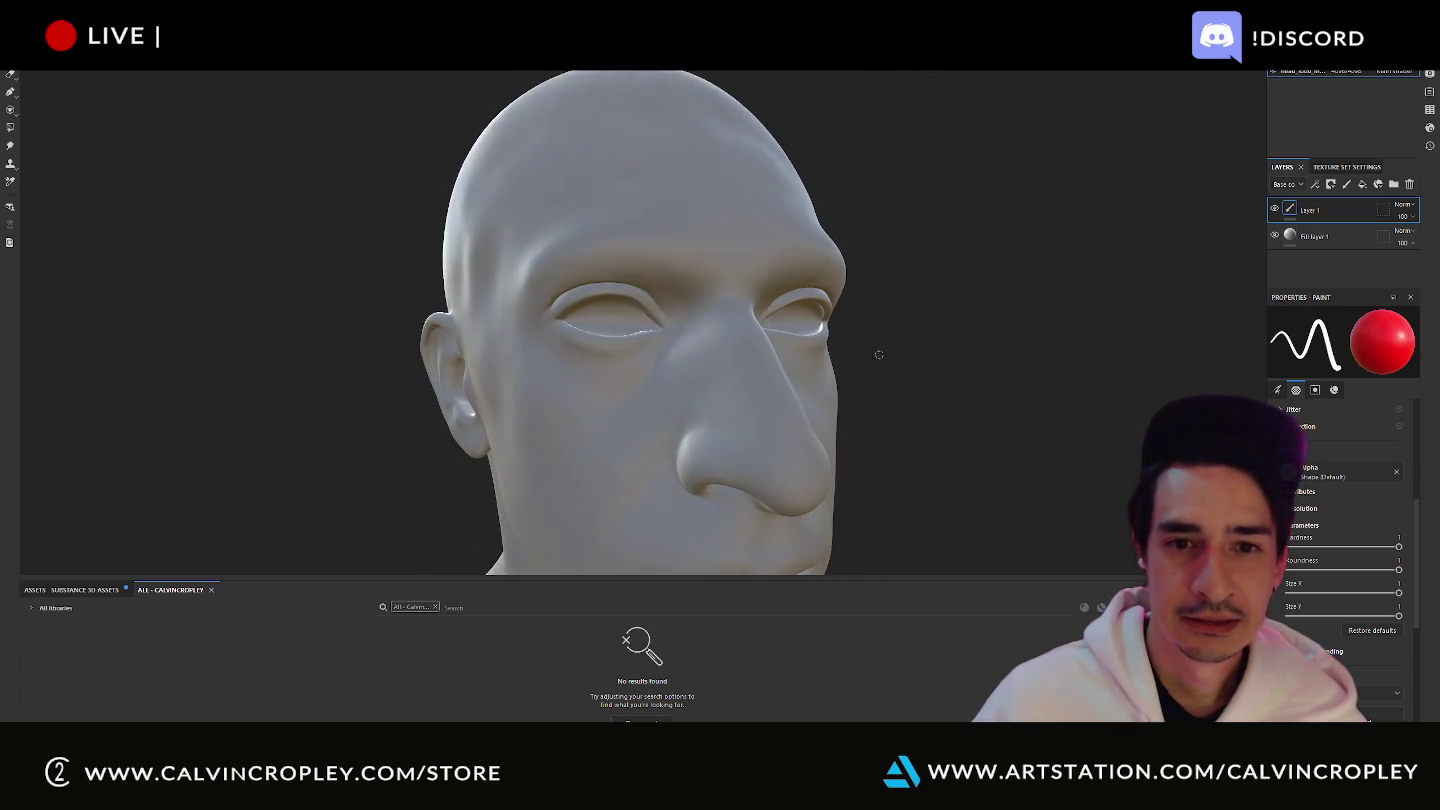
right_click_drag(912, 334, 875, 321, "shift")
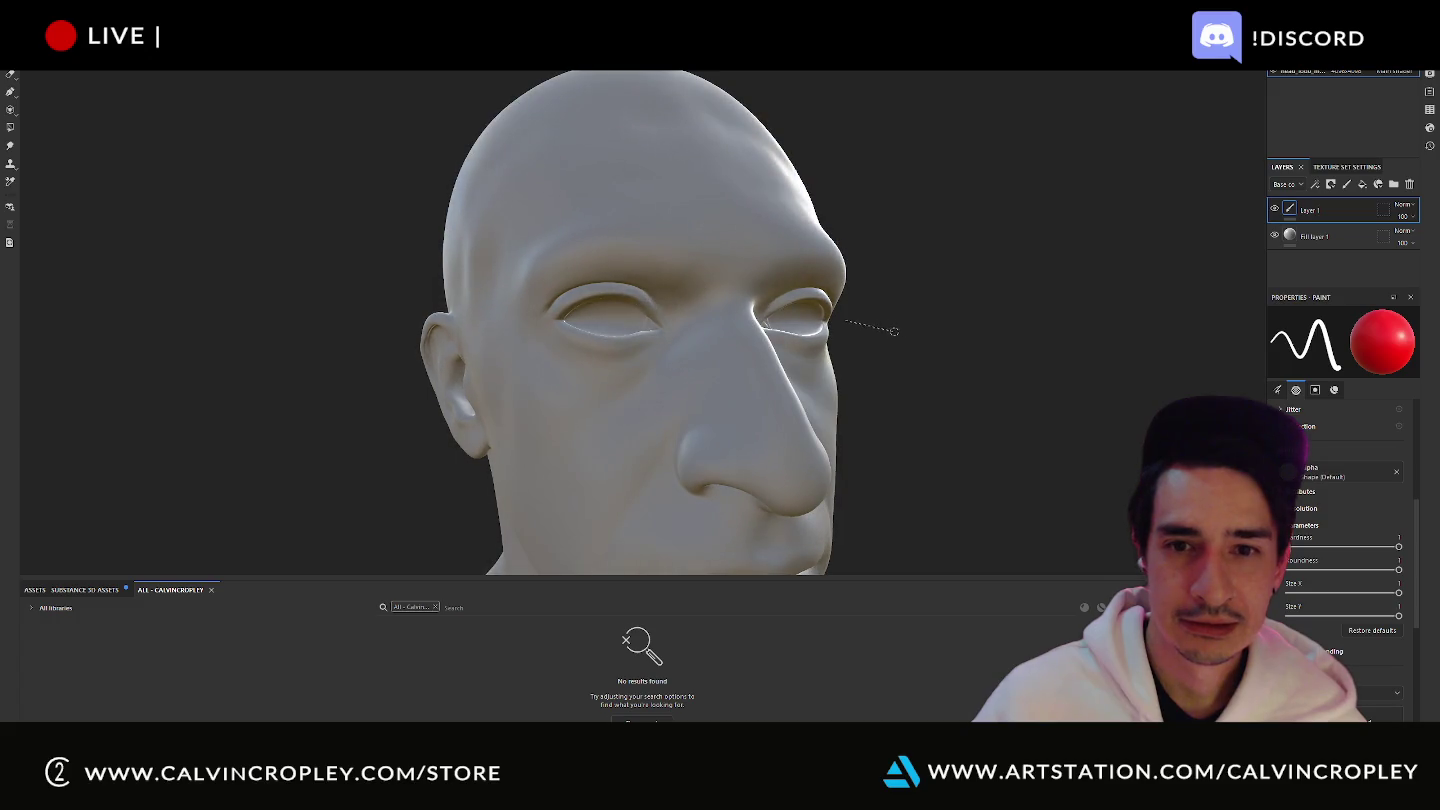
scroll(1366, 588, "down", 5)
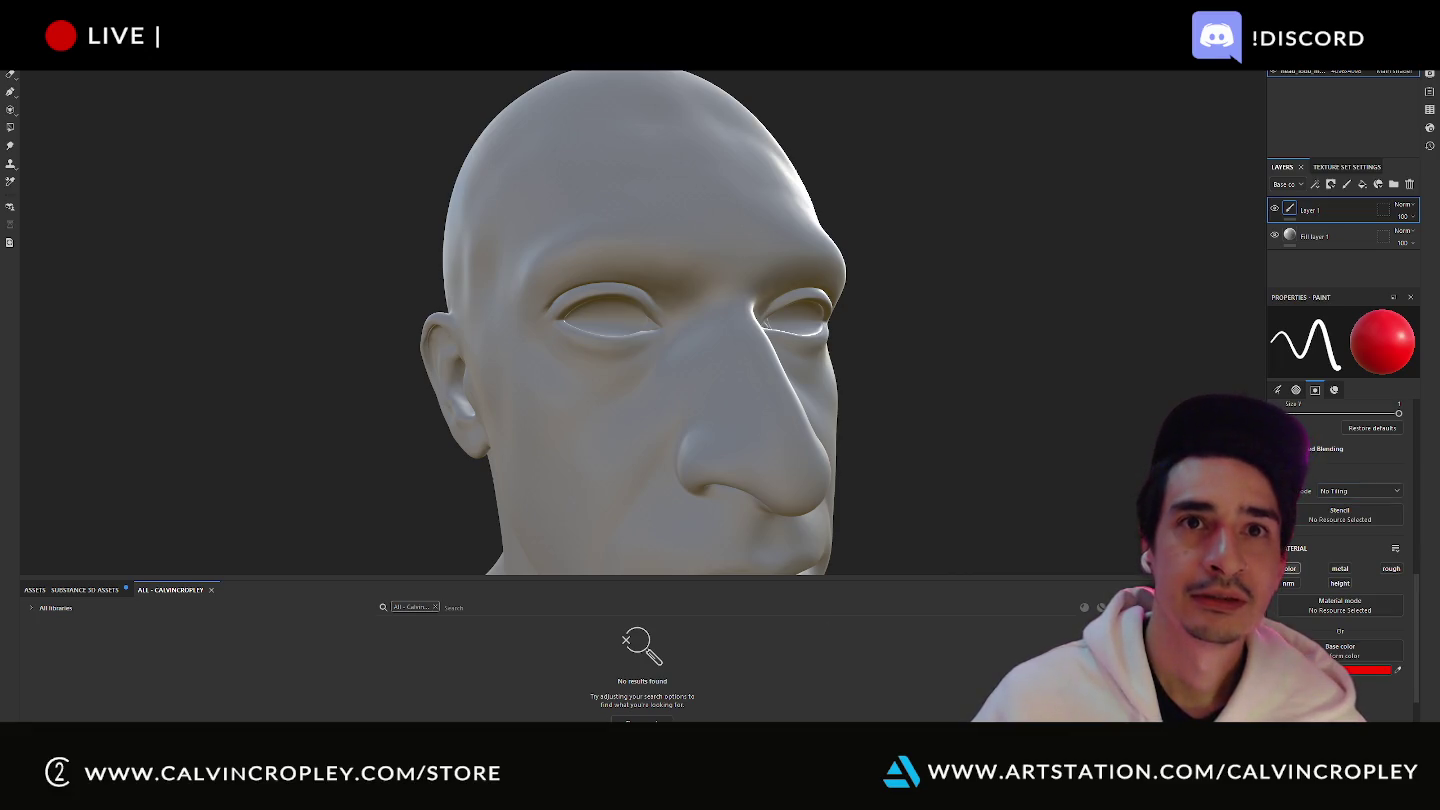
key("super+e")
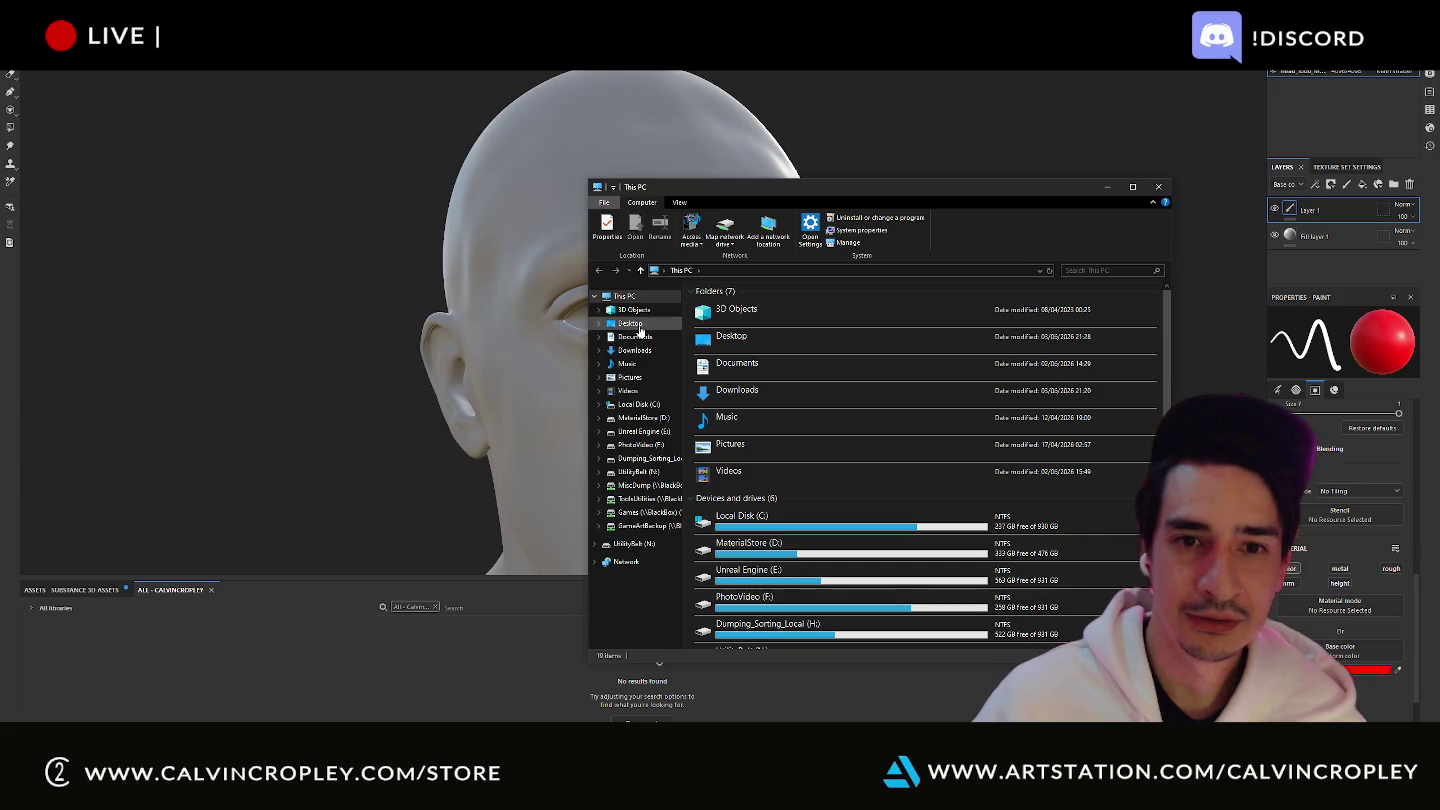
- Browse to Desktop > texturesonly > project > Maps and preview the head base colour texture
left_click(631, 324)
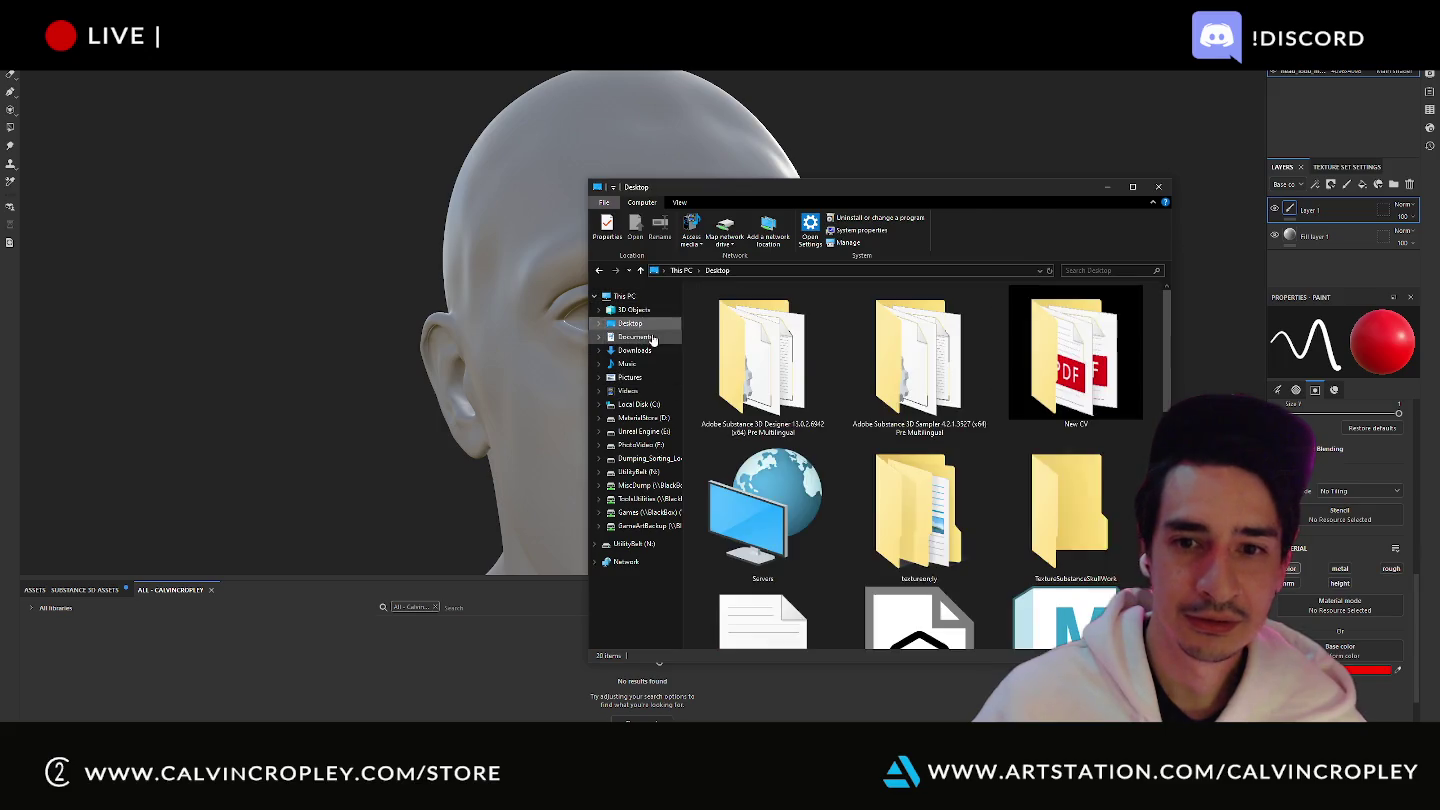
double_click(946, 536)
double_click(768, 305)
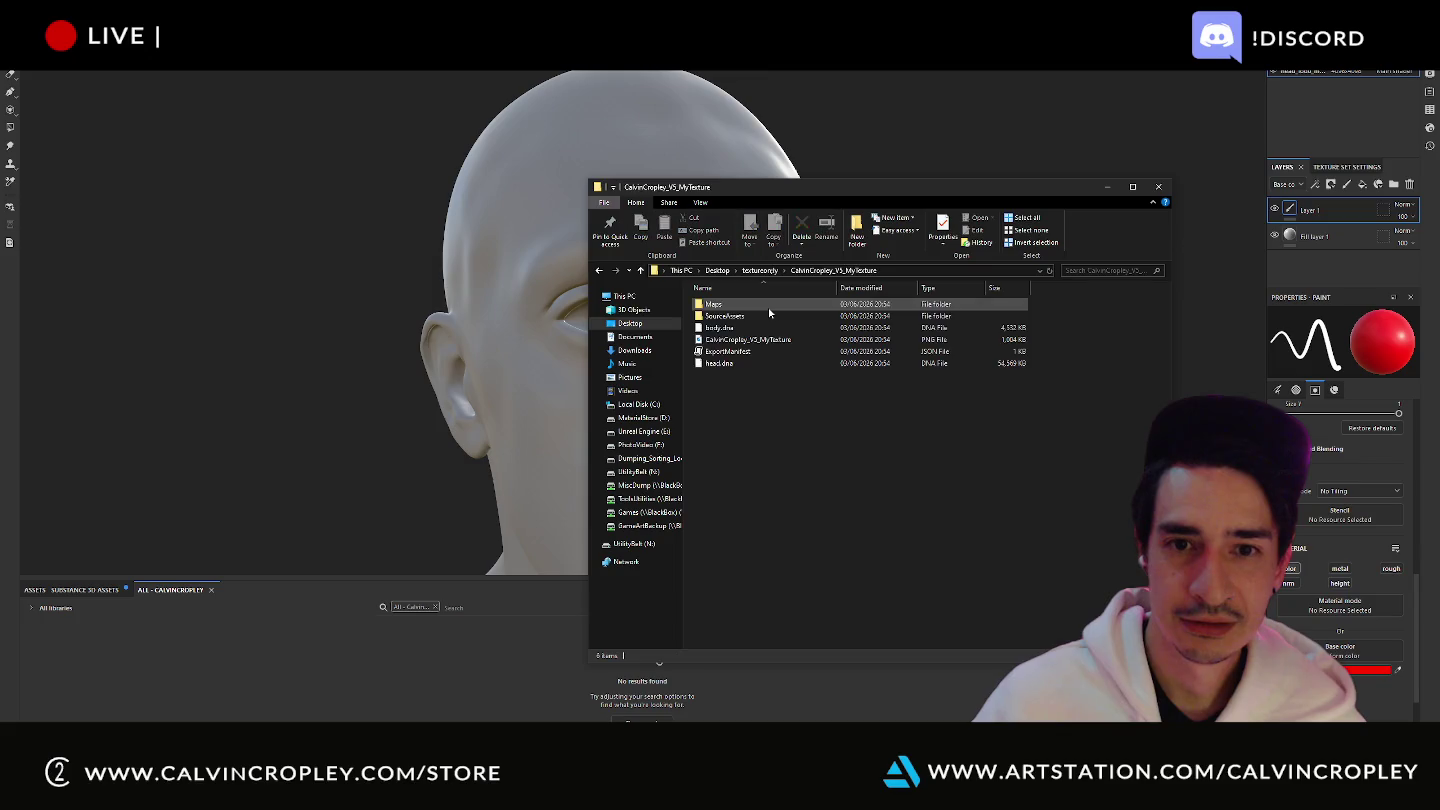
double_click(769, 308)
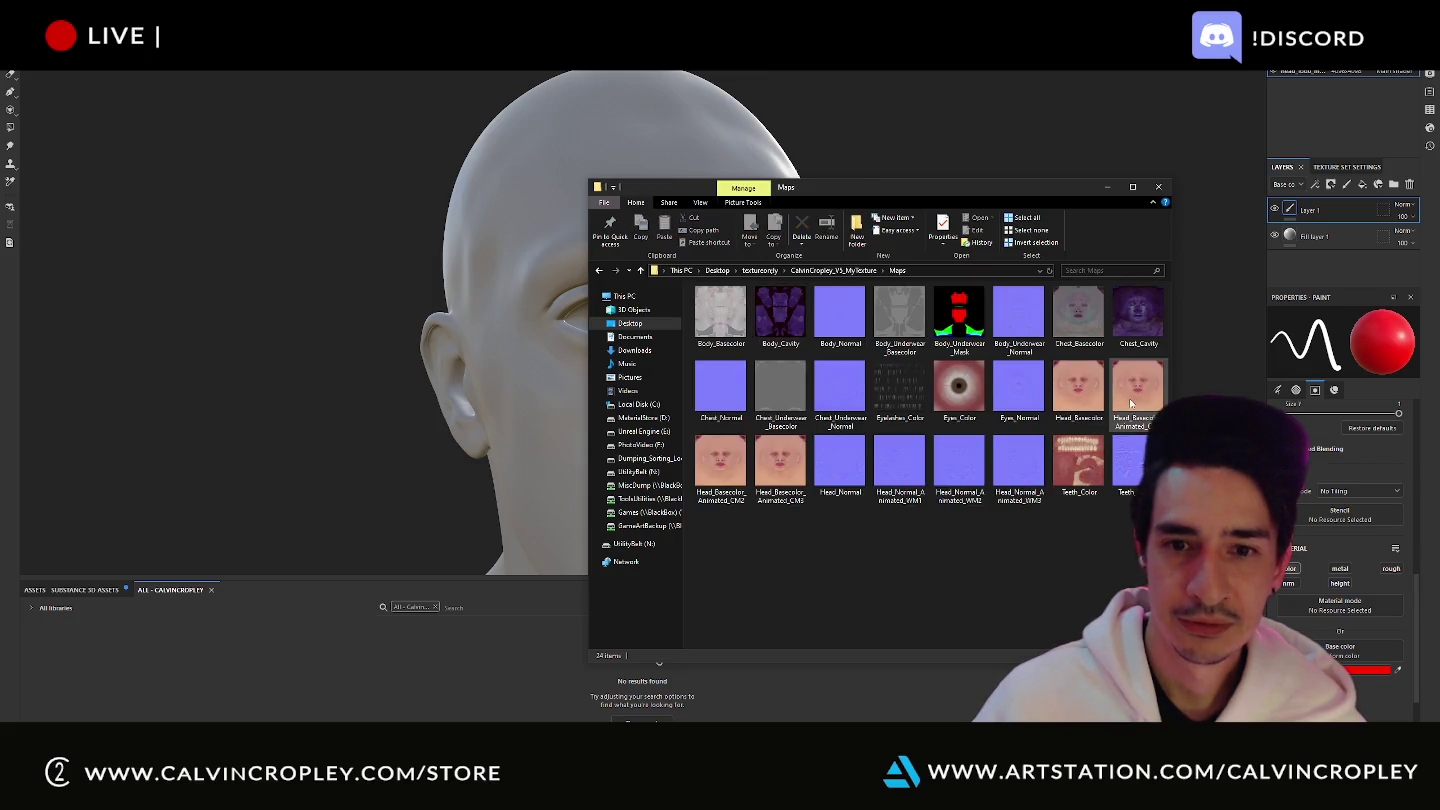
double_click(787, 473)
left_click(1136, 88)
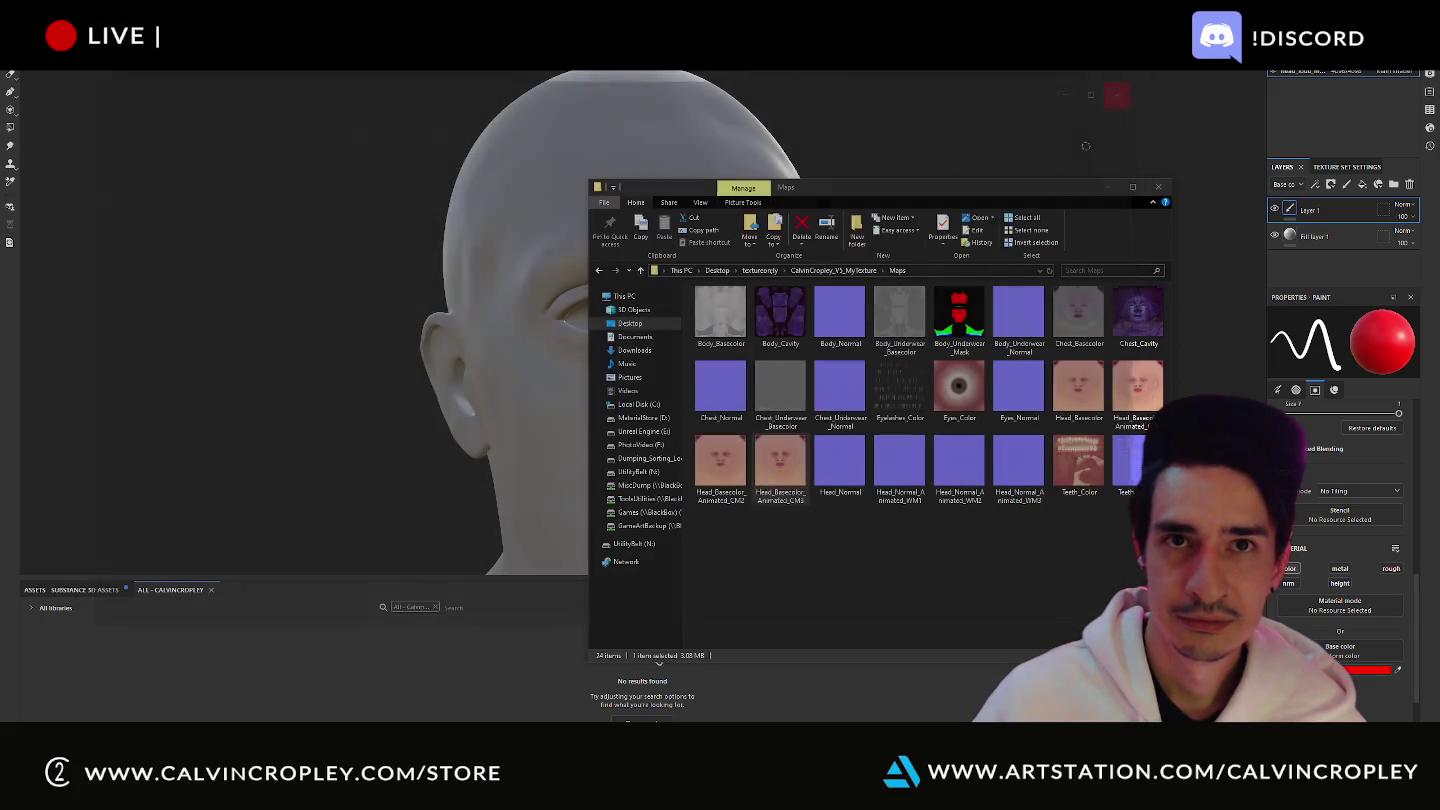
- Project Head_Basecolor_Animated_CM3 onto the face, then delete the projected layer
mouse_move(780, 465)
left_mouse_down()
mouse_move(545, 355)
mouse_move(561, 384)
left_mouse_up()
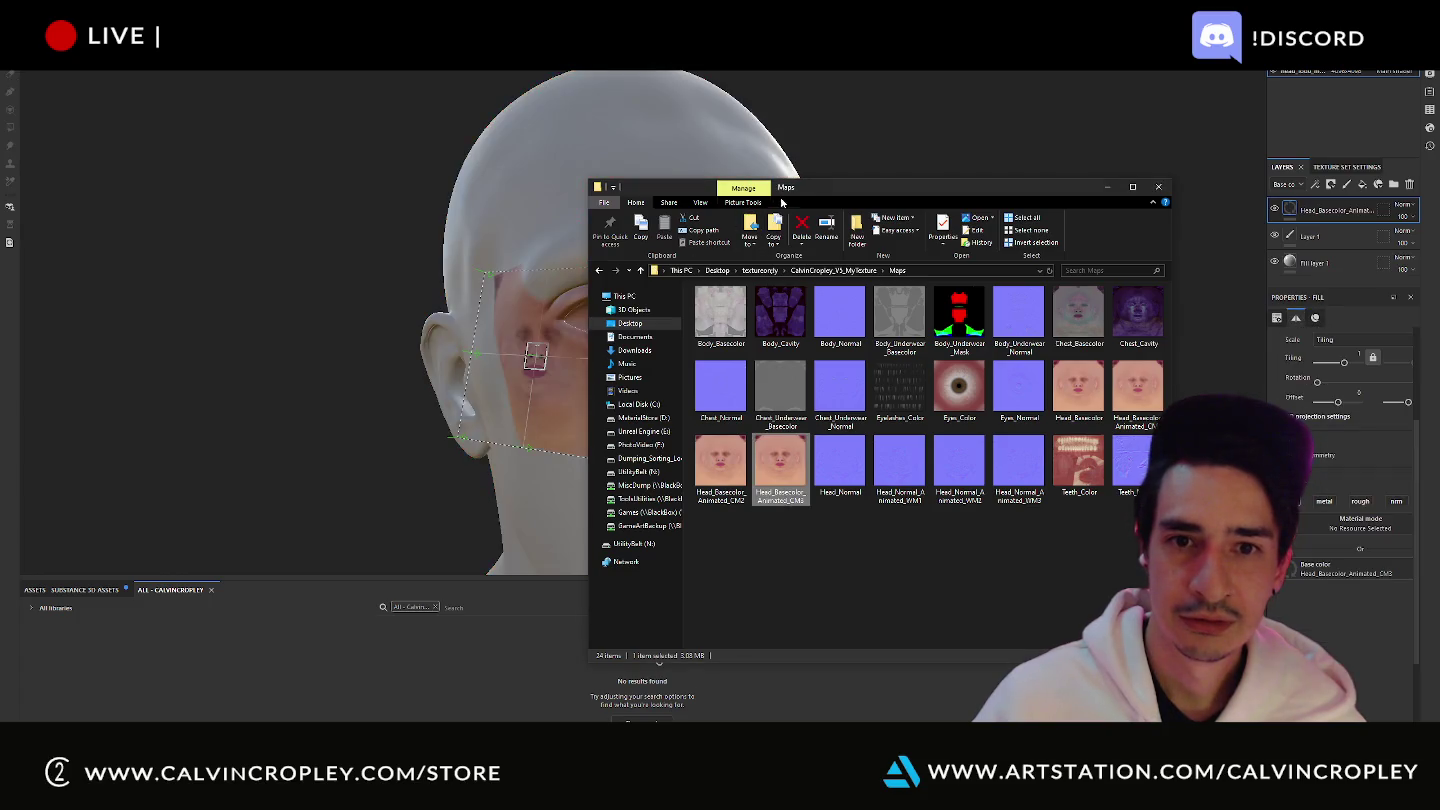
mouse_move(822, 194)
left_mouse_down()
mouse_move(854, 319)
mouse_move(607, 406)
left_mouse_up()
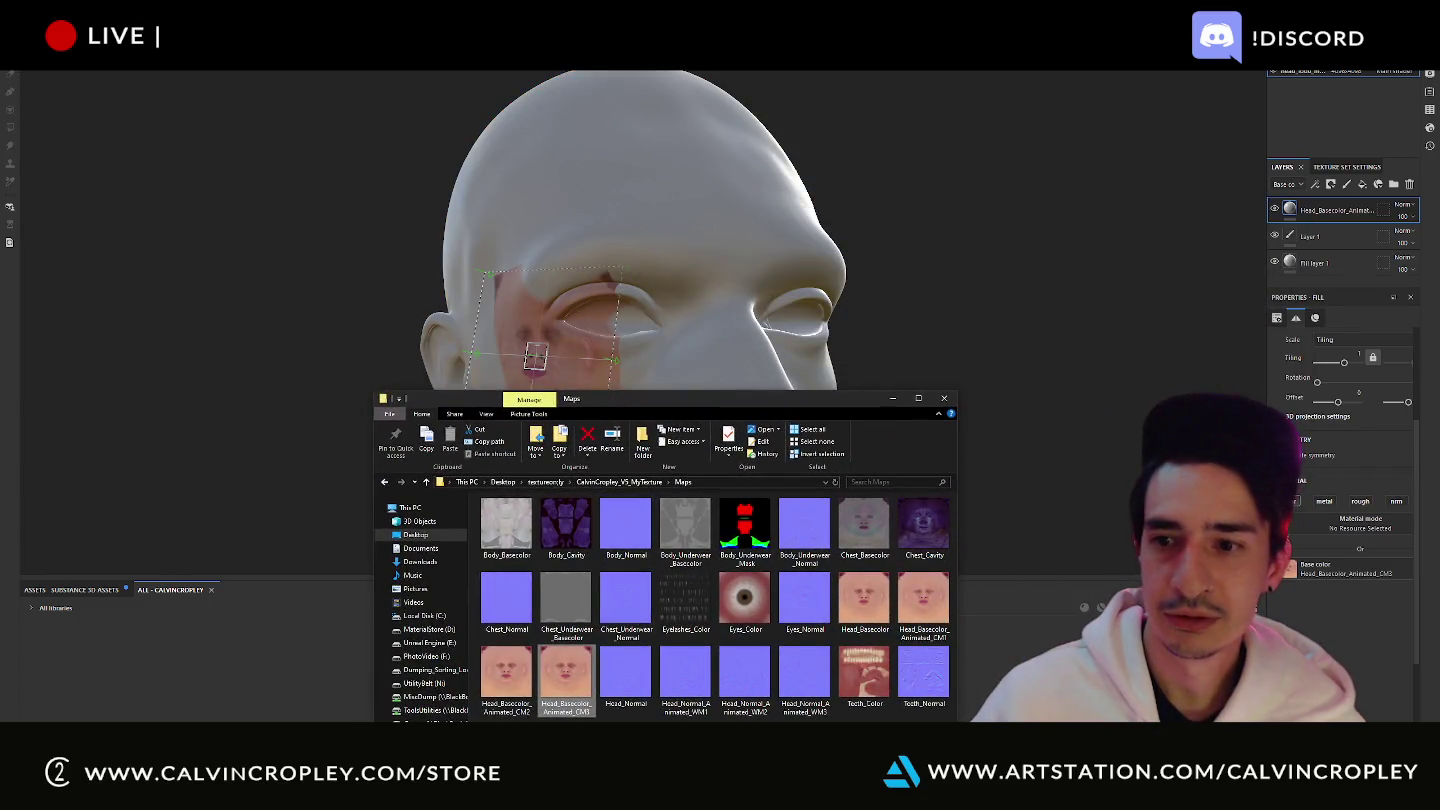
left_click(1325, 576)
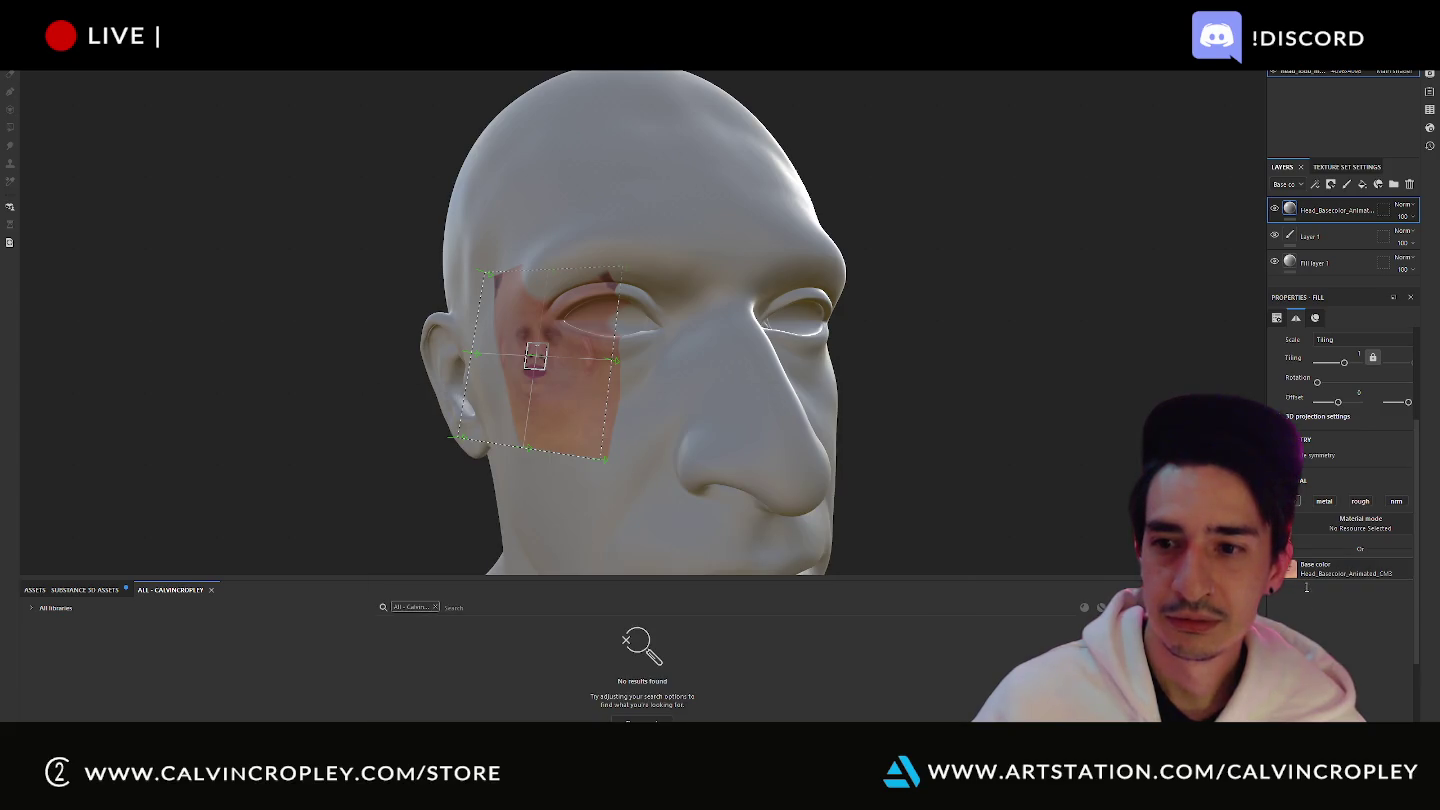
key("alt+Tab")
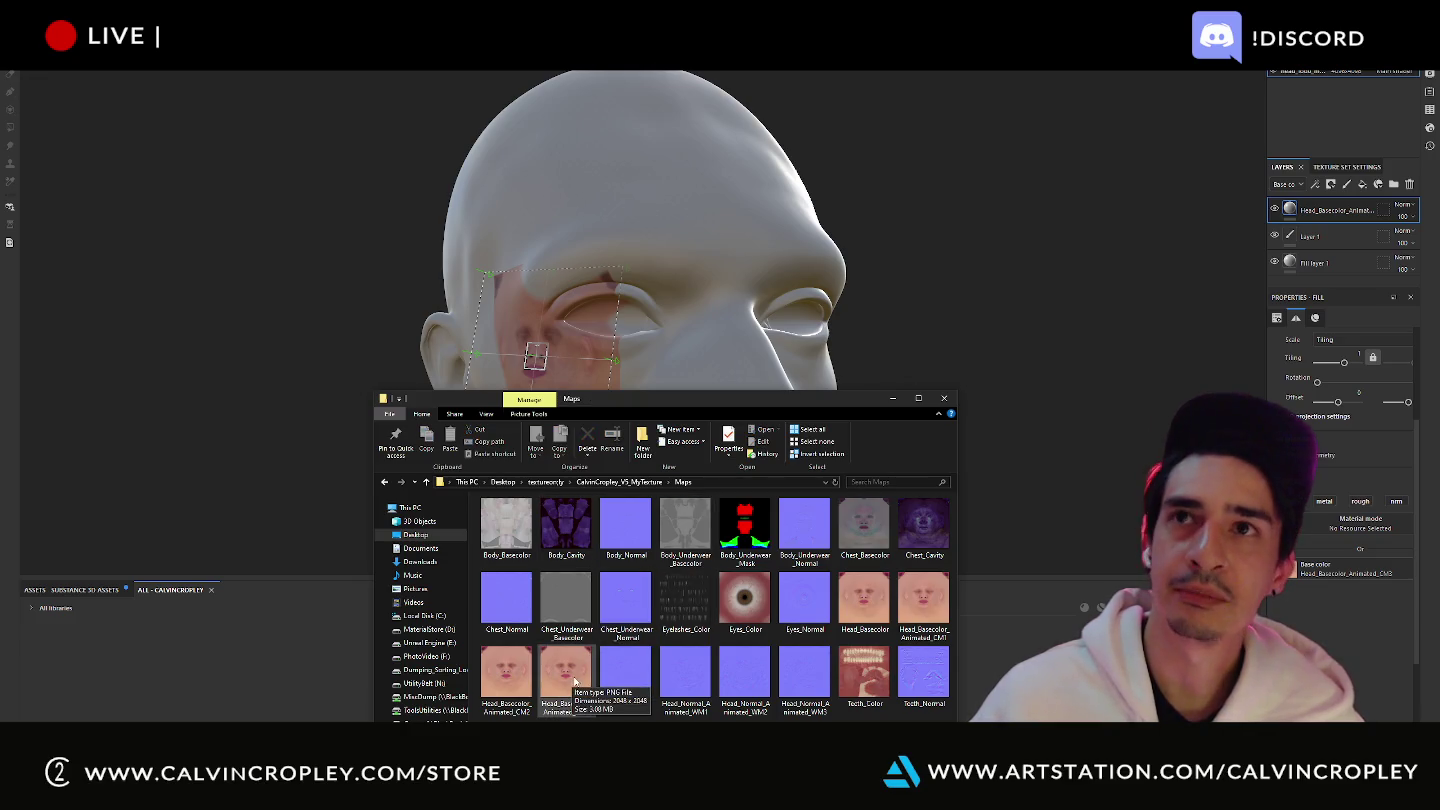
mouse_move(566, 675)
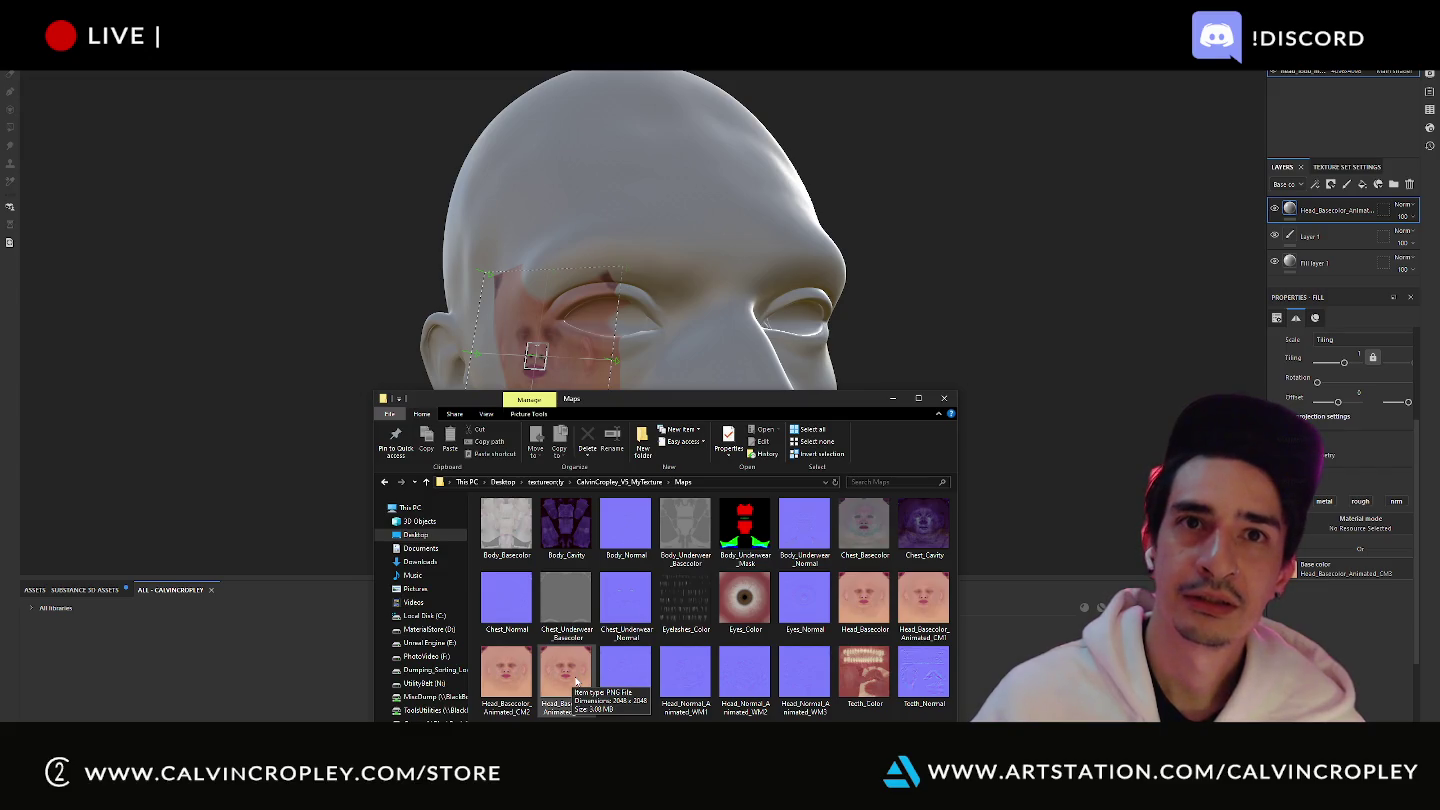
left_click(1333, 629)
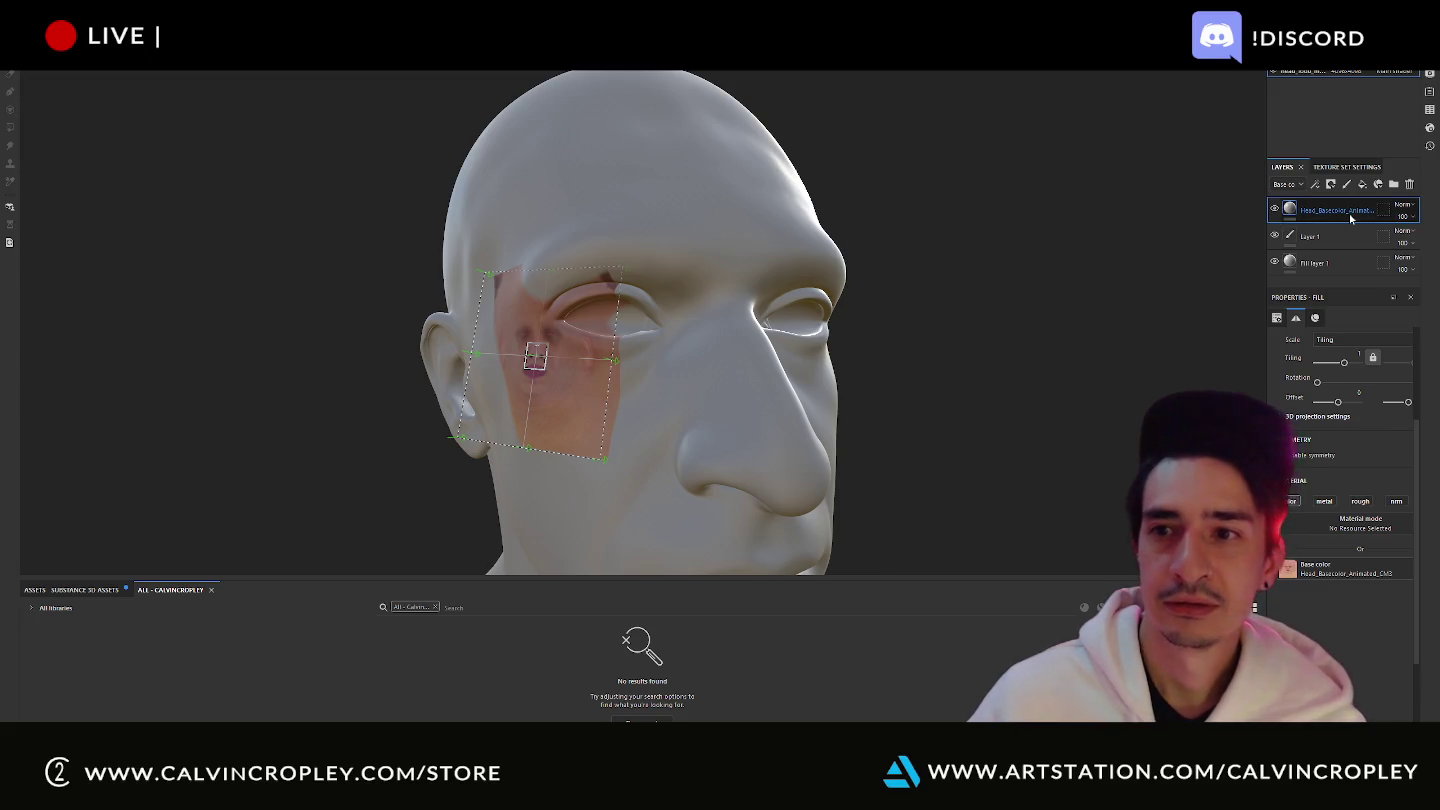
key("Delete")
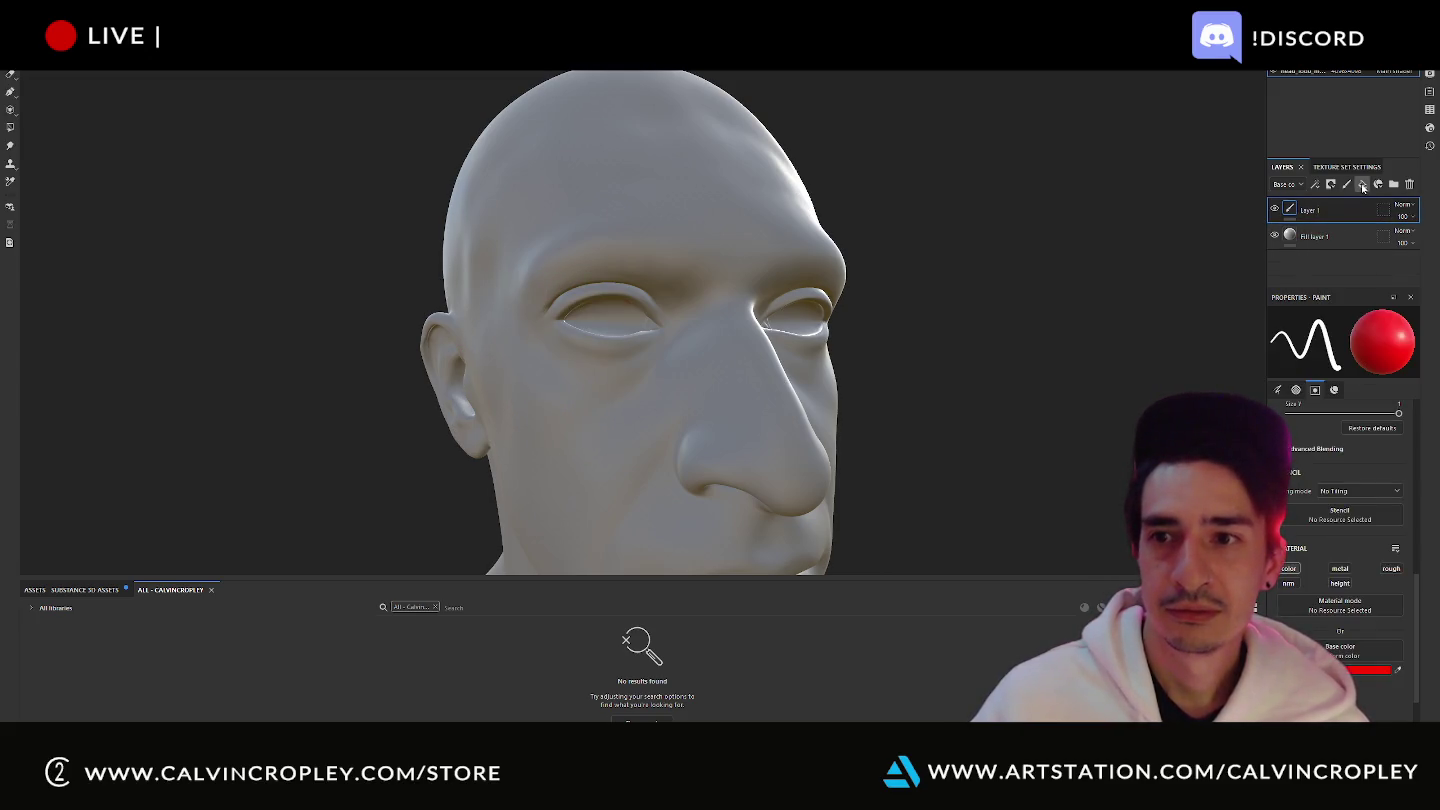
- Add a fill layer using Head_Basecolor_Animated_CM3 as base colour and inspect the wrapped head
left_click(1362, 188)
key("alt+Tab")
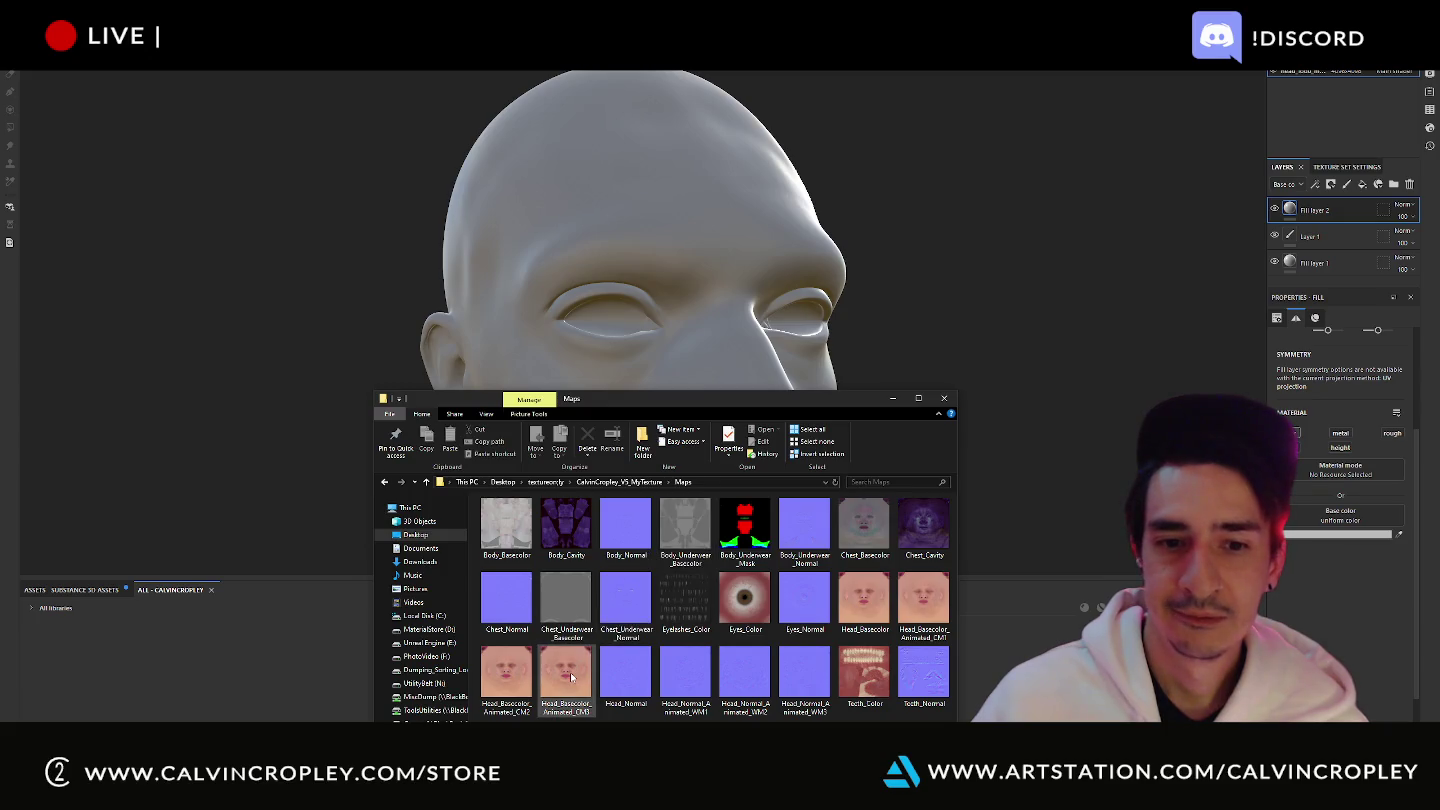
left_click_drag(572, 680, 1337, 516)
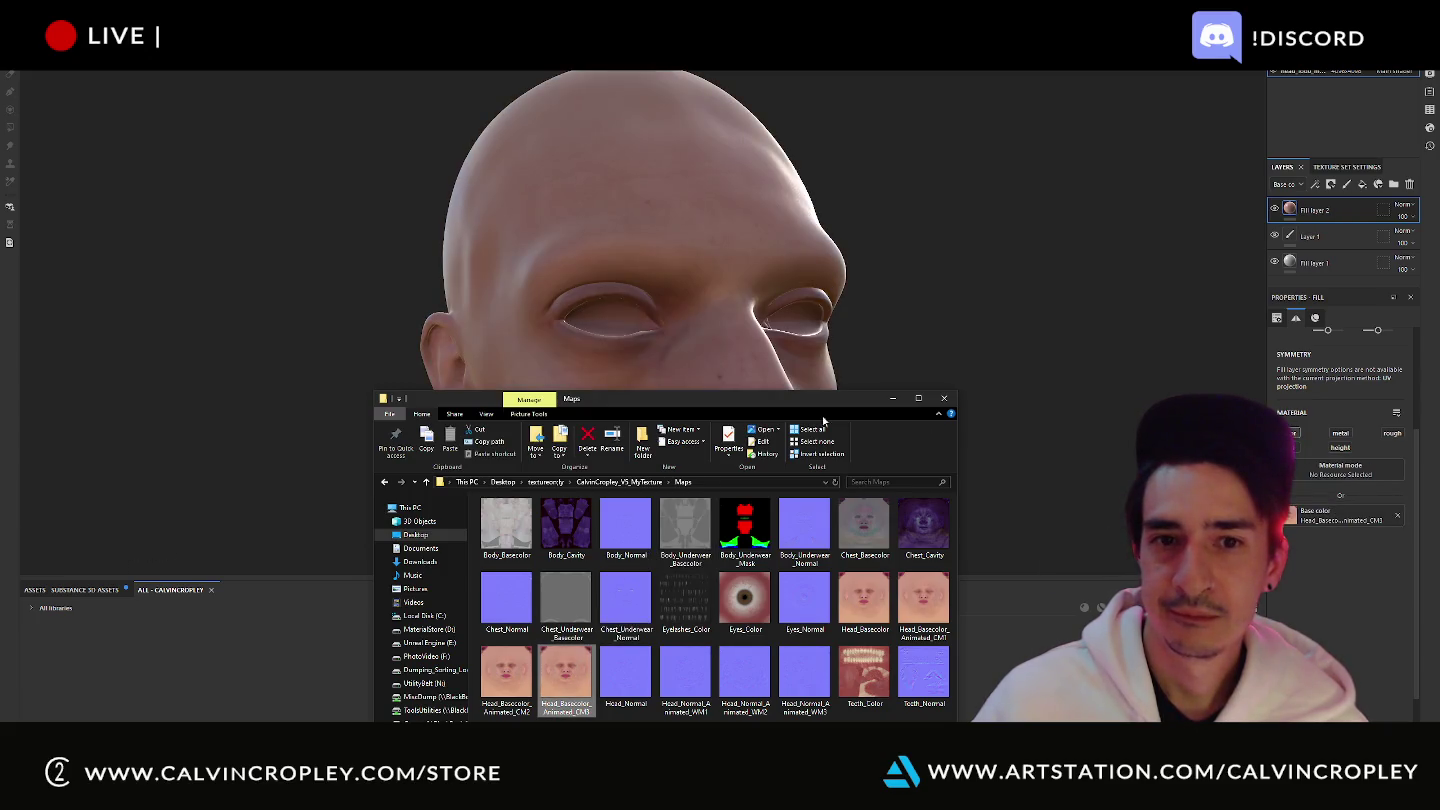
left_click(964, 407)
key("f")
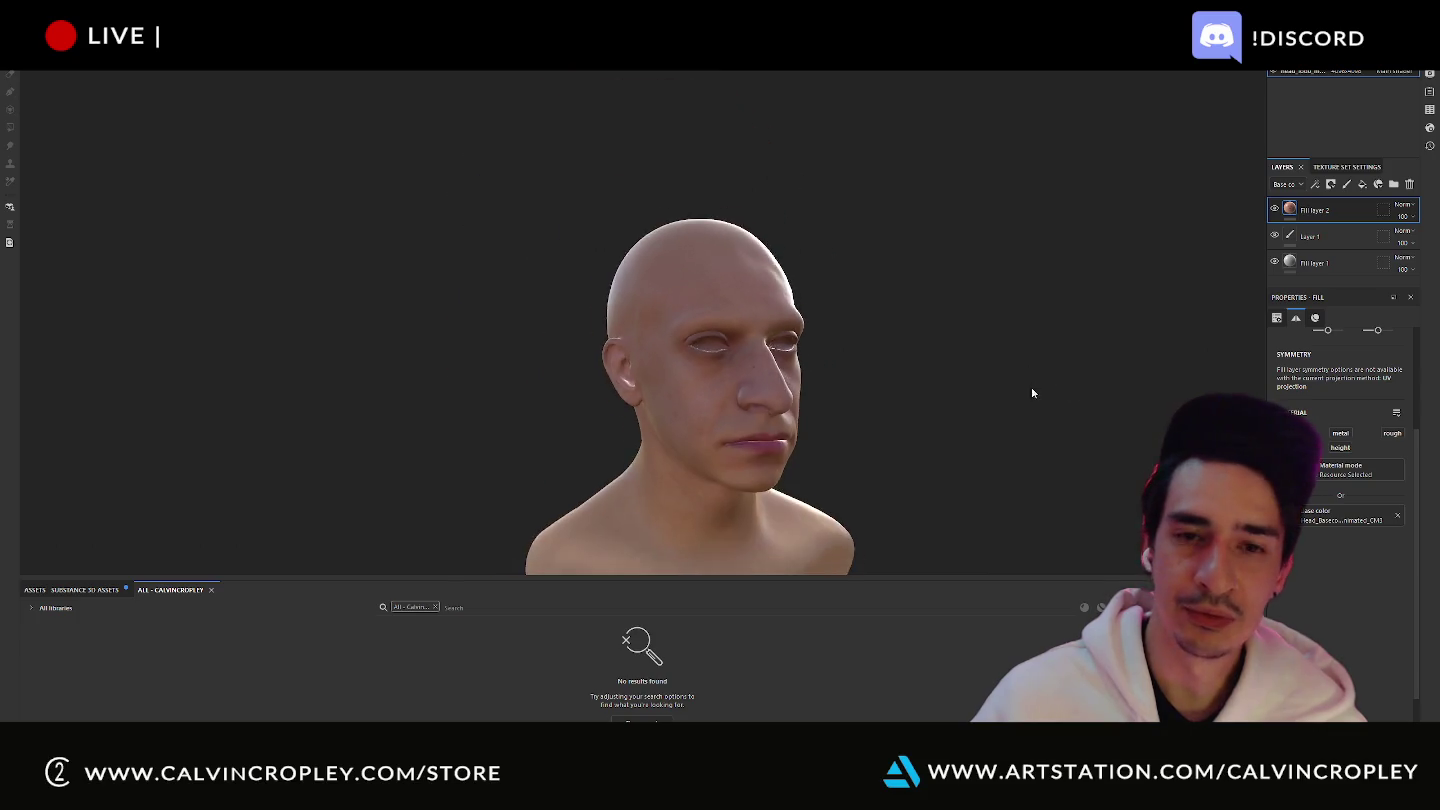
left_click_drag(934, 391, 805, 380, "alt")
scroll(805, 380, "up", 5)
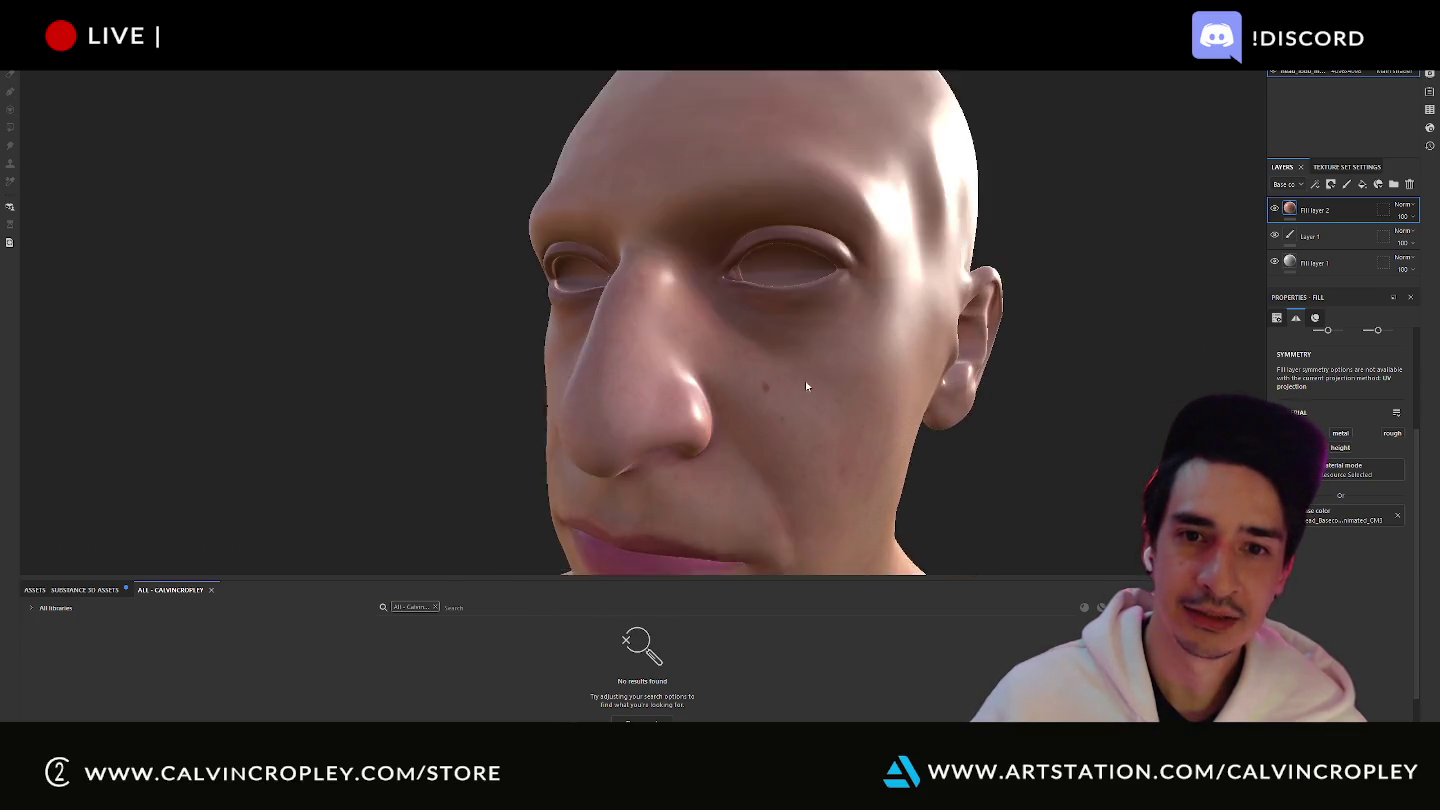
mouse_move(903, 397)
left_mouse_down("alt")
mouse_move(1058, 354)
mouse_move(1041, 320)
left_mouse_up("alt")
mouse_move(1041, 321)
right_mouse_down("alt")
mouse_move(1086, 371)
mouse_move(1028, 371)
right_mouse_up("alt")
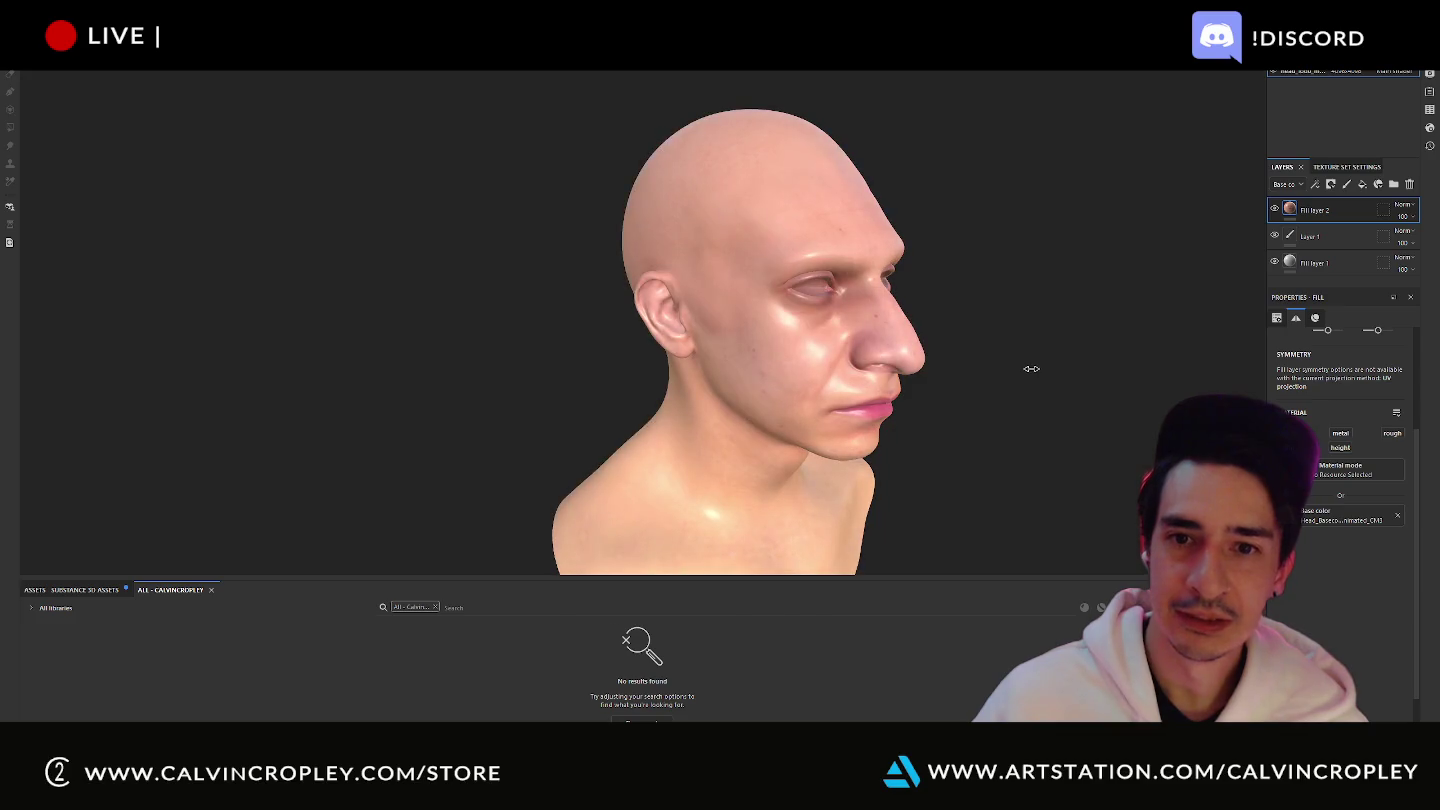
- Delete the old Fill layer 1, select Fill layer 2, and open File Explorer
left_click(1310, 265)
key("Delete")
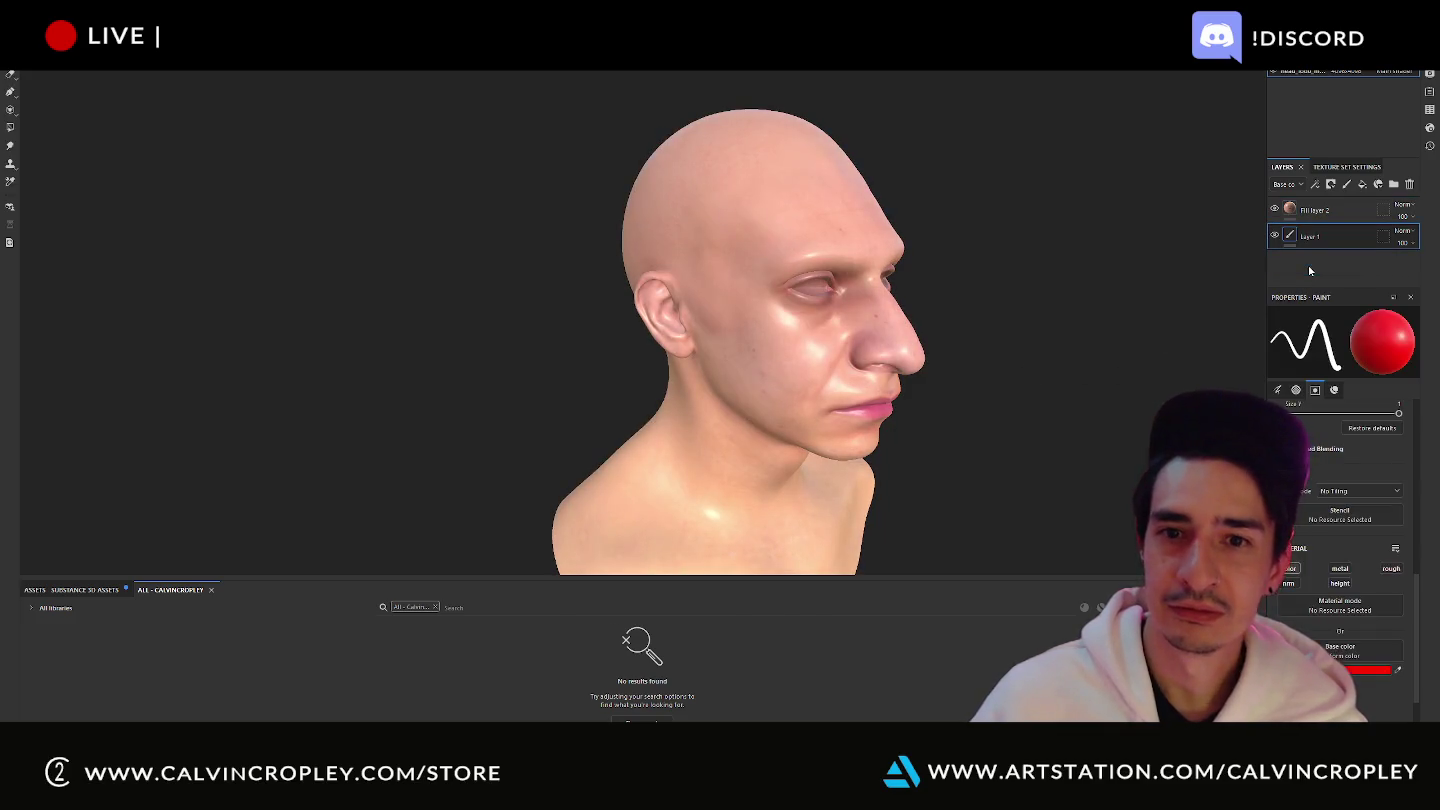
left_click(1316, 212)
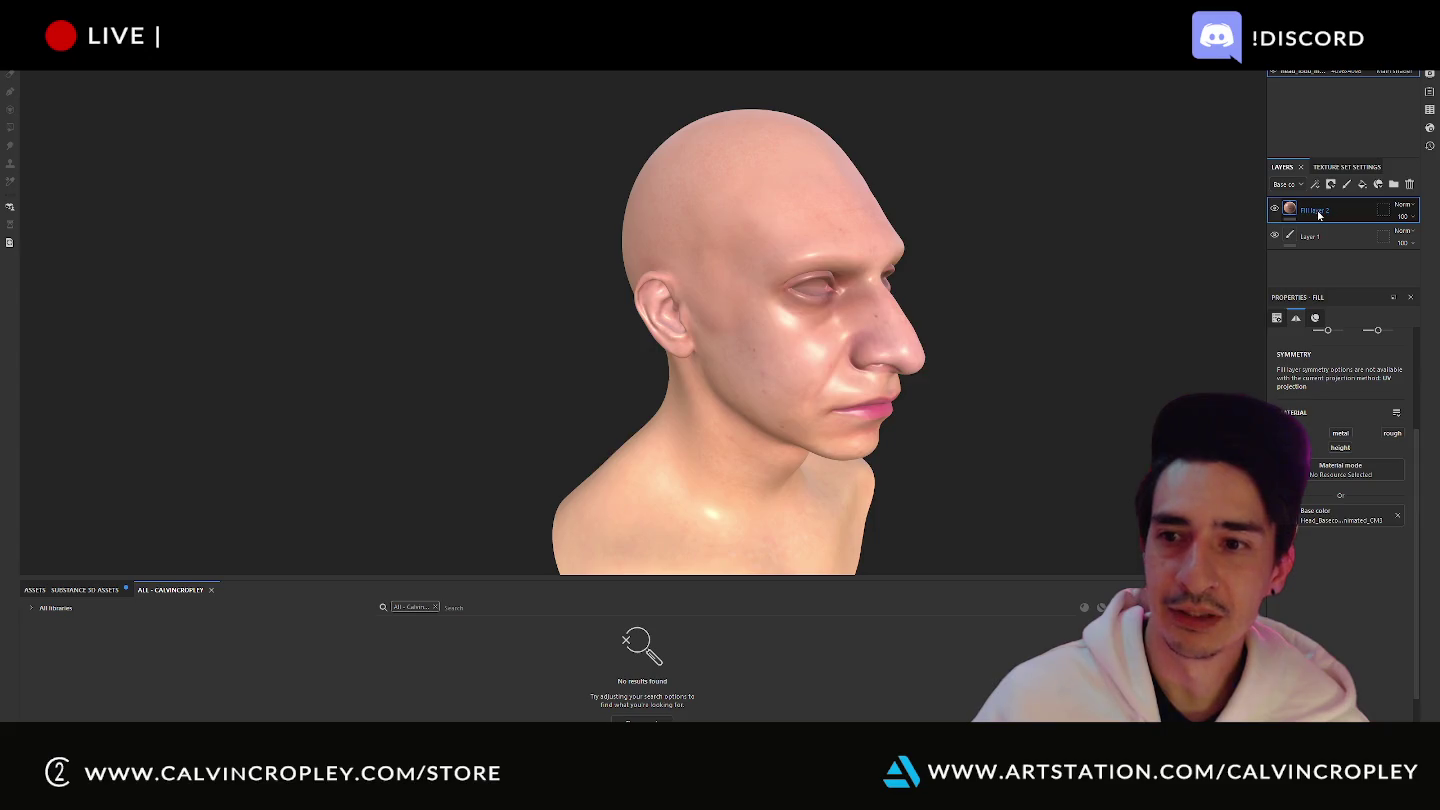
mouse_move(1066, 403)
left_mouse_down("alt")
mouse_move(917, 369)
mouse_move(835, 395)
mouse_move(1000, 370)
left_mouse_up("alt")
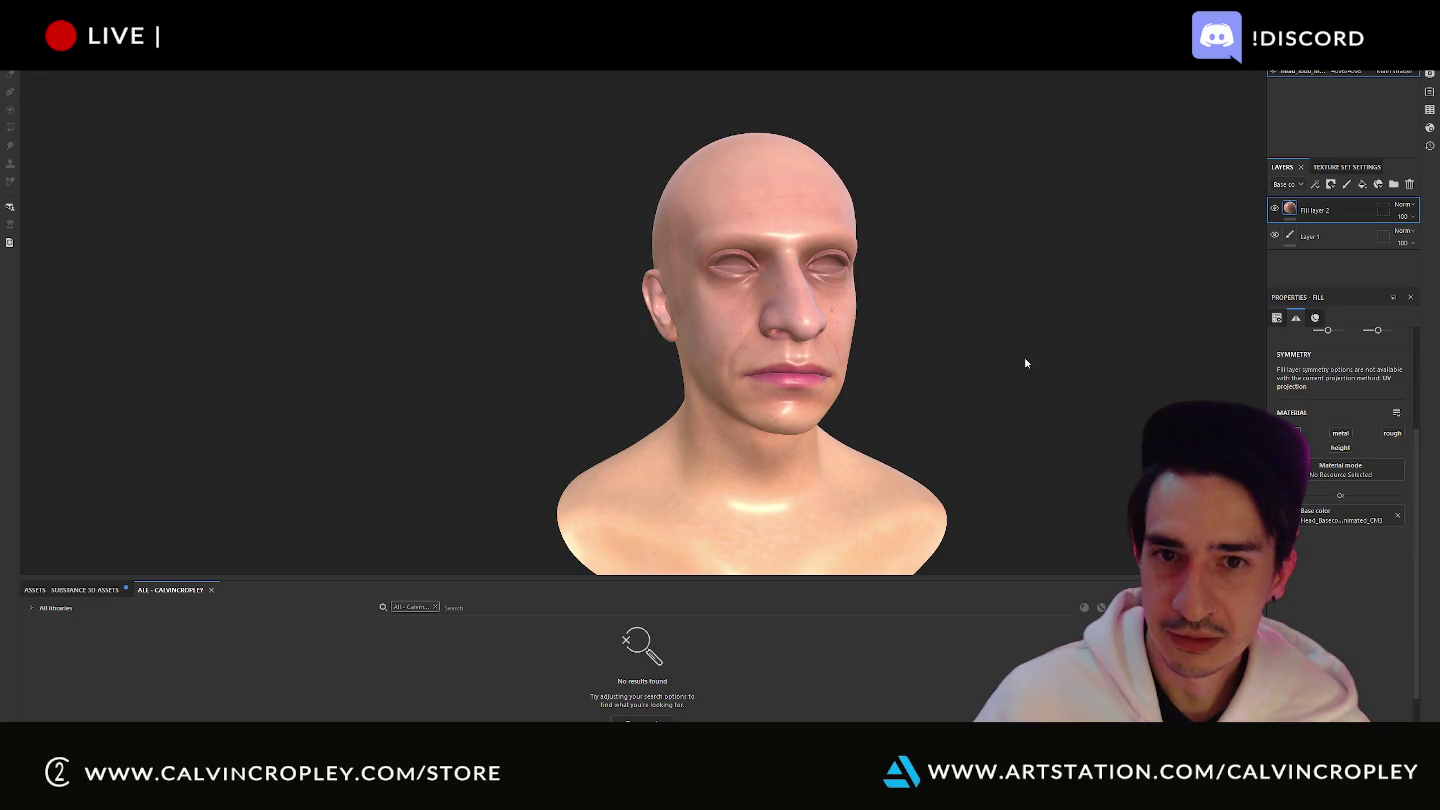
scroll(948, 331, "up", 5)
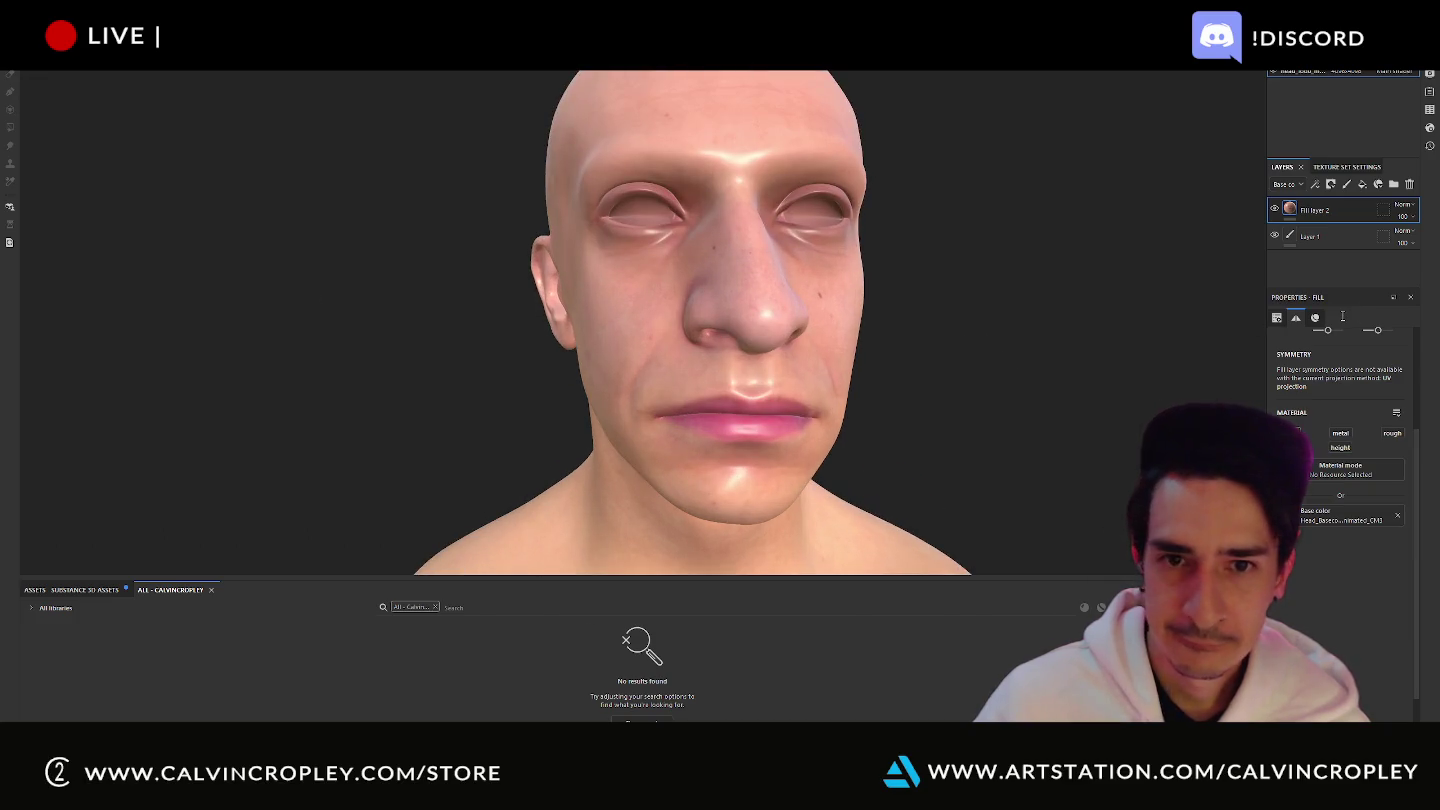
key("alt+Tab")
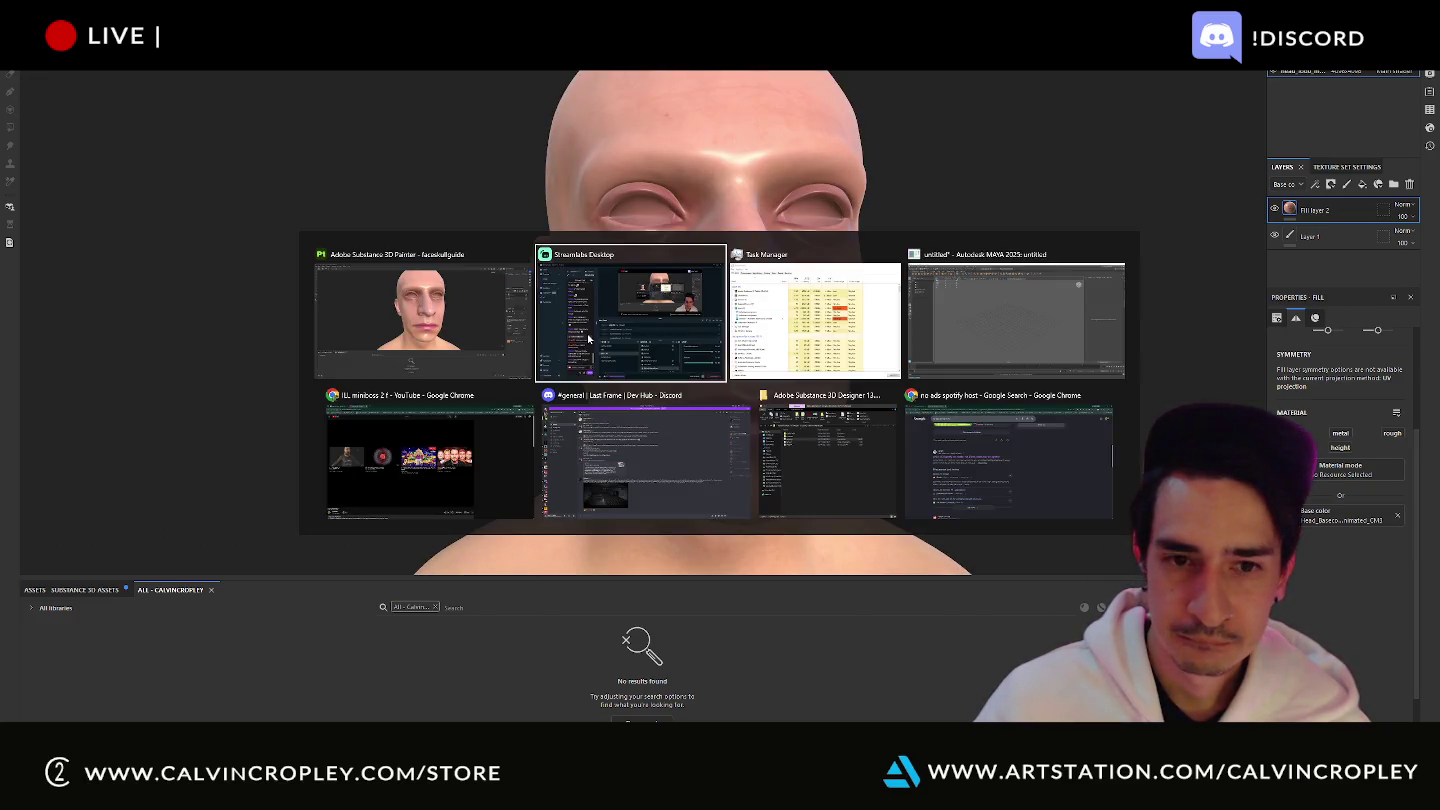
key("Escape")
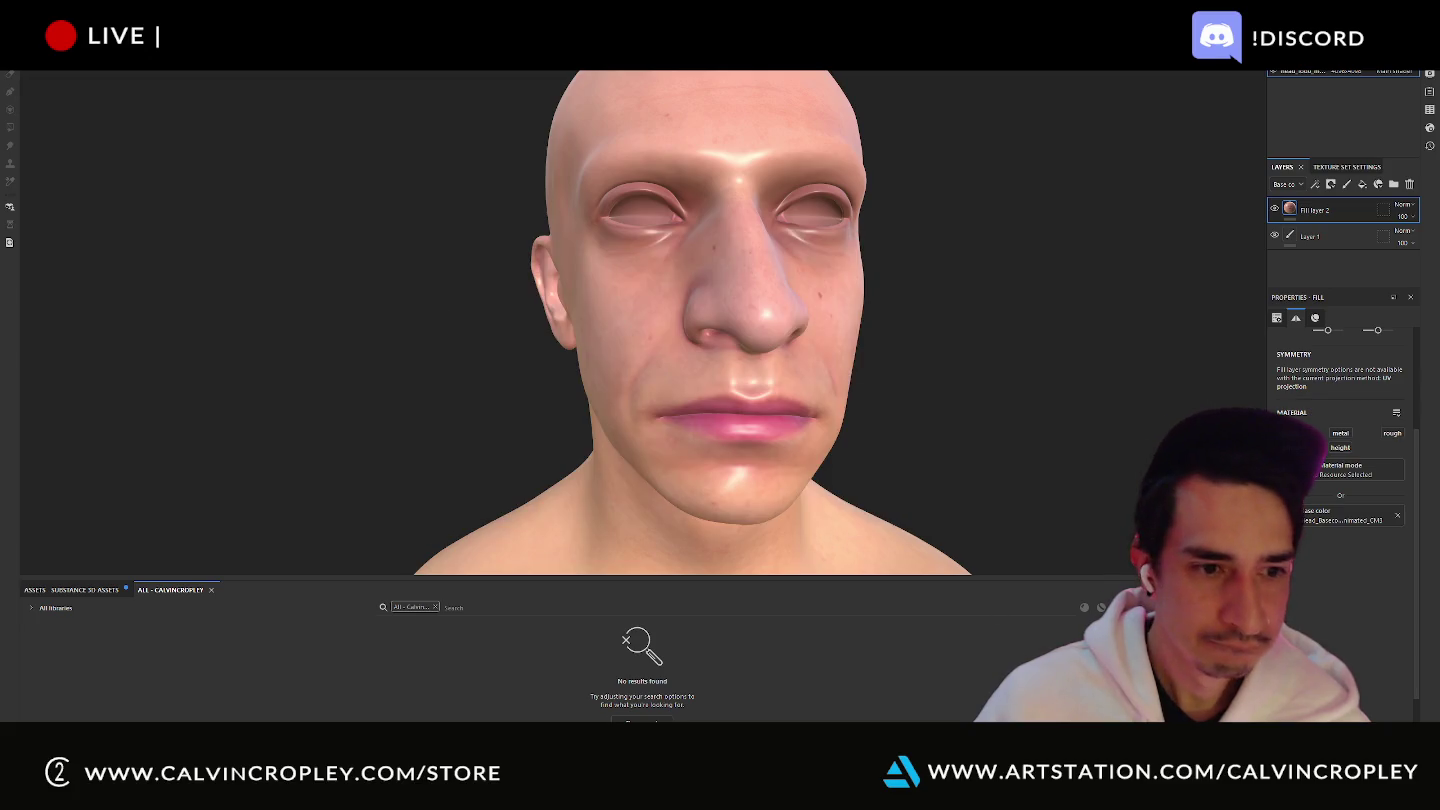
key("super+e")
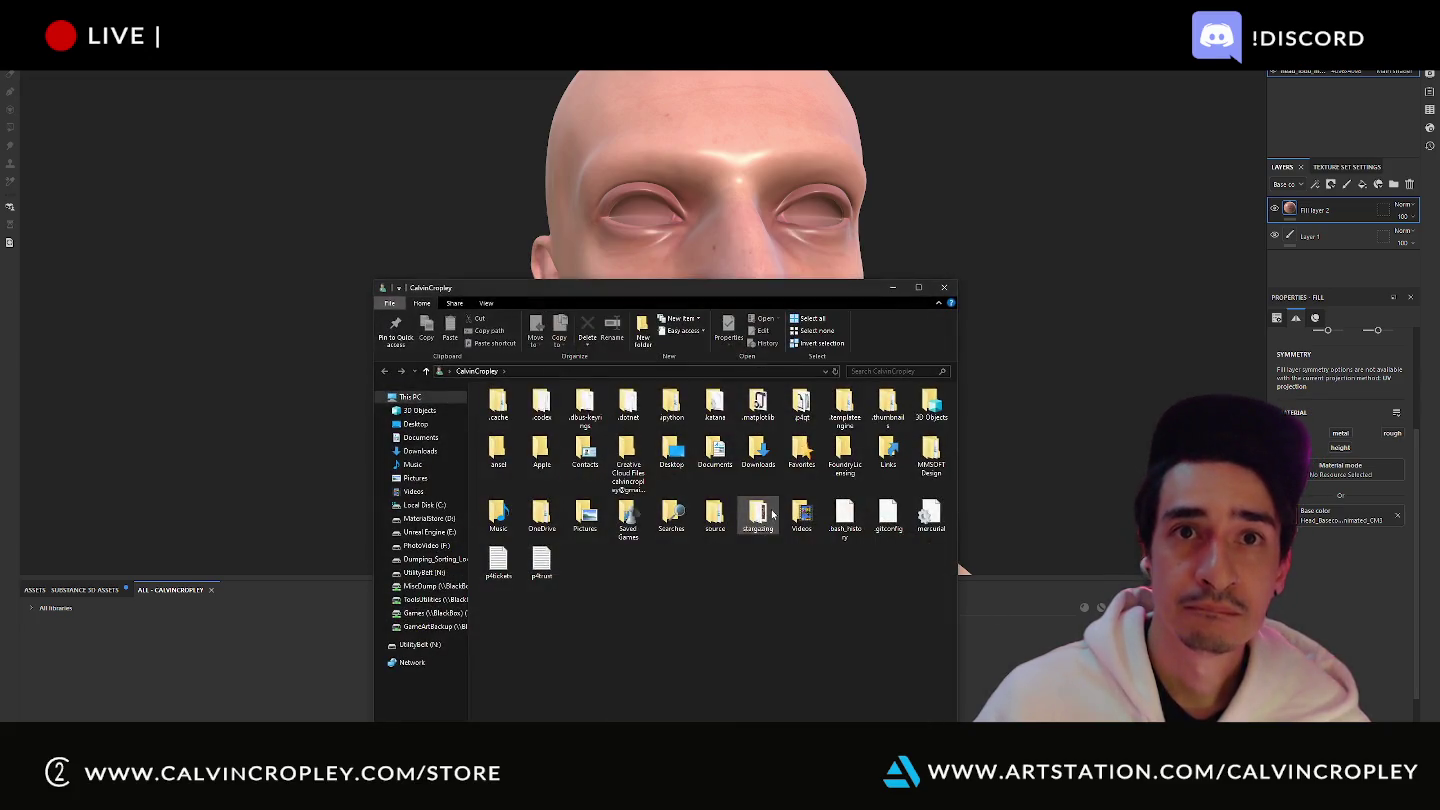
- Open the Maps folder under Desktop > textureonly and enable the fill layer's normal and roughness channels
left_click(415, 424)
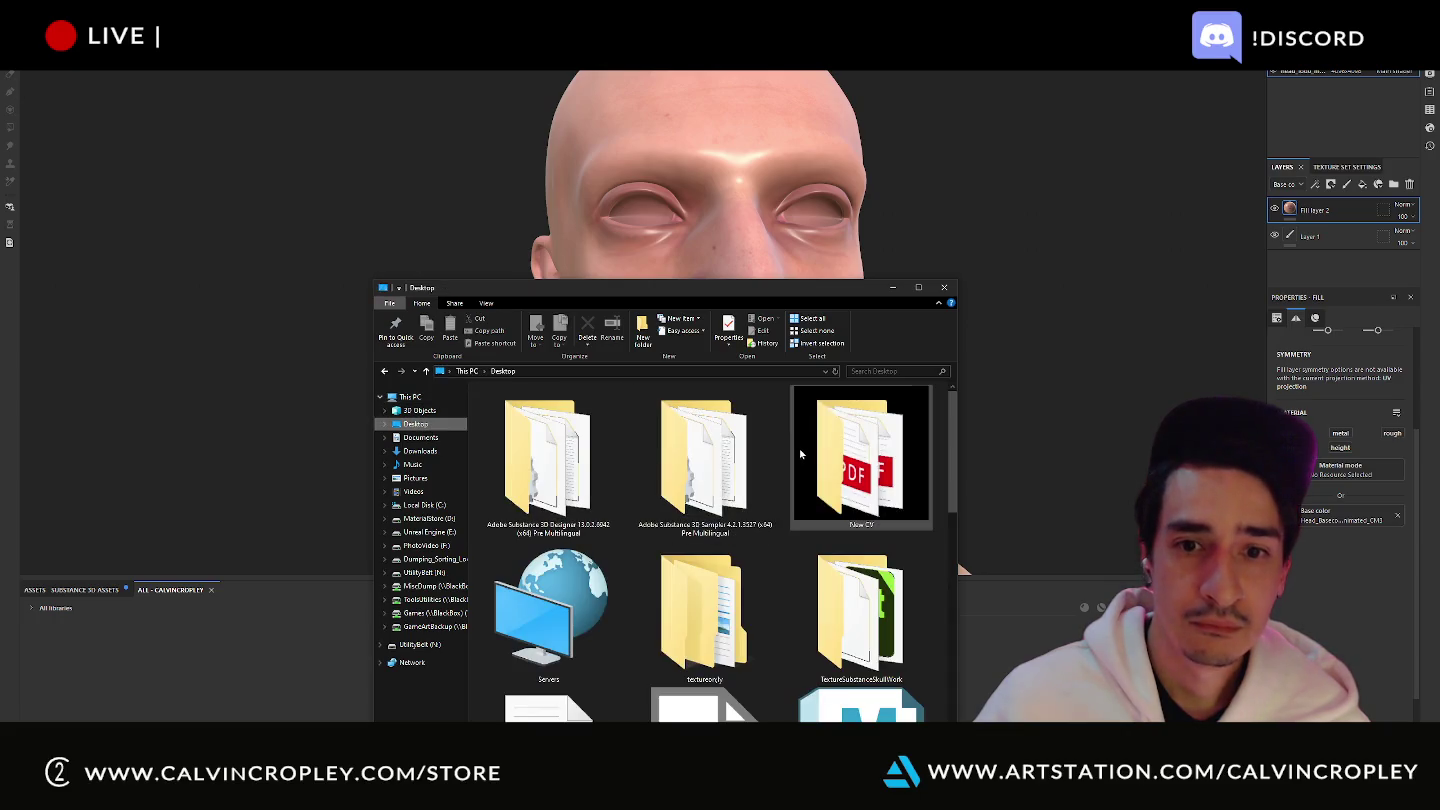
double_click(706, 606)
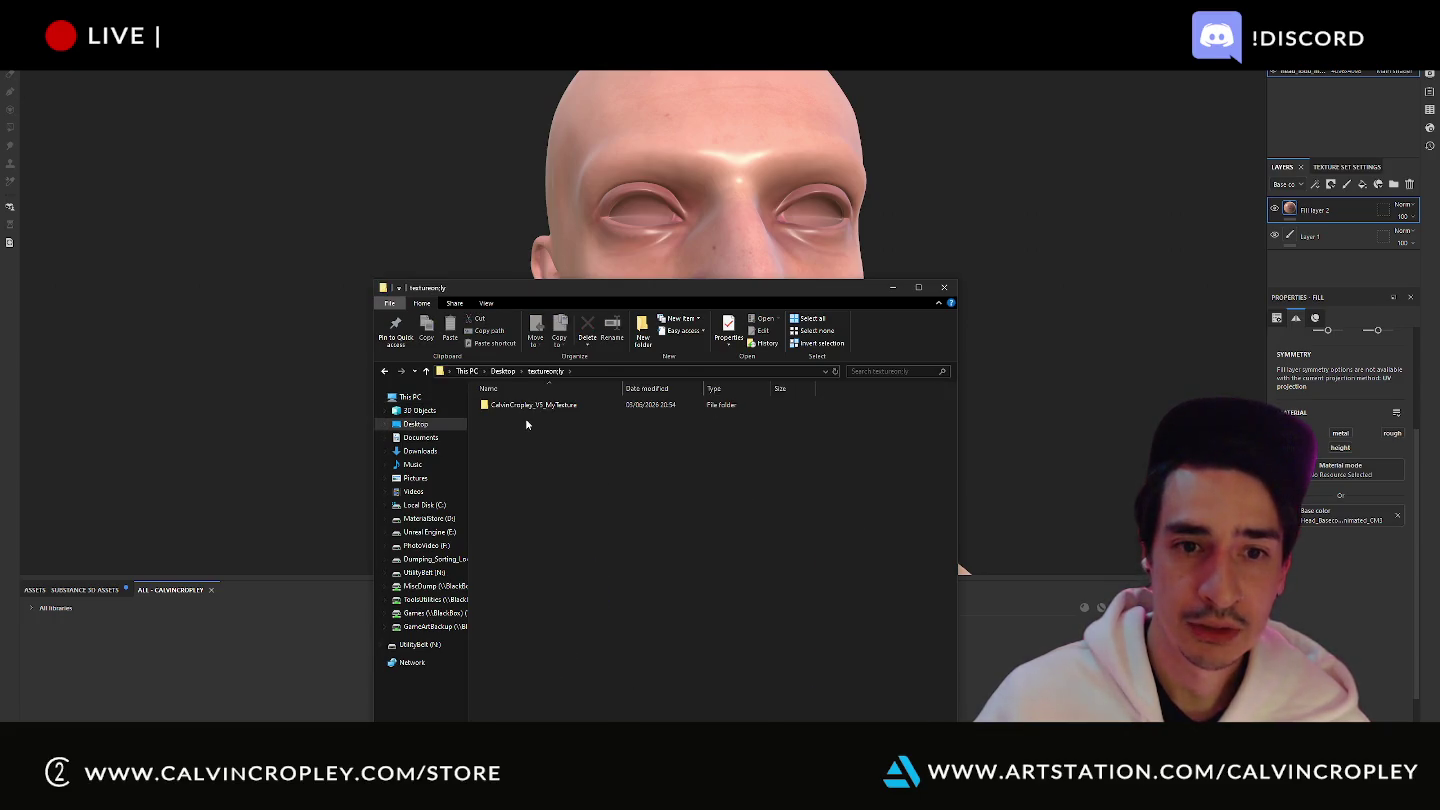
double_click(530, 407)
double_click(530, 407)
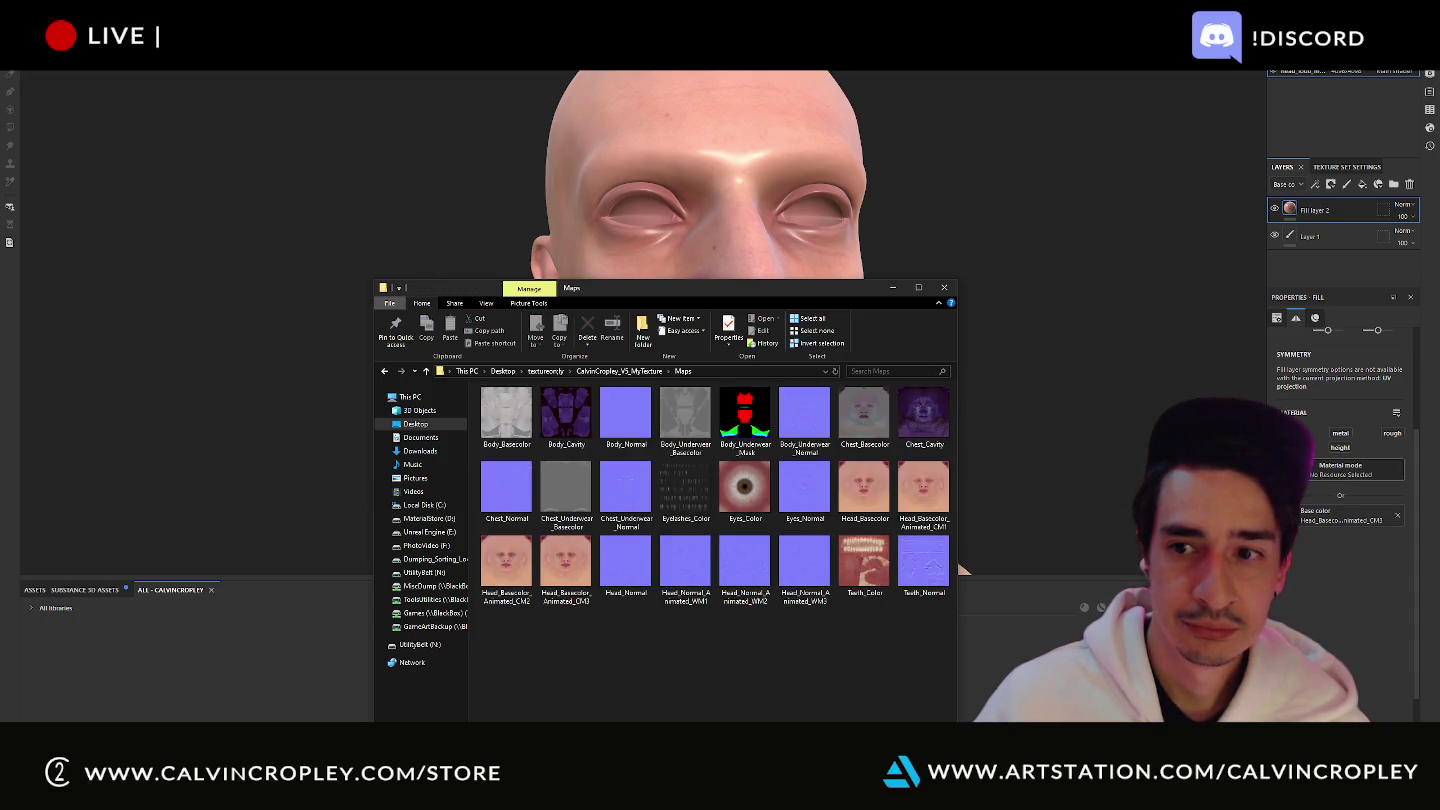
left_click(1385, 468)
left_click(1392, 433)
left_click(1391, 447)
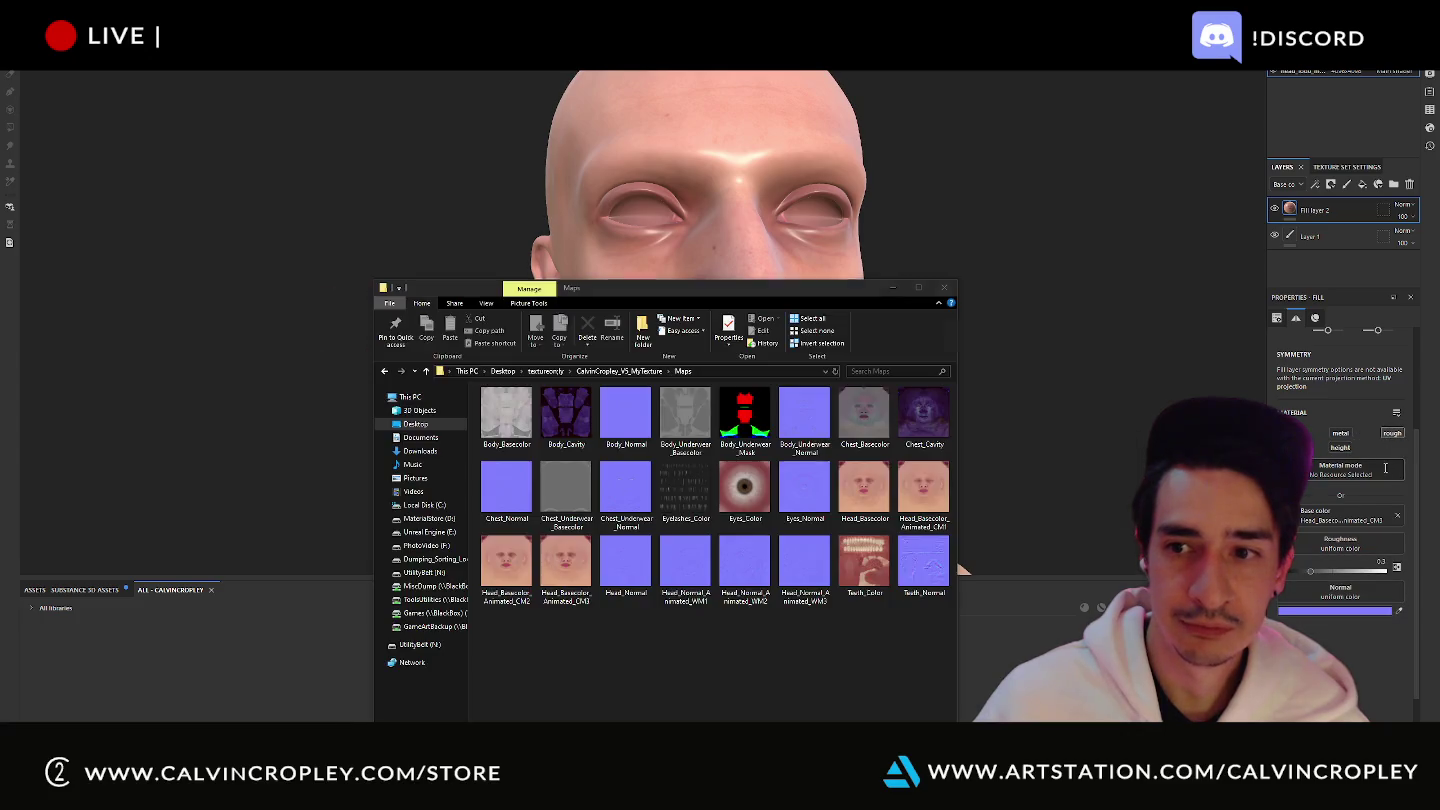
left_click(662, 634)
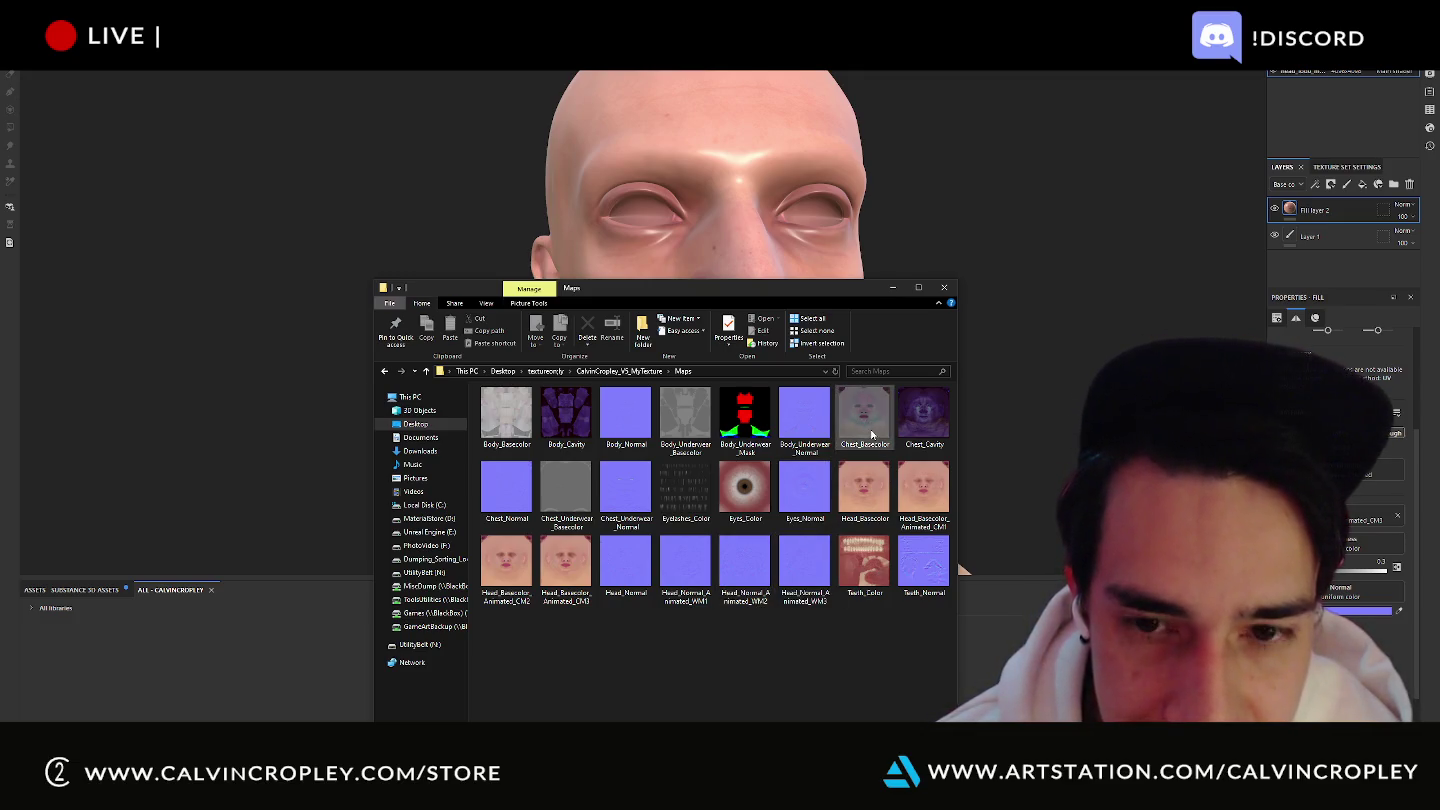
mouse_move(864, 418)
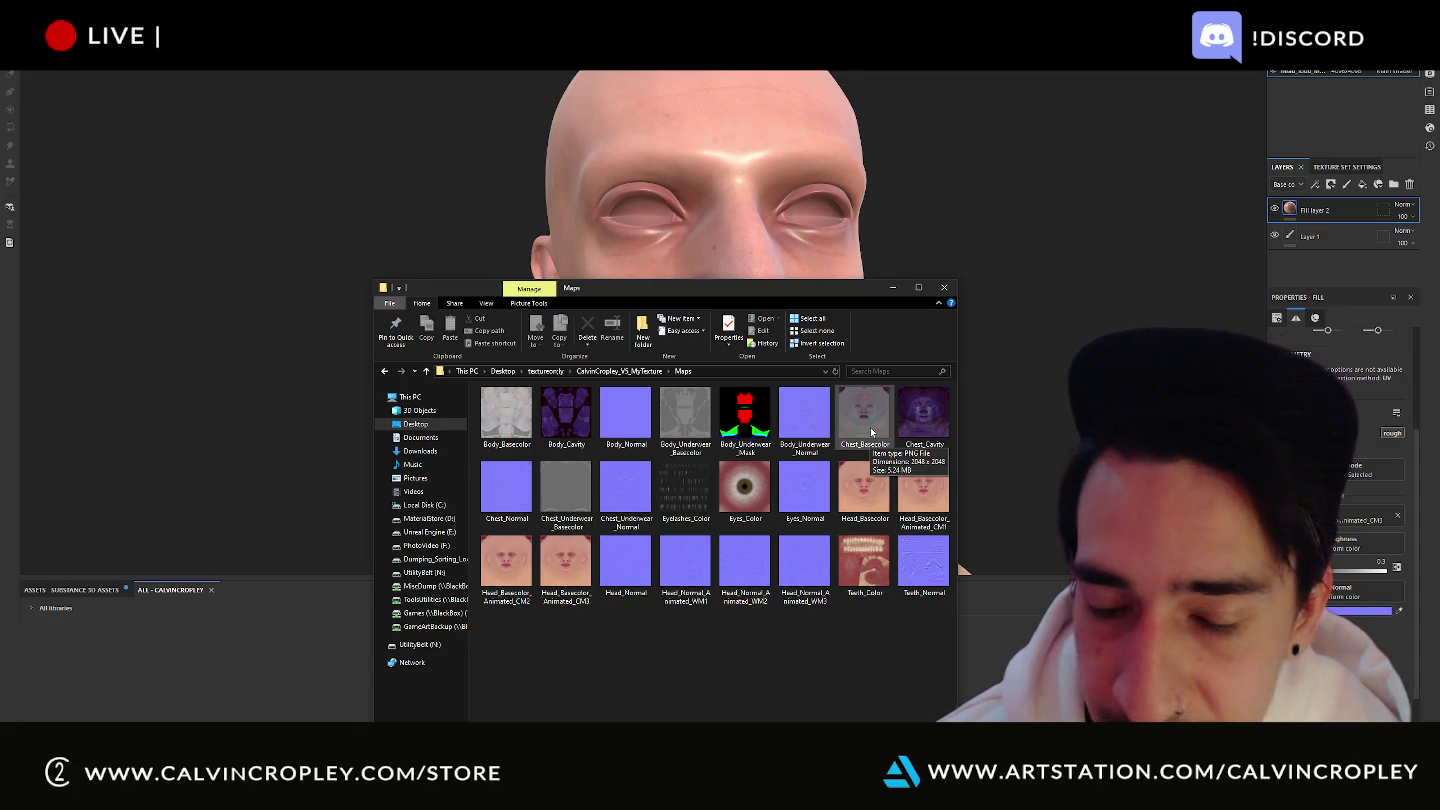
- Load Head_Normal into the fill layer's Normal slot
scroll(836, 650, "up", 1, "ctrl")
scroll(836, 649, "up", 1, "ctrl")
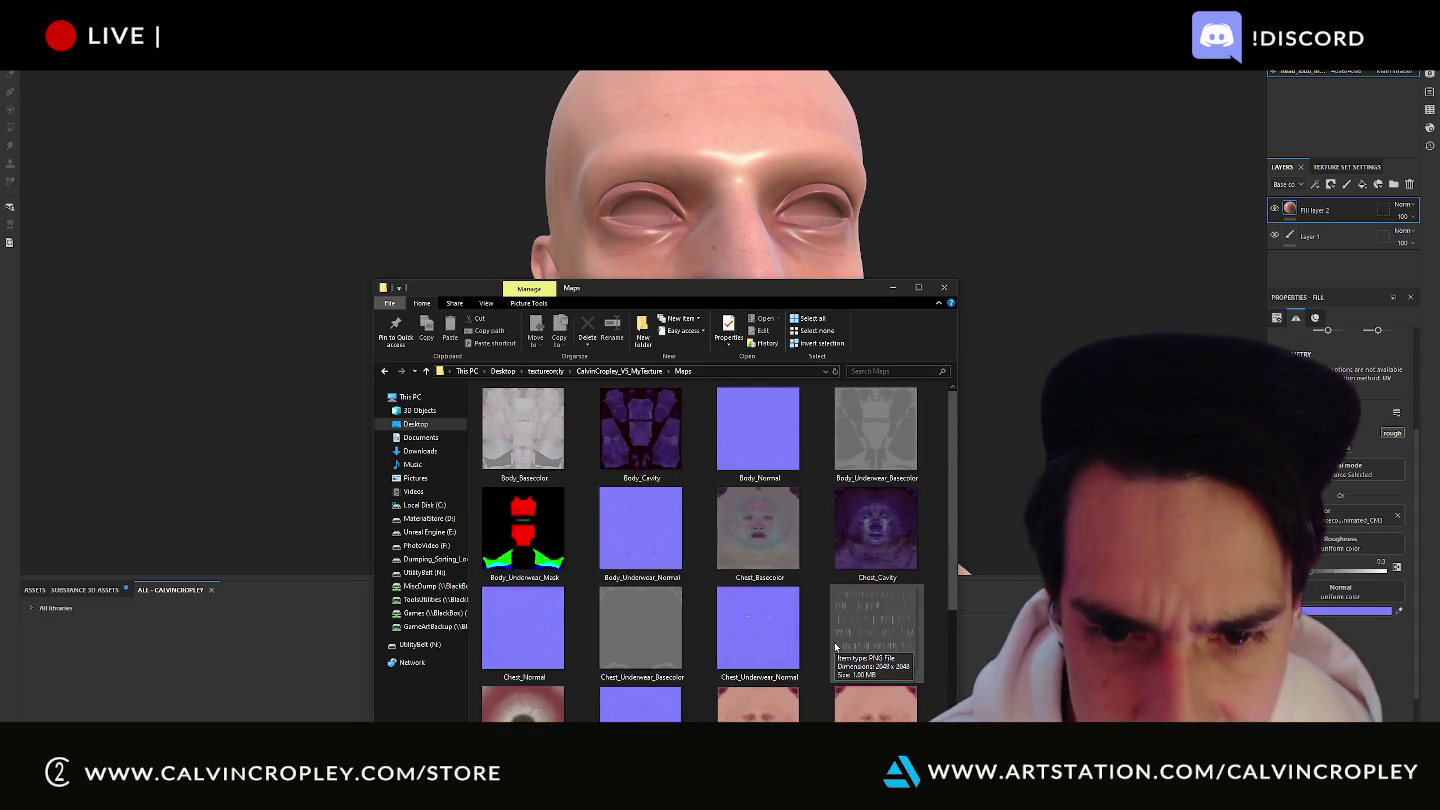
scroll(836, 649, "up", 1, "ctrl")
scroll(829, 647, "down", 1)
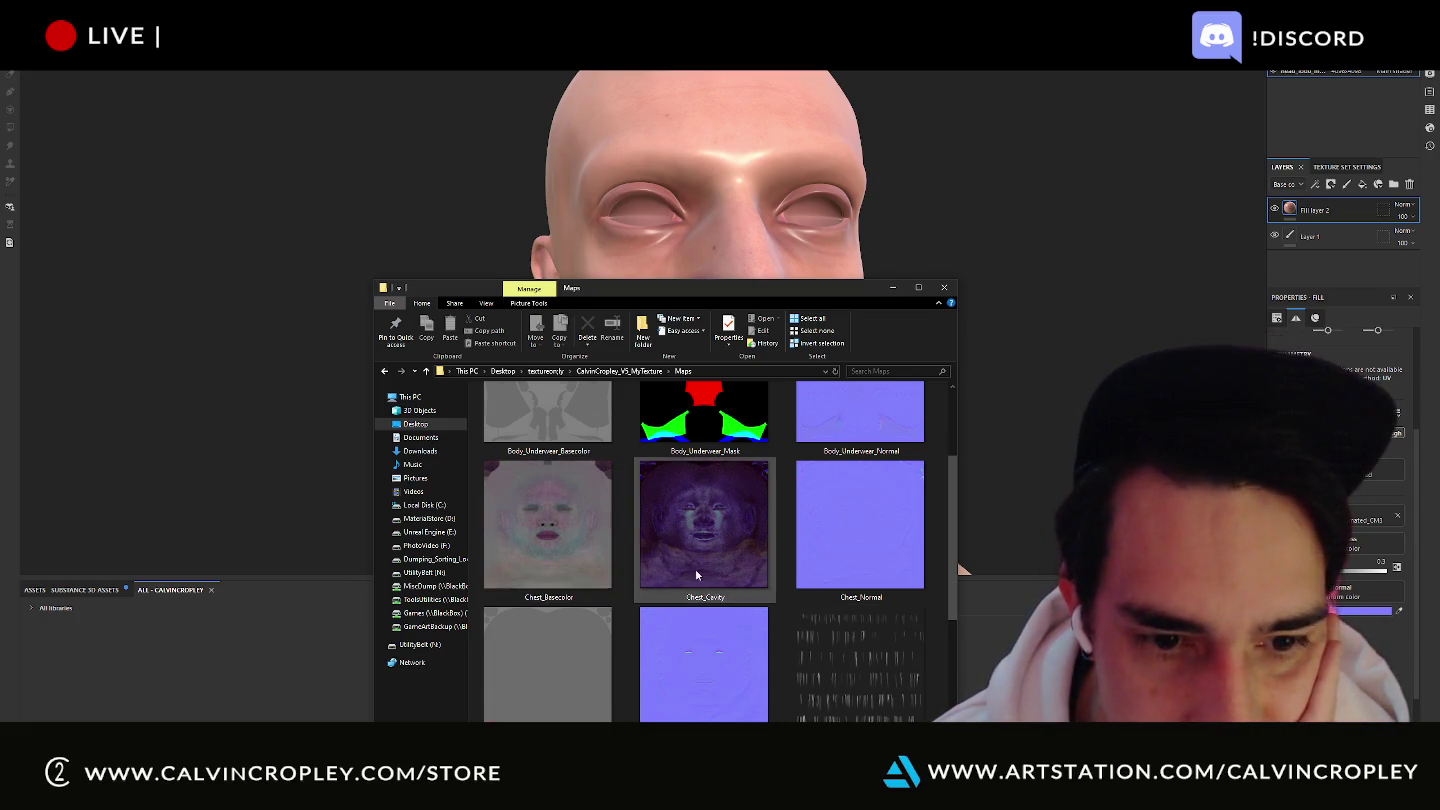
scroll(696, 569, "down", 1)
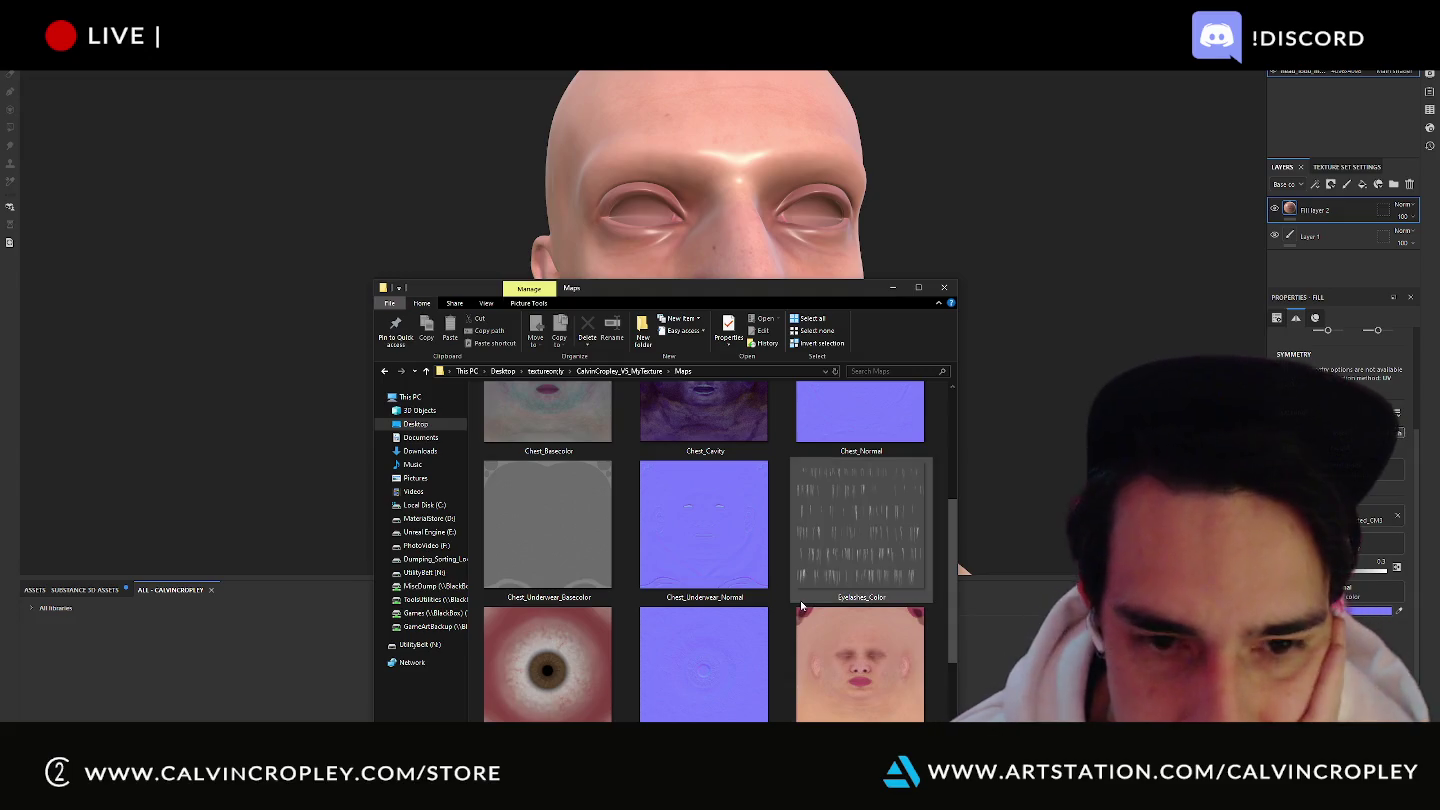
scroll(801, 599, "up", 1)
scroll(801, 600, "up", 1)
scroll(805, 604, "down", 2)
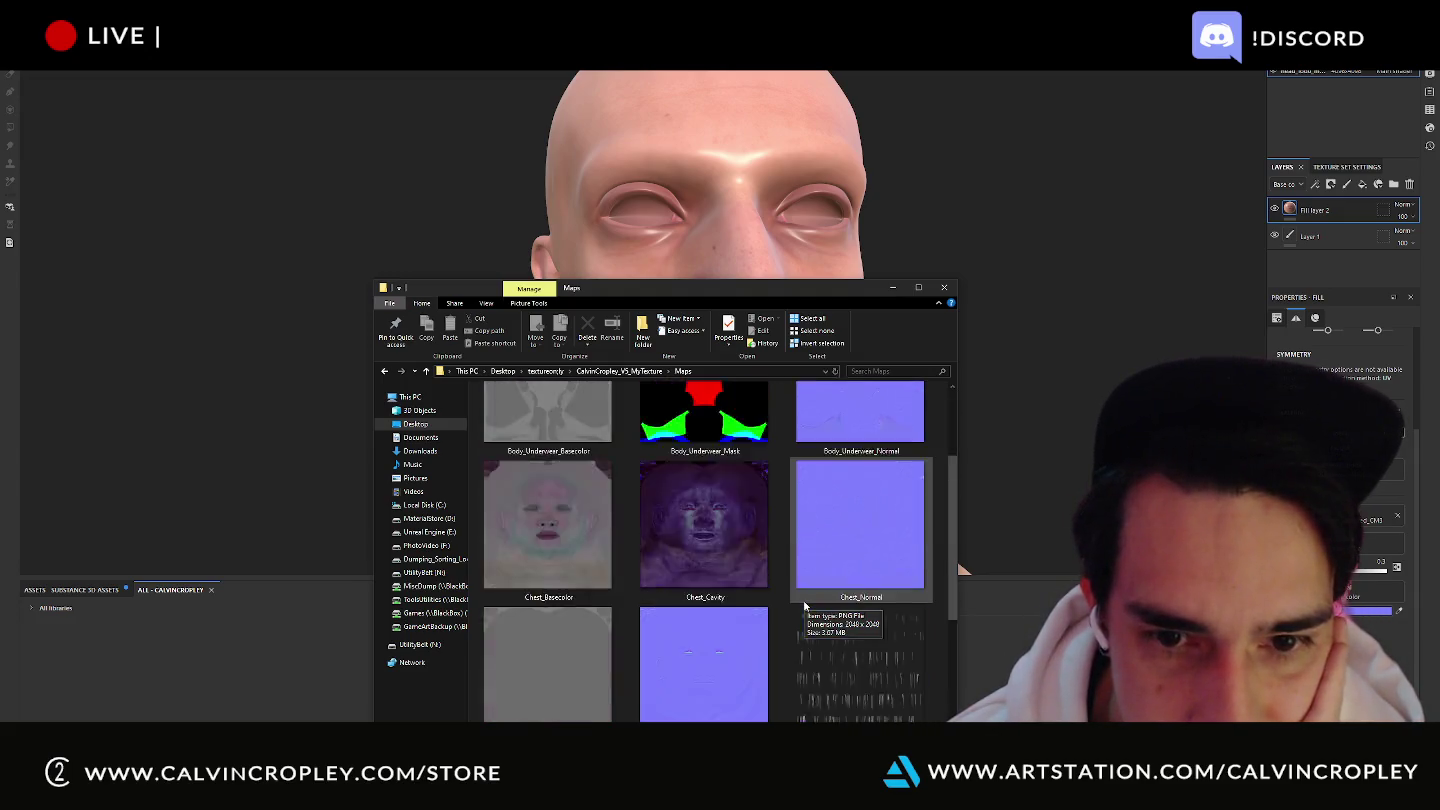
scroll(803, 600, "down", 2)
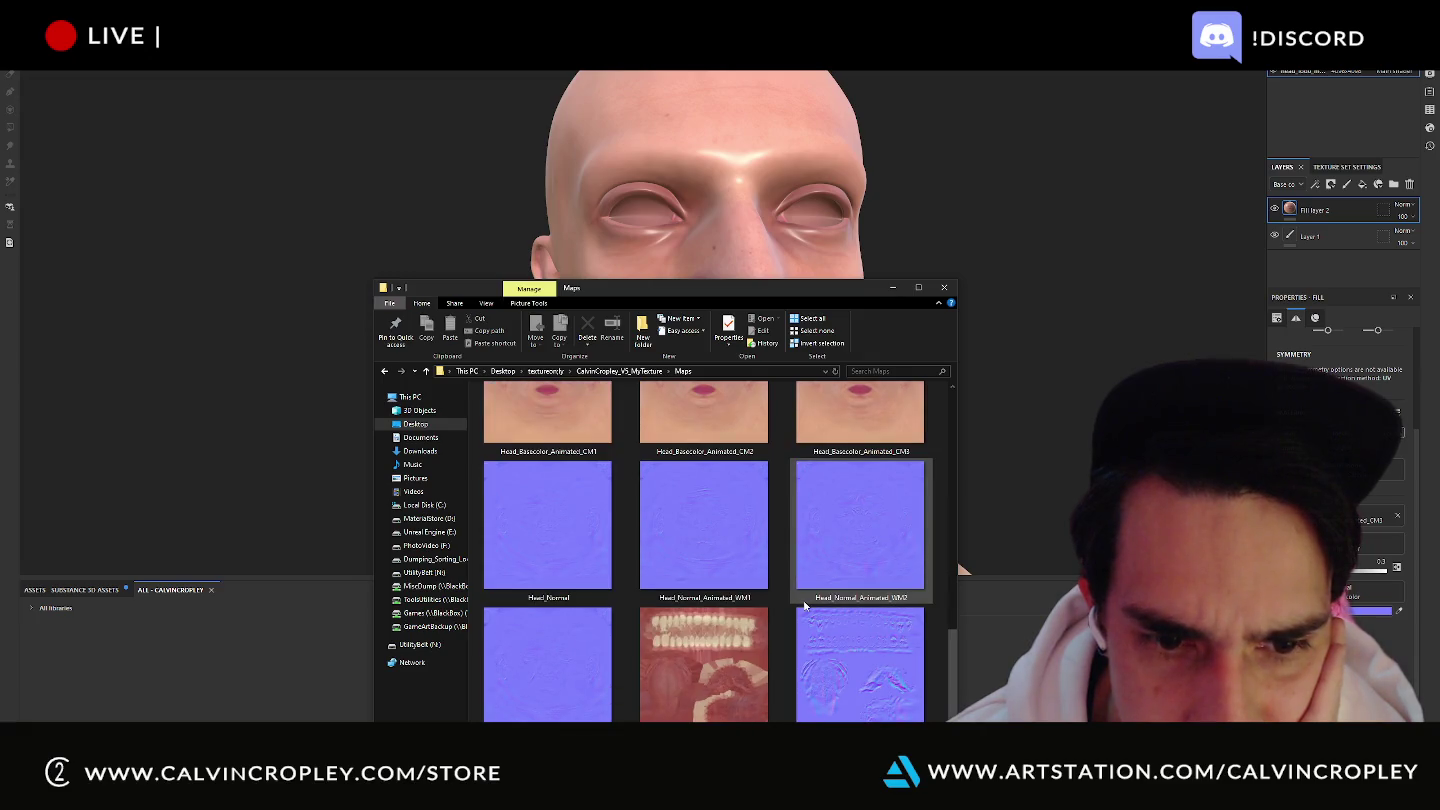
left_click_drag(599, 556, 1372, 601)
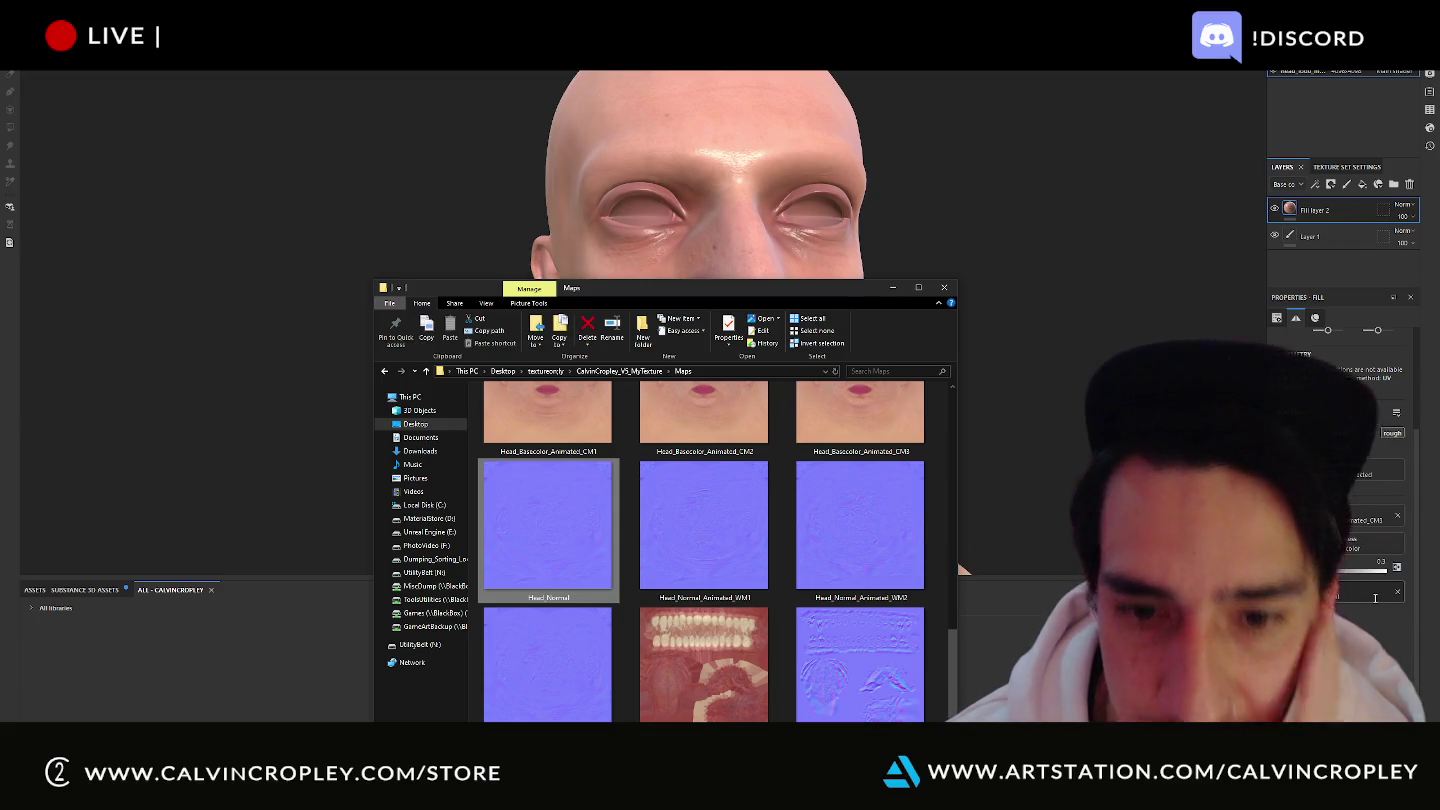
- Load Chest_Underwear_Basecolor as the fill layer's roughness and close the folder window
scroll(830, 581, "up", 2)
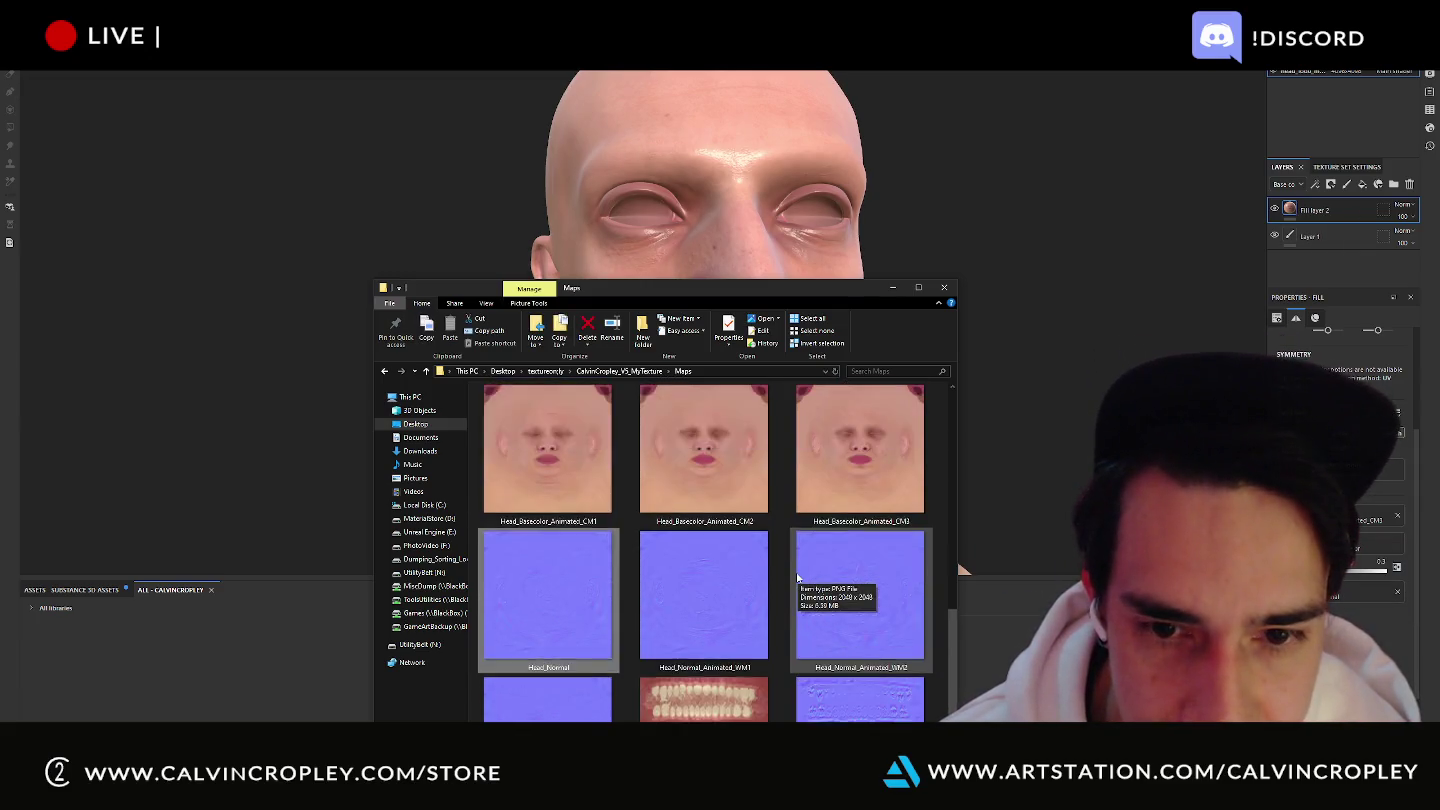
scroll(800, 579, "up", 1)
scroll(797, 578, "up", 1)
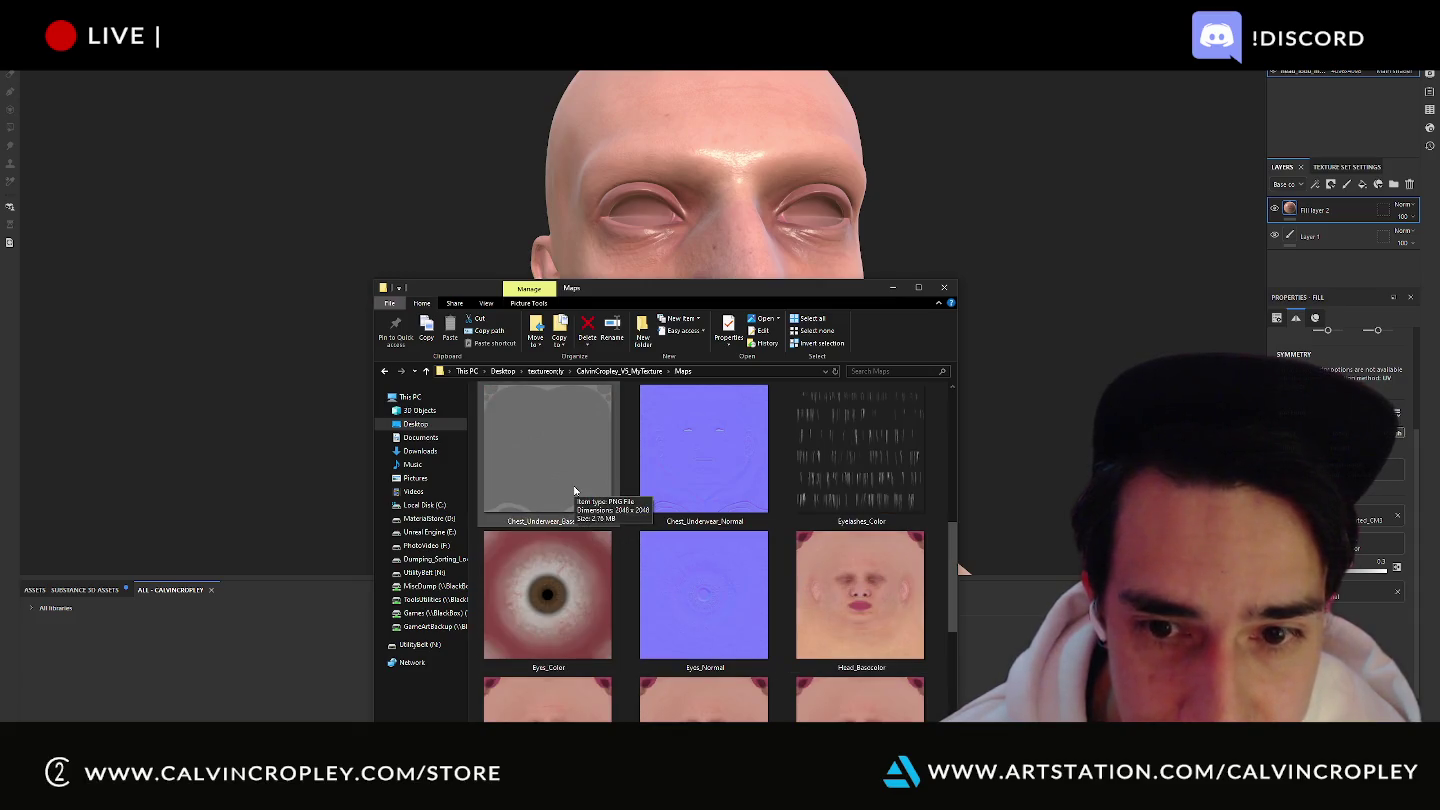
left_click_drag(580, 491, 1364, 545)
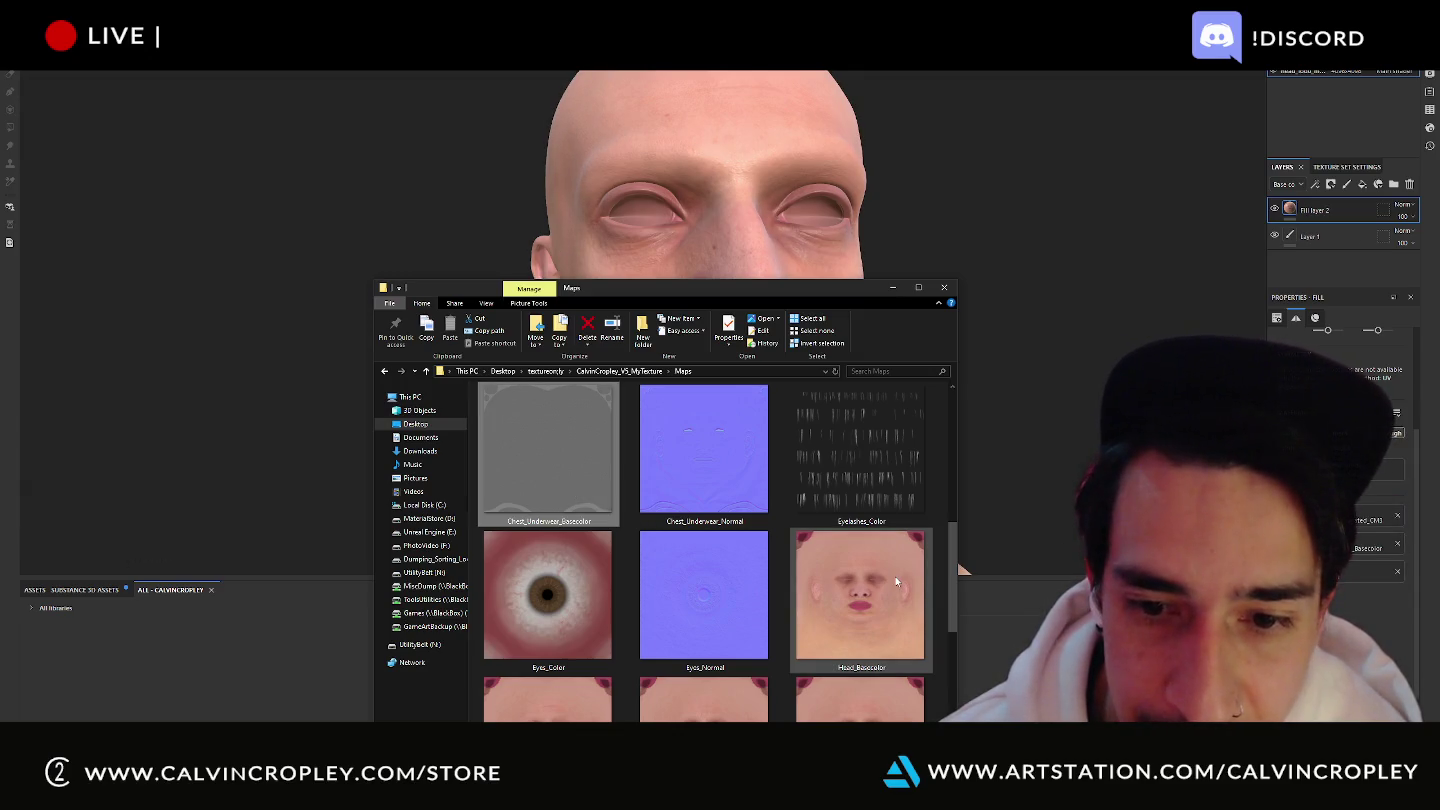
scroll(896, 582, "up", 3)
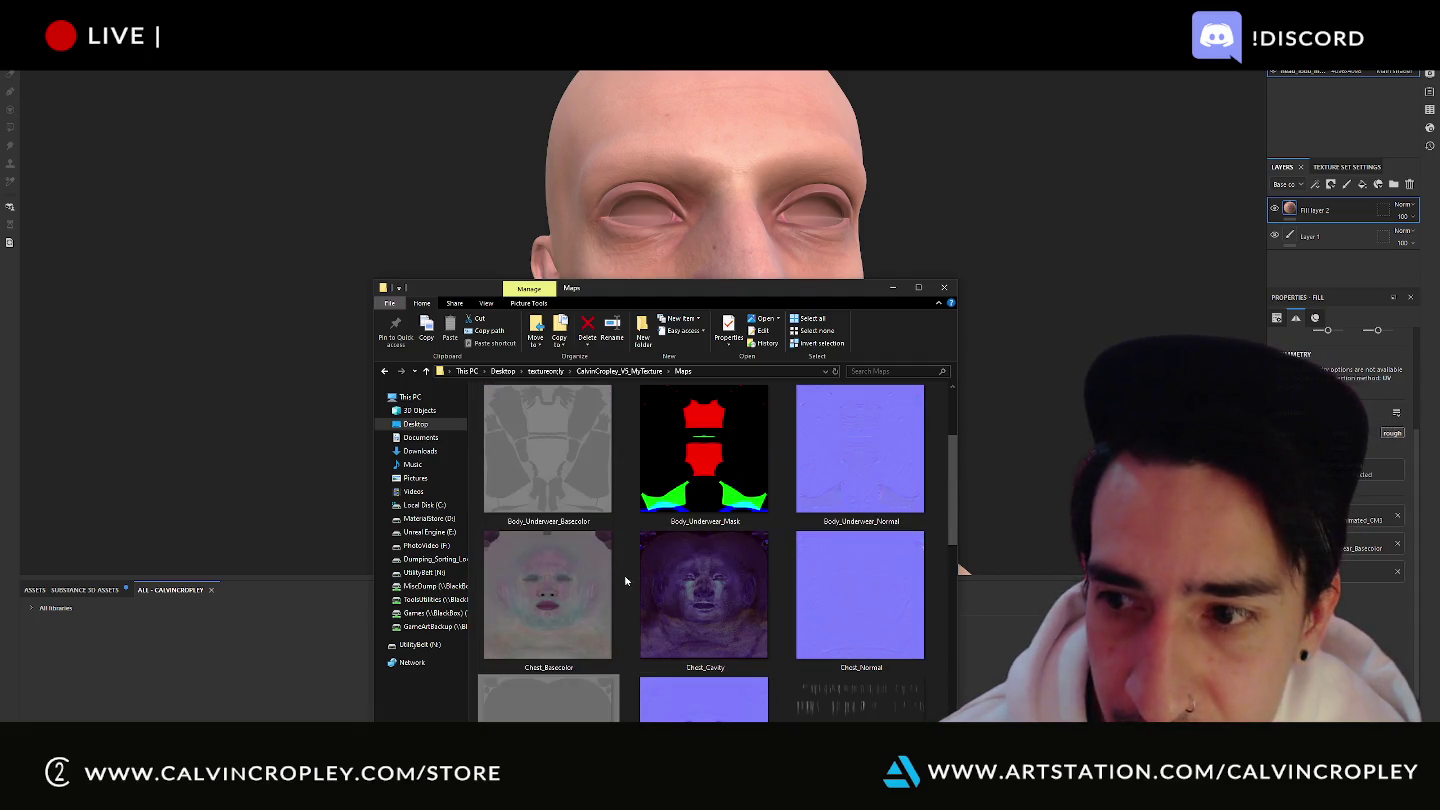
left_click(944, 288)
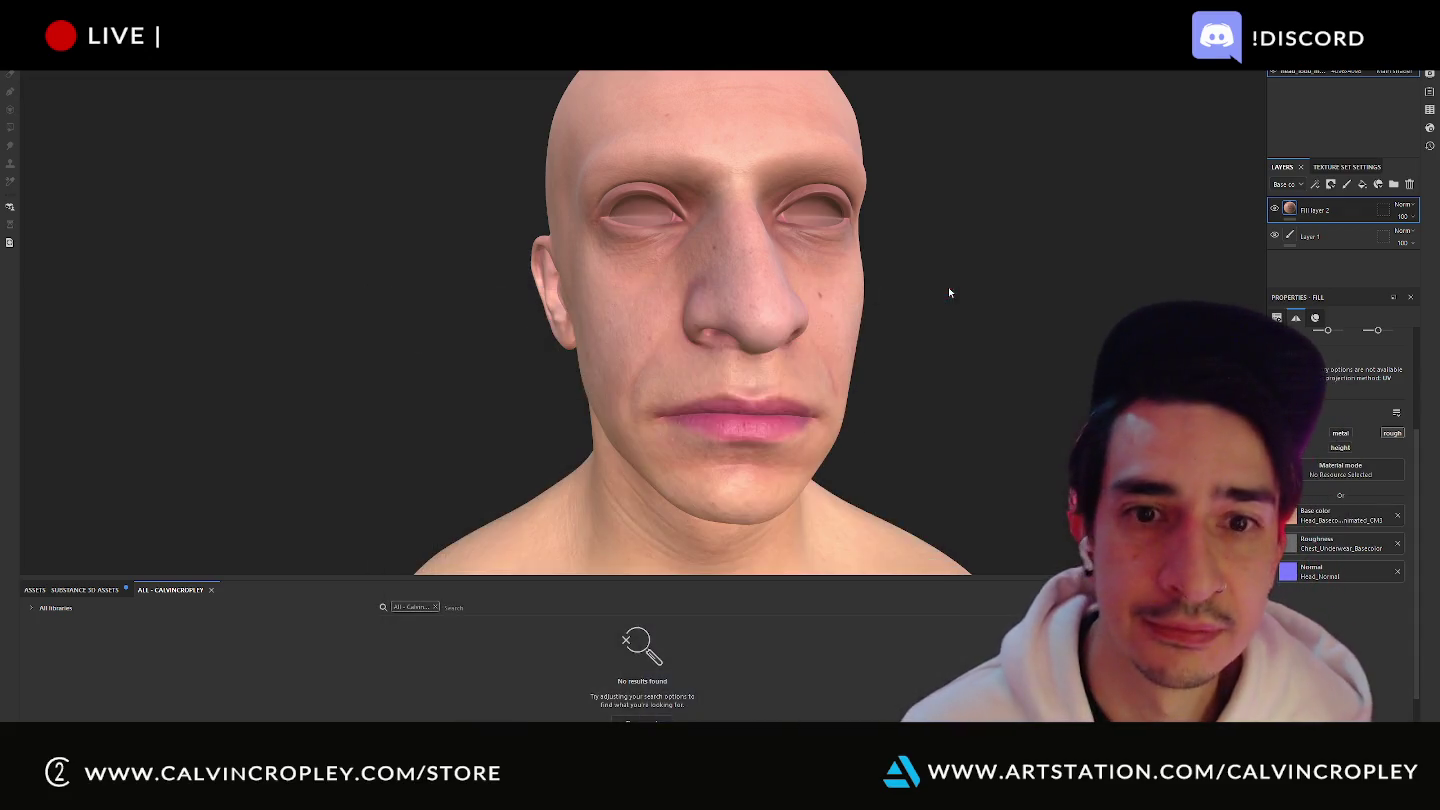
- Add a fill layer with base colour off and a uniform roughness of 0.3980
scroll(931, 342, "down", 2)
scroll(931, 343, "down", 3)
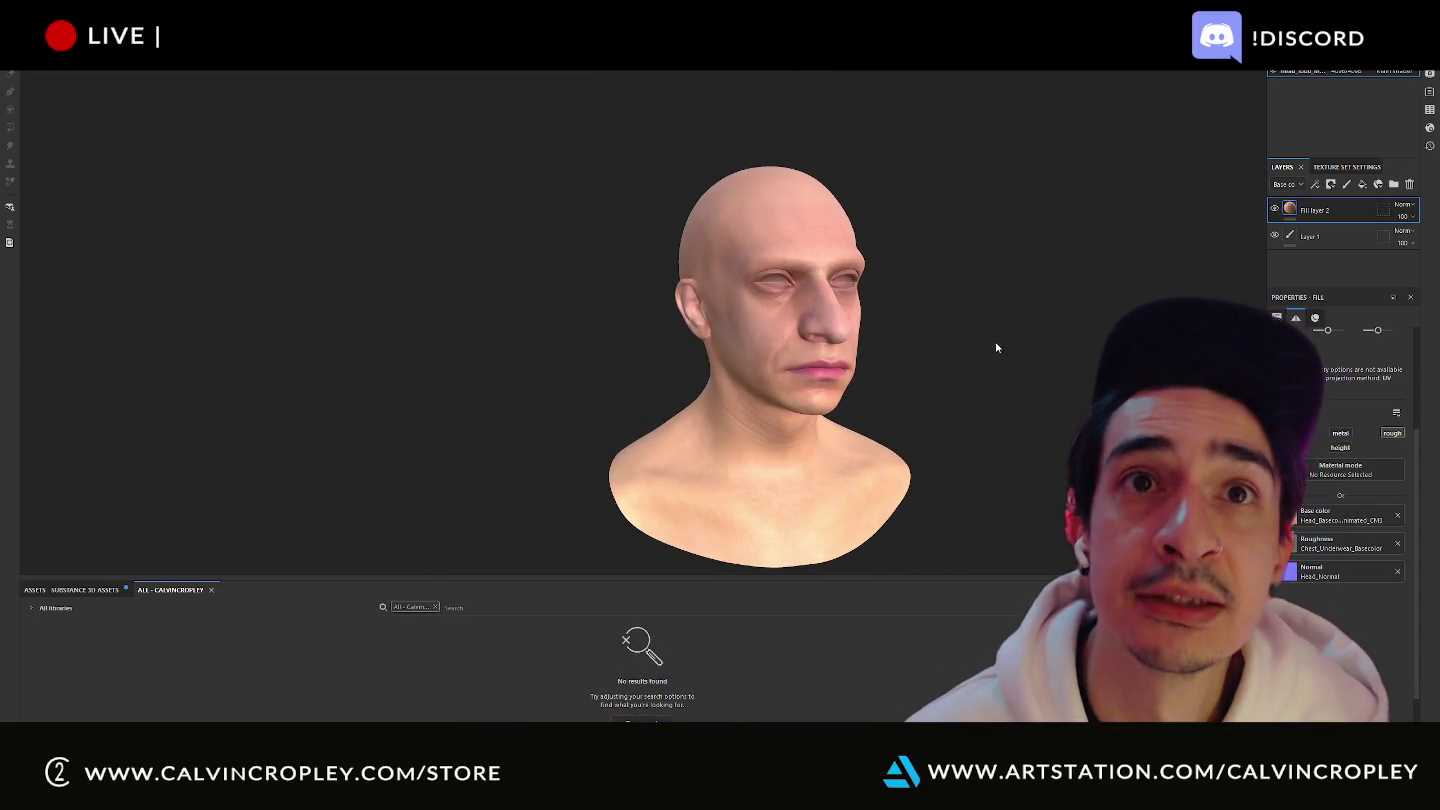
scroll(1002, 341, "up", 1)
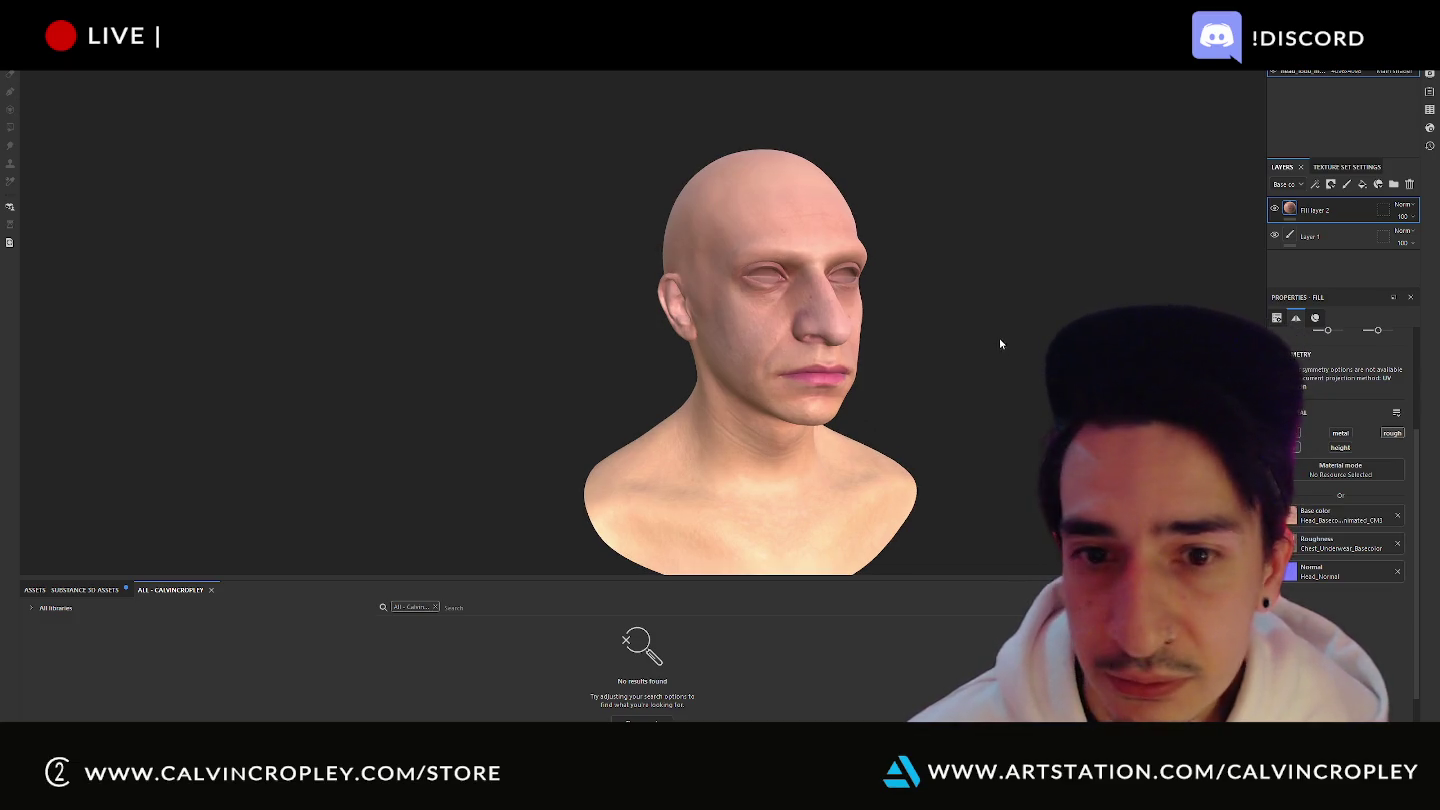
scroll(955, 341, "up", 2)
scroll(902, 328, "up", 2)
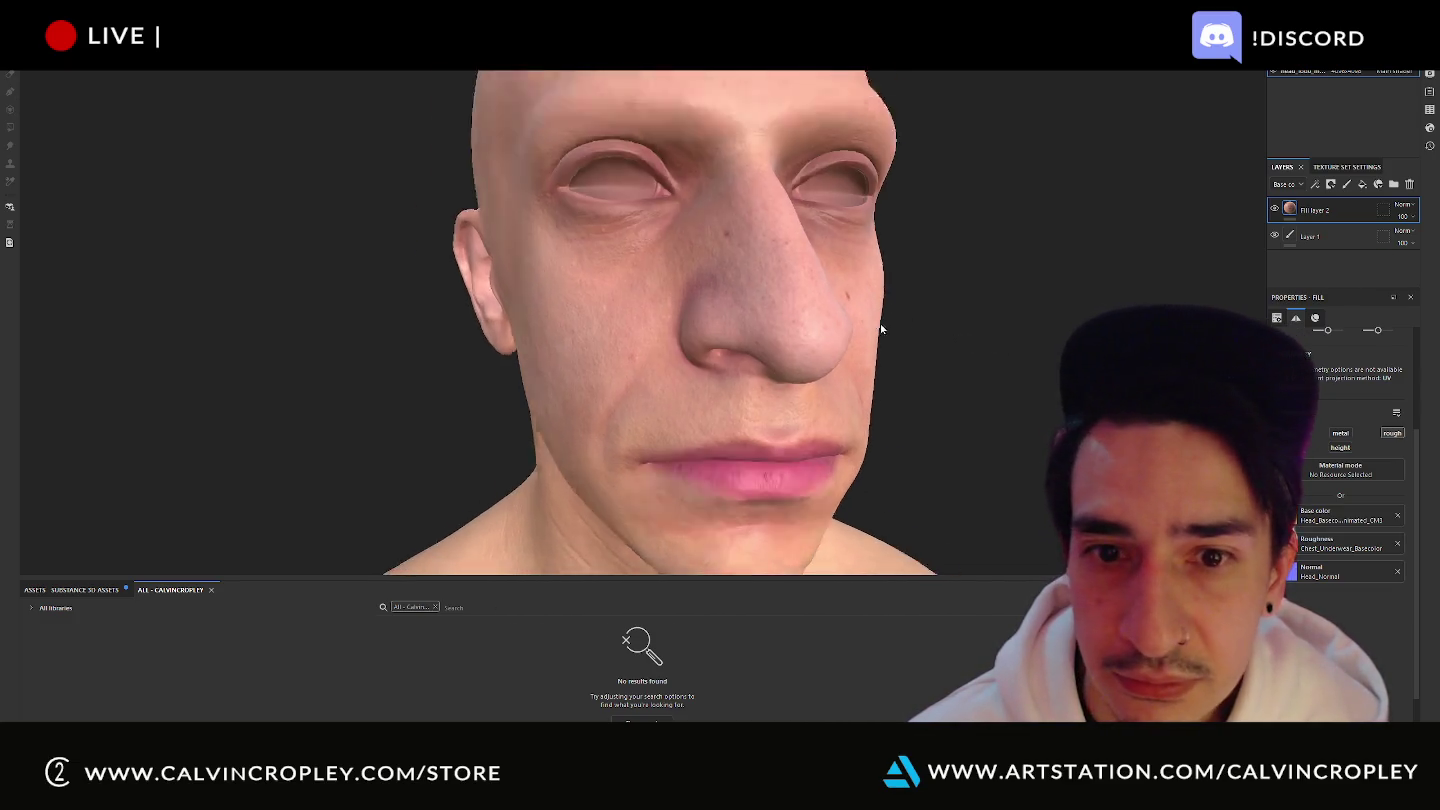
scroll(901, 328, "up", 1)
left_click_drag(901, 329, 971, 335, "alt")
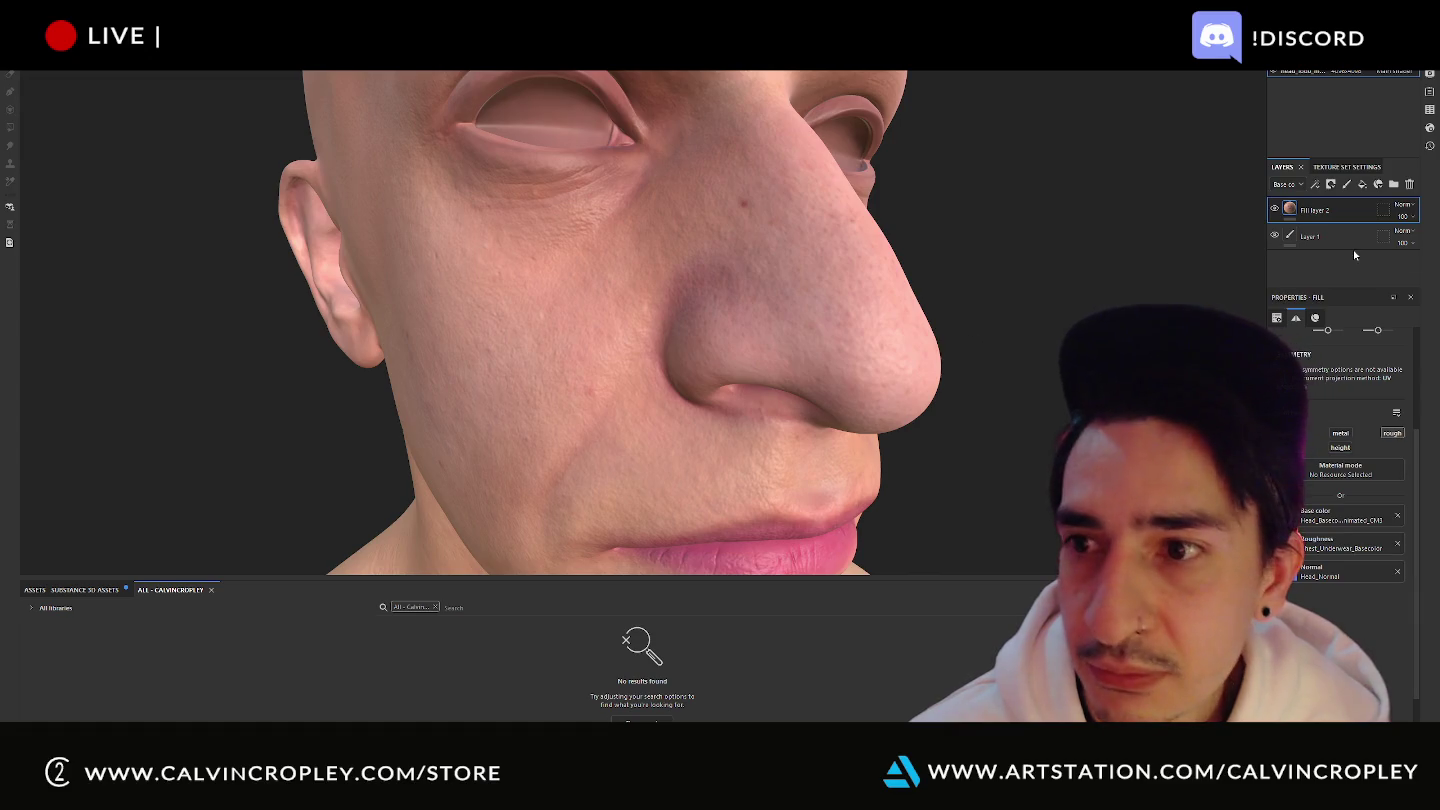
left_click(1369, 188)
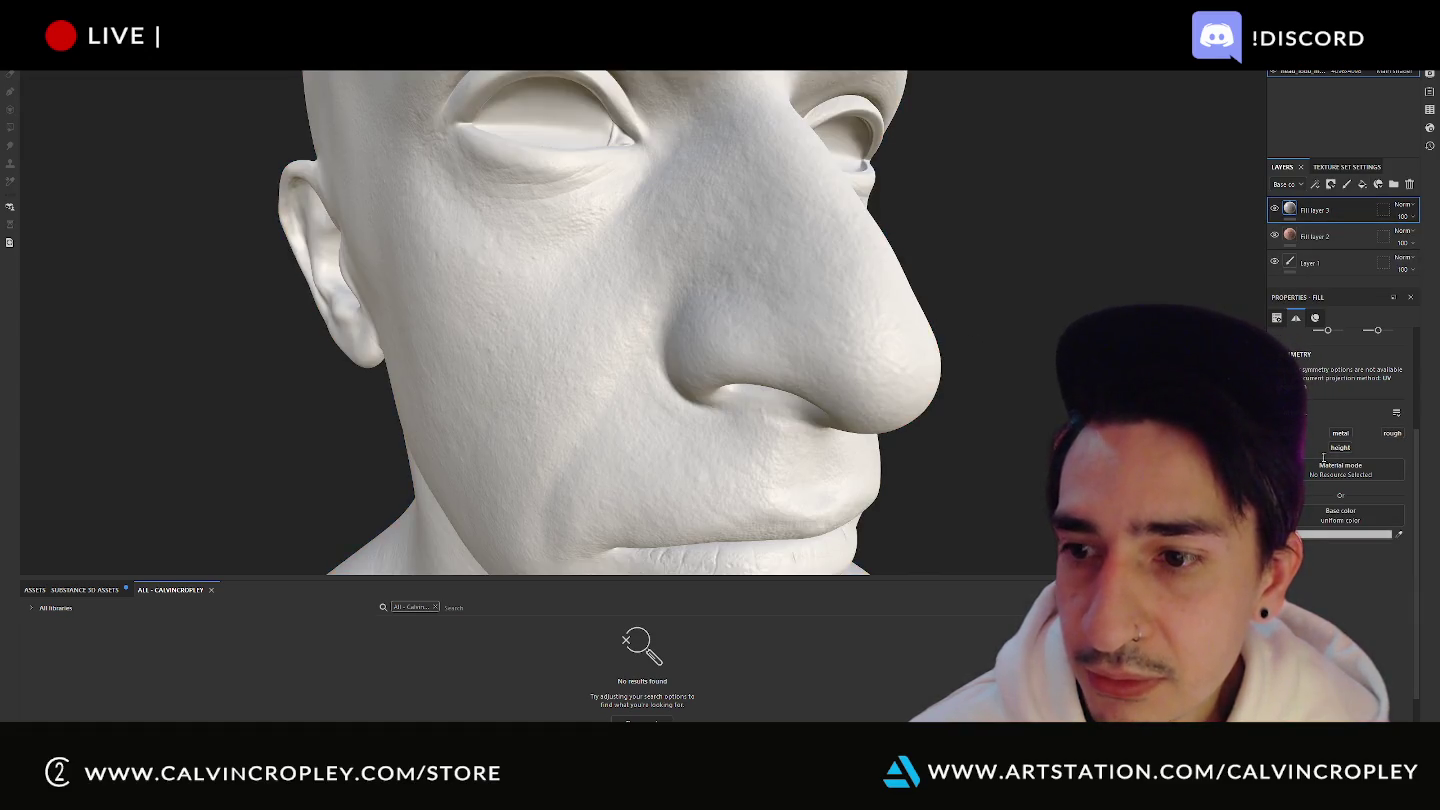
left_click(1289, 434)
left_click(1390, 433)
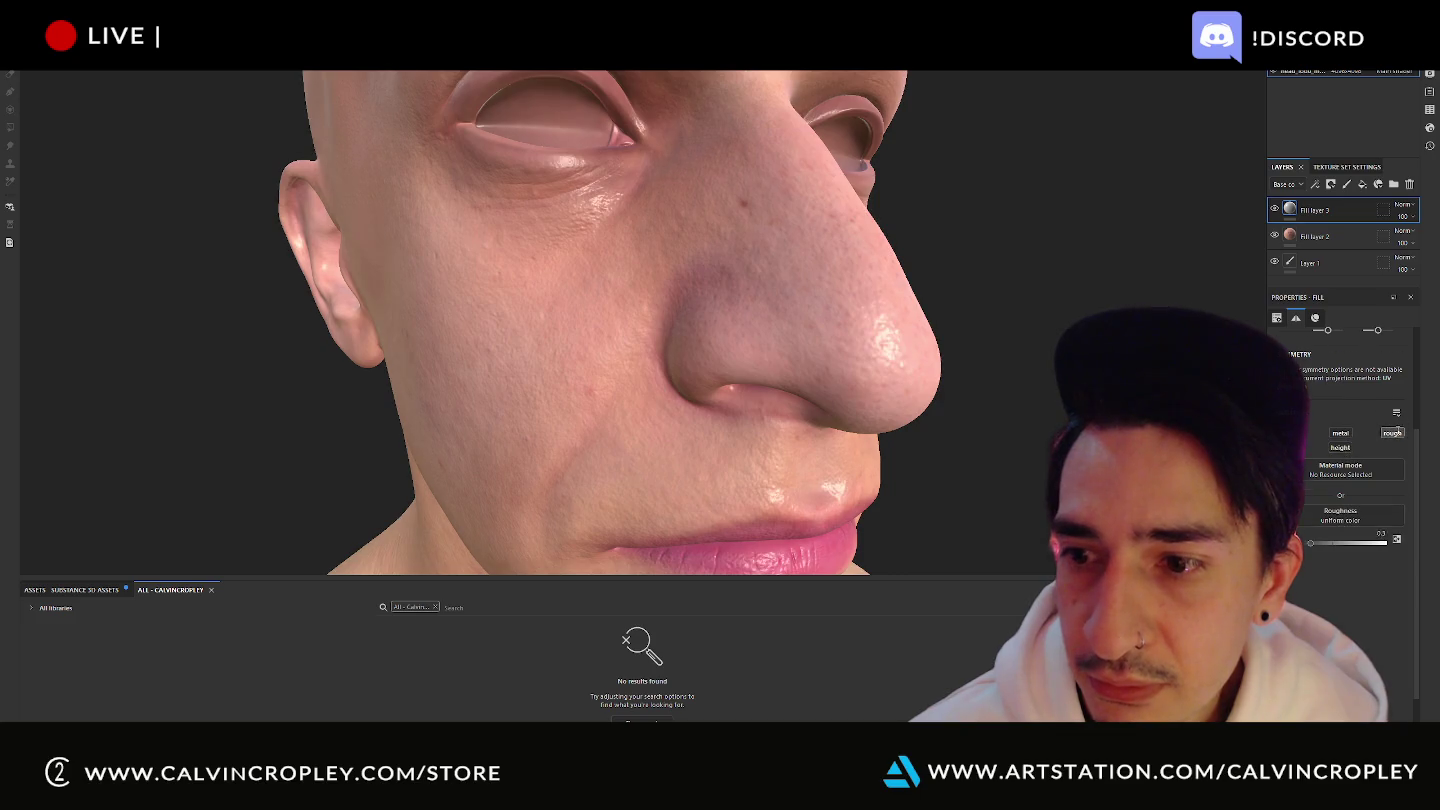
left_click_drag(1308, 543, 1309, 550)
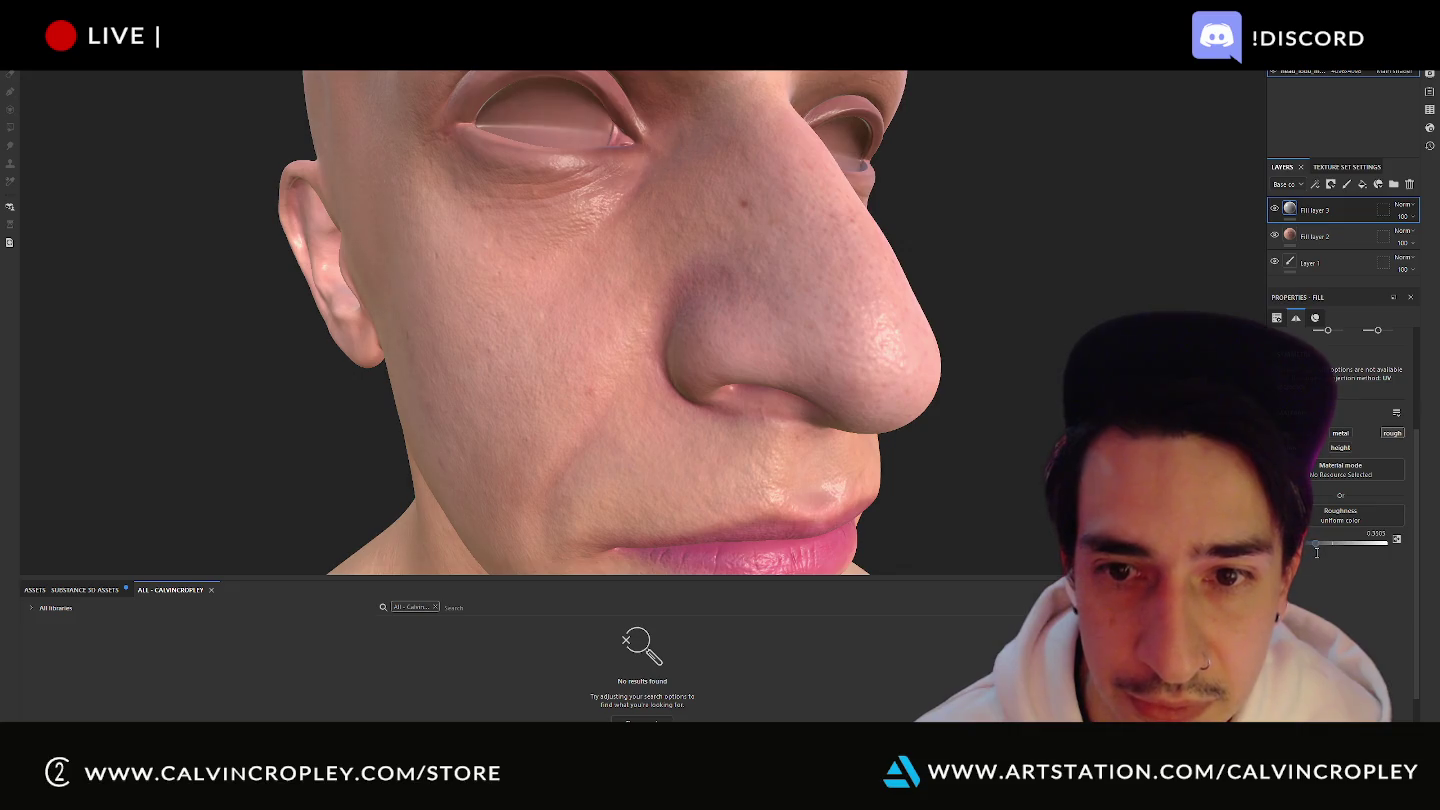
- Move Layer 1 to the top of the layer stack
scroll(870, 346, "down", 8)
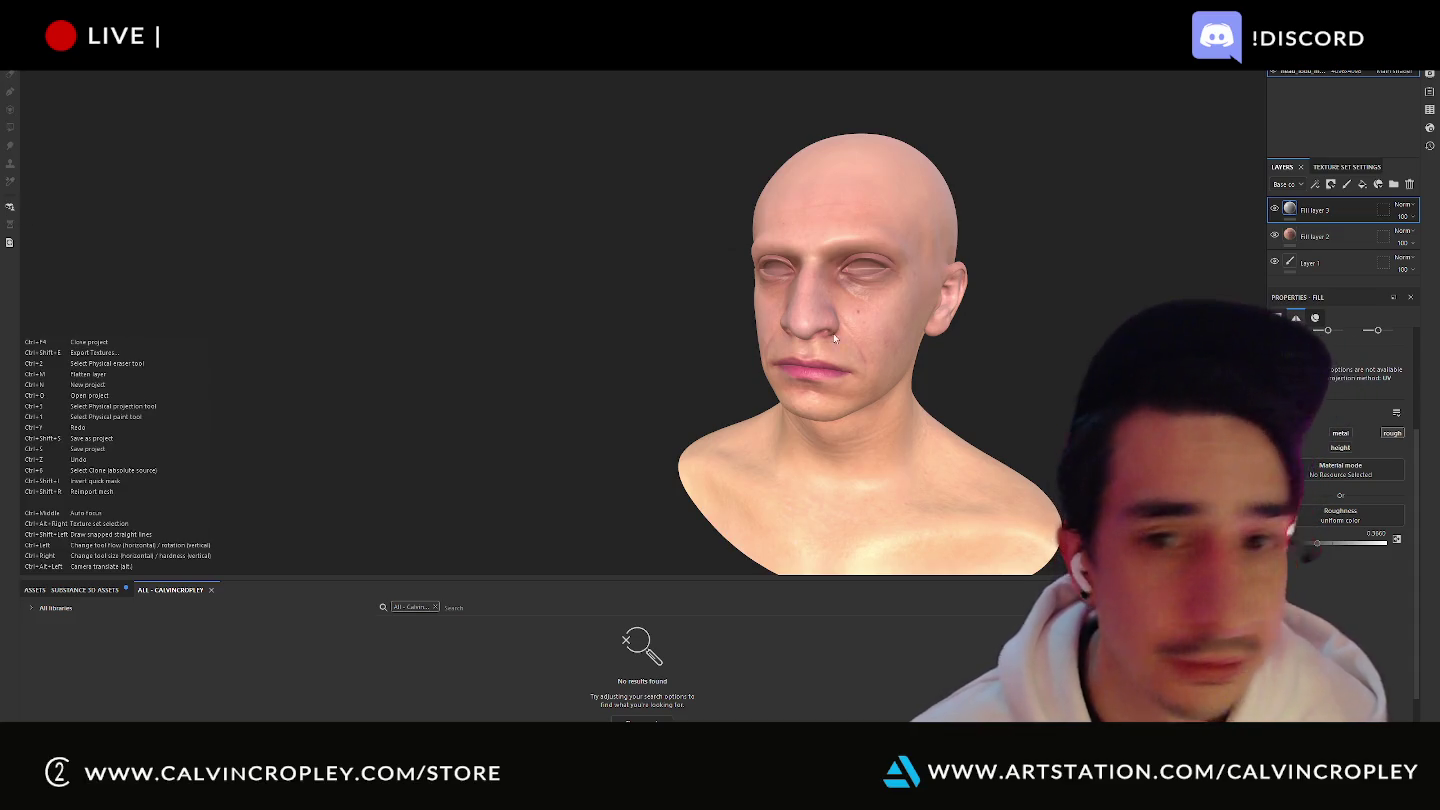
left_click_drag(992, 337, 978, 370, "alt")
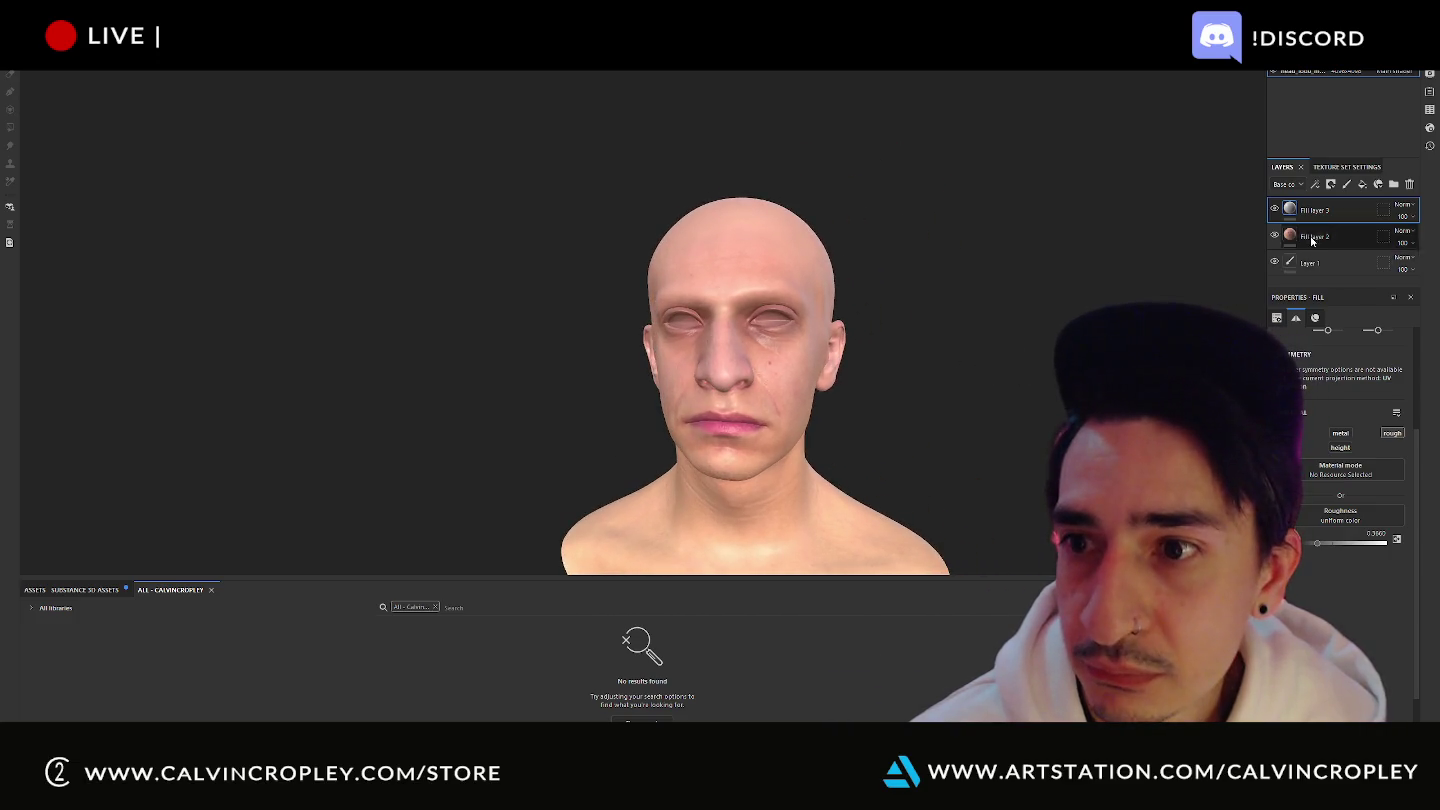
left_click_drag(1330, 262, 1359, 206)
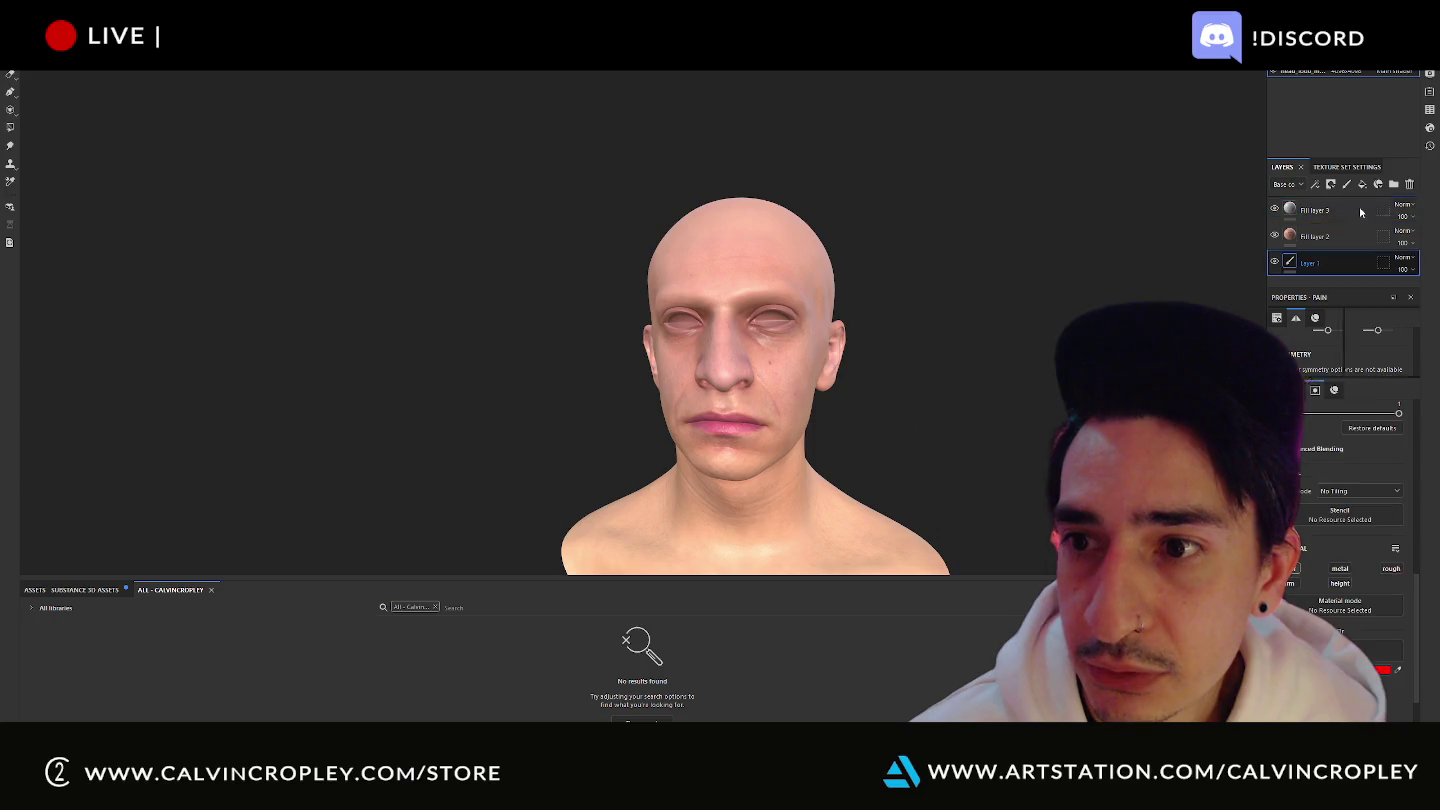
- Paint red guide strokes on Layer 1 along both brows and under the left eye
scroll(724, 333, "up", 3)
scroll(808, 322, "up", 2)
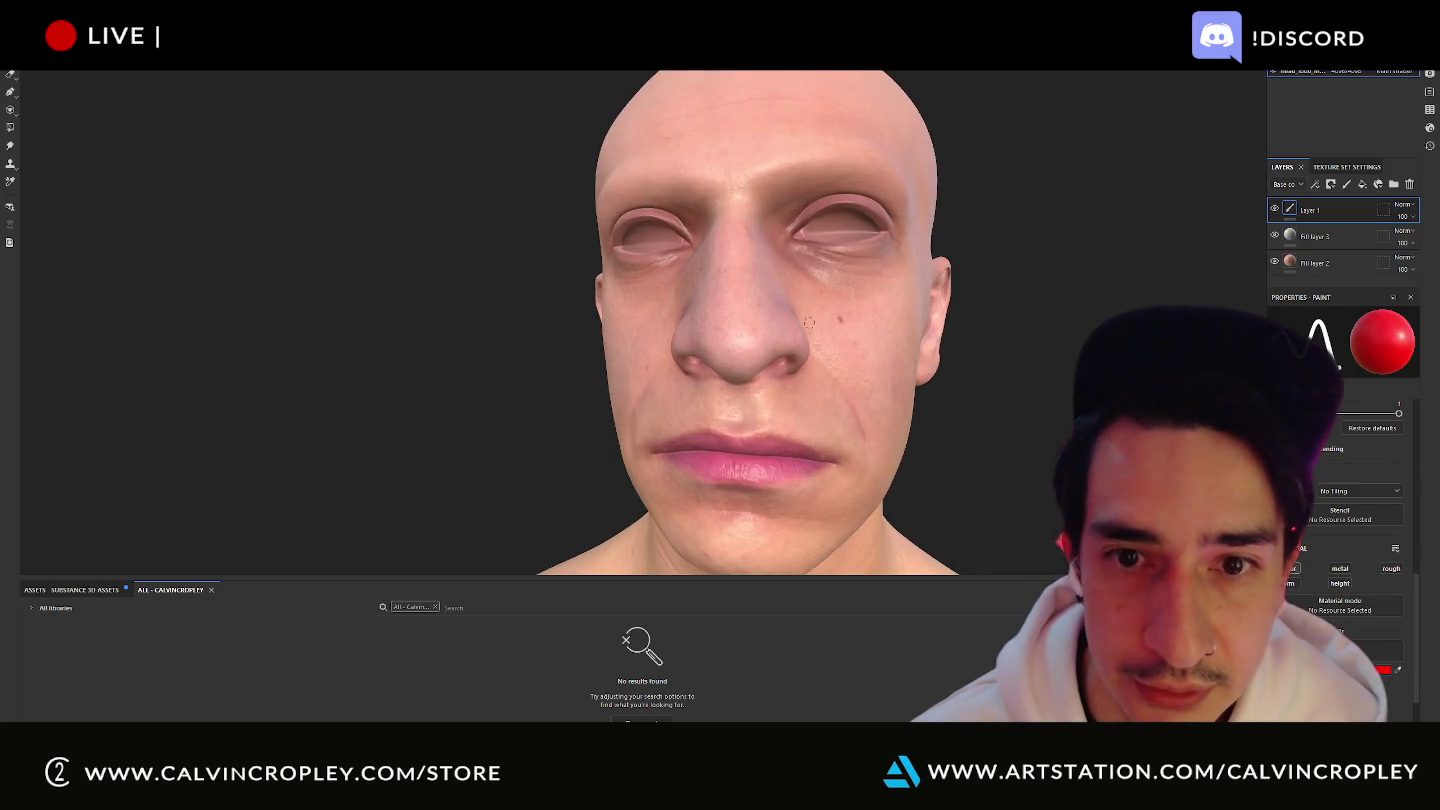
left_click_drag(795, 255, 867, 286)
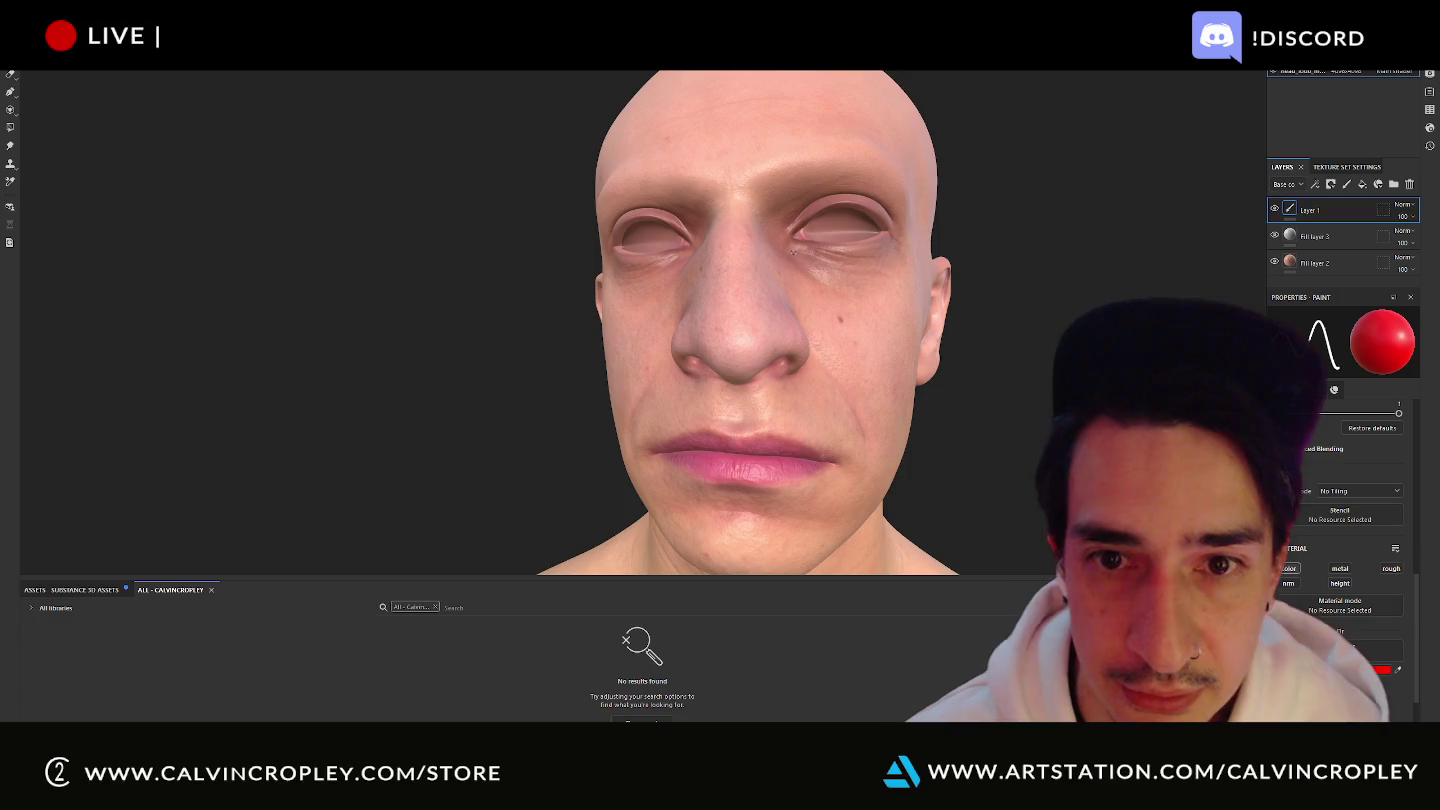
mouse_move(1012, 306)
left_mouse_down("alt")
mouse_move(968, 311)
mouse_move(869, 192)
left_mouse_up("alt")
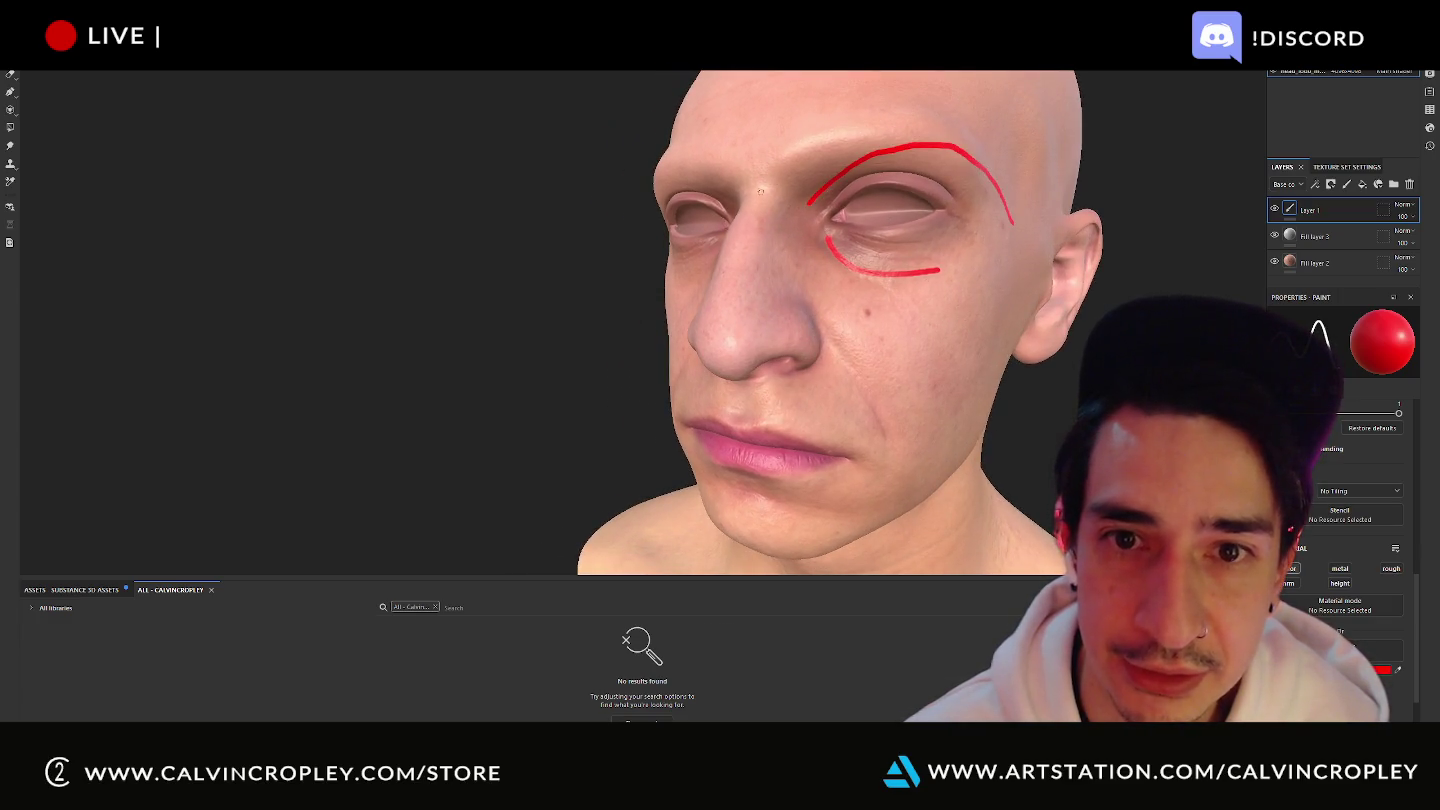
mouse_move(760, 190)
left_mouse_down("alt")
mouse_move(546, 241)
mouse_move(698, 208)
left_mouse_up("alt")
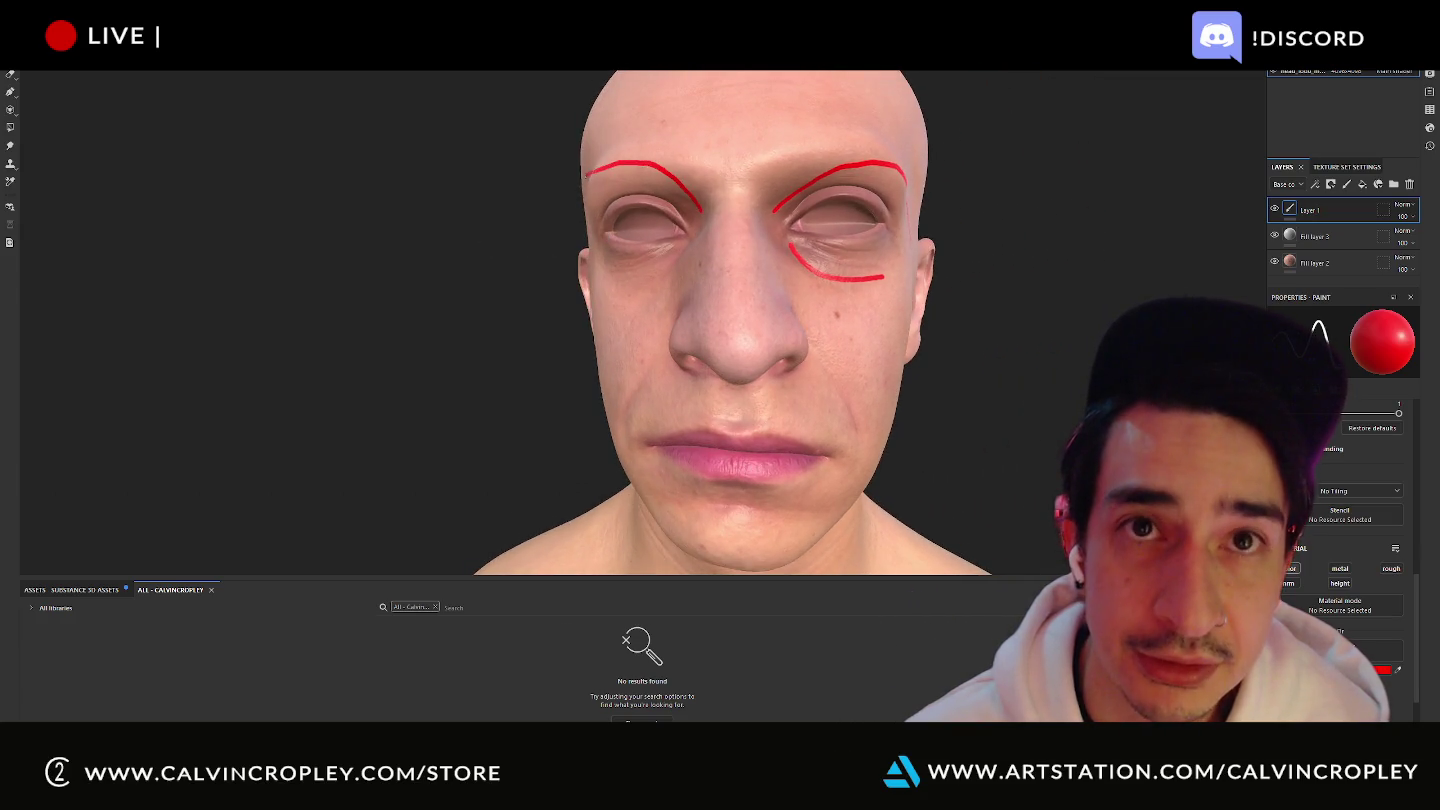
left_click_drag(540, 300, 499, 299, "alt")
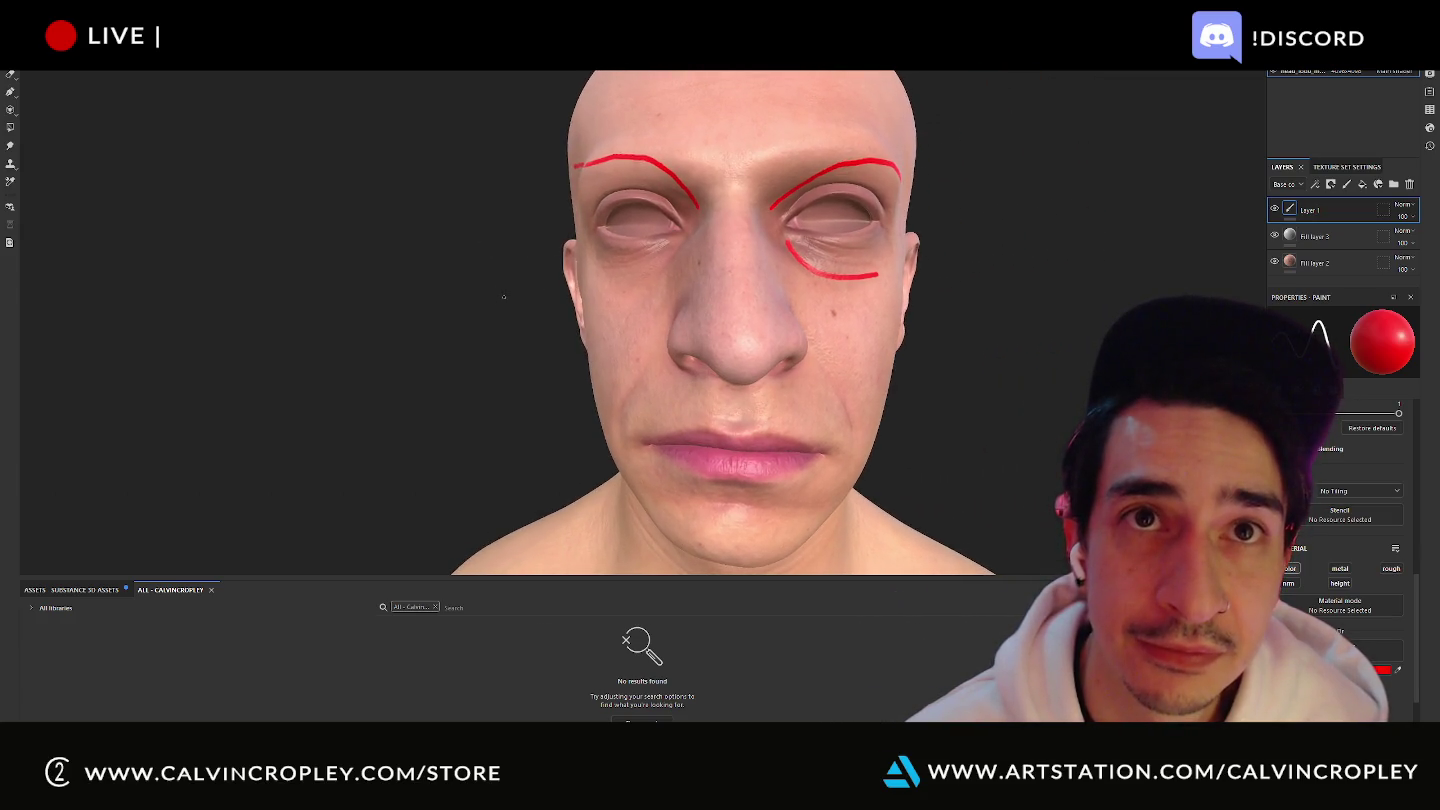
scroll(499, 300, "down", 2)
scroll(499, 299, "down", 1)
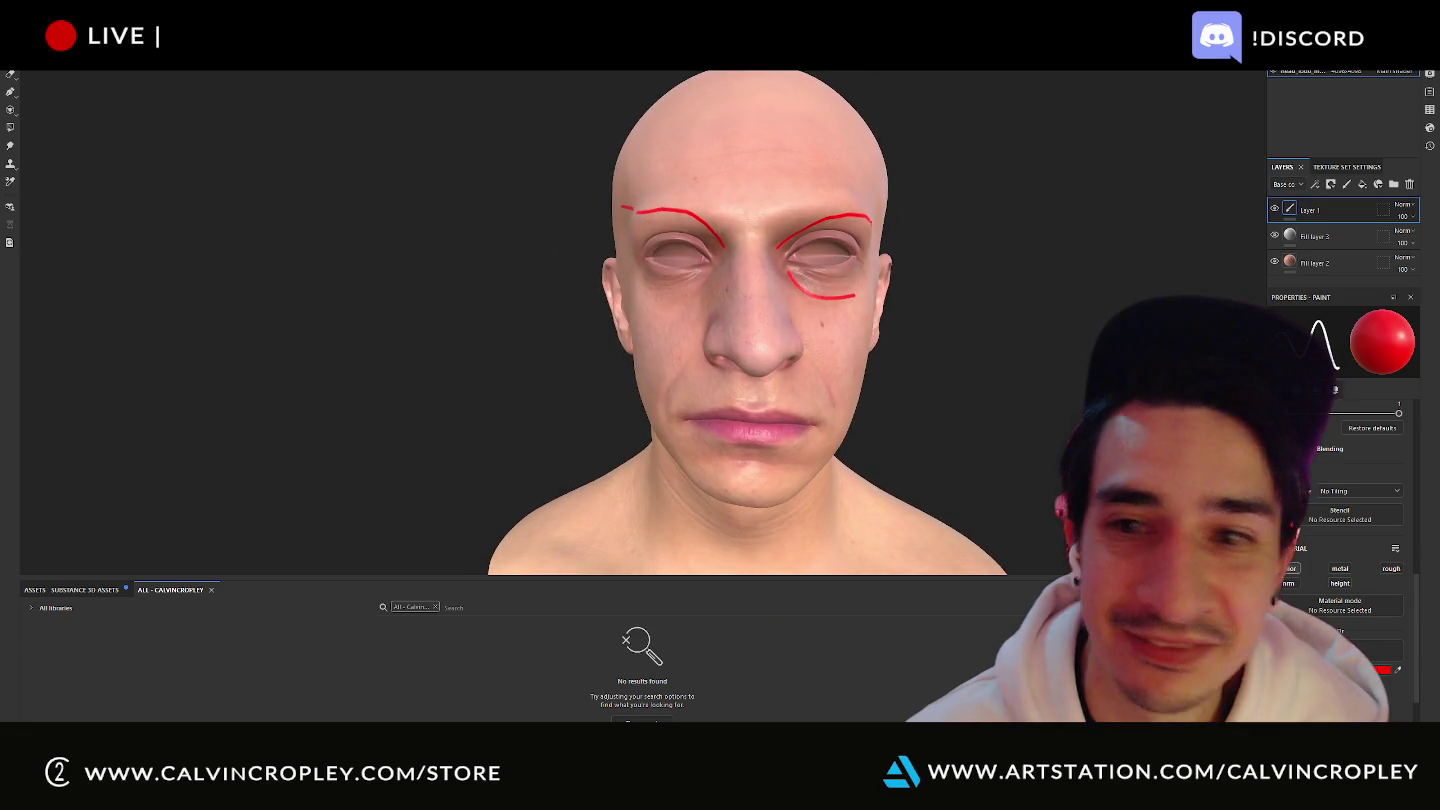
- Scroll through the Environment, Camera and Viewport display settings, then switch to Shader Settings
left_click(1430, 76)
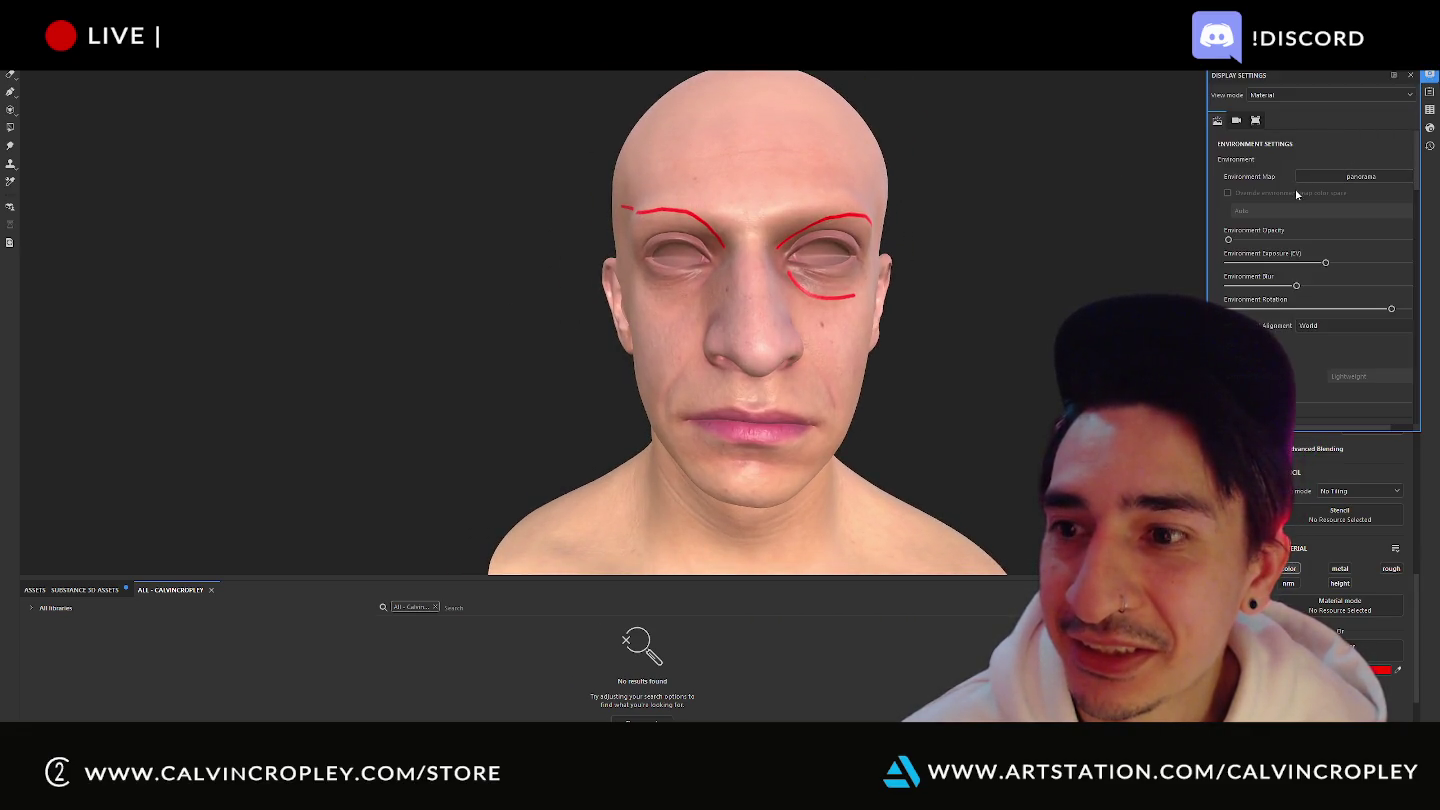
scroll(1315, 263, "down", 3)
scroll(1317, 264, "down", 2)
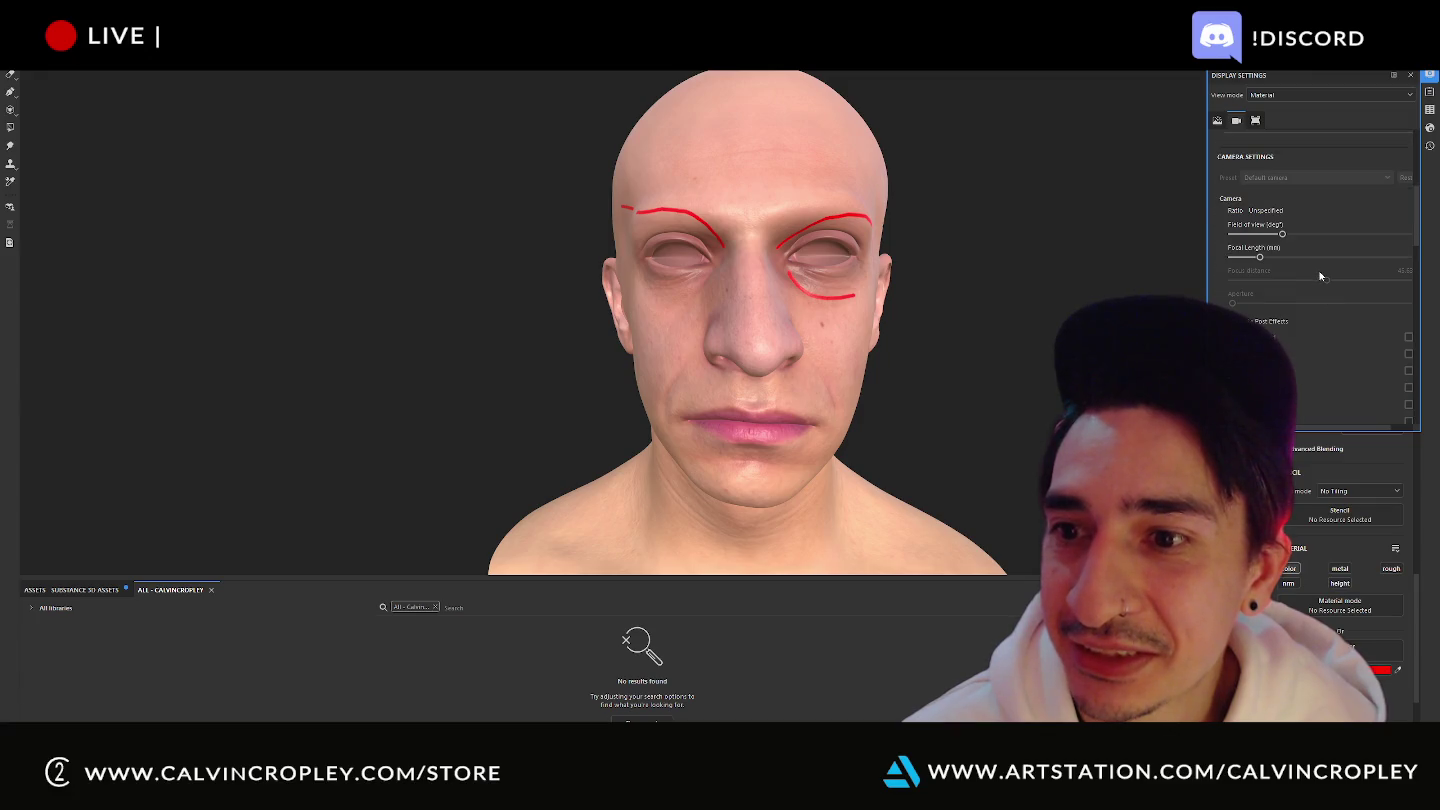
scroll(1301, 233, "down", 3)
scroll(1305, 240, "down", 1)
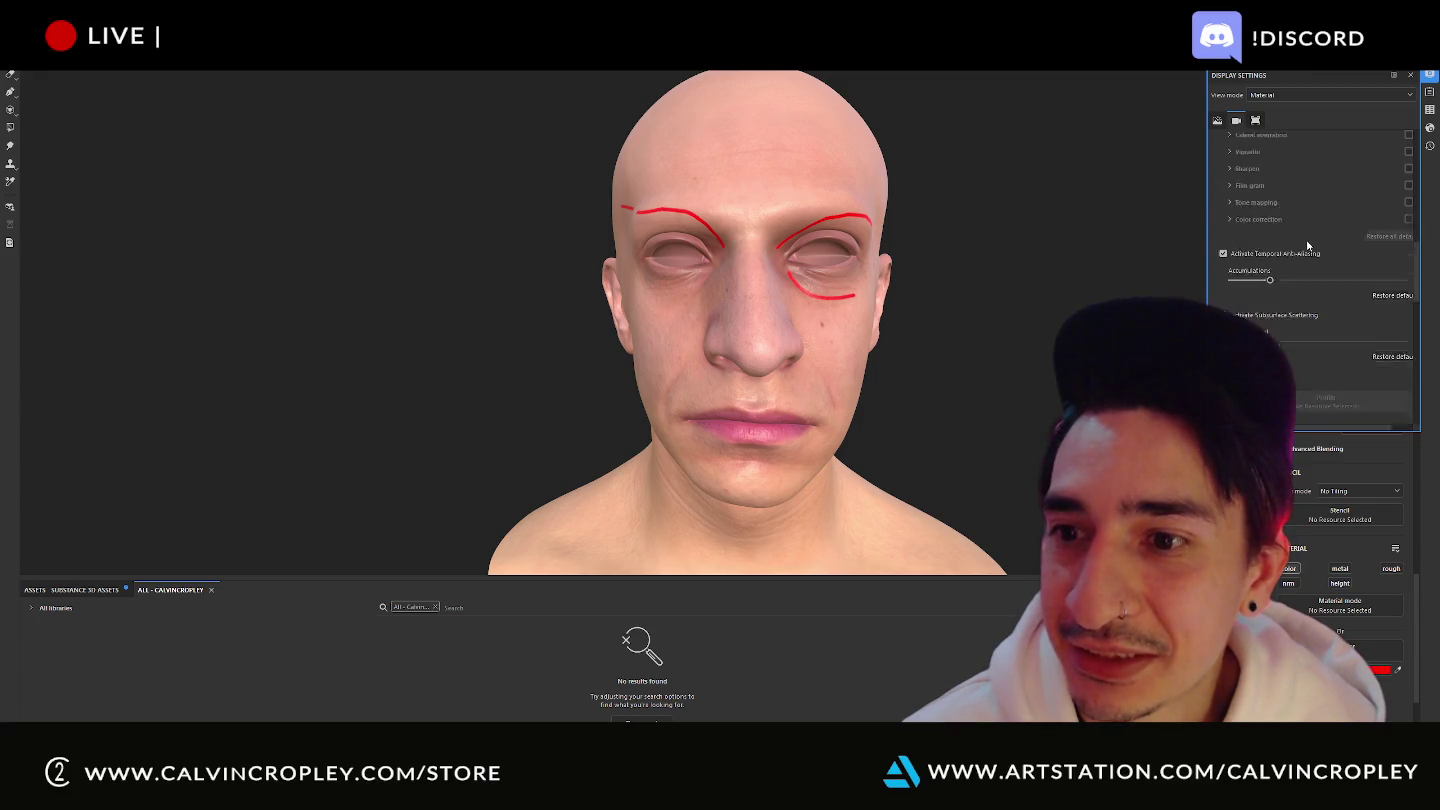
scroll(1308, 245, "down", 1)
scroll(1310, 245, "down", 1)
scroll(1312, 246, "down", 1)
scroll(1313, 250, "down", 1)
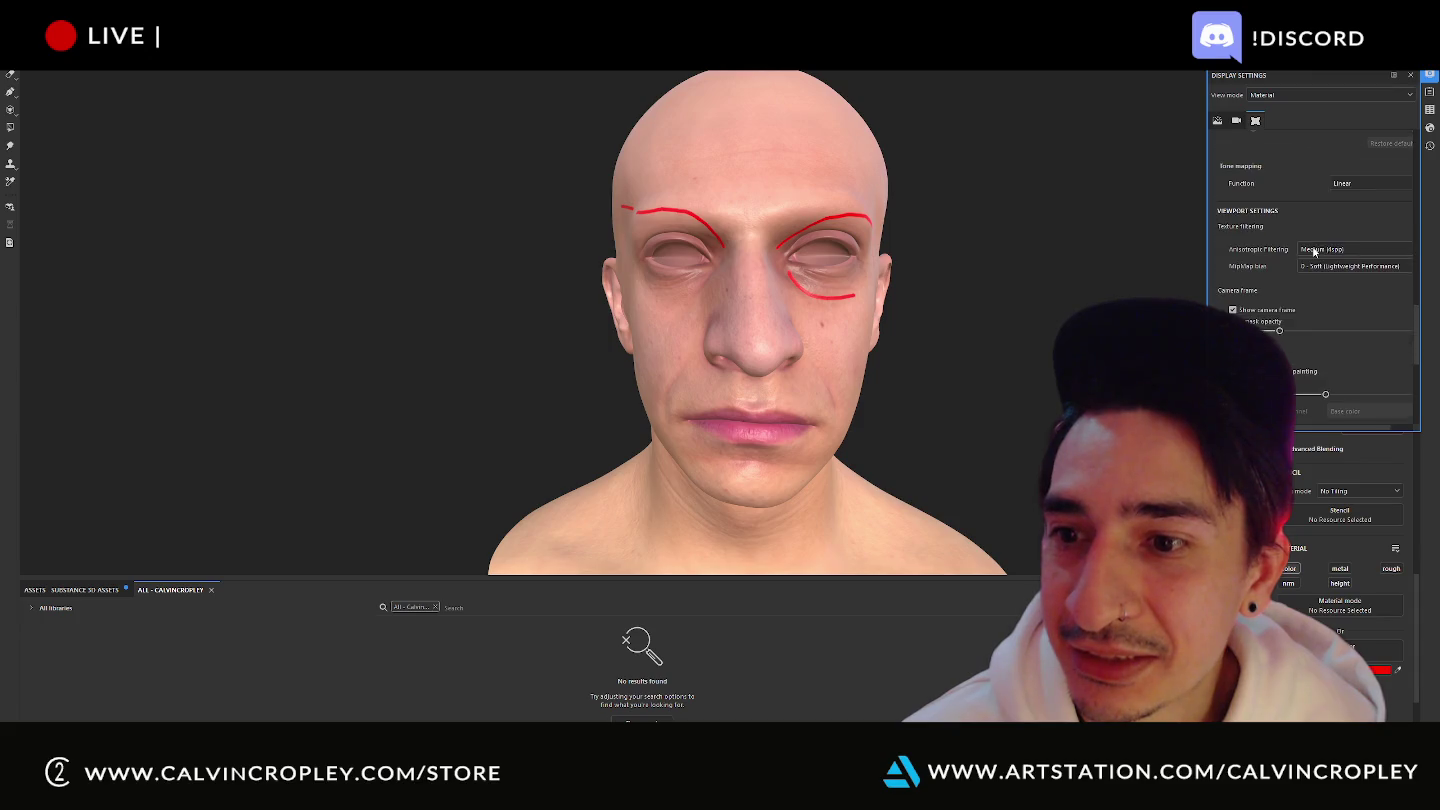
scroll(1313, 250, "down", 2)
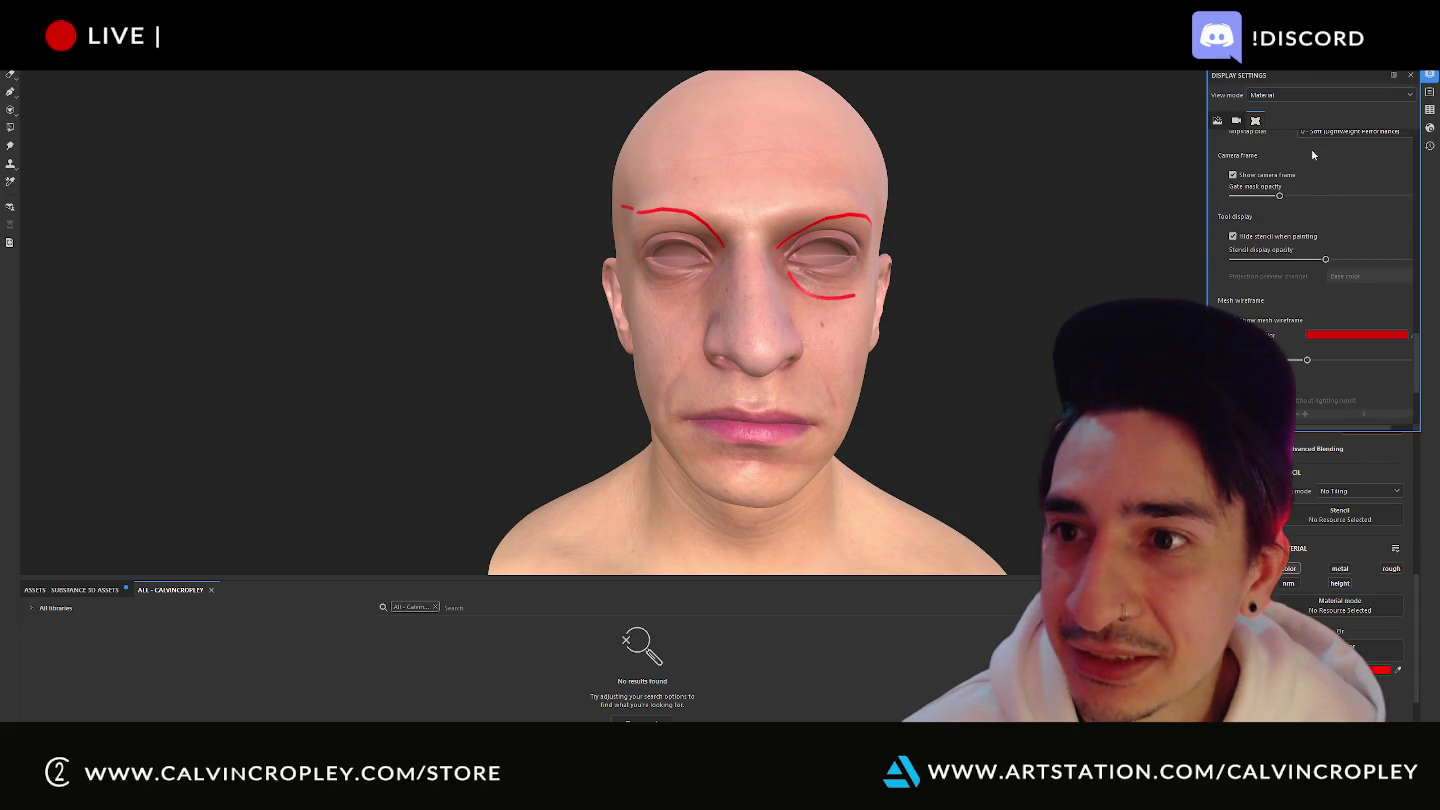
scroll(1315, 260, "down", 2)
scroll(1310, 288, "up", 2)
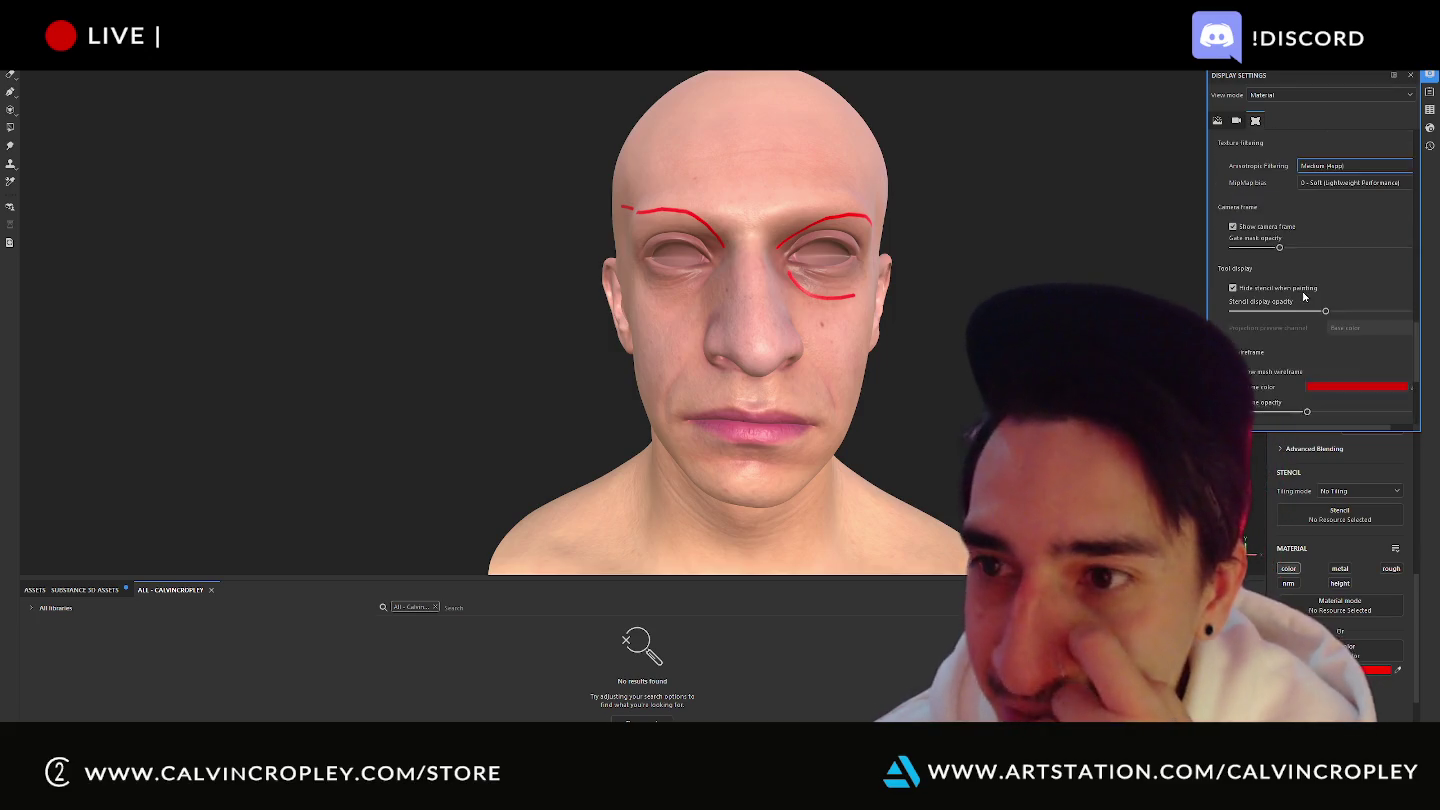
scroll(1301, 292, "up", 2)
scroll(1300, 293, "up", 2)
scroll(1301, 295, "up", 1)
scroll(1300, 297, "up", 3)
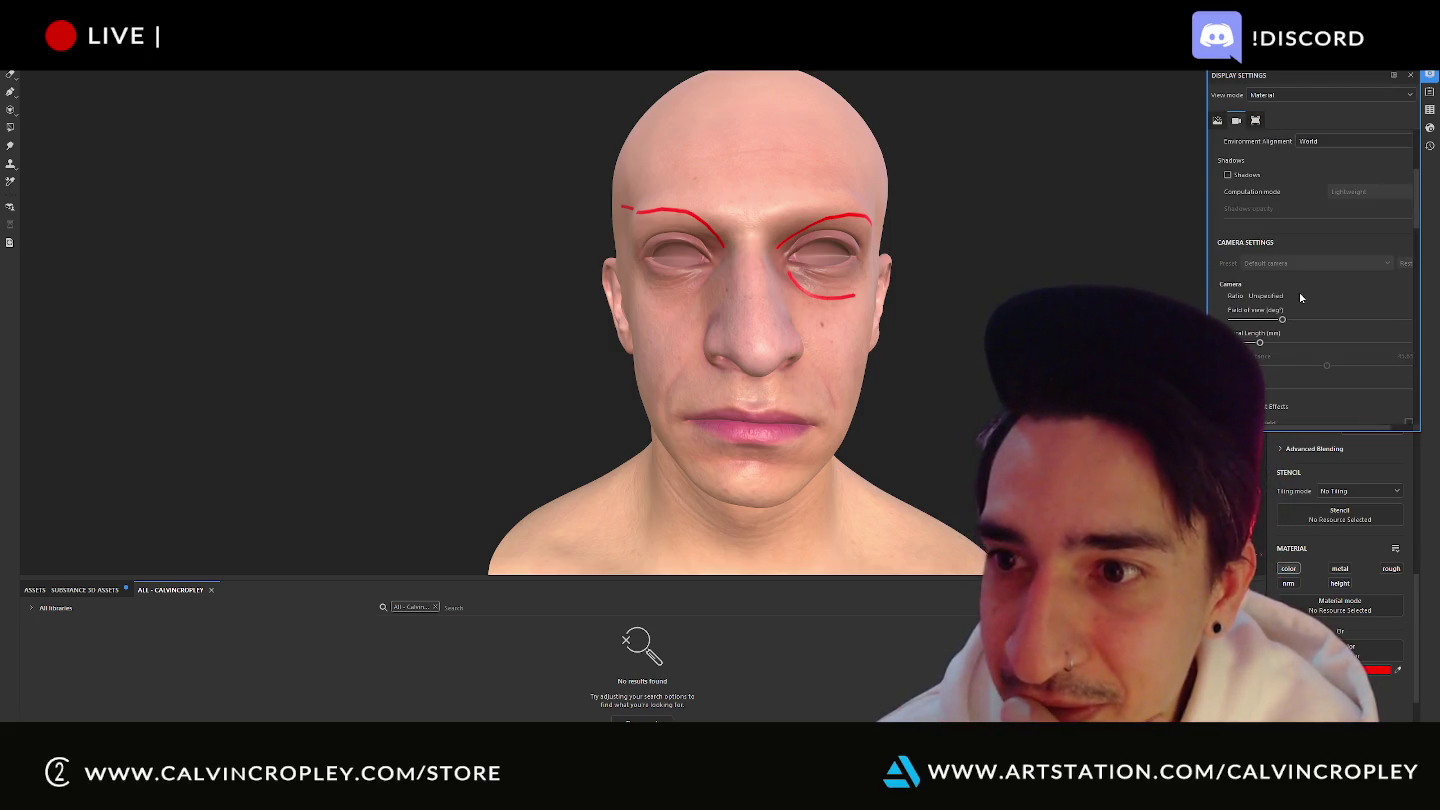
left_click(1429, 129)
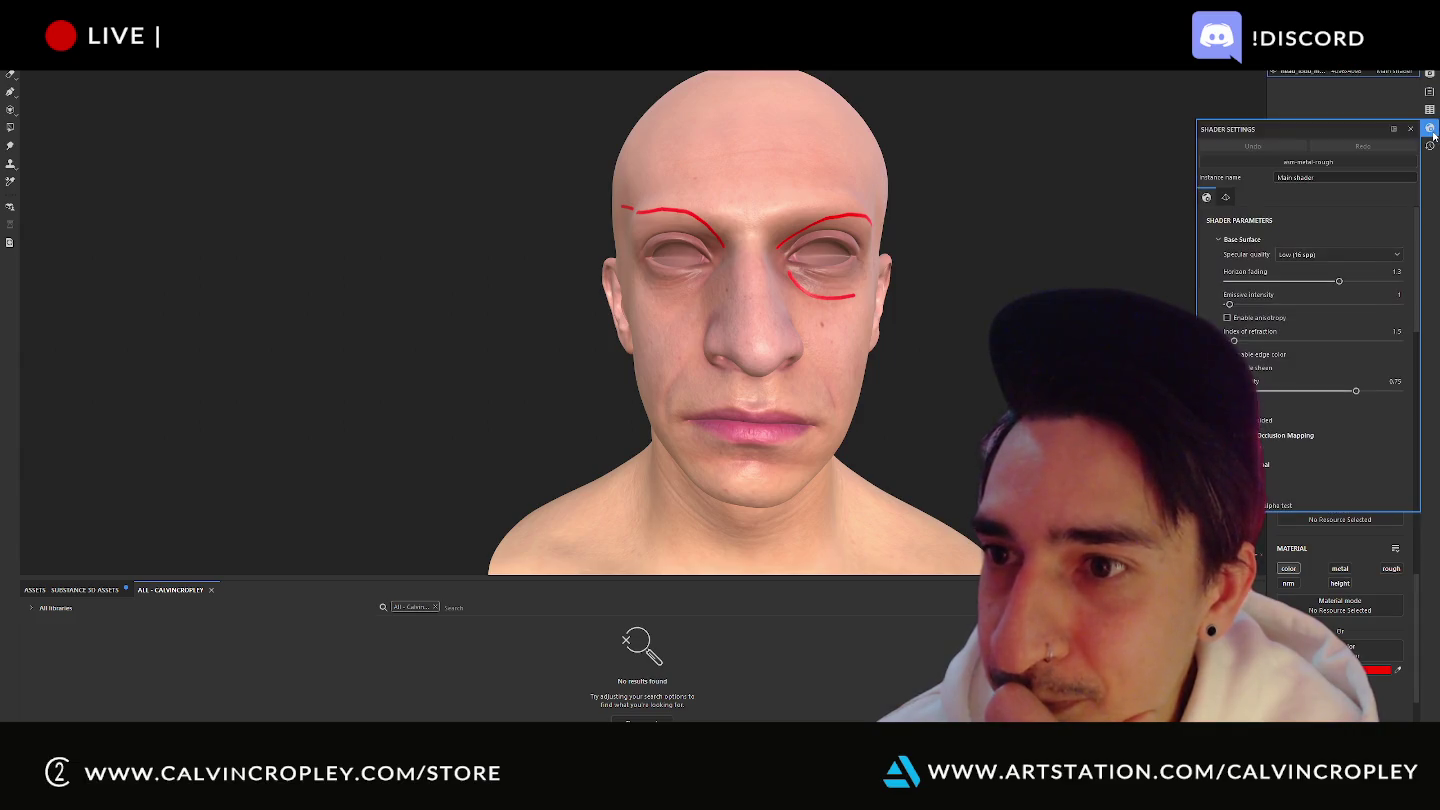
- Orbit the head between side profile and front view while reviewing the shader settings
scroll(1306, 348, "down", 5)
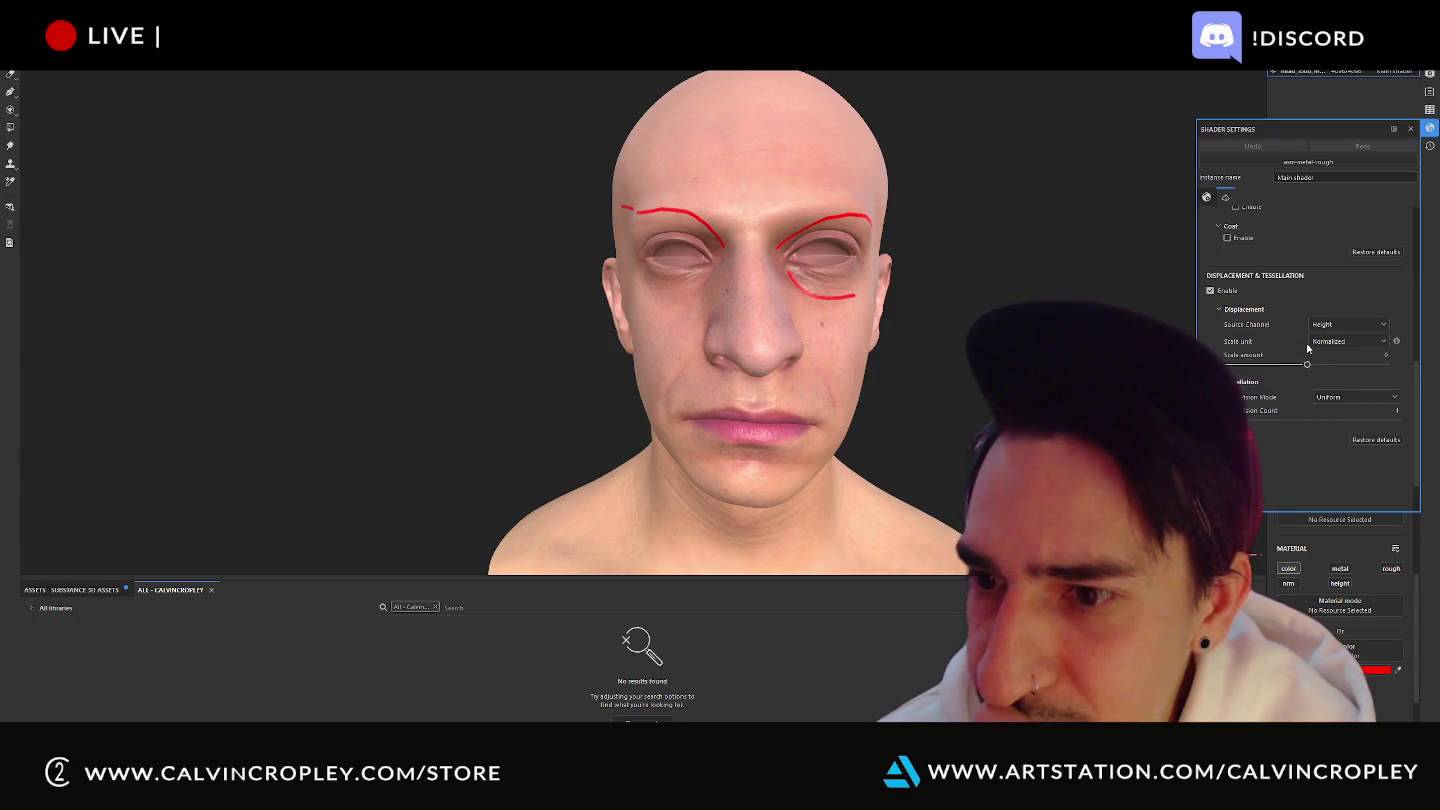
scroll(1310, 346, "up", 5)
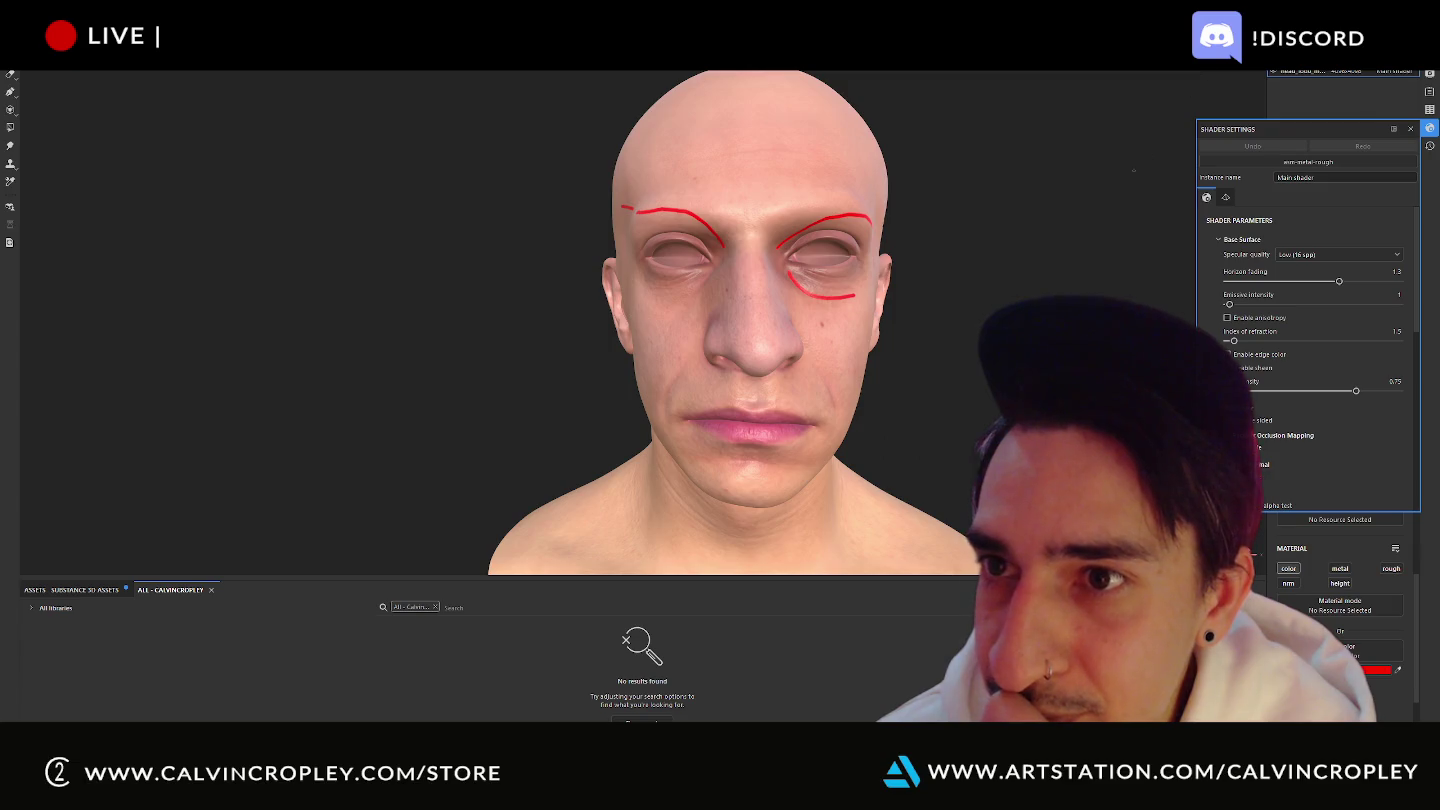
mouse_move(1021, 283)
left_mouse_down("alt")
mouse_move(469, 278)
mouse_move(914, 283)
left_mouse_up("alt")
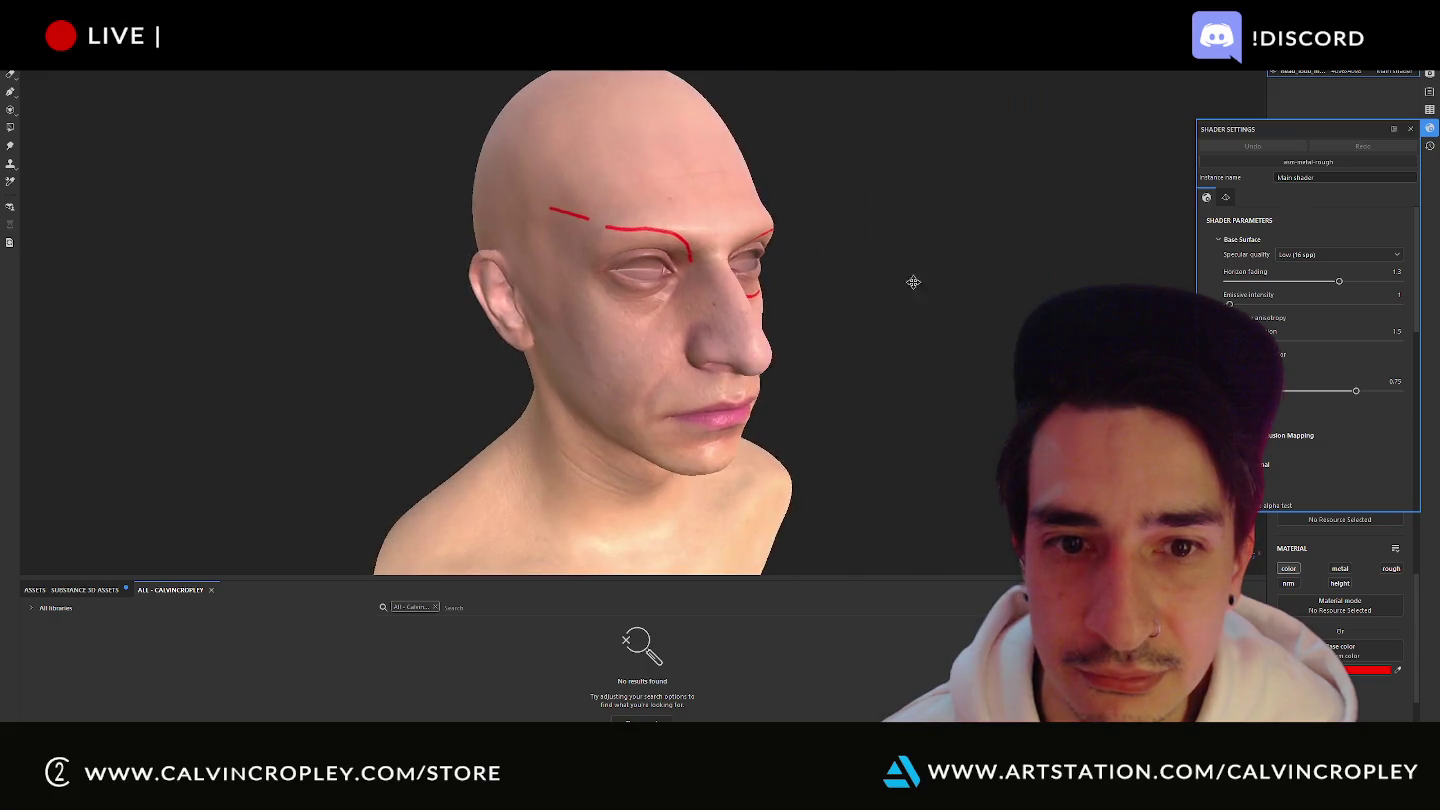
scroll(914, 283, "down", 3)
scroll(847, 76, "down", 2)
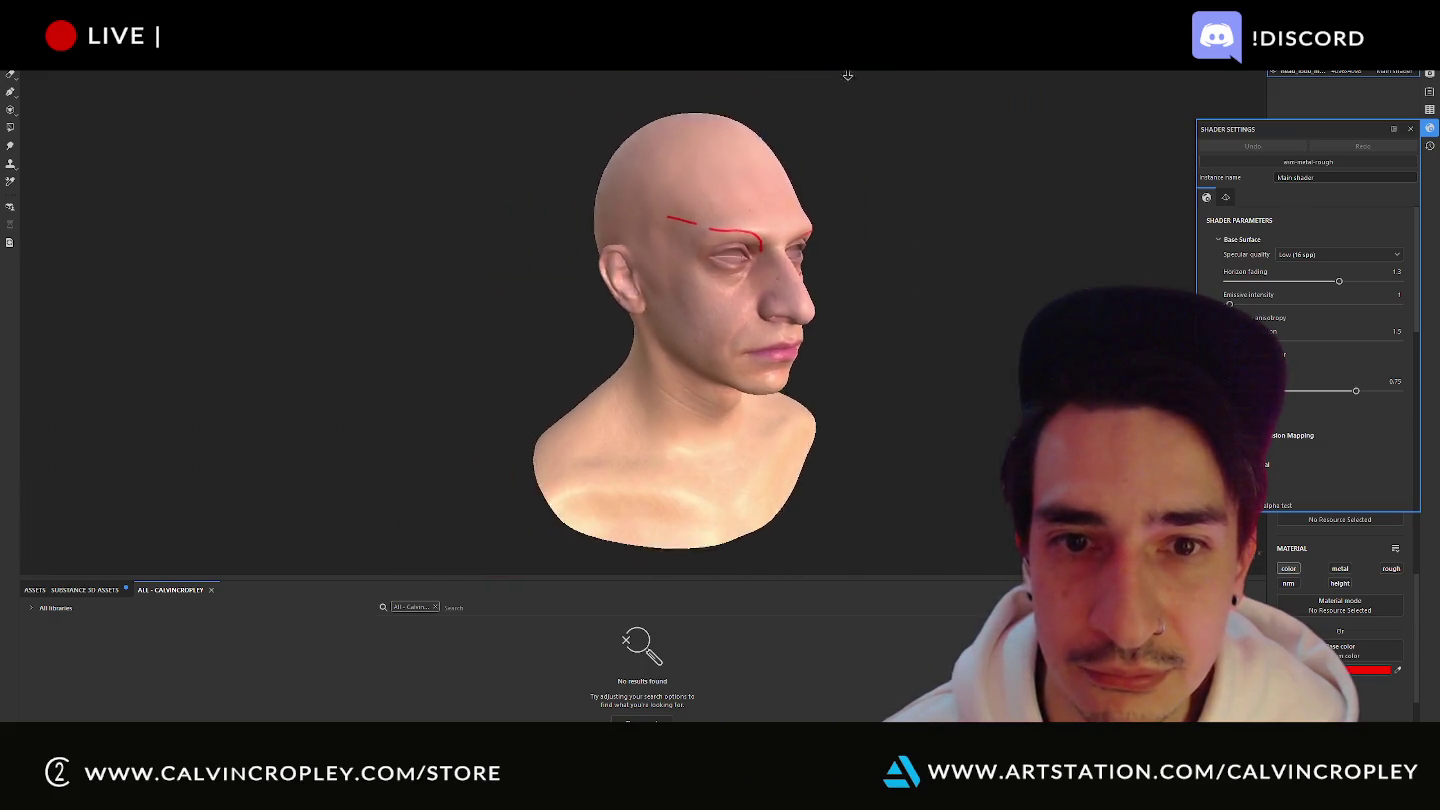
left_click_drag(847, 75, 1198, 345, "alt")
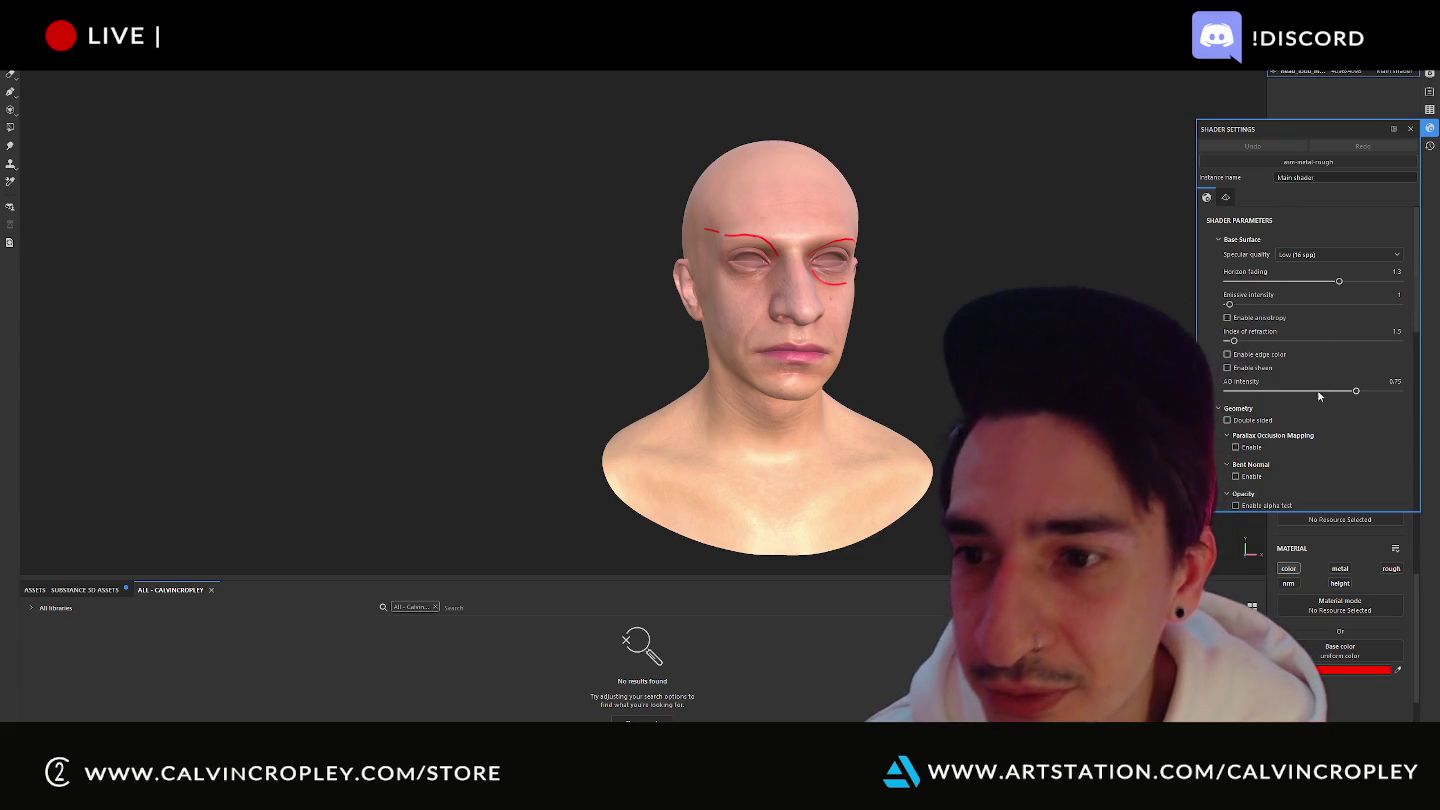
scroll(1320, 405, "down", 1)
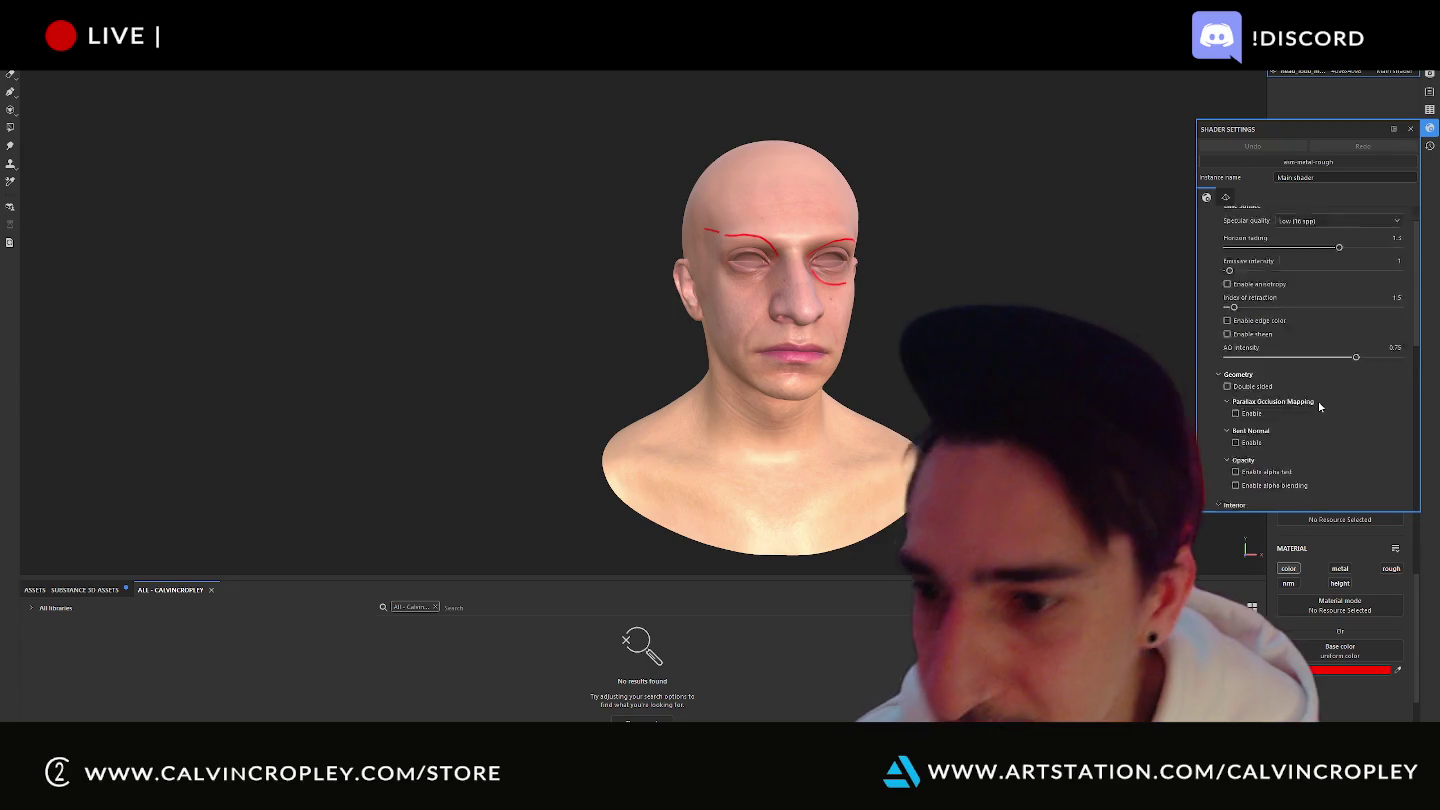
scroll(1319, 405, "down", 2)
scroll(1320, 405, "down", 3)
scroll(1319, 401, "up", 1)
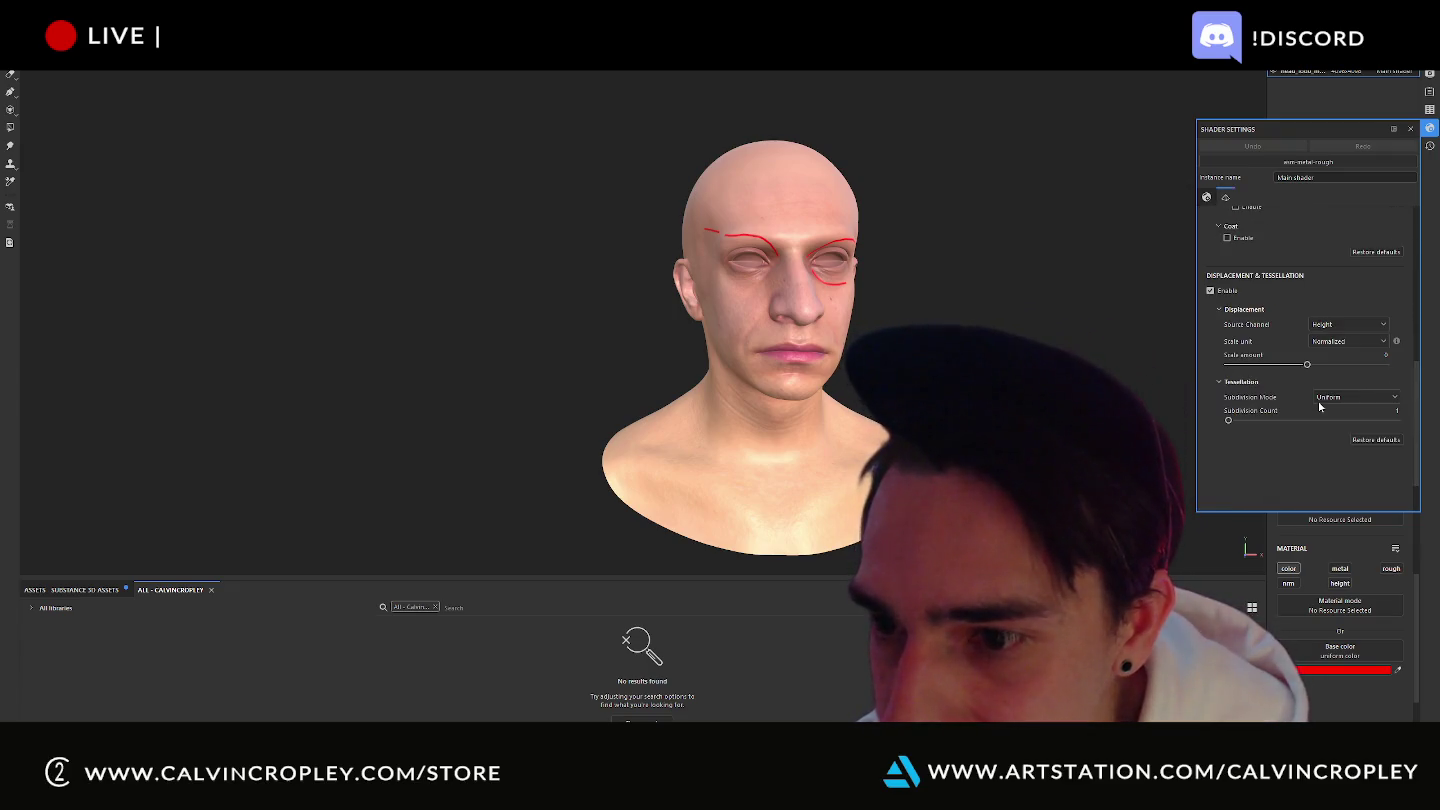
scroll(1319, 401, "up", 2)
scroll(1320, 403, "up", 2)
scroll(1321, 405, "up", 1)
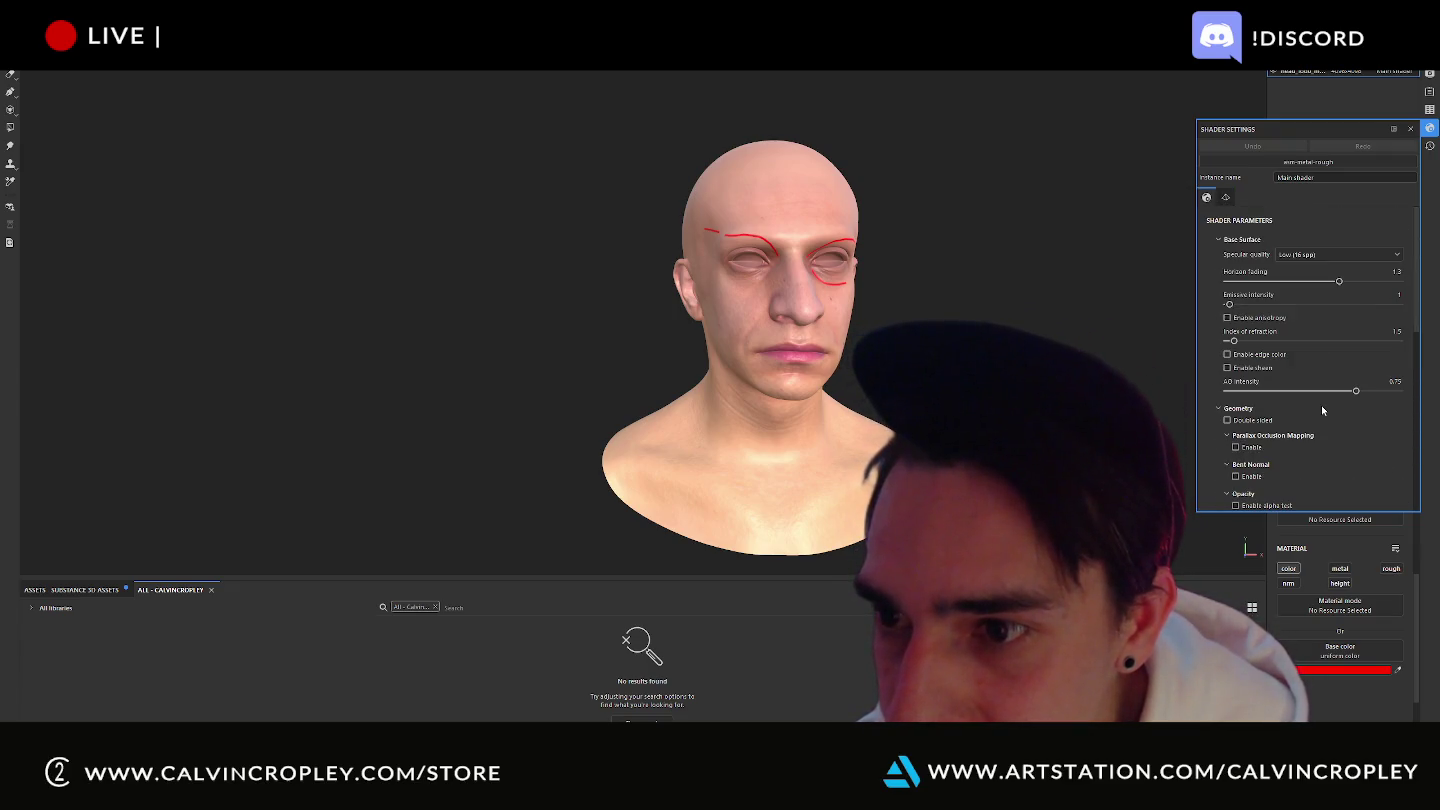
- View the Displacement tab, then return to Display Settings at the camera options
left_click(1227, 198)
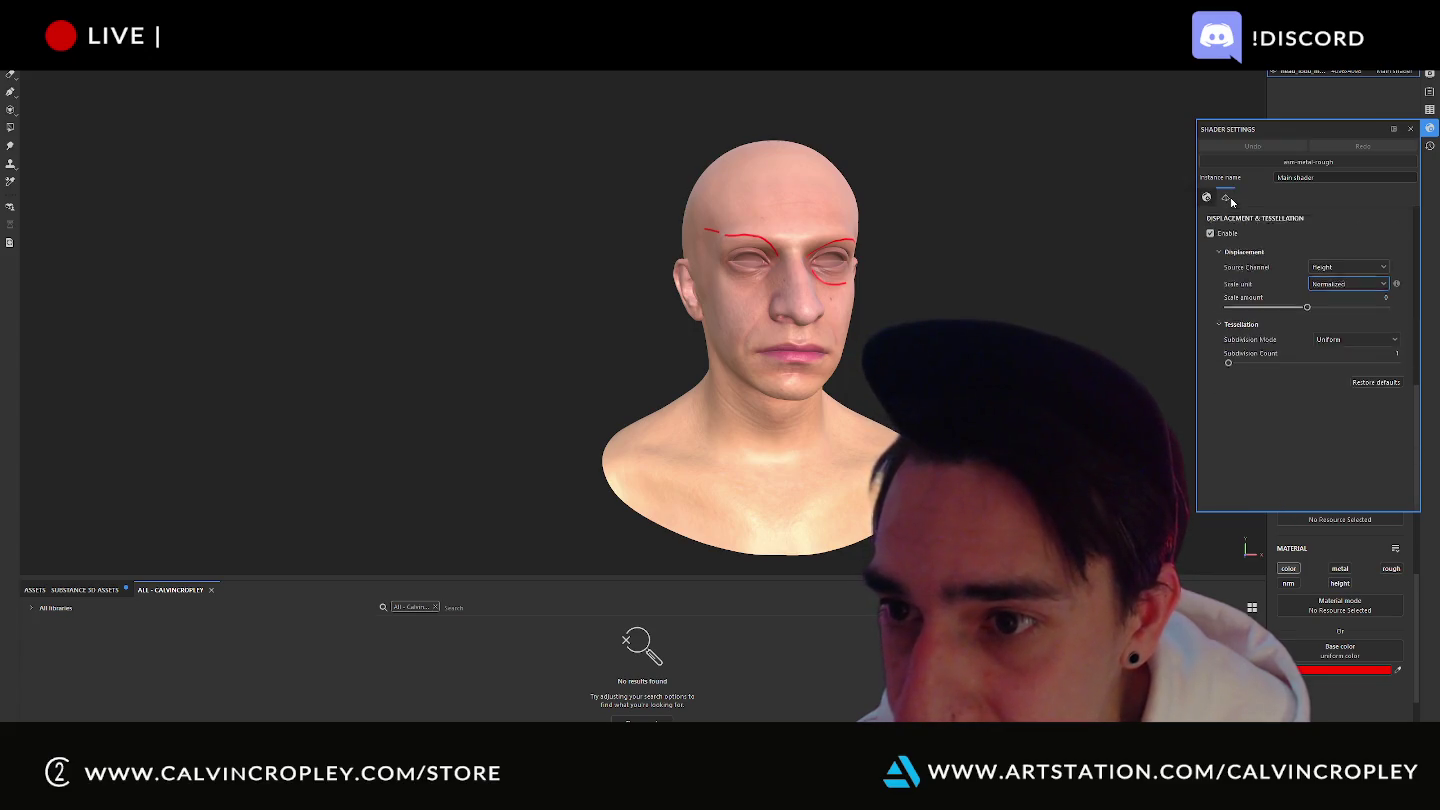
left_click(1429, 76)
scroll(1333, 251, "down", 2)
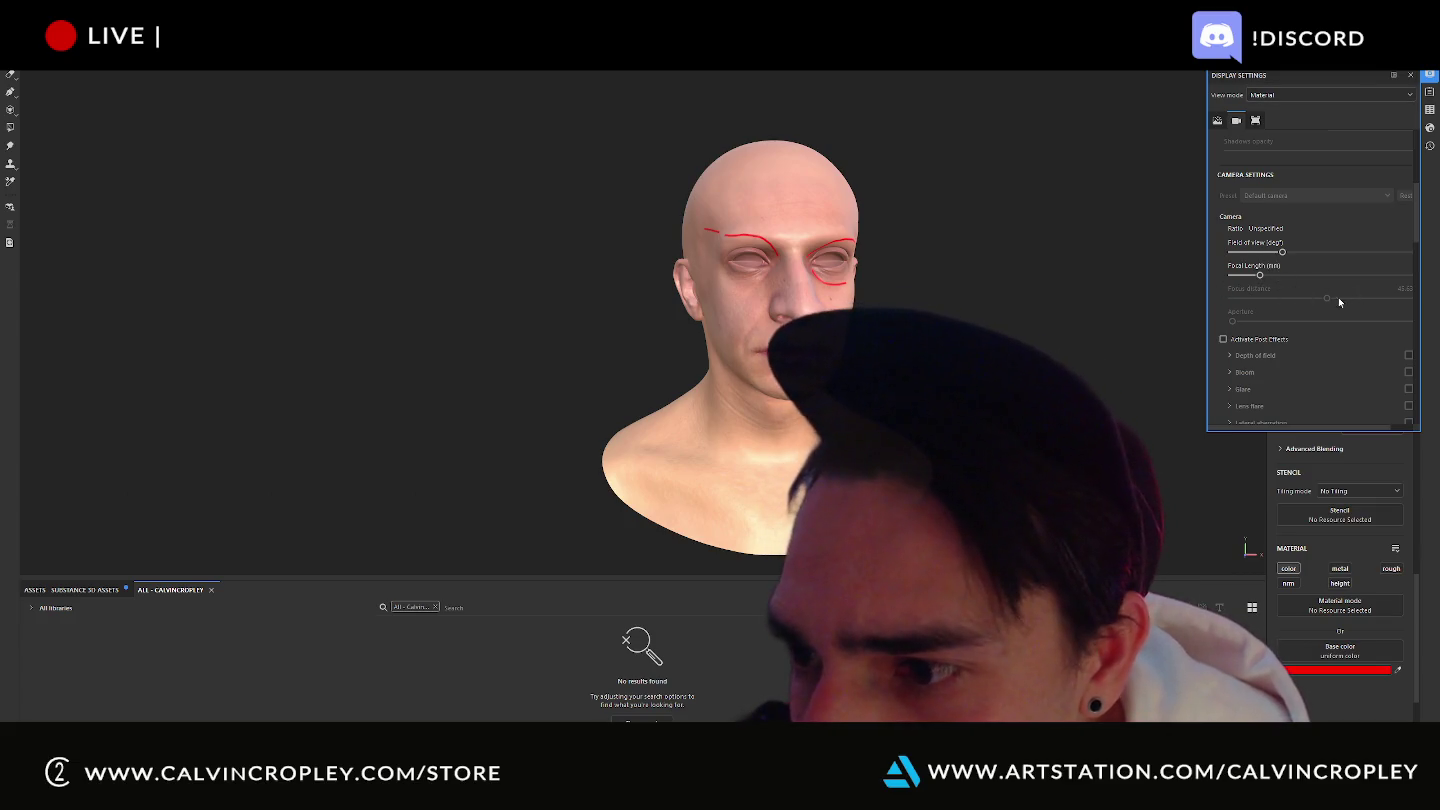
- Set the camera focal length to 50 mm and frame the bust to check it
left_click_drag(1260, 275, 1271, 277)
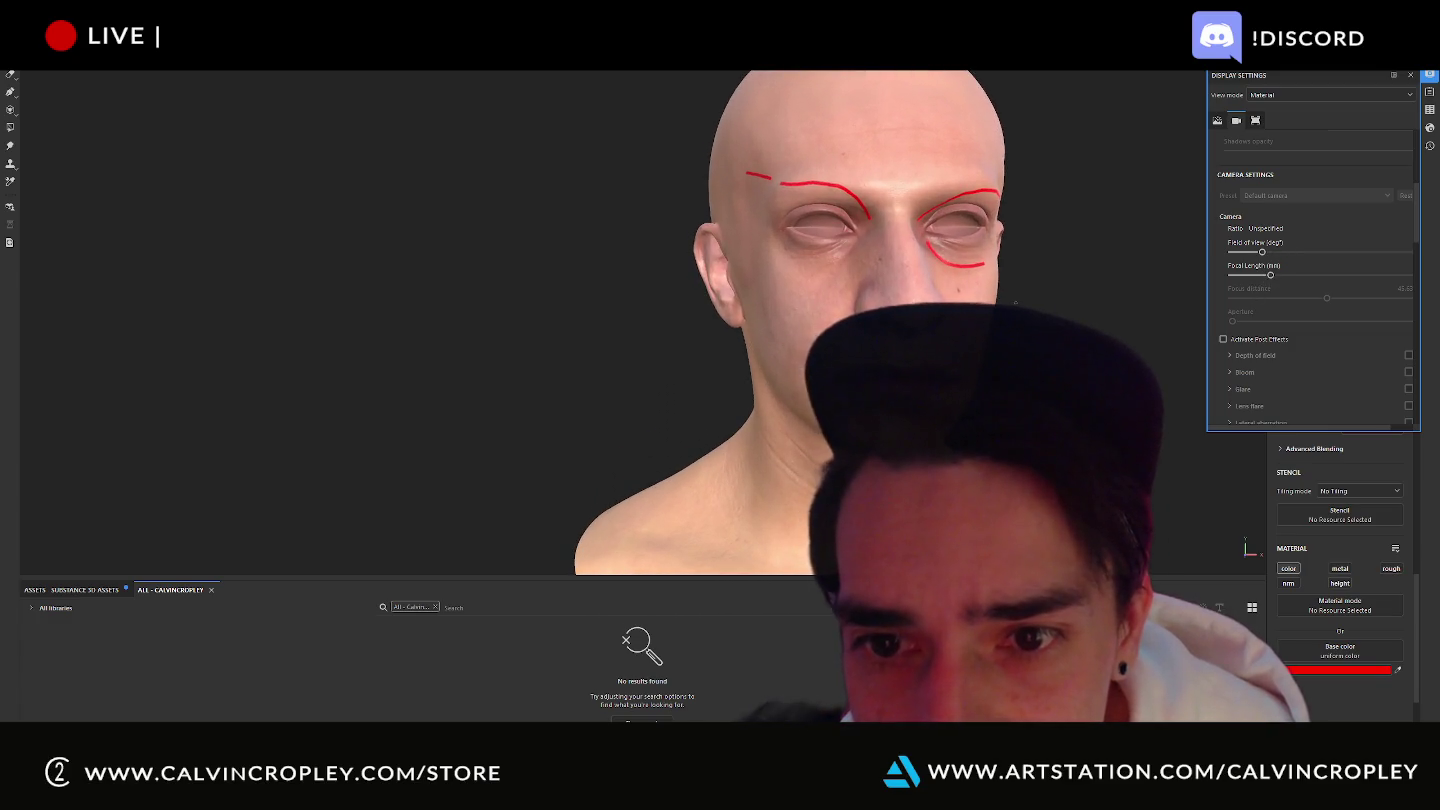
scroll(1003, 292, "down", 2)
middle_click_drag(1003, 292, 898, 296)
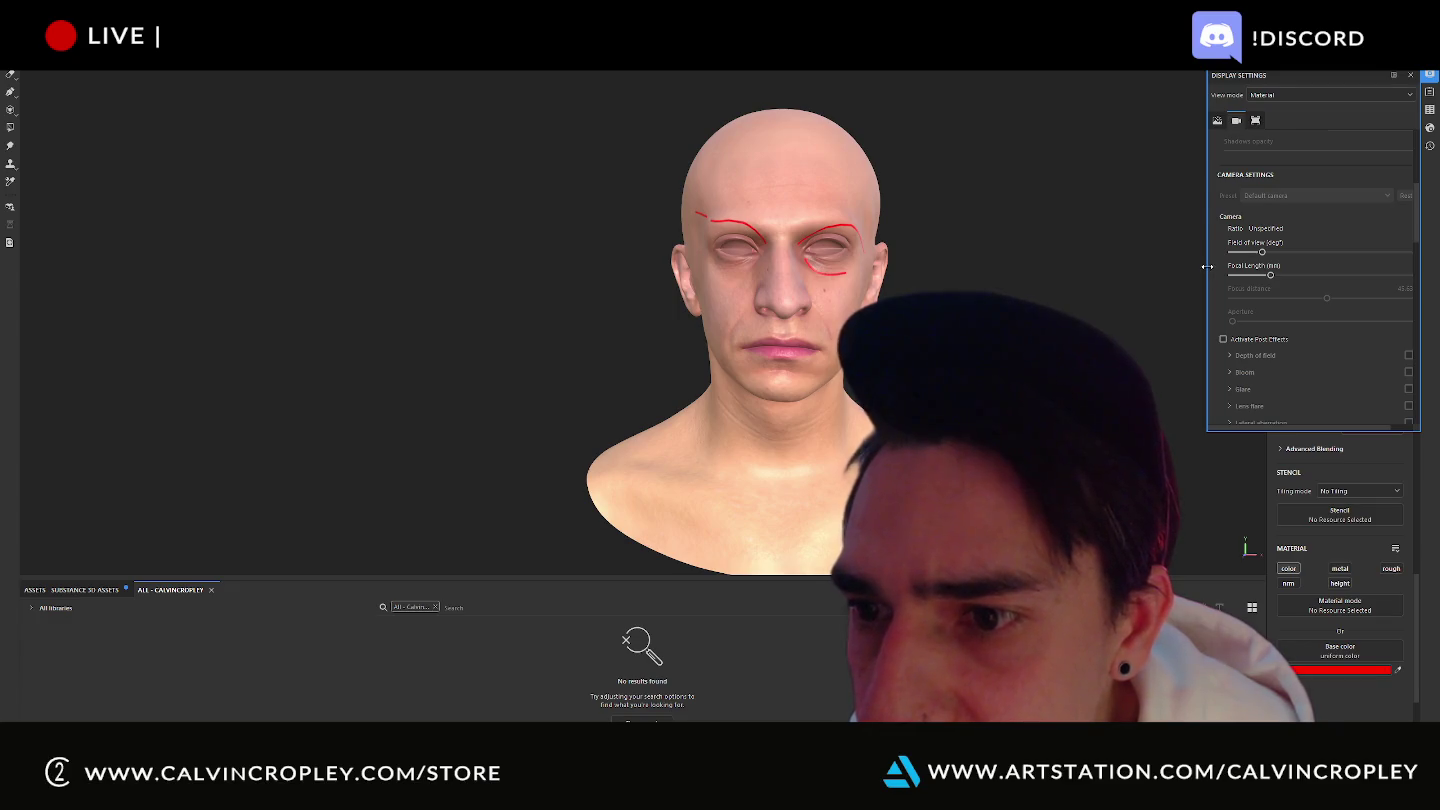
left_click_drag(1207, 266, 1090, 276)
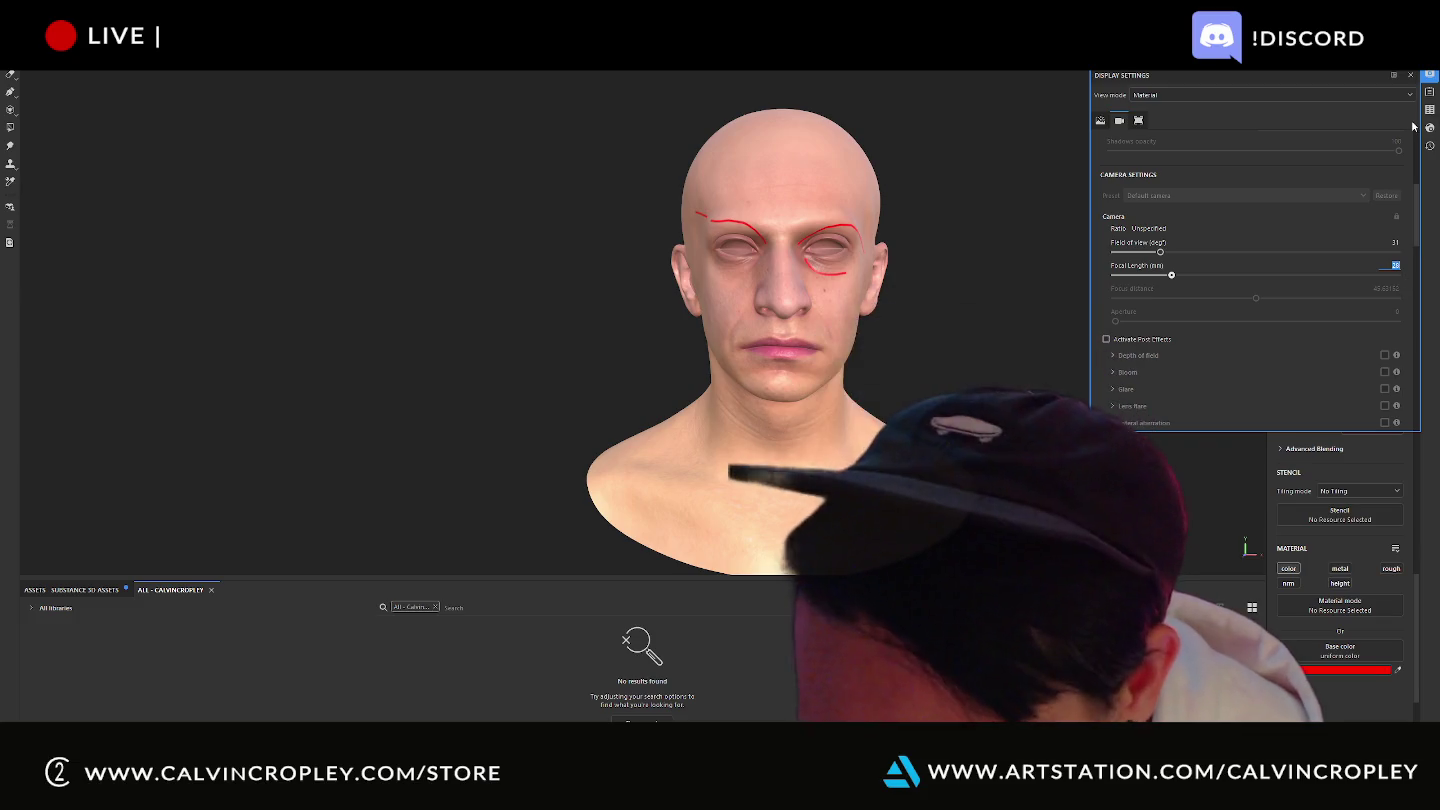
type("50")
key("Return")
key("f")
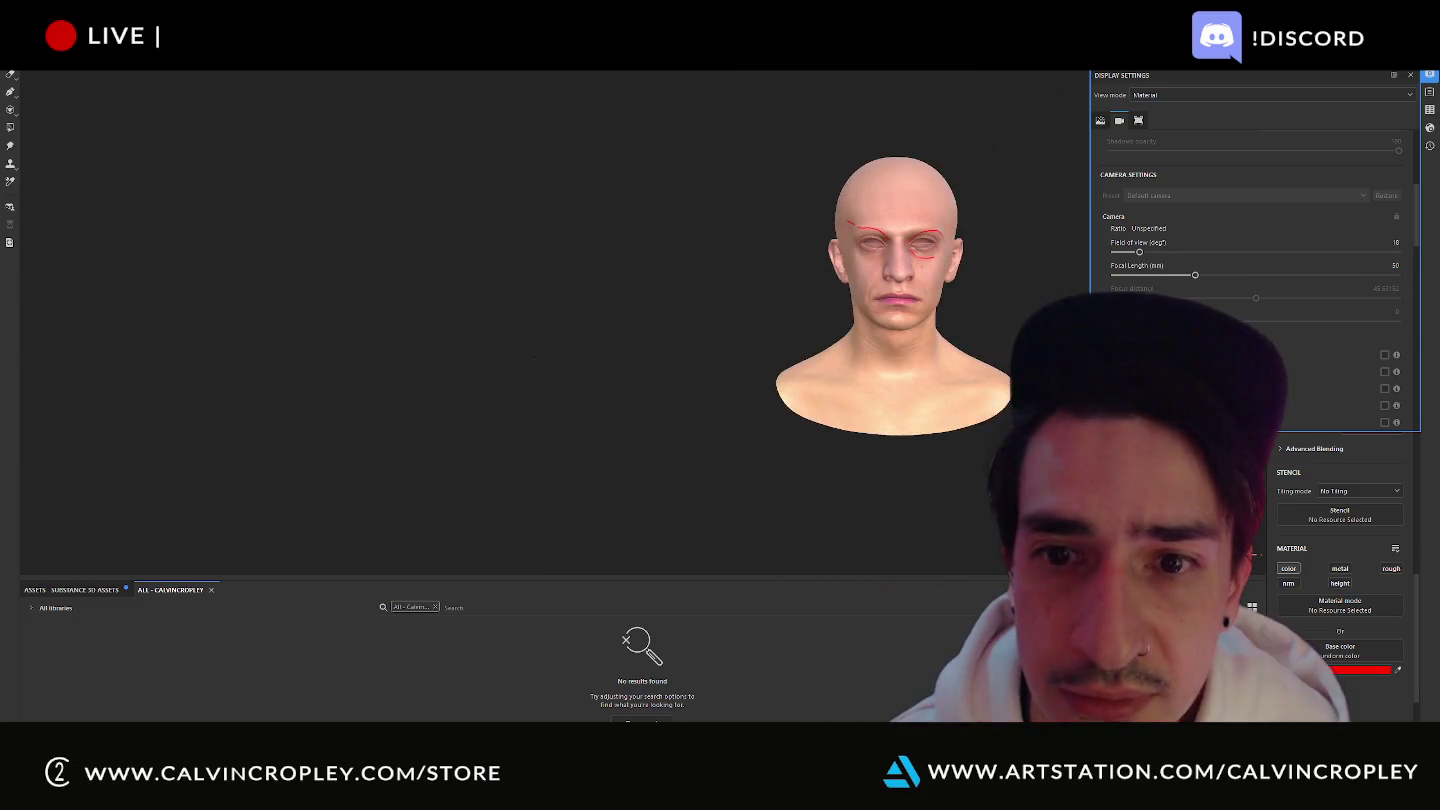
left_click_drag(761, 329, 700, 330, "alt")
left_click_drag(903, 364, 611, 365, "alt")
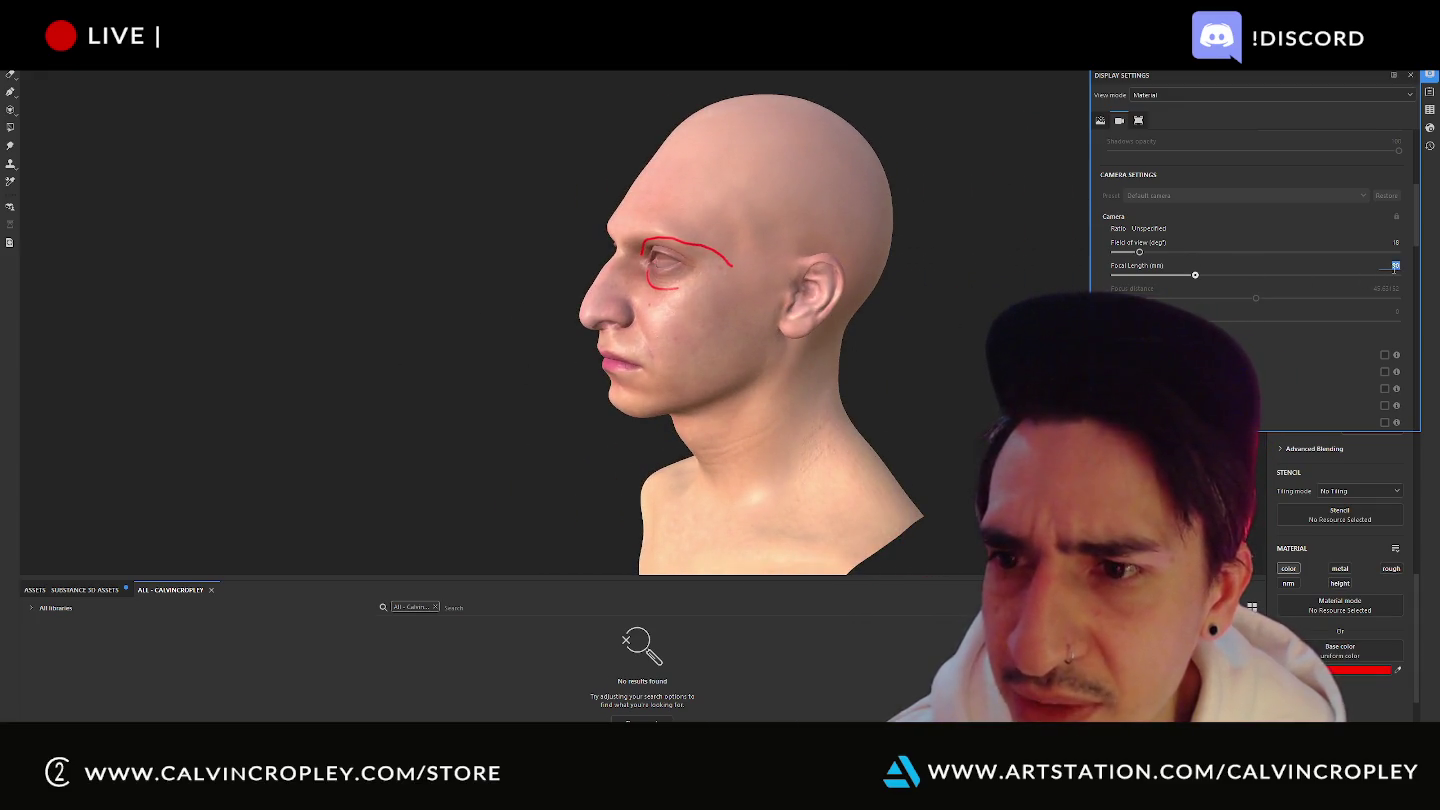
- Change the focal length to 45 mm (20° field of view), orbit to check the head, then close display settings
type("45")
key("Return")
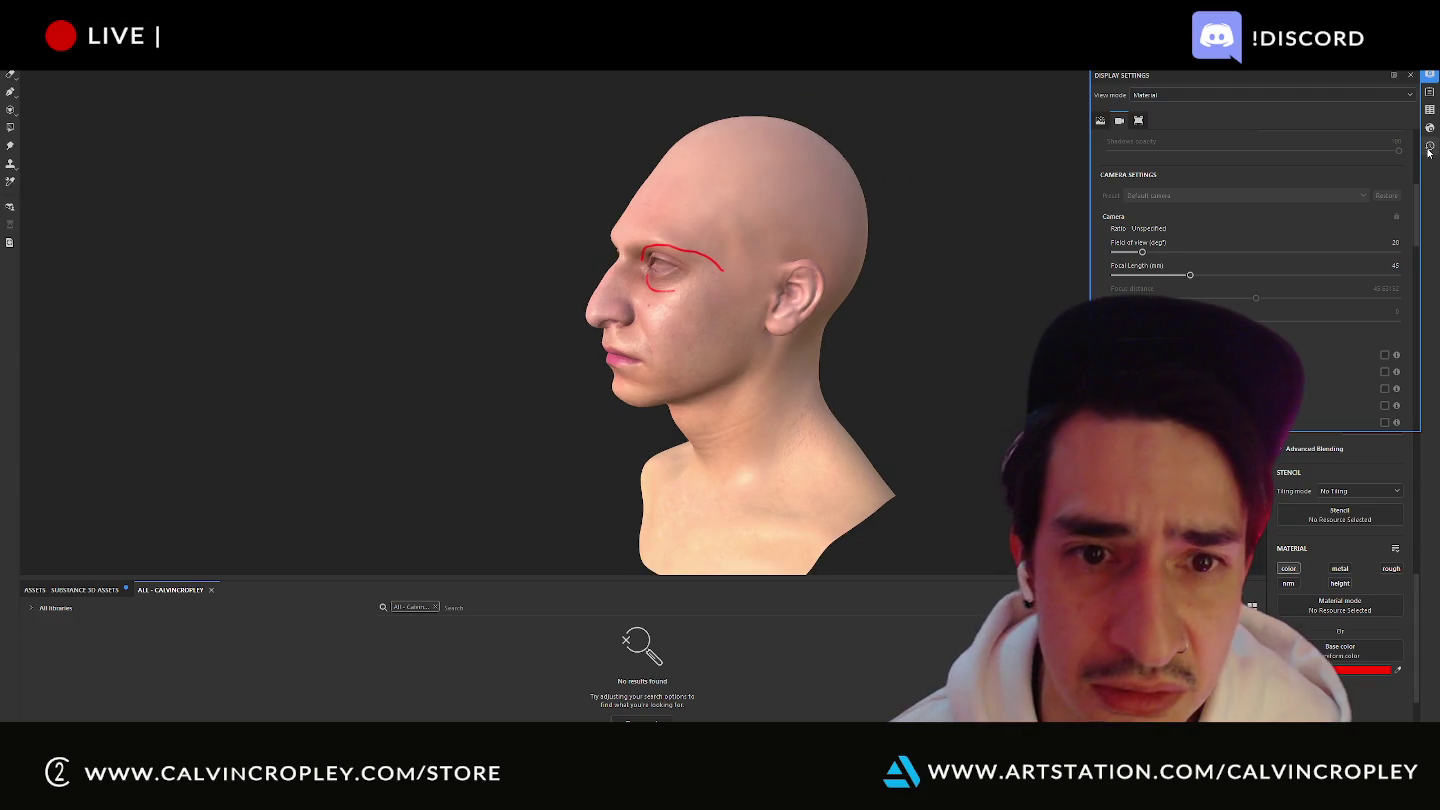
left_click_drag(600, 370, 977, 392, "alt")
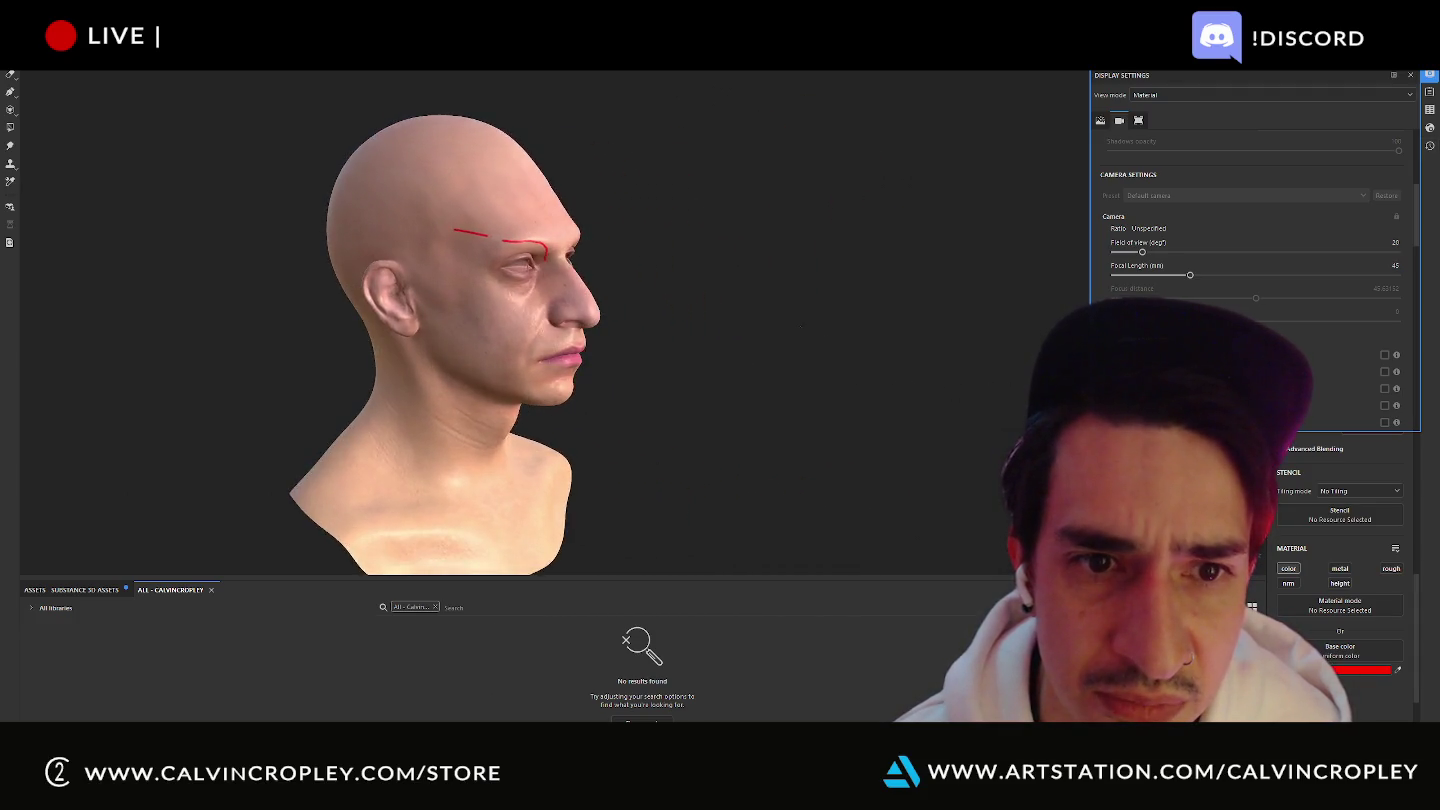
scroll(732, 285, "up", 3)
left_click_drag(732, 285, 419, 322, "alt")
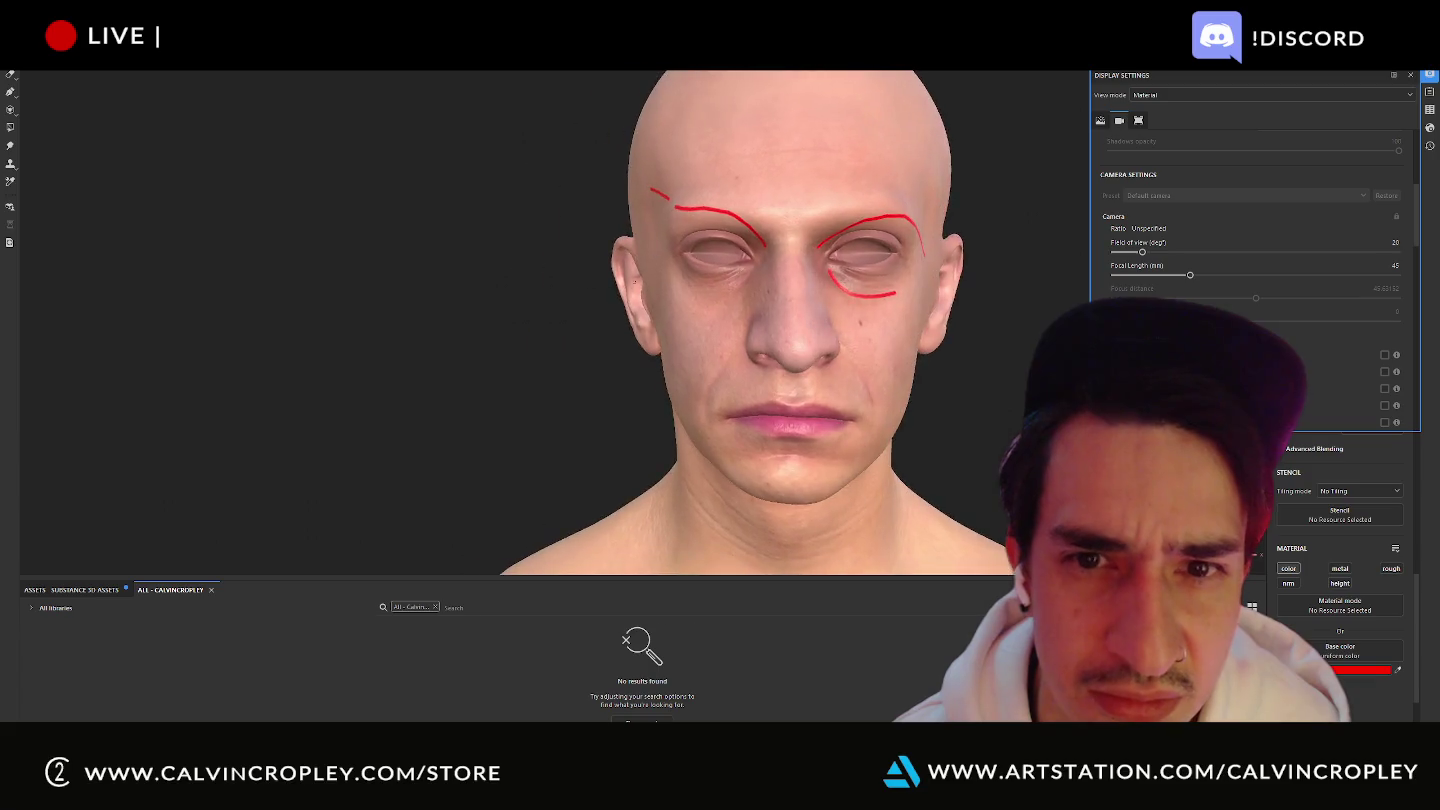
scroll(418, 322, "down", 5)
mouse_move(491, 263)
left_mouse_down("alt")
mouse_move(935, 350)
mouse_move(460, 346)
mouse_move(665, 376)
mouse_move(788, 344)
mouse_move(771, 340)
left_mouse_up("alt")
scroll(461, 345, "up", 2)
scroll(460, 346, "up", 3)
scroll(665, 375, "up", 2)
left_click(1409, 75)
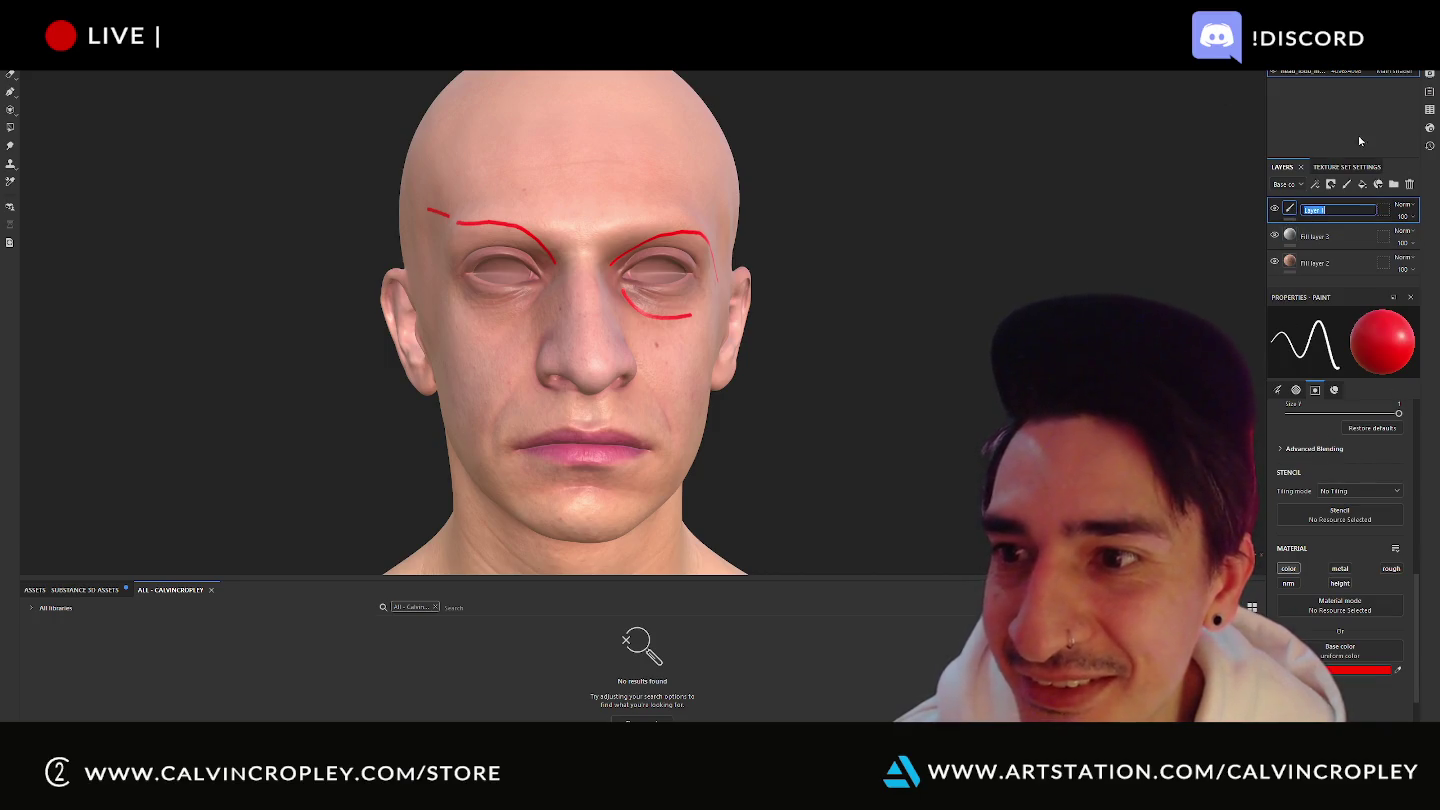
- Rename the red guide paint layer Layer 1 to 'Guide'
type("Guide")
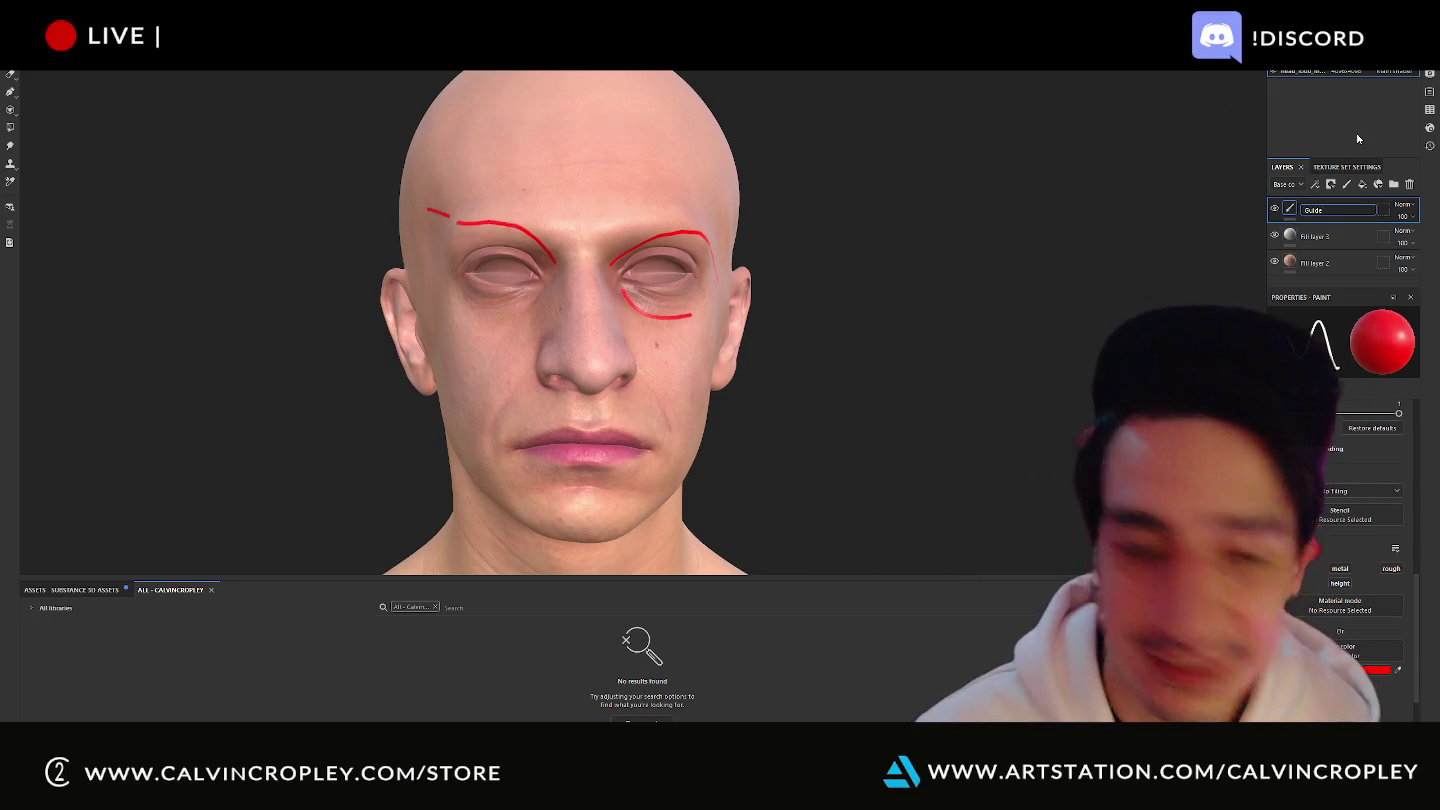
key("Return")
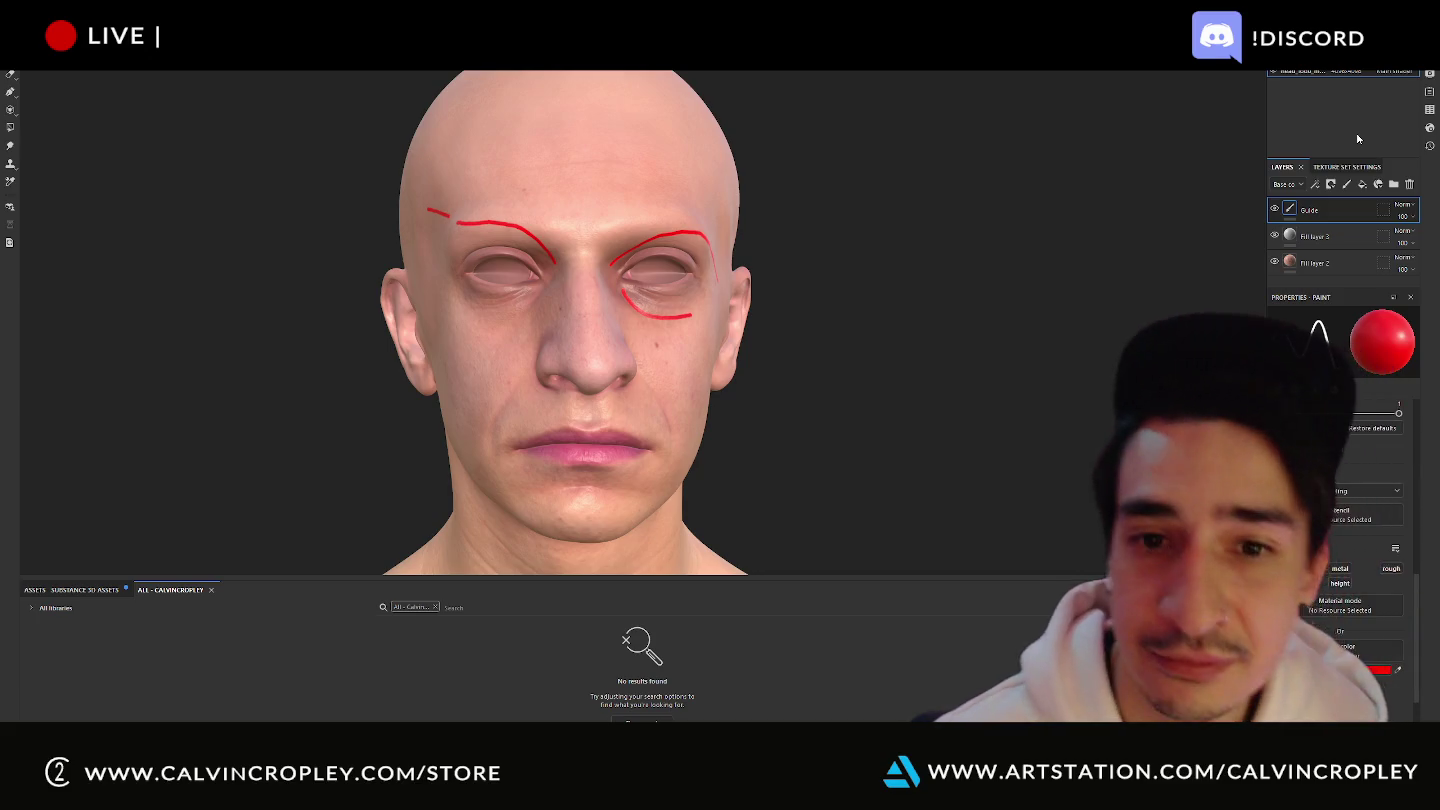
left_click_drag(892, 379, 868, 377, "alt")
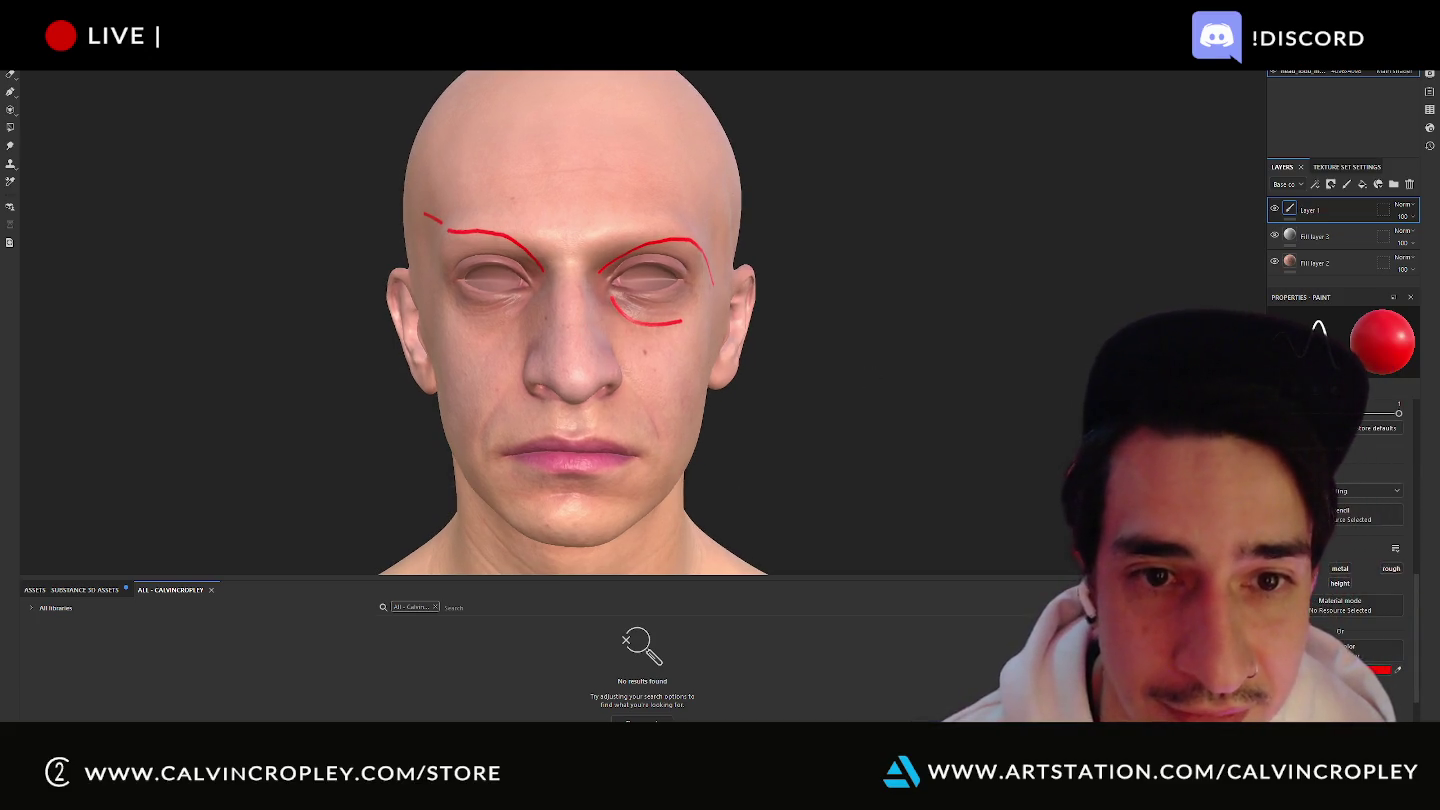
type("Guide")
key("Return")
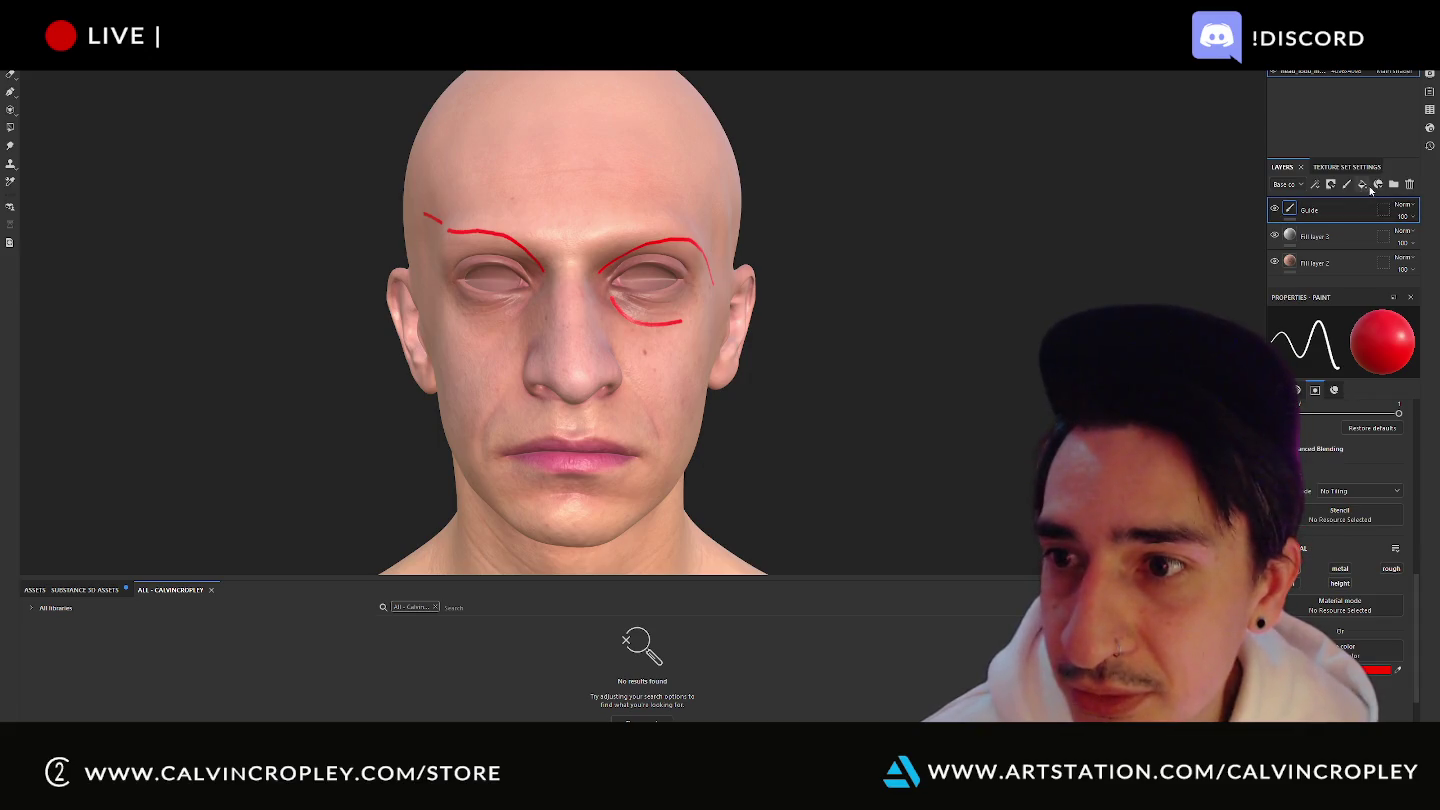
- Add Fill layer 4 on top and set its base color to pure red FF0000
left_click(1364, 186)
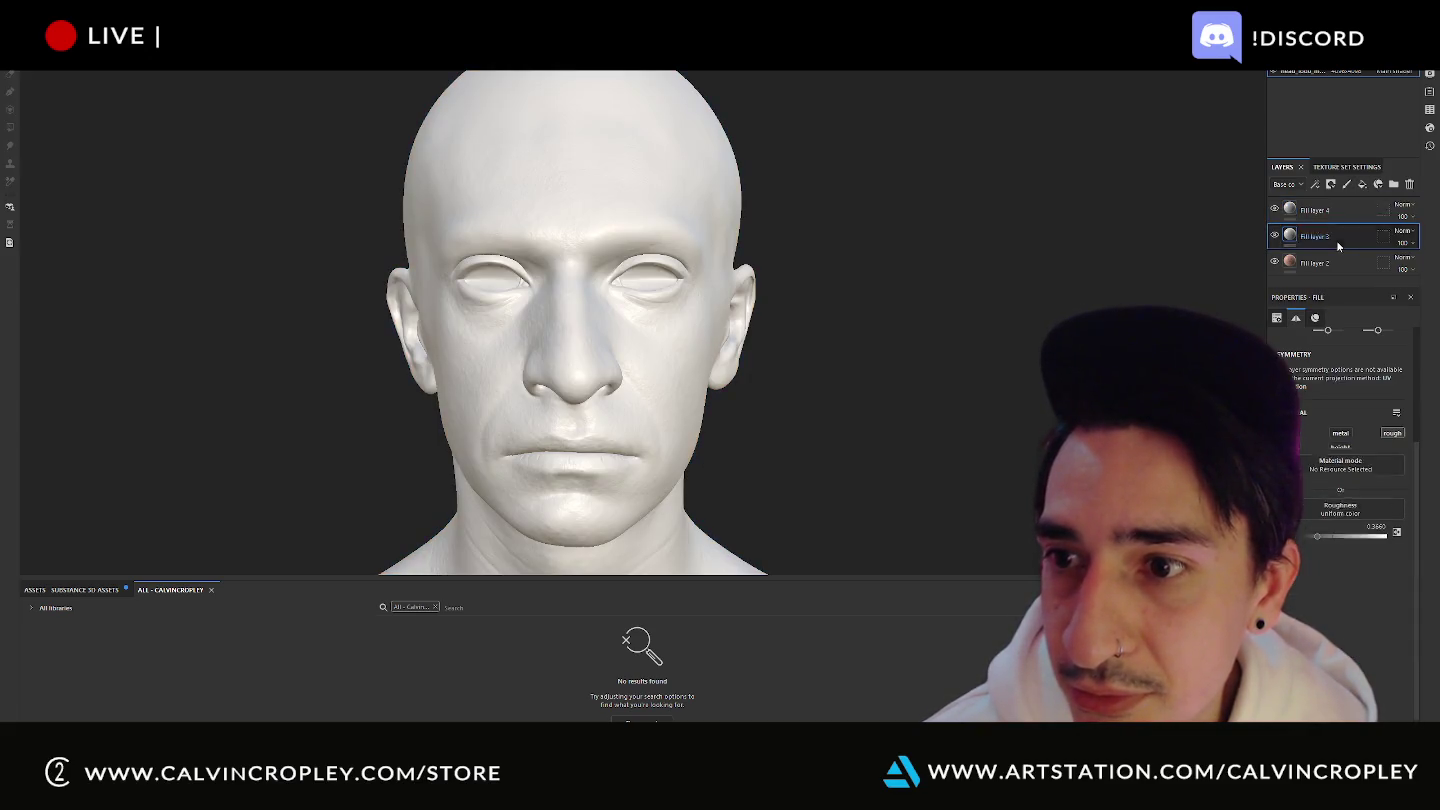
left_click(1346, 217)
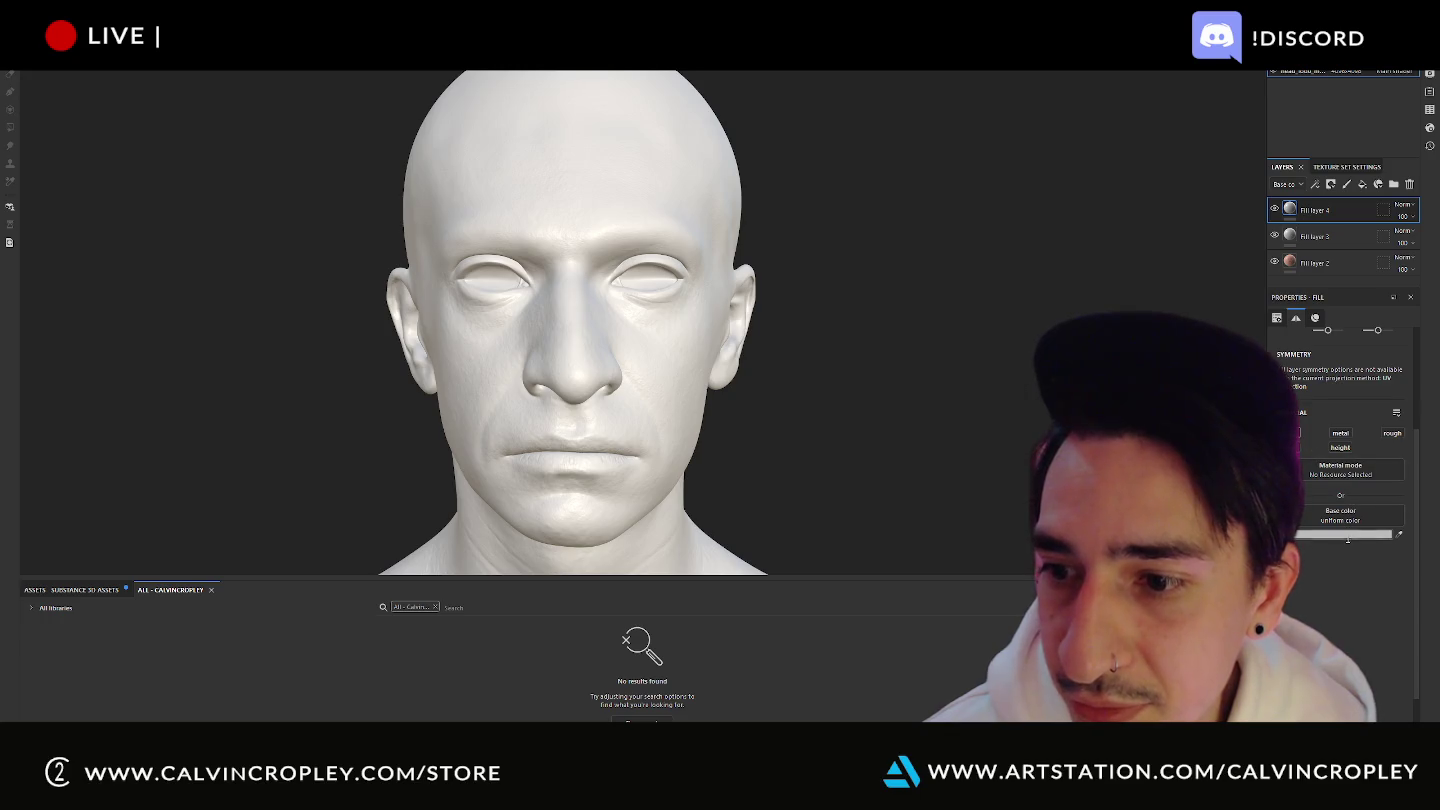
left_click_drag(1303, 496, 1336, 467)
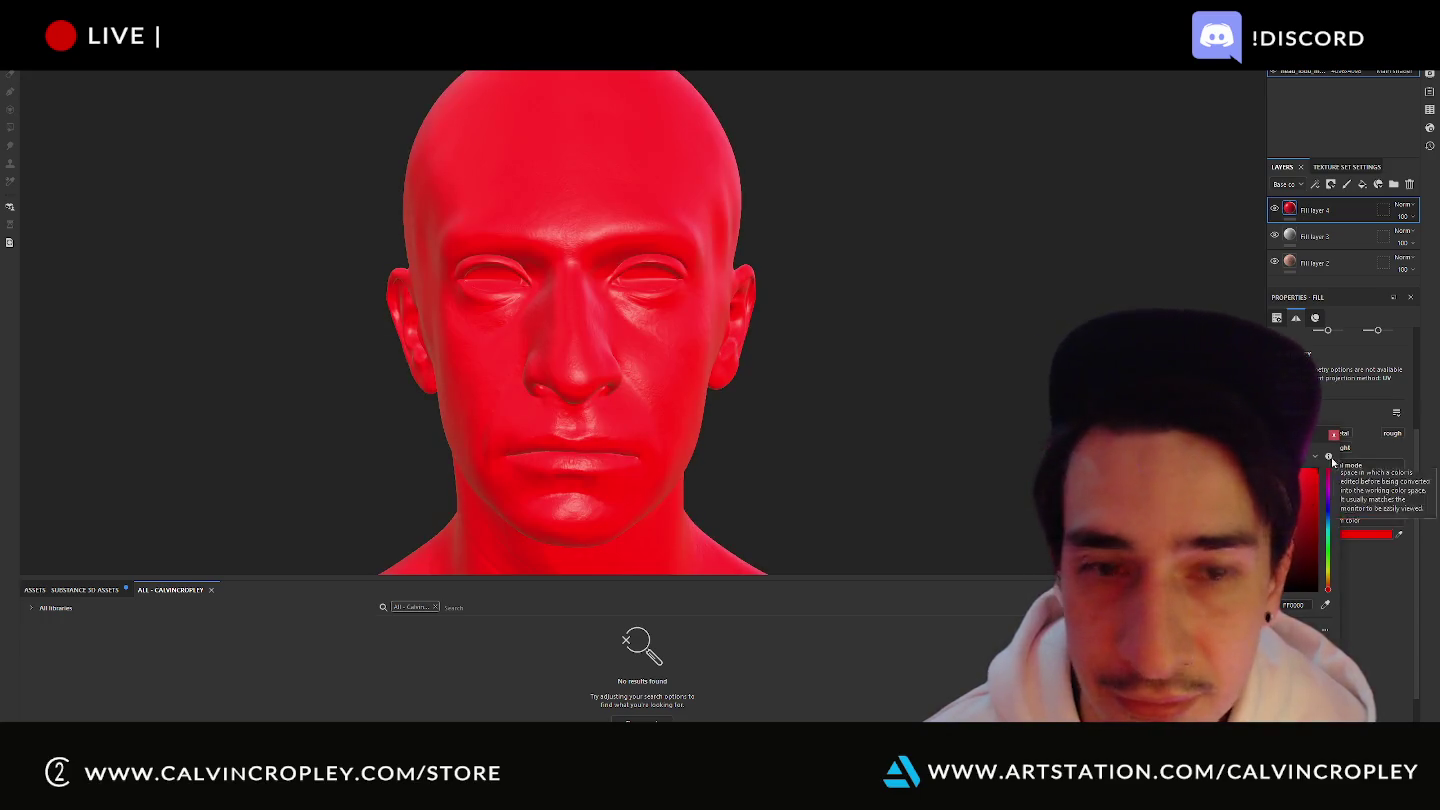
- Give Fill layer 4 a black mask, then undo a test stroke painted on the cheek
right_click(1345, 220)
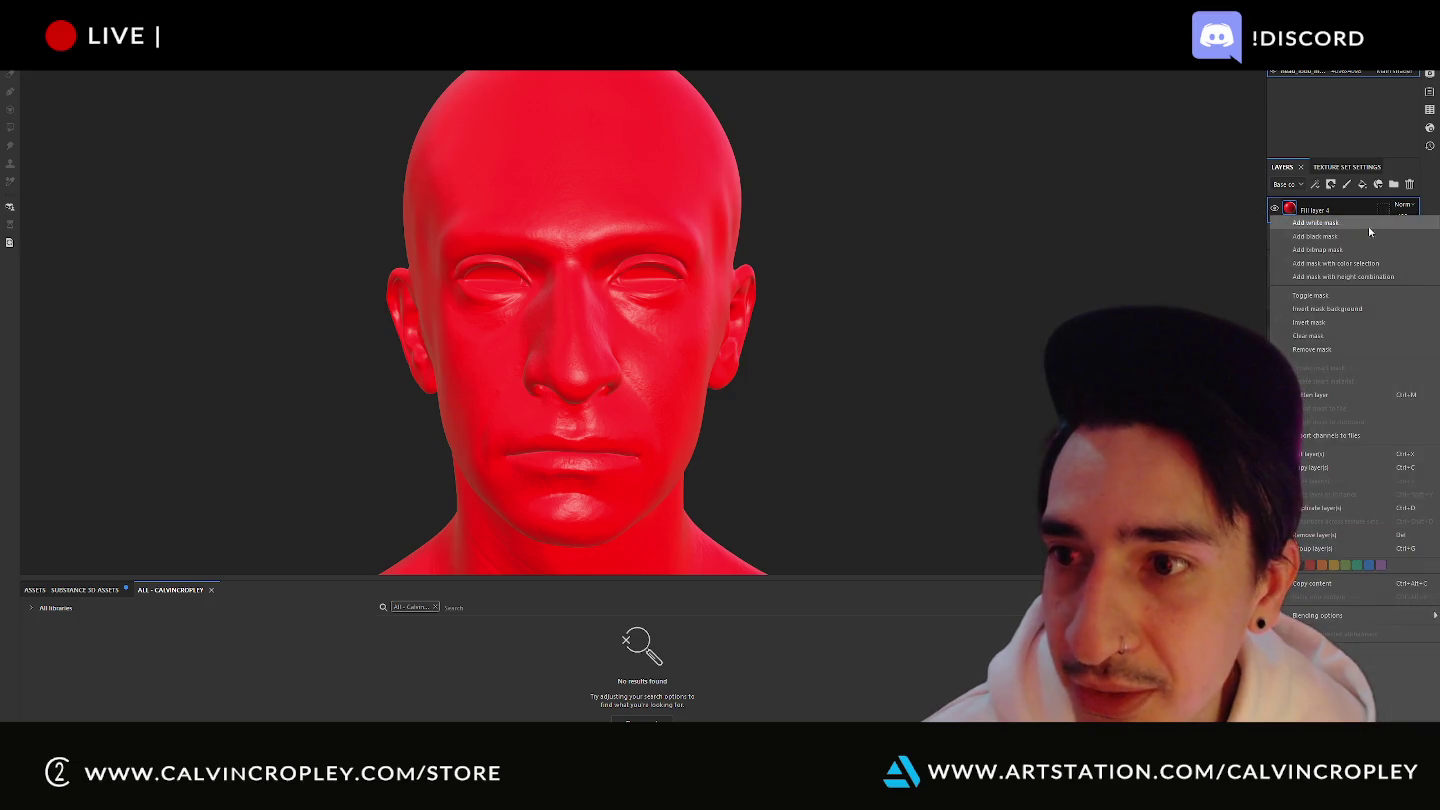
left_click(1369, 232)
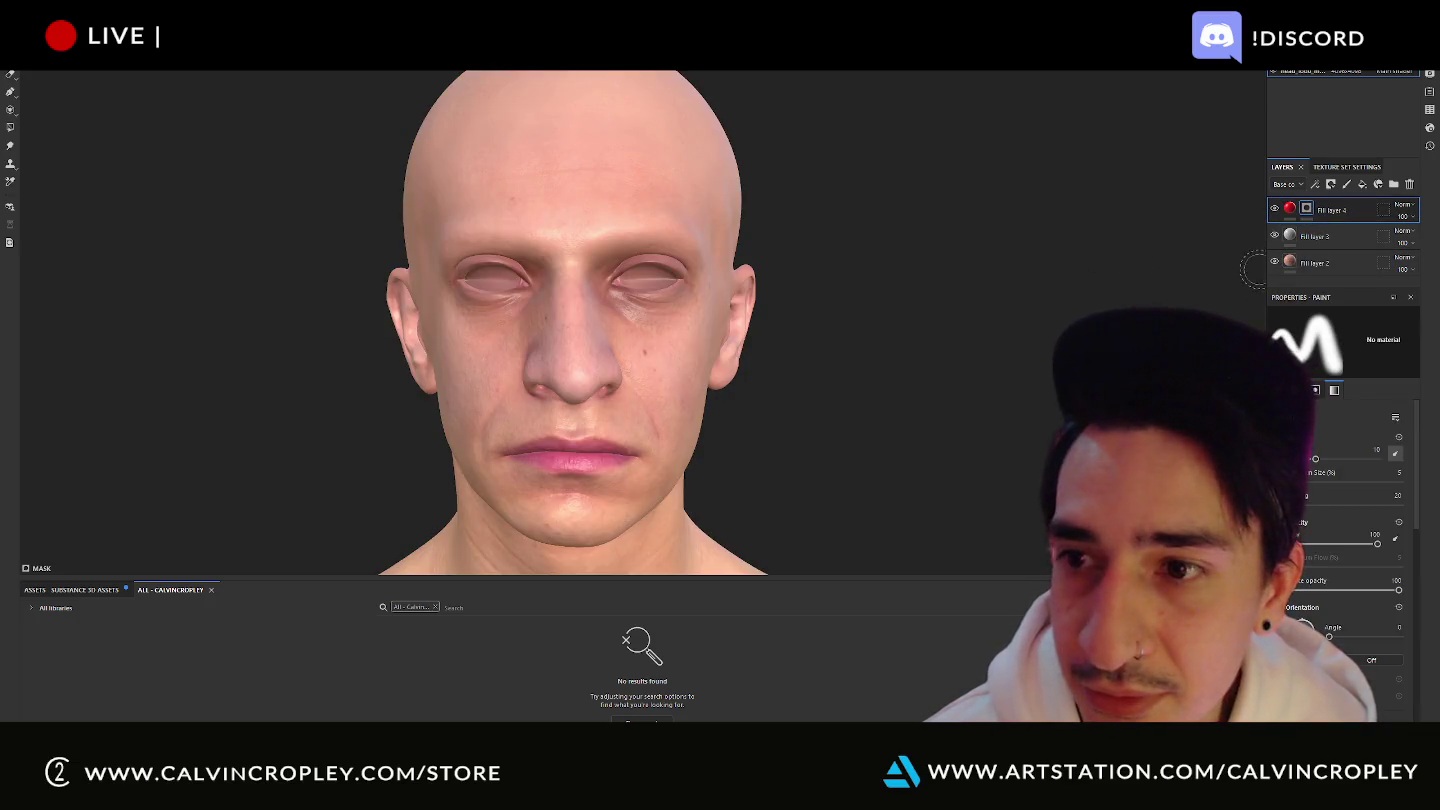
left_click_drag(592, 268, 655, 350)
key("ctrl+z")
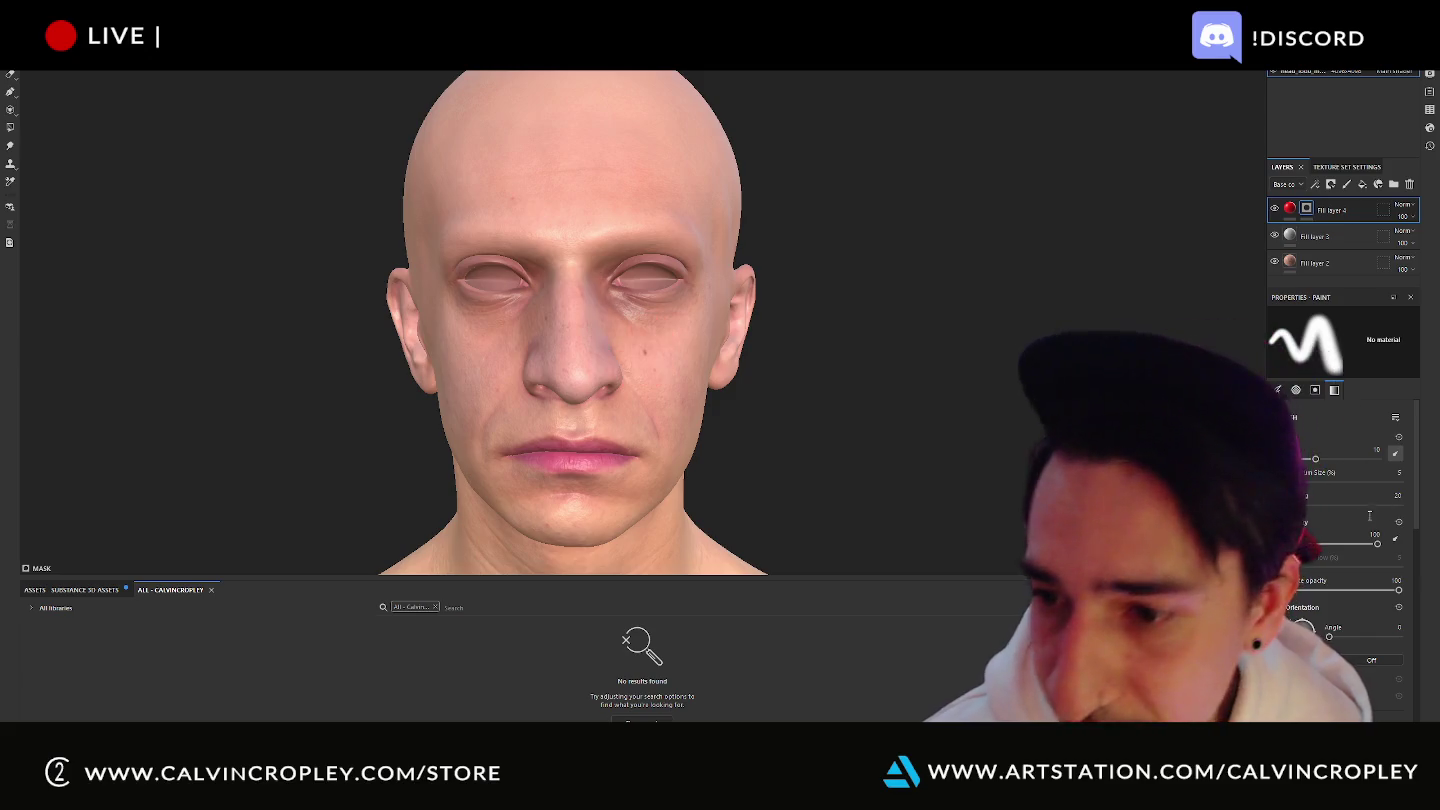